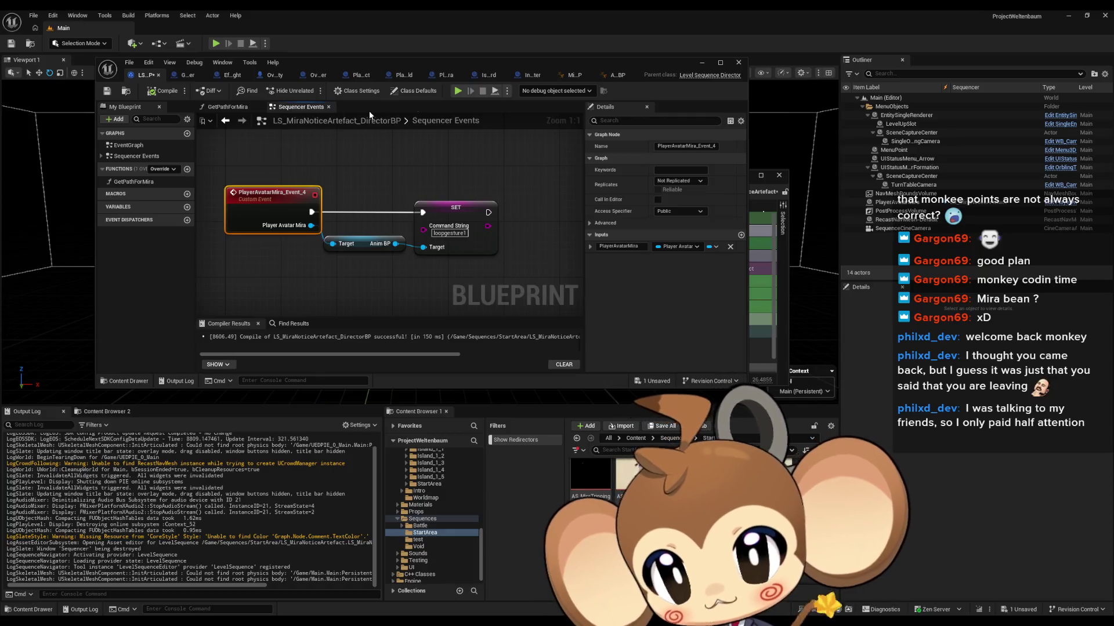
# Step: Save the level sequence, close the Sequencer window and move the blueprint editor aside
pyautogui.click(755, 185)
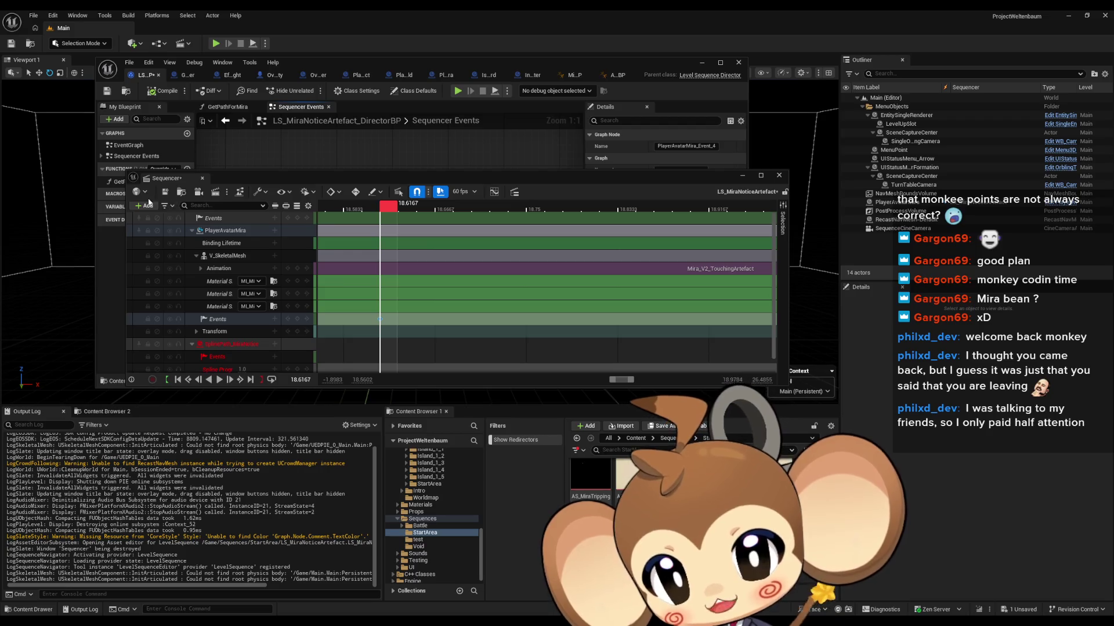
pyautogui.click(165, 192)
pyautogui.click(780, 175)
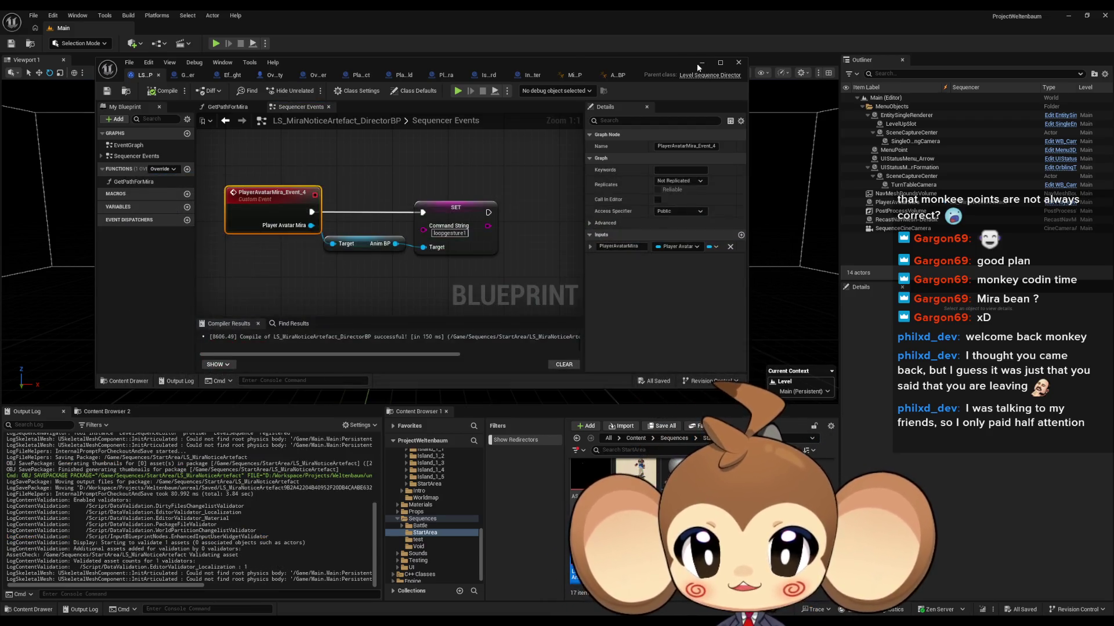
pyautogui.click(704, 62)
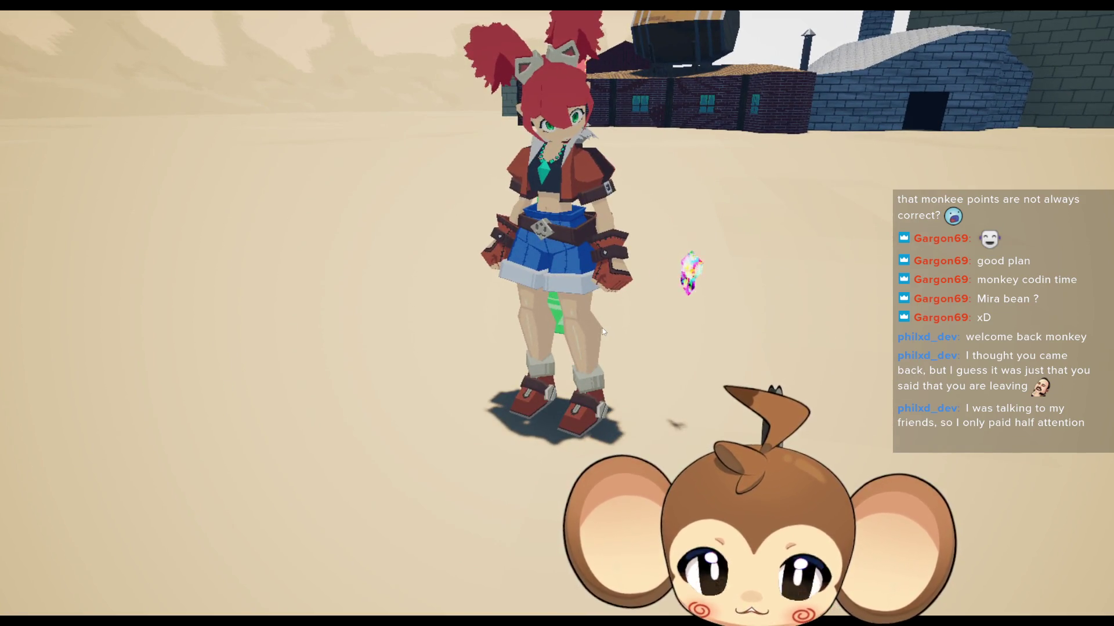
# Step: Orbit the game camera around the red-haired character, then end the play session
pyautogui.moveTo(602, 328)
pyautogui.mouseDown()
pyautogui.moveTo(716, 348)
pyautogui.moveTo(667, 253)
pyautogui.mouseUp()
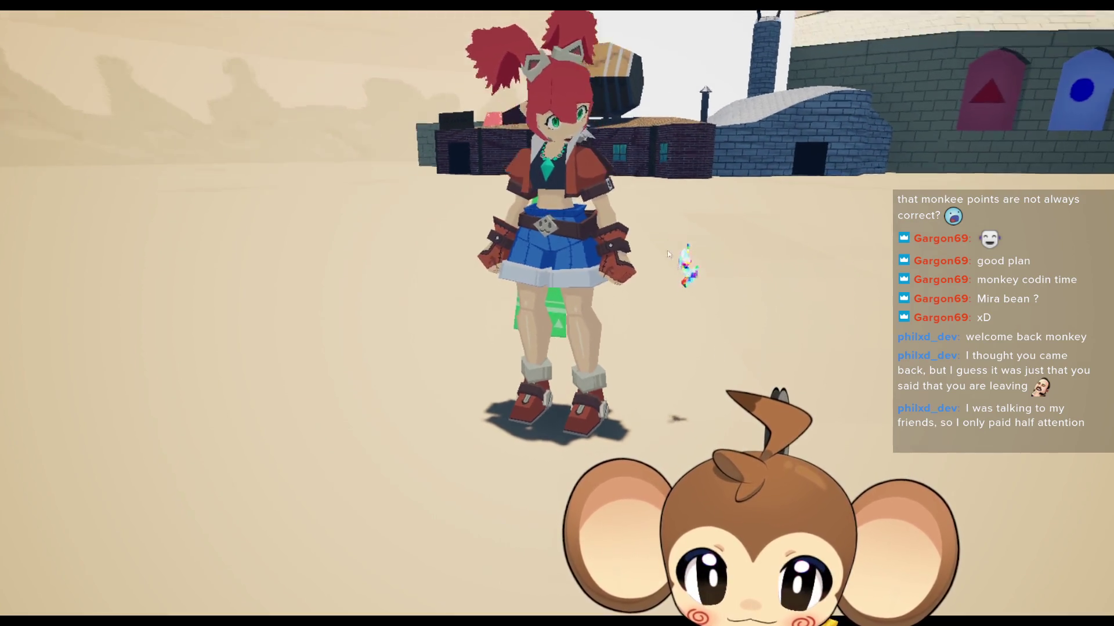
pyautogui.press('Escape')
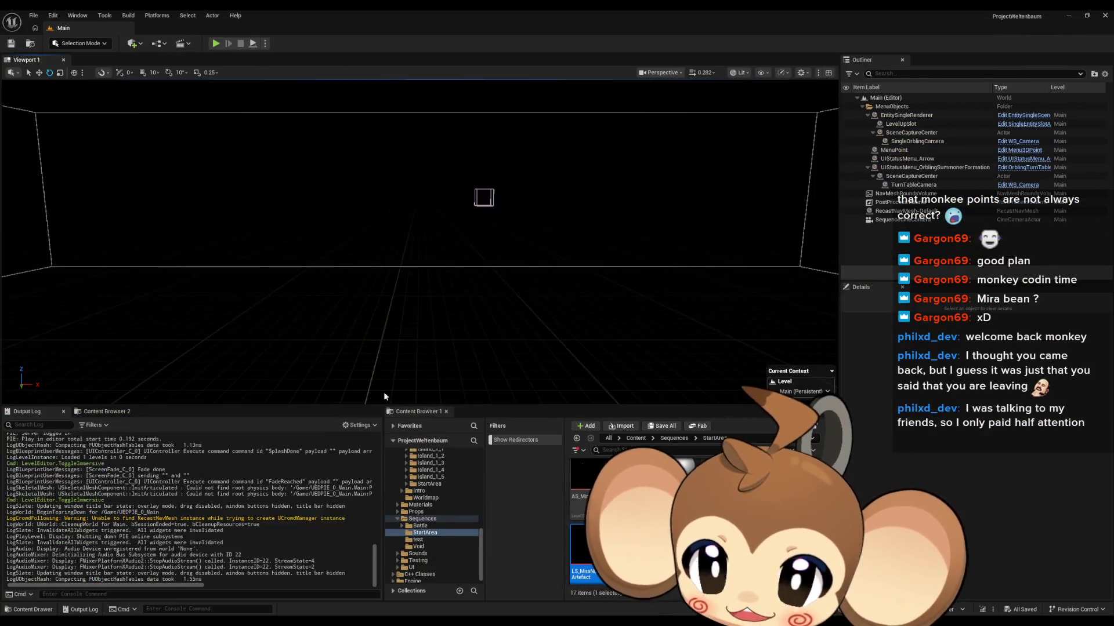
# Step: Change the LoopGesture_1 sequence player setting in Abstract_Character_AnimBP, then compile and save
pyautogui.click(467, 583)
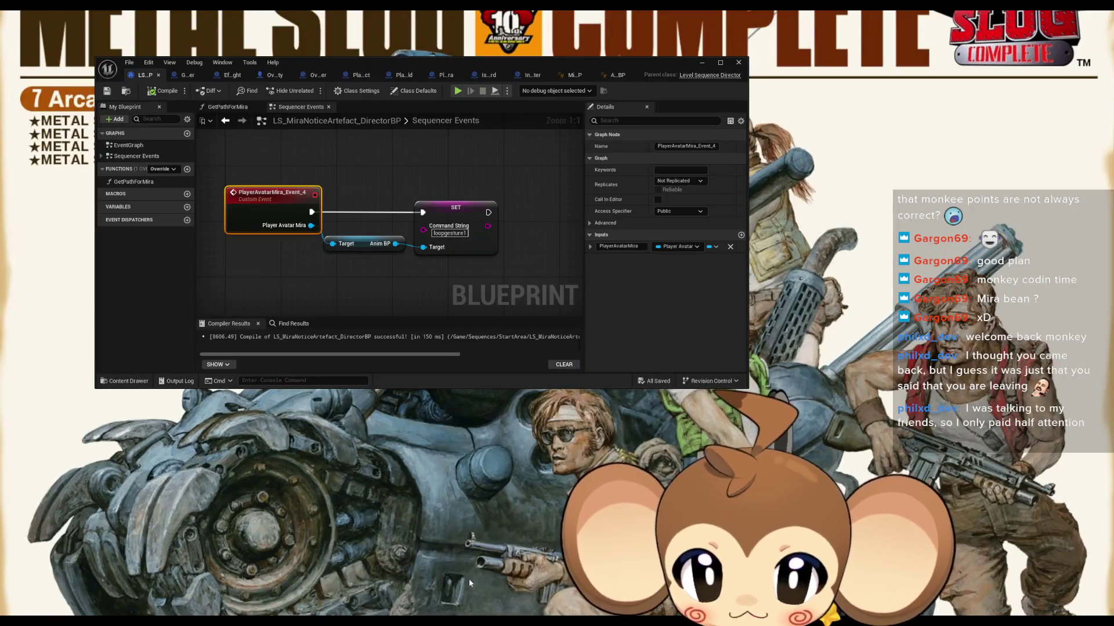
pyautogui.click(469, 581)
pyautogui.click(616, 75)
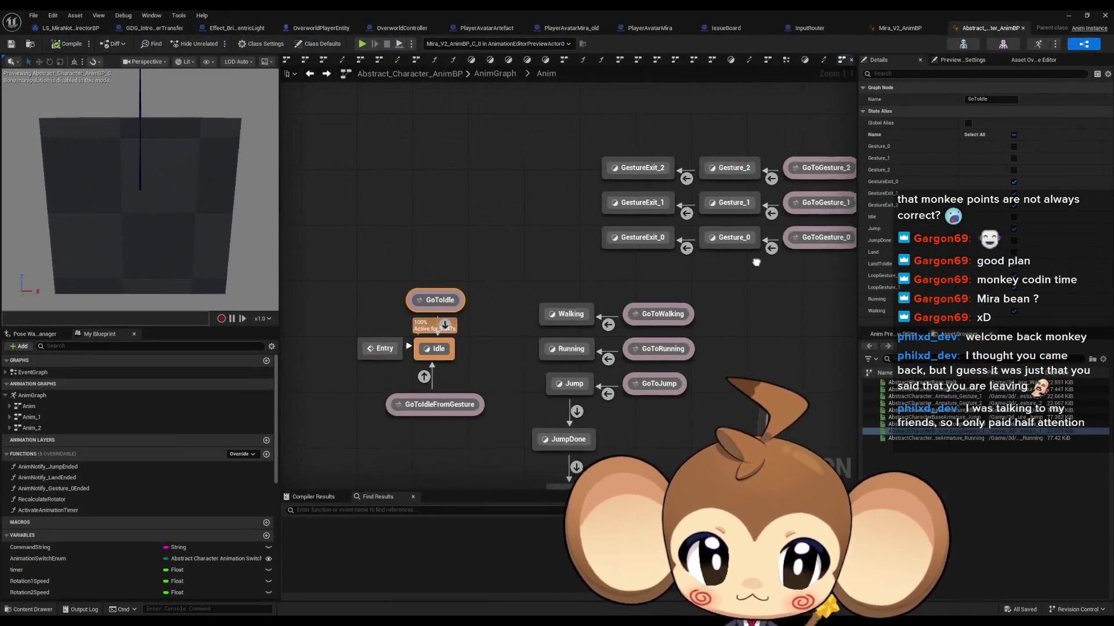
pyautogui.moveTo(632, 172); pyautogui.dragTo(232, 108)
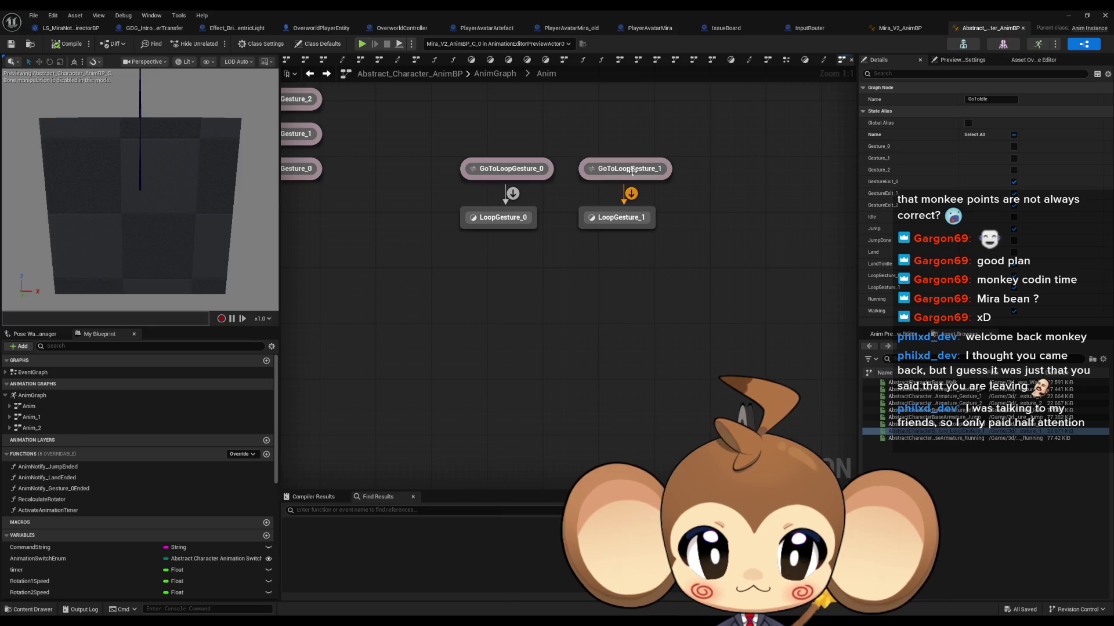
pyautogui.doubleClick(616, 216)
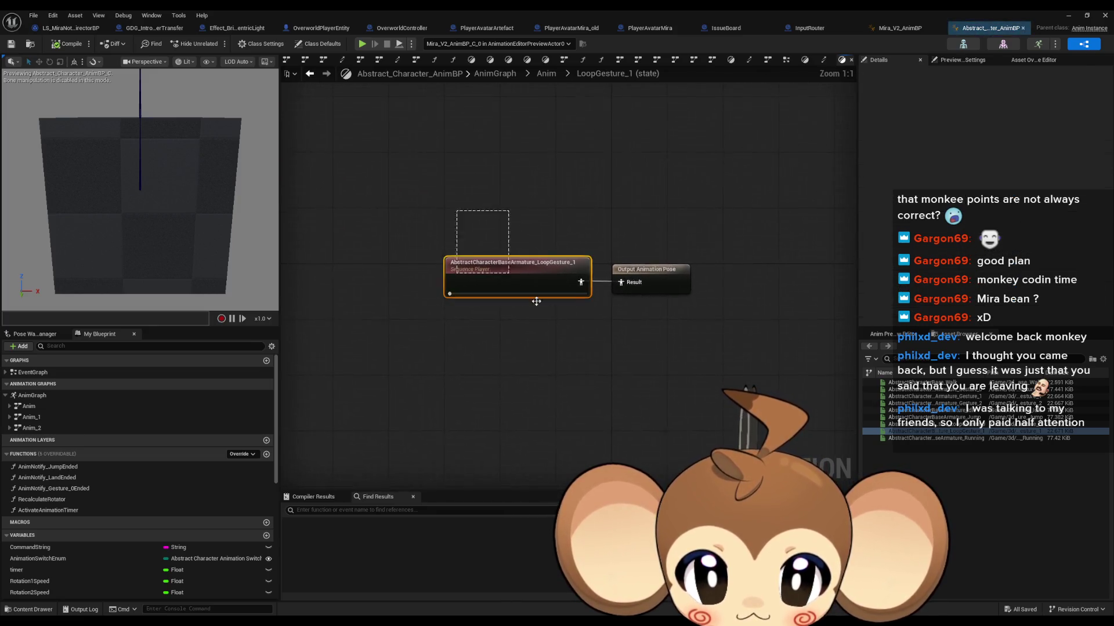
pyautogui.click(964, 288)
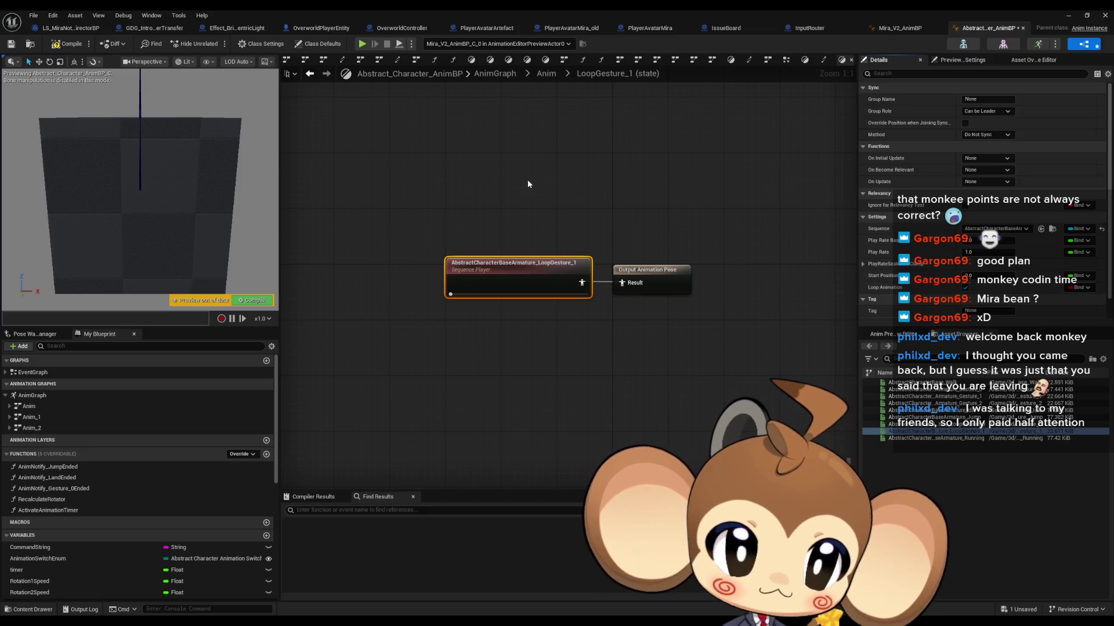
pyautogui.click(528, 179)
pyautogui.hotkey('ctrl', 's')
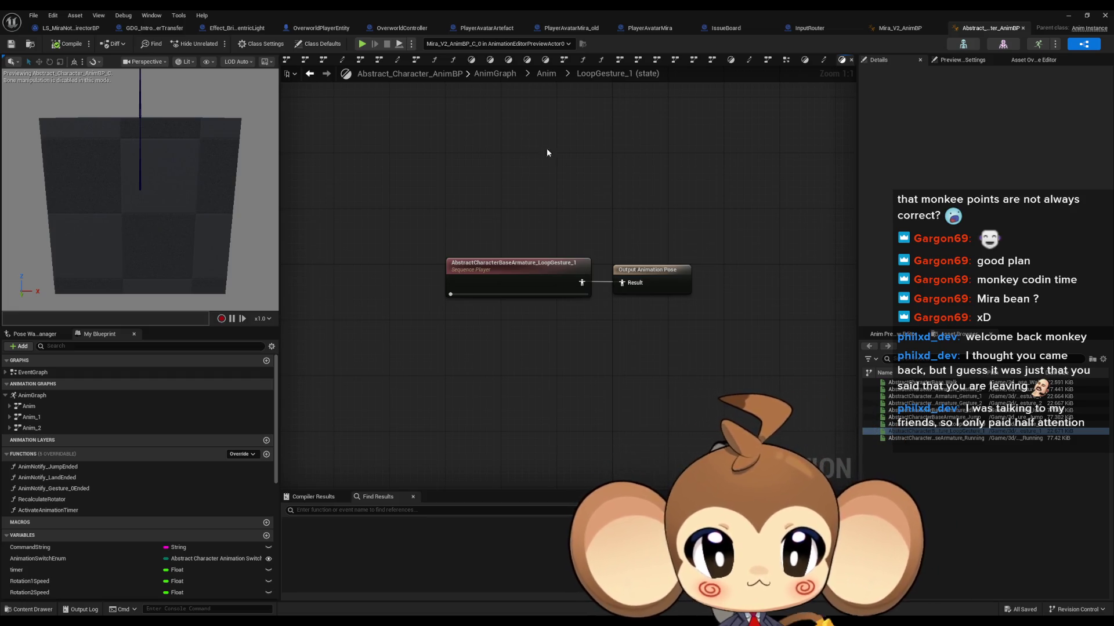
# Step: Return to the level editor's Content folder and open the OverworldPlayerEntity blueprint
pyautogui.click(1068, 16)
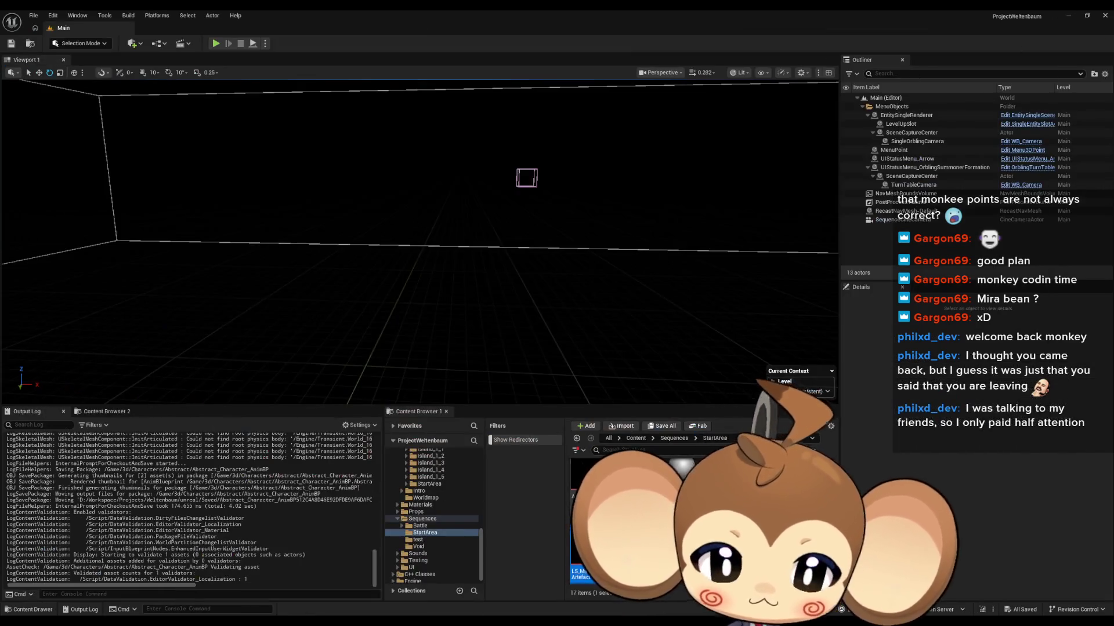
pyautogui.click(635, 438)
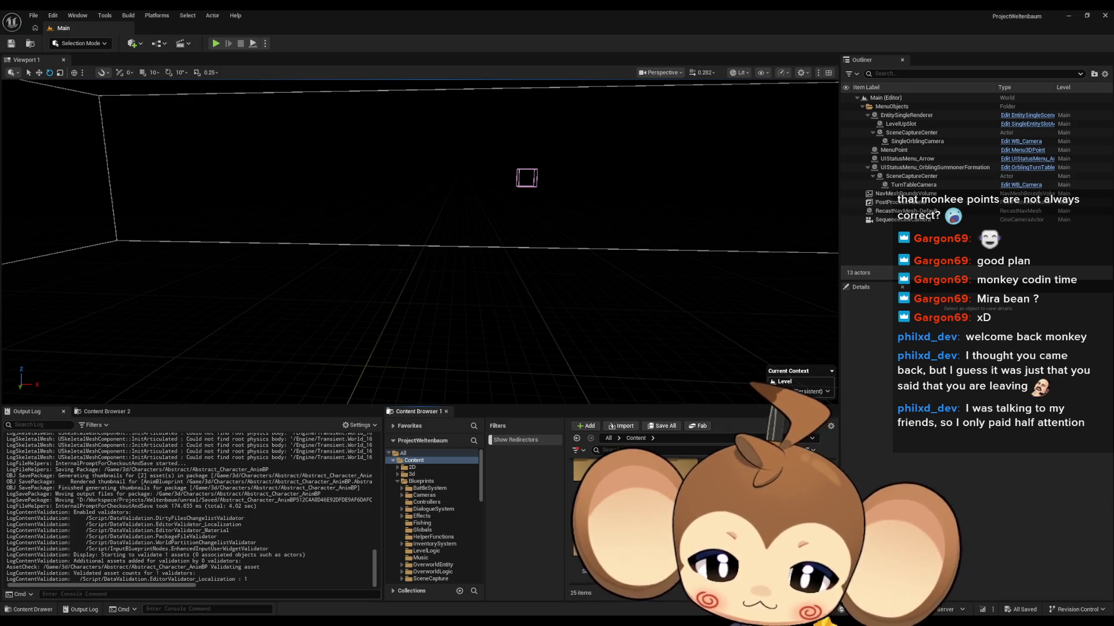
pyautogui.moveTo(456, 624)
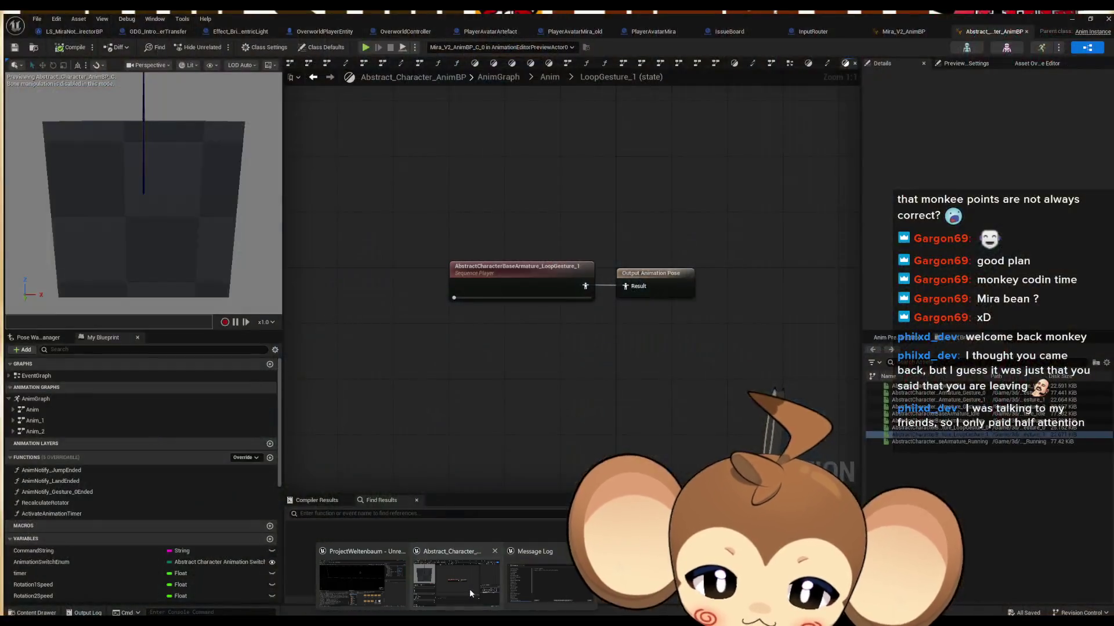
pyautogui.click(469, 589)
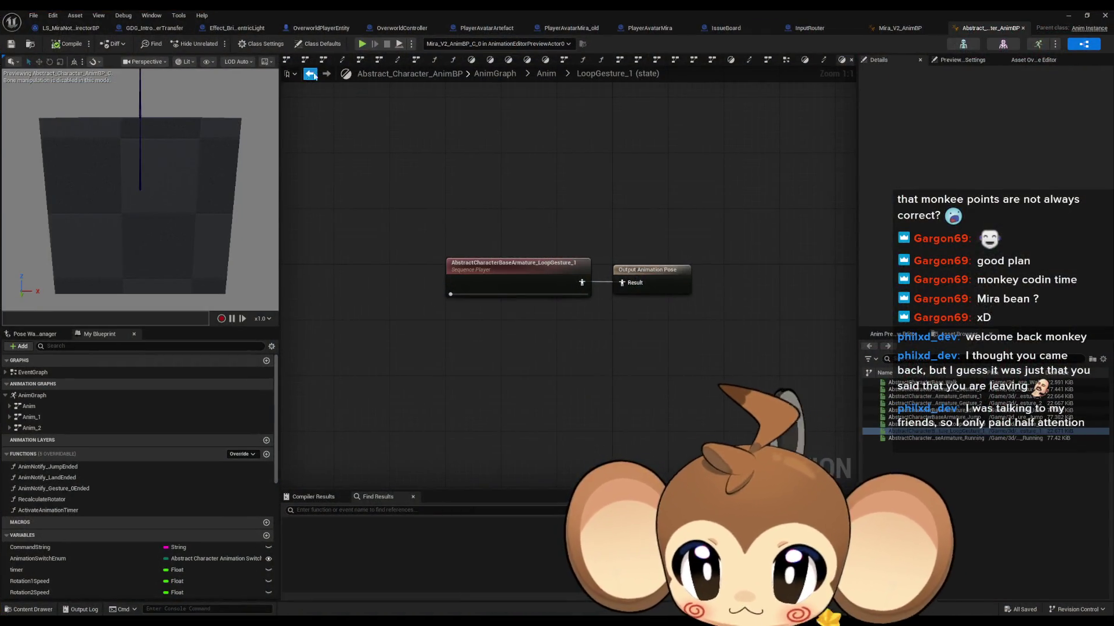
pyautogui.click(322, 28)
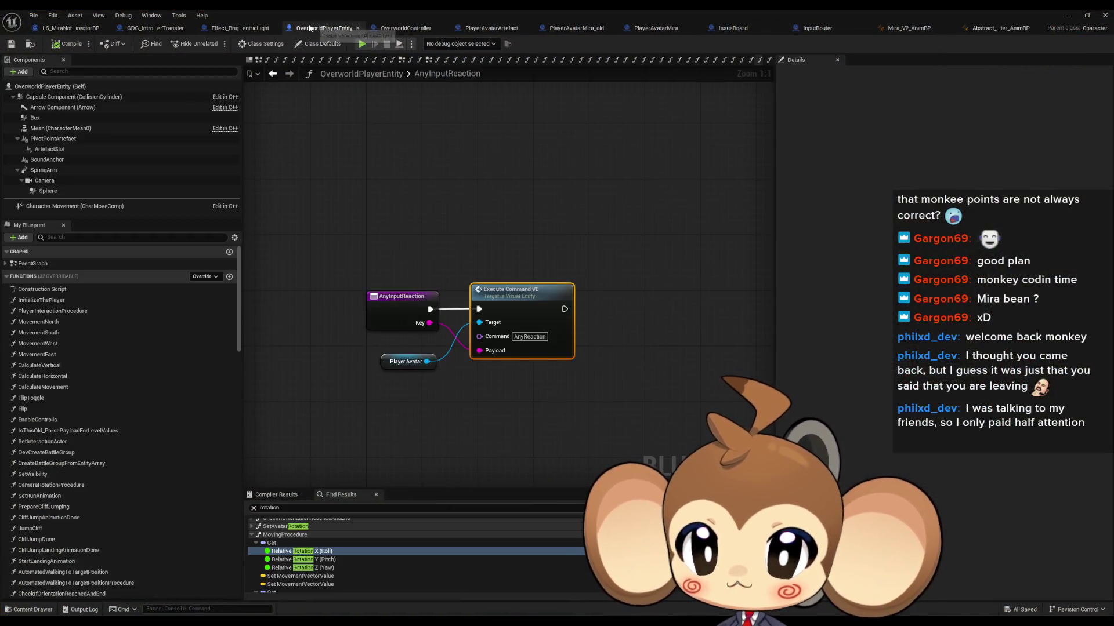
# Step: Find references to SpringArm and visit its three usages in InitializeThePlayer
pyautogui.moveTo(405, 225); pyautogui.dragTo(462, 229)
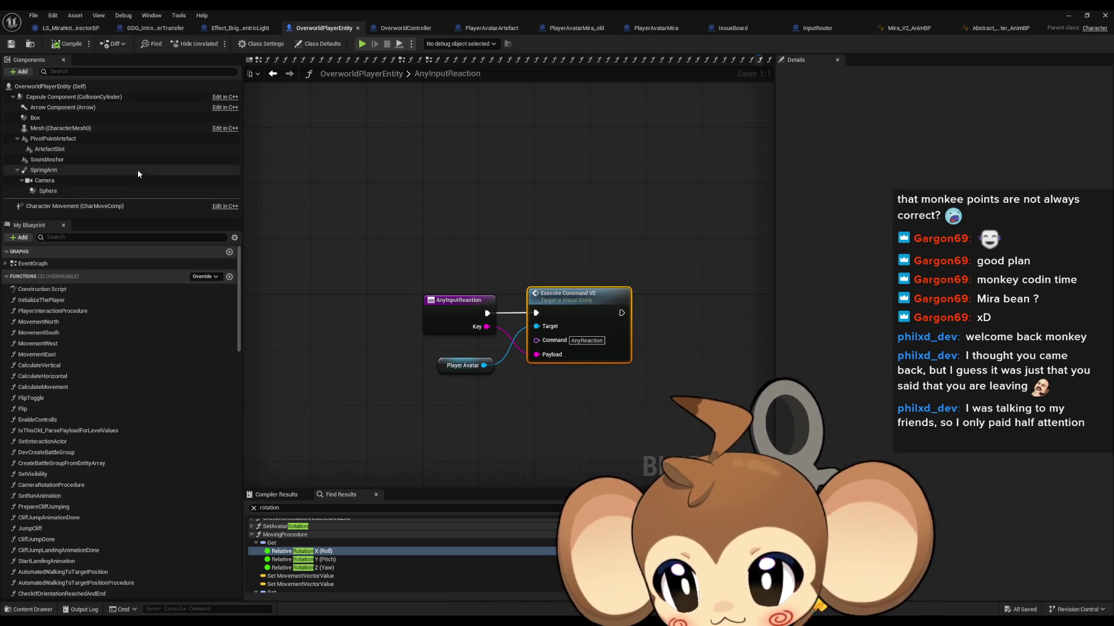
pyautogui.rightClick(53, 171)
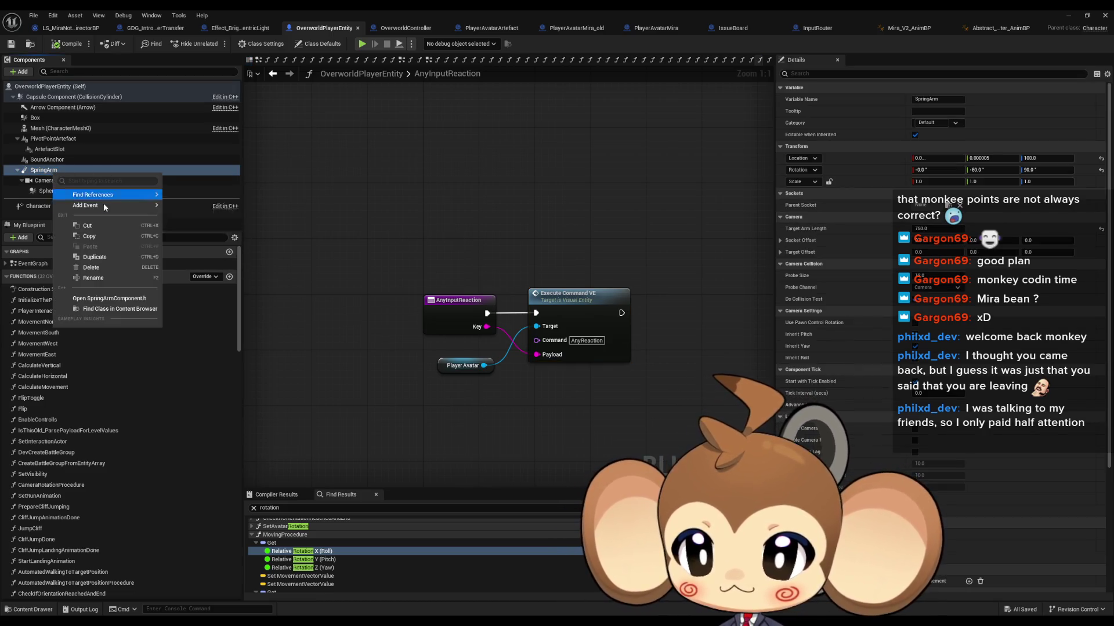
pyautogui.moveTo(94, 201)
pyautogui.click(195, 216)
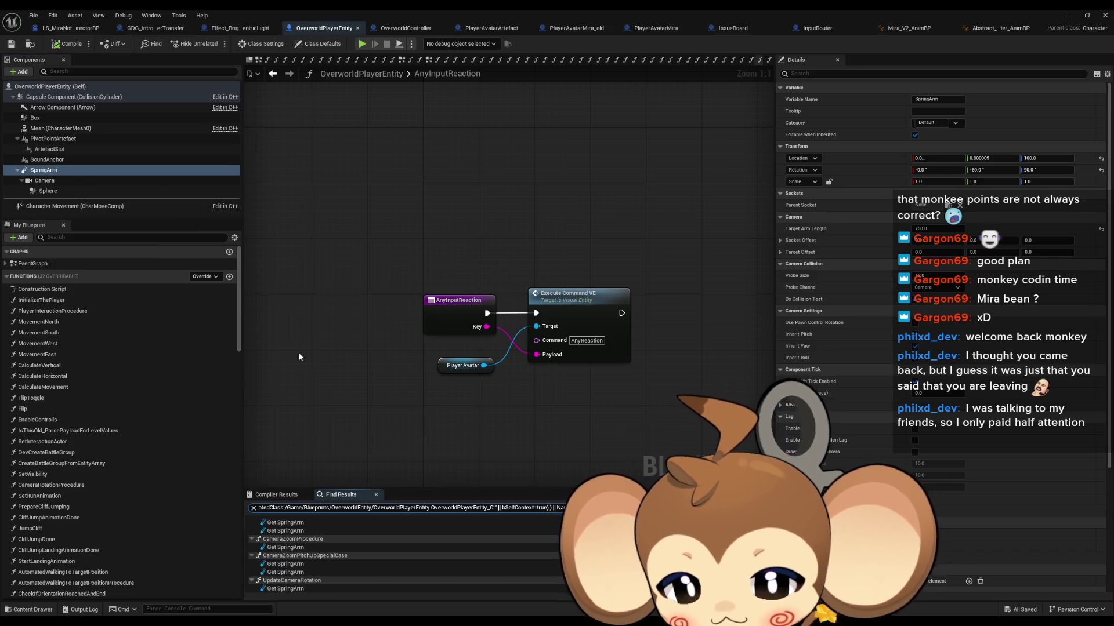
pyautogui.click(309, 533)
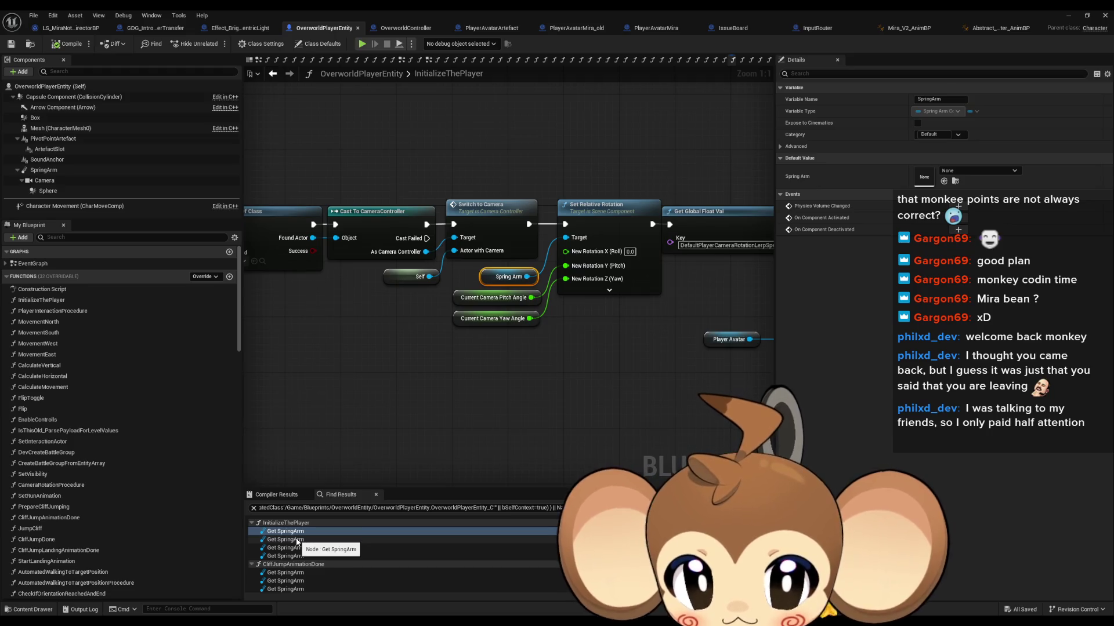
pyautogui.click(296, 541)
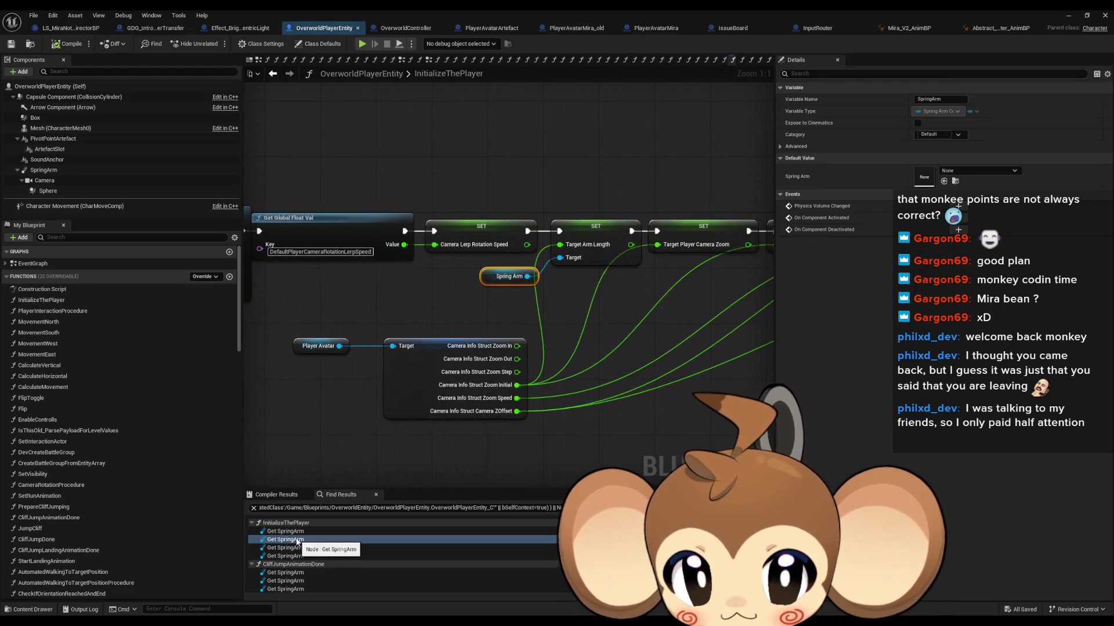
pyautogui.click(294, 548)
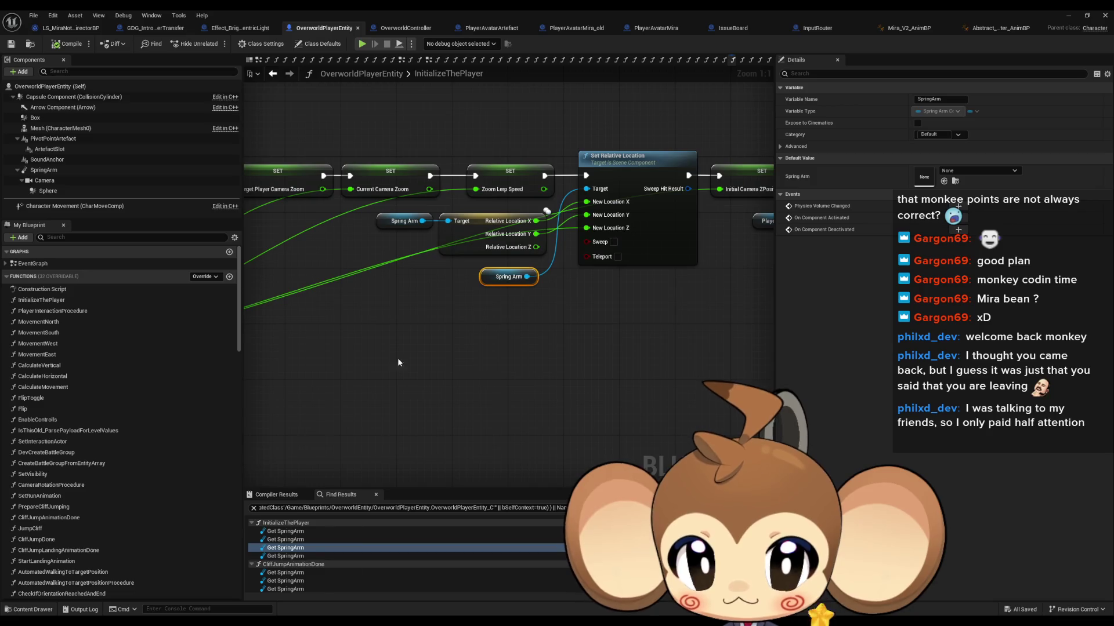
# Step: Inspect the Camera Info struct node, then open the PlayerAvatarArtefact blueprint
pyautogui.moveTo(391, 476); pyautogui.dragTo(667, 284)
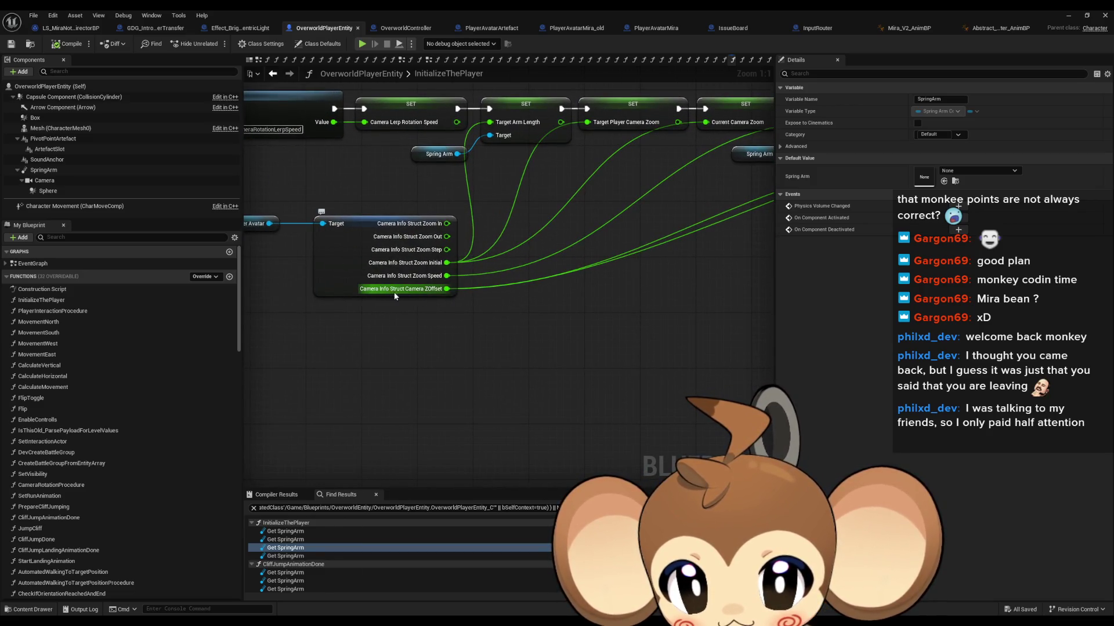
pyautogui.moveTo(329, 194); pyautogui.dragTo(401, 238)
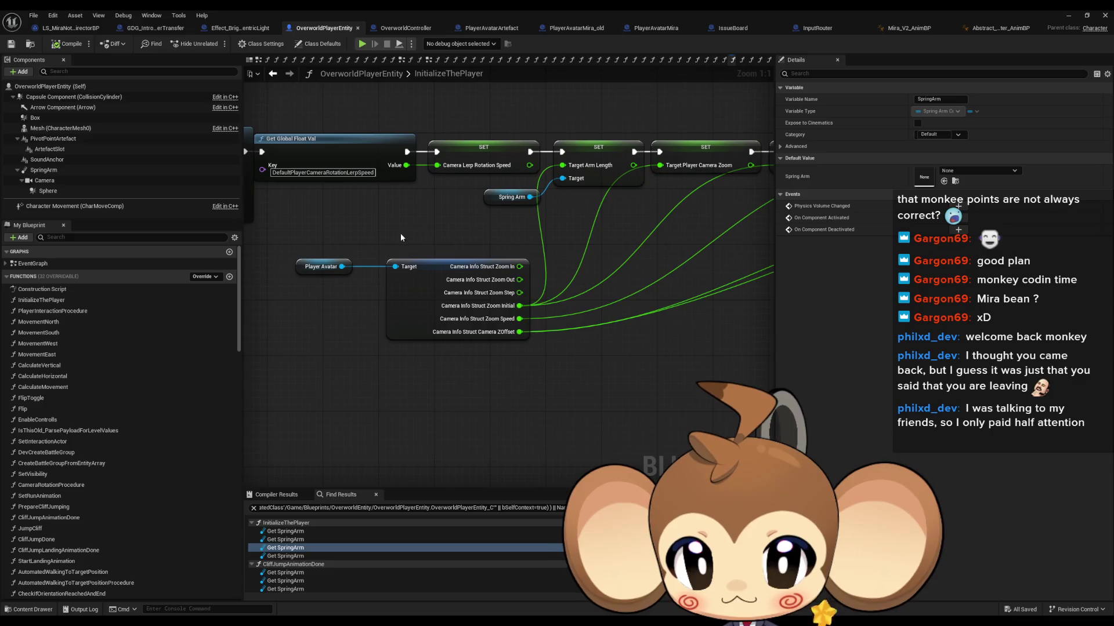
pyautogui.click(407, 287)
pyautogui.click(437, 415)
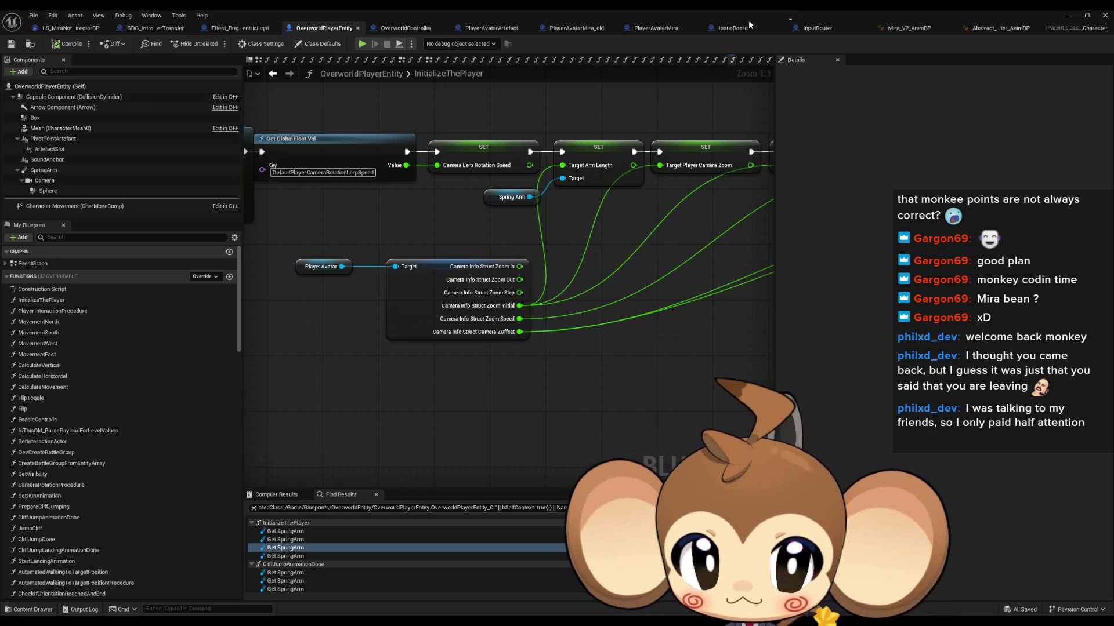
pyautogui.click(496, 28)
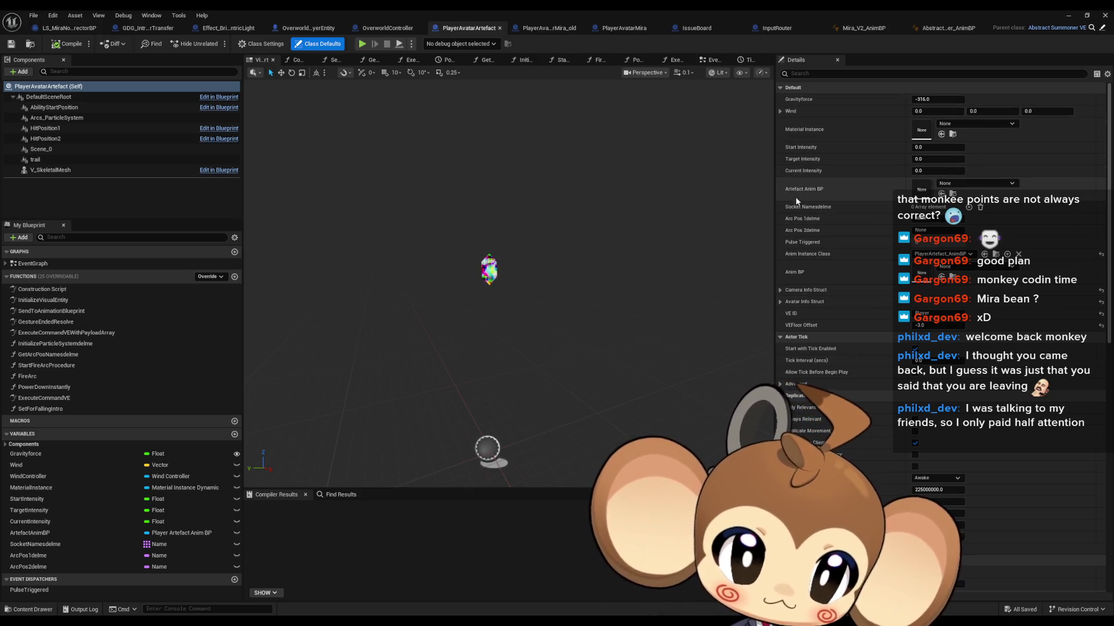
# Step: Compare Camera Info Struct zoom values in PlayerAvatarArtefact, PlayerAvatarMira_old and PlayerAvatarMira, then return to GDG_IntroPlayerTransfer
pyautogui.click(784, 291)
pyautogui.click(556, 29)
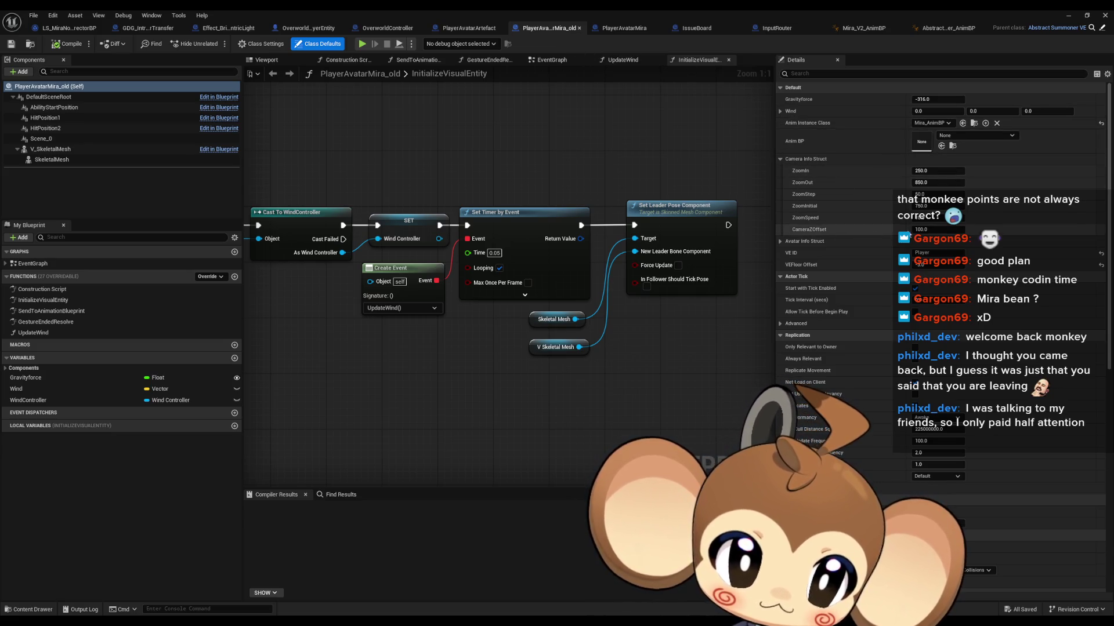
pyautogui.click(617, 30)
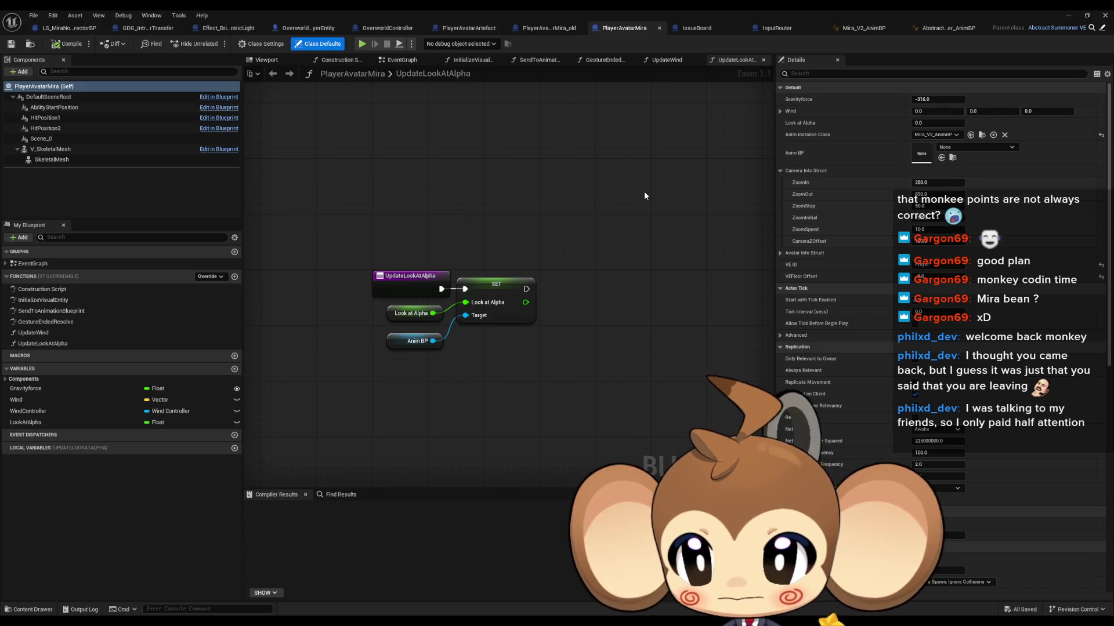
pyautogui.click(116, 30)
pyautogui.moveTo(608, 402)
pyautogui.mouseDown()
pyautogui.moveTo(596, 316)
pyautogui.moveTo(360, 300)
pyautogui.mouseUp()
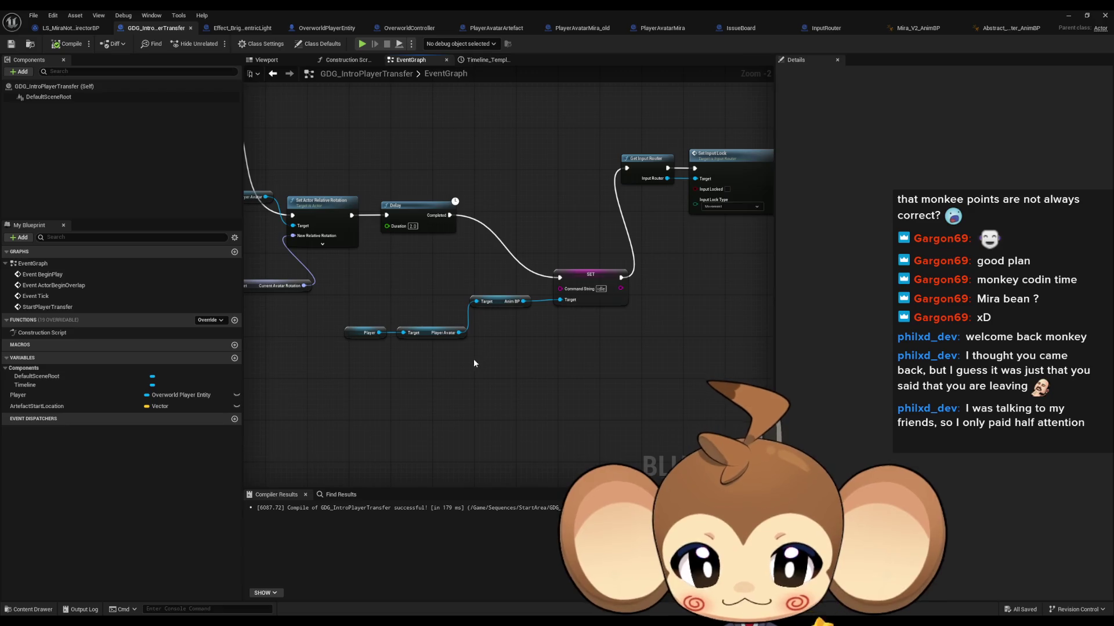
# Step: Duplicate the Player and Player Avatar getters and add a Get Camera Info Struct node from Player Avatar
pyautogui.moveTo(461, 334)
pyautogui.mouseDown()
pyautogui.moveTo(306, 382)
pyautogui.moveTo(508, 315)
pyautogui.moveTo(538, 395)
pyautogui.moveTo(536, 369)
pyautogui.mouseUp()
pyautogui.moveTo(525, 309)
pyautogui.mouseDown()
pyautogui.moveTo(430, 340)
pyautogui.moveTo(366, 423)
pyautogui.mouseUp()
pyautogui.hotkey('ctrl', 'c')
pyautogui.hotkey('ctrl', 'v')
pyautogui.click(445, 404)
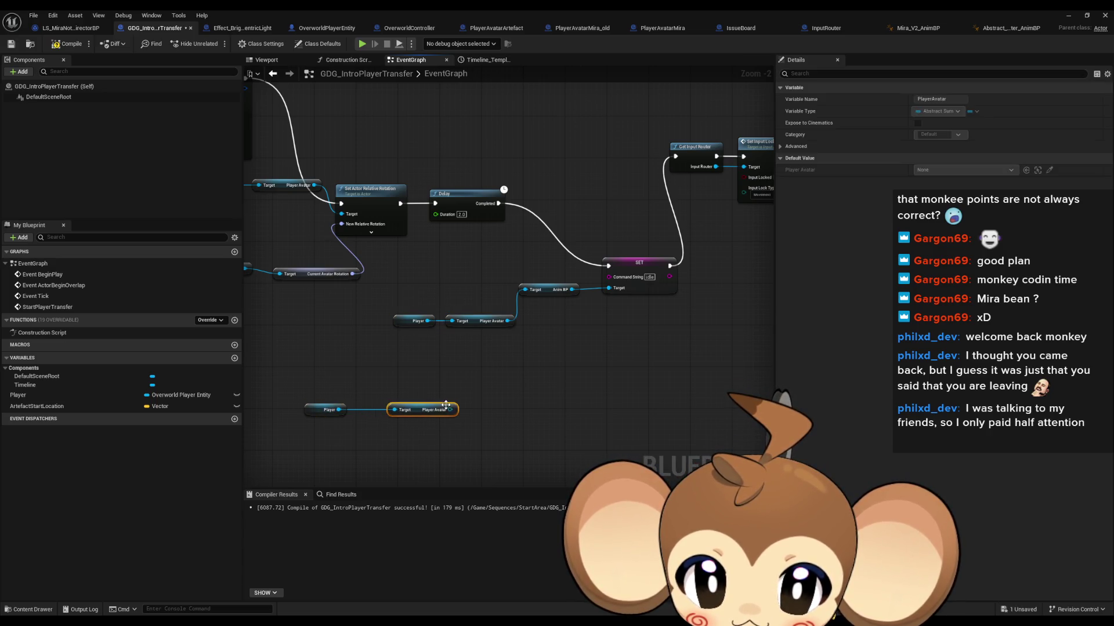
pyautogui.moveTo(406, 412)
pyautogui.mouseDown()
pyautogui.moveTo(371, 412)
pyautogui.moveTo(468, 404)
pyautogui.mouseUp()
pyautogui.write('cam struct')
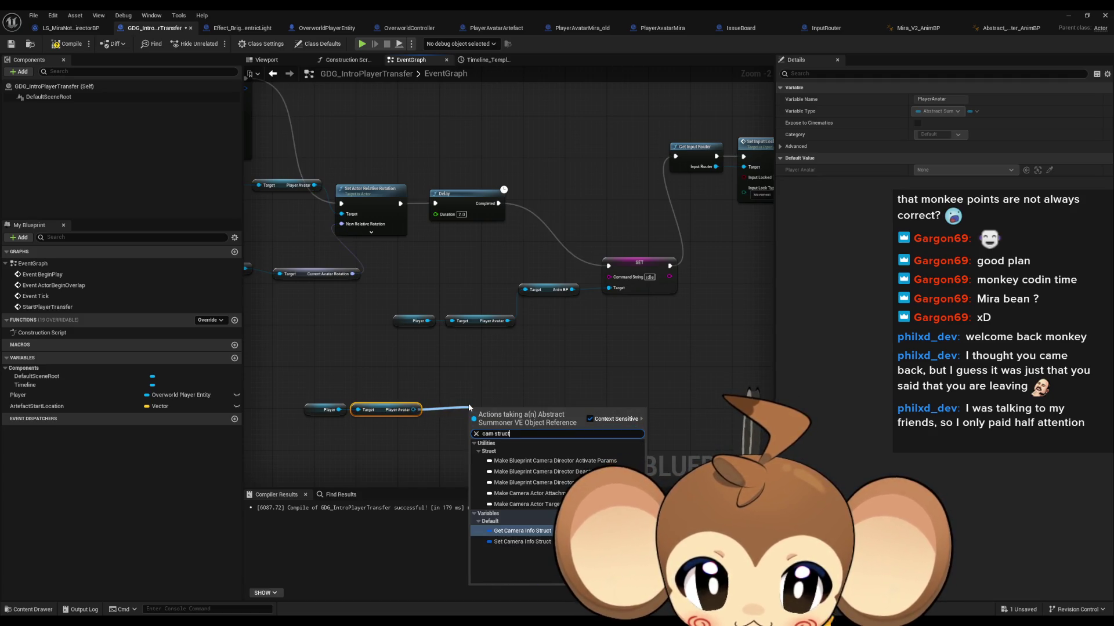
pyautogui.press('Return')
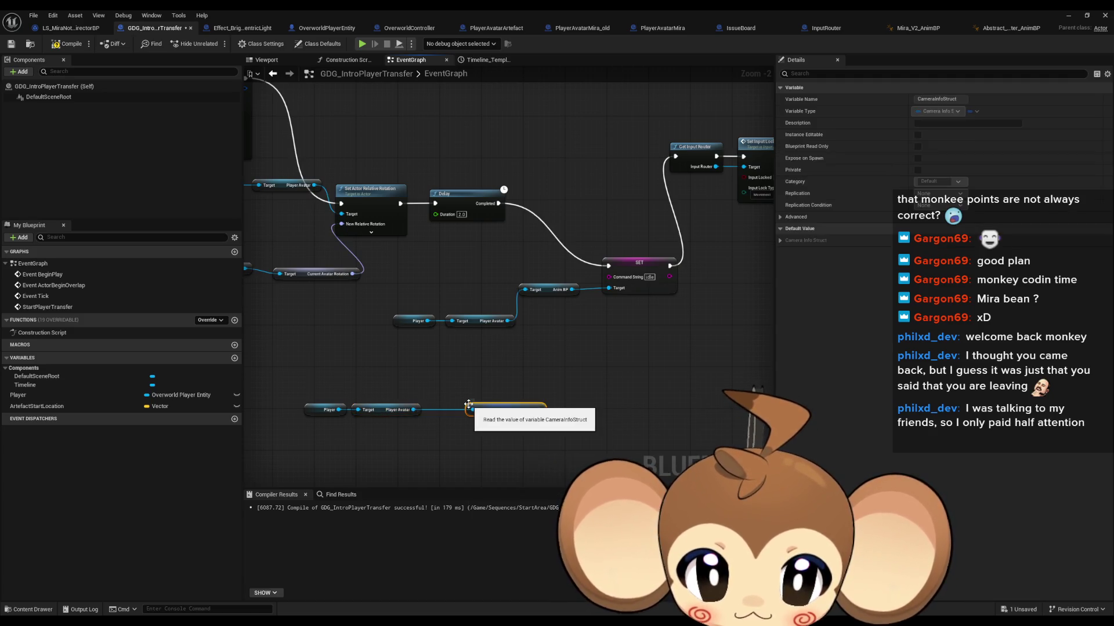
# Step: Split the Camera Info Struct pin into its six members and move the nodes left
pyautogui.rightClick(538, 410)
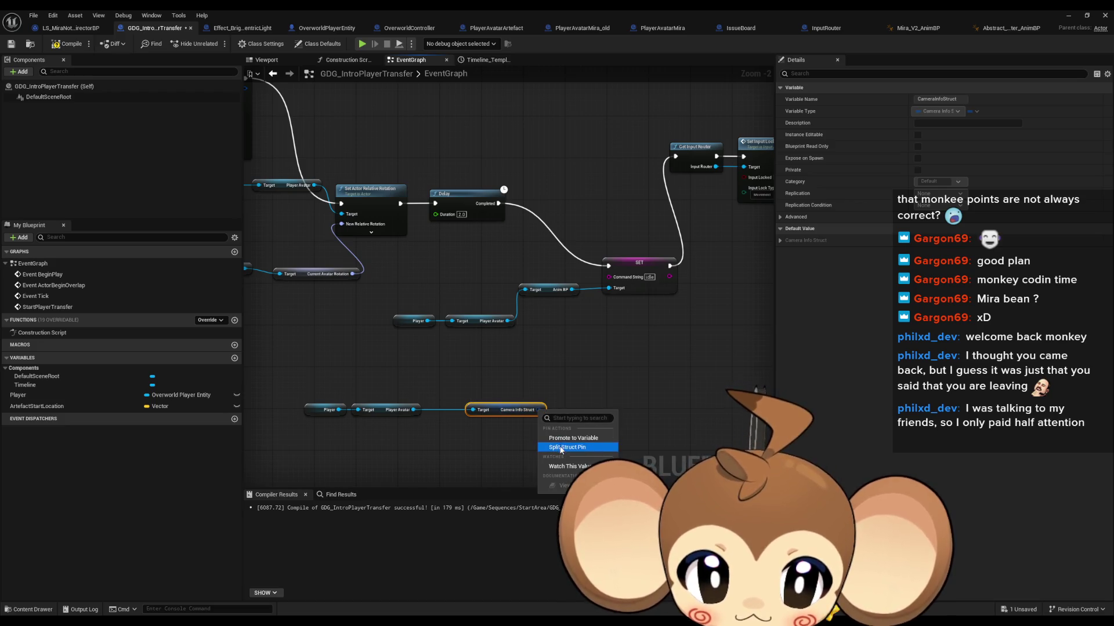
pyautogui.click(493, 444)
pyautogui.moveTo(477, 413); pyautogui.dragTo(313, 406)
pyautogui.moveTo(505, 443)
pyautogui.mouseDown()
pyautogui.moveTo(497, 349)
pyautogui.moveTo(359, 343)
pyautogui.mouseUp()
pyautogui.click(540, 318)
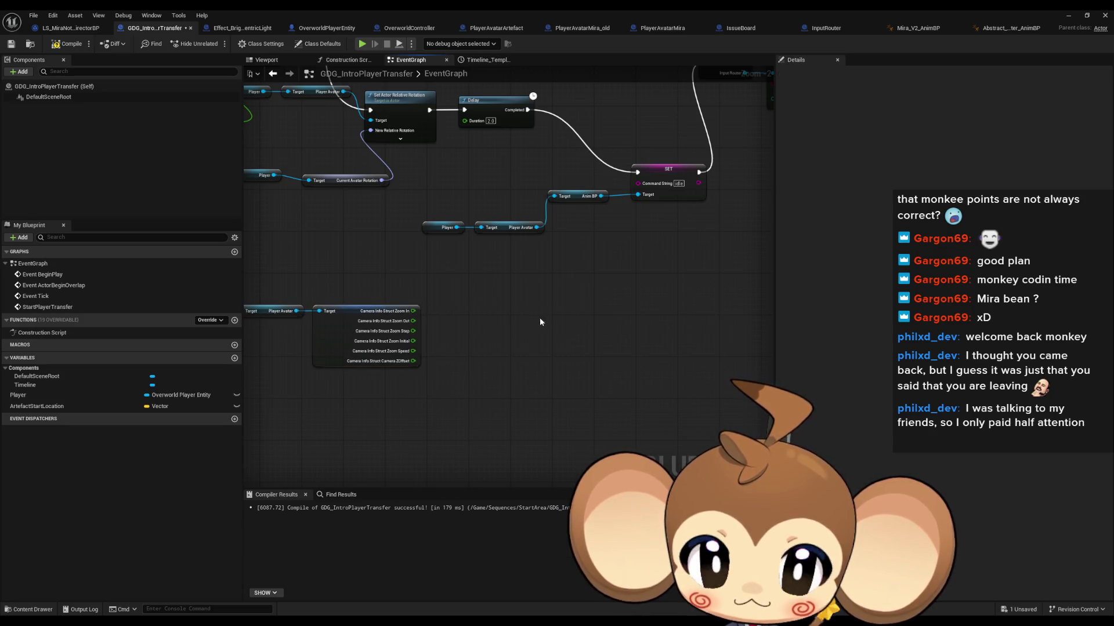
pyautogui.scroll(-2, 523, 318)
pyautogui.scroll(3, 523, 318)
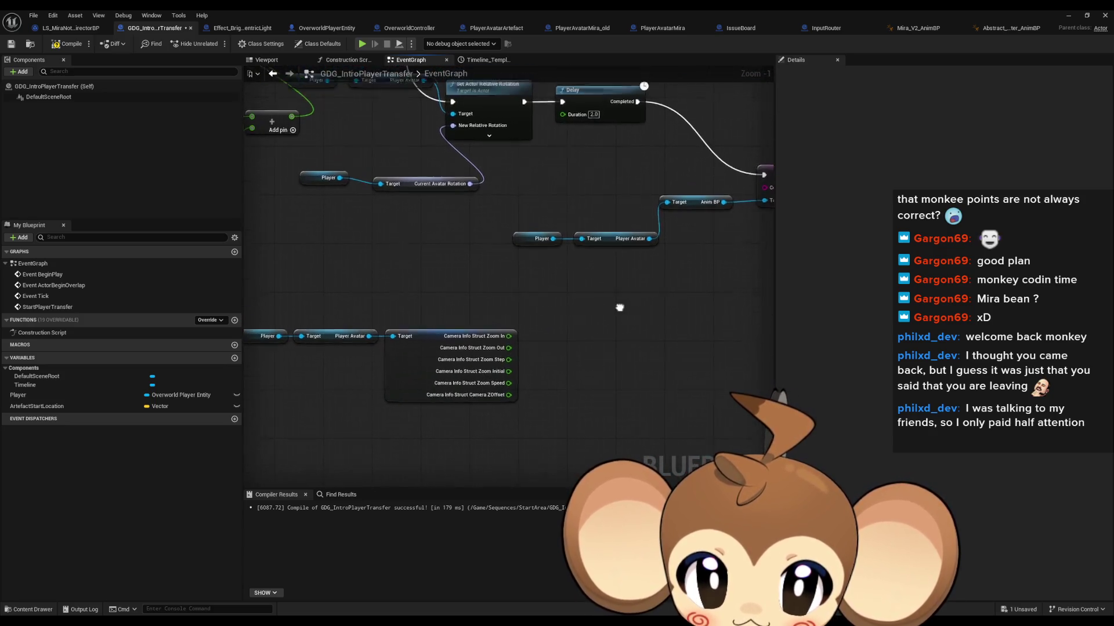
pyautogui.scroll(-4, 623, 435)
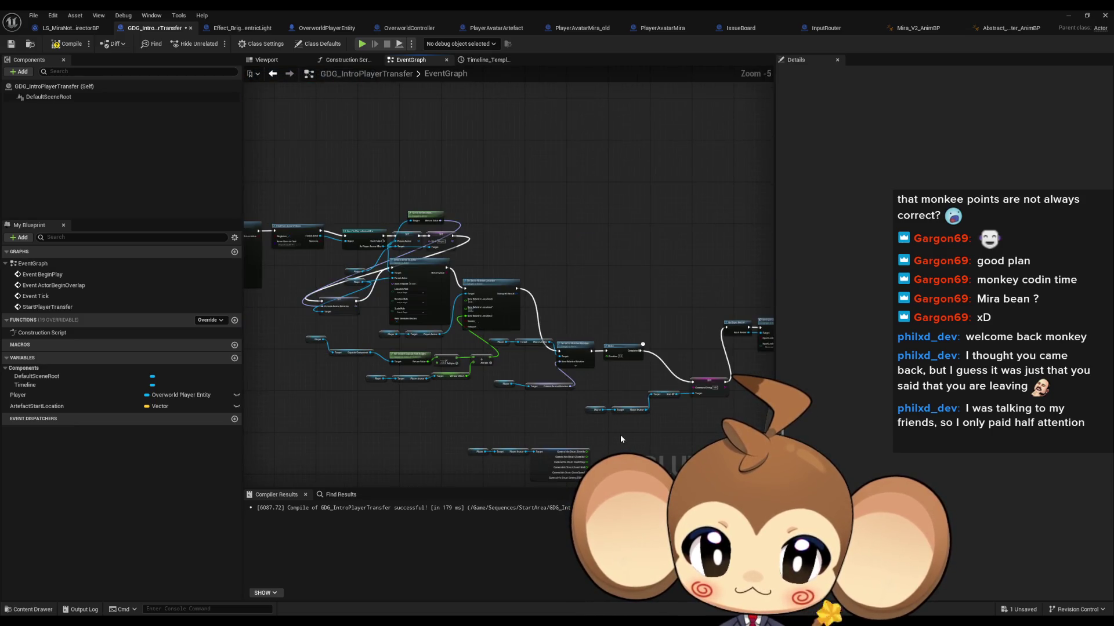
pyautogui.scroll(-2, 621, 436)
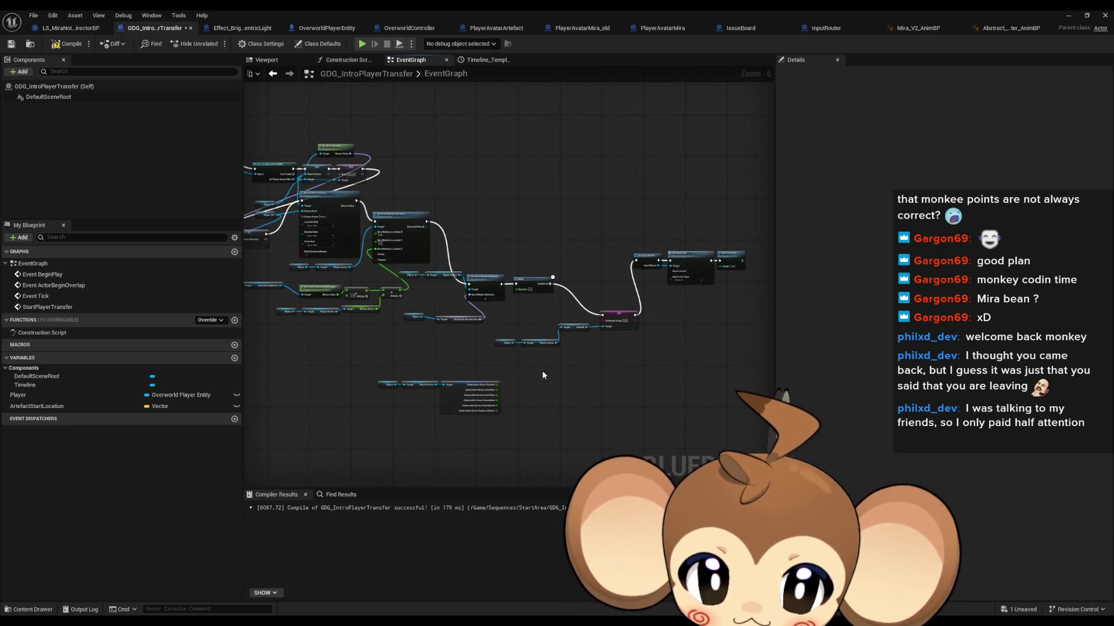
pyautogui.scroll(-2, 557, 374)
pyautogui.scroll(4, 575, 380)
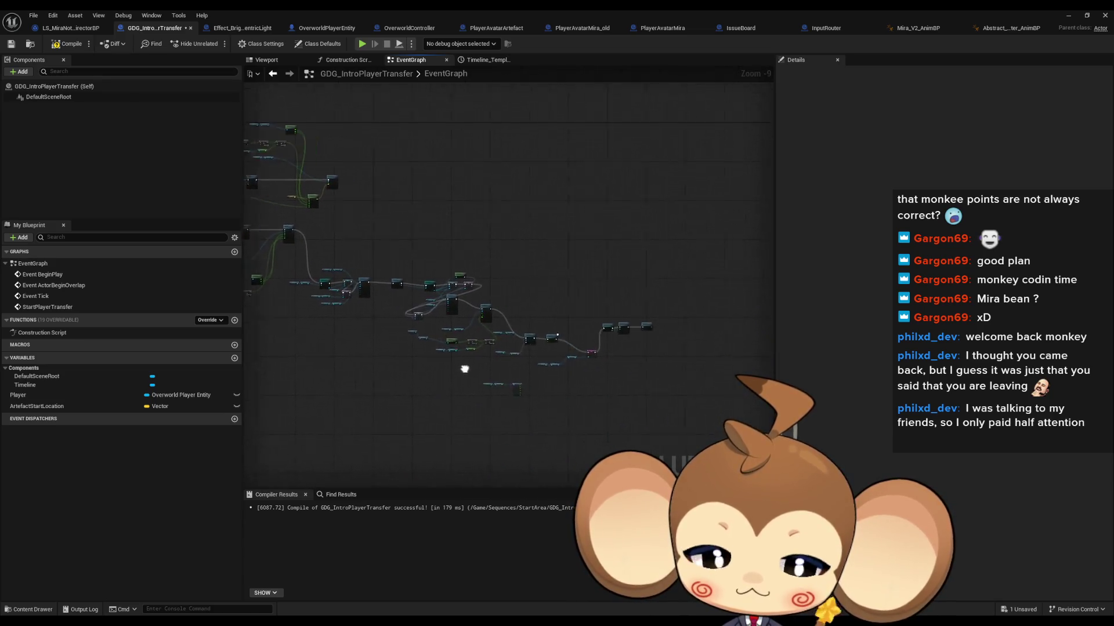
pyautogui.scroll(4, 508, 360)
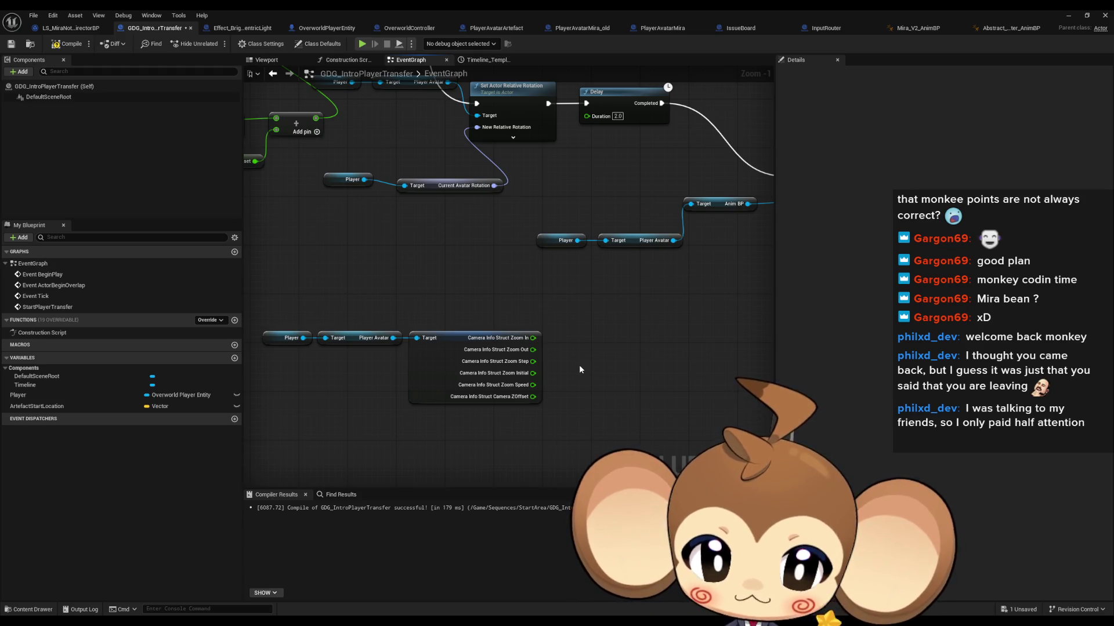
pyautogui.scroll(1, 579, 364)
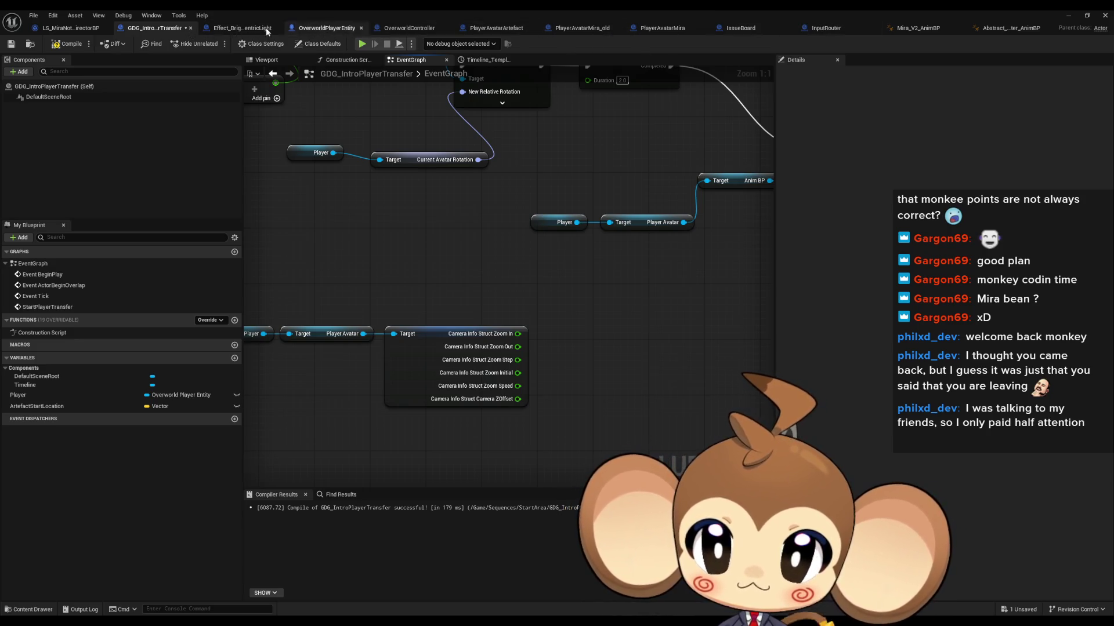
# Step: Copy OverworldPlayerEntity's Spring Arm, Break and Set Relative Location nodes into GDG_IntroPlayerTransfer below the camera info
pyautogui.click(327, 30)
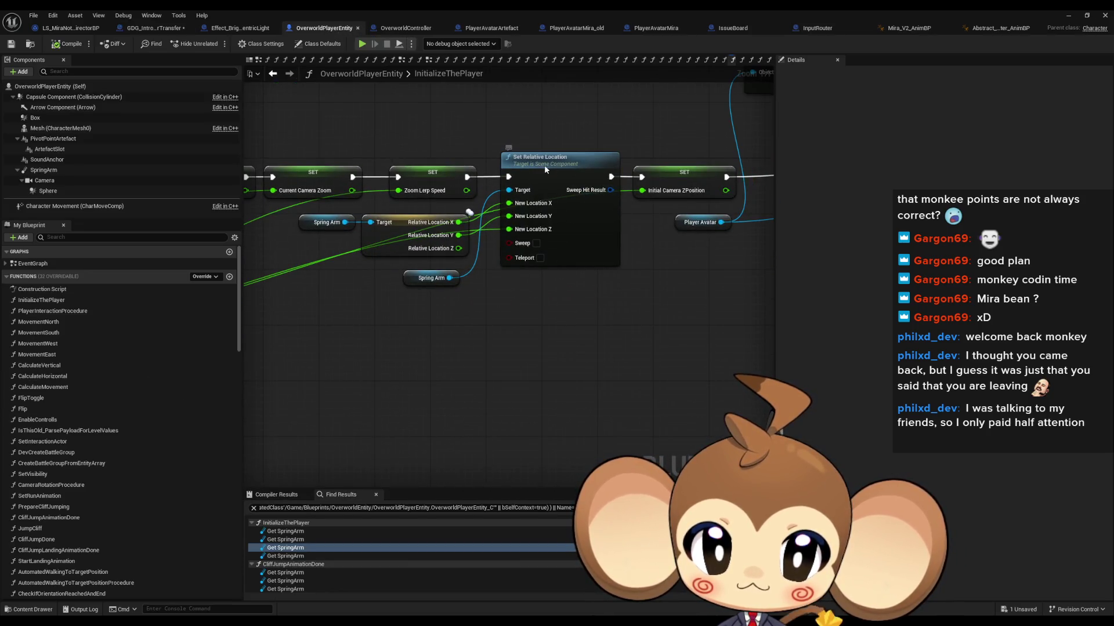
pyautogui.click(545, 170)
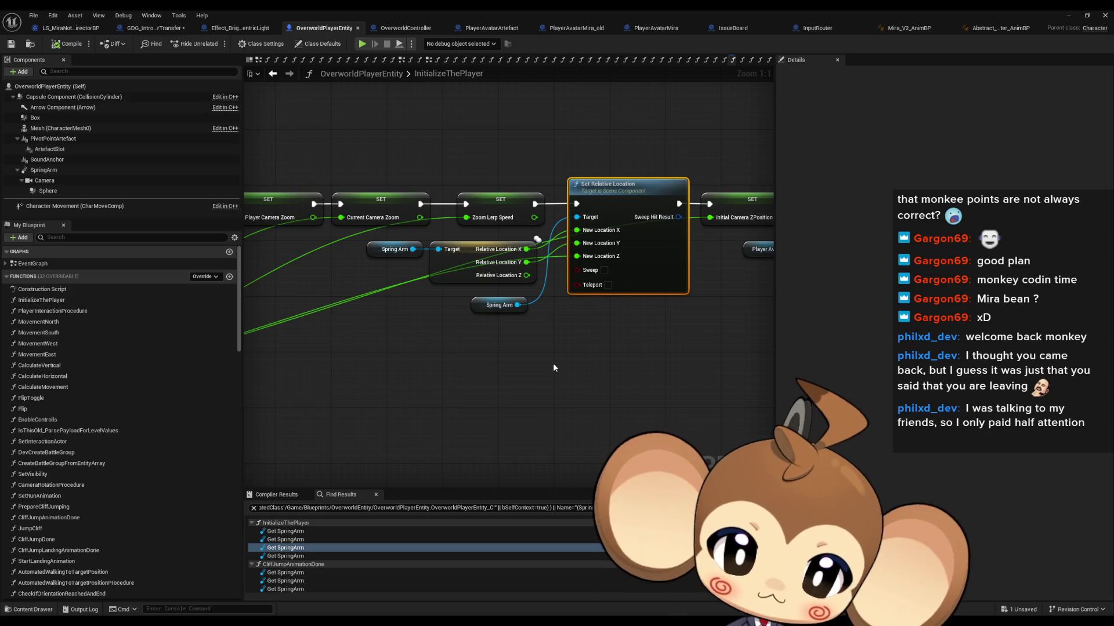
pyautogui.moveTo(365, 249); pyautogui.dragTo(609, 316)
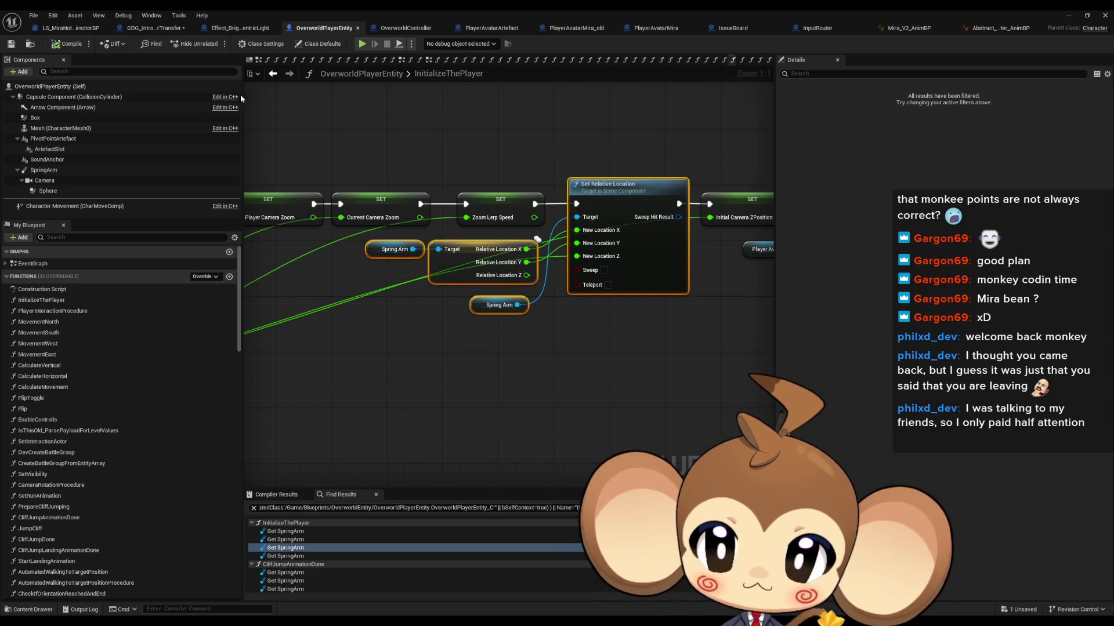
pyautogui.click(155, 29)
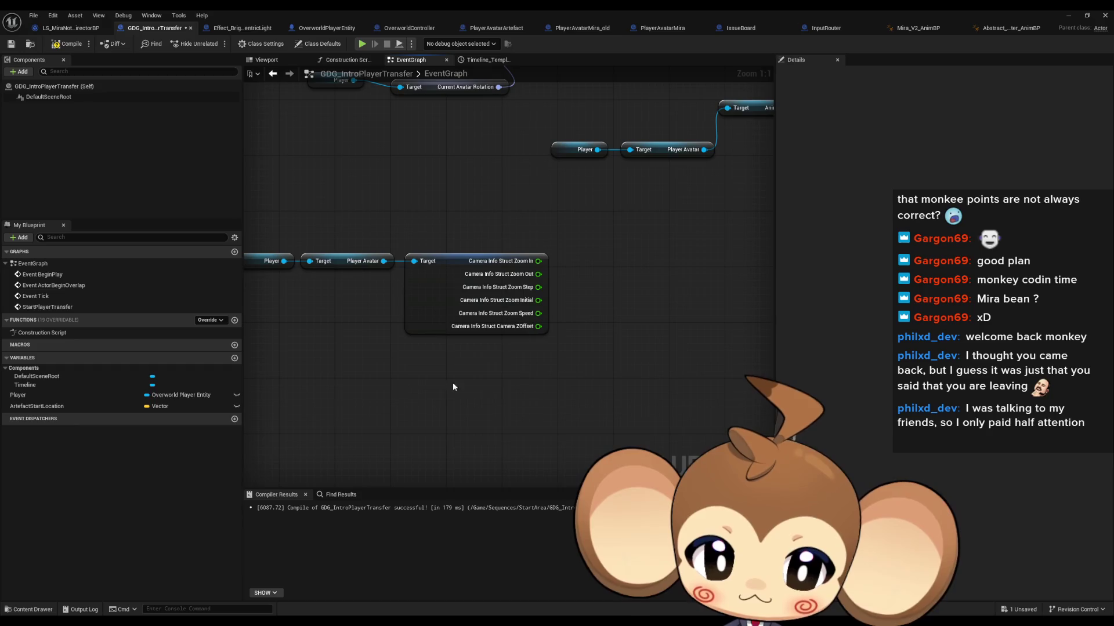
pyautogui.hotkey('ctrl', 'v')
pyautogui.moveTo(575, 343); pyautogui.dragTo(534, 371)
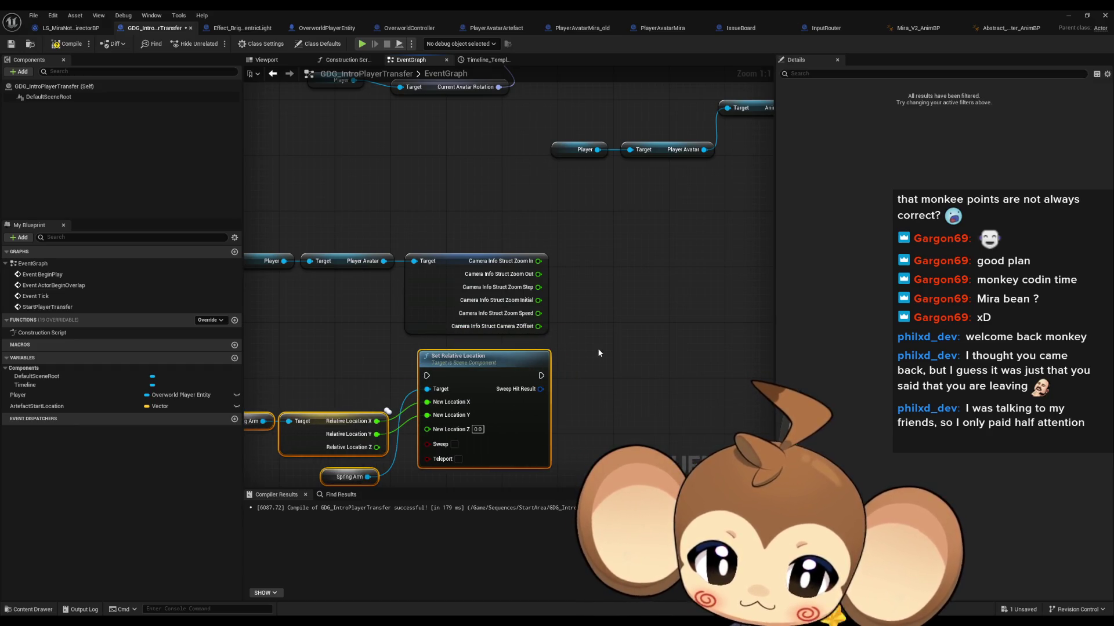
pyautogui.click(598, 348)
pyautogui.moveTo(597, 348); pyautogui.dragTo(655, 317)
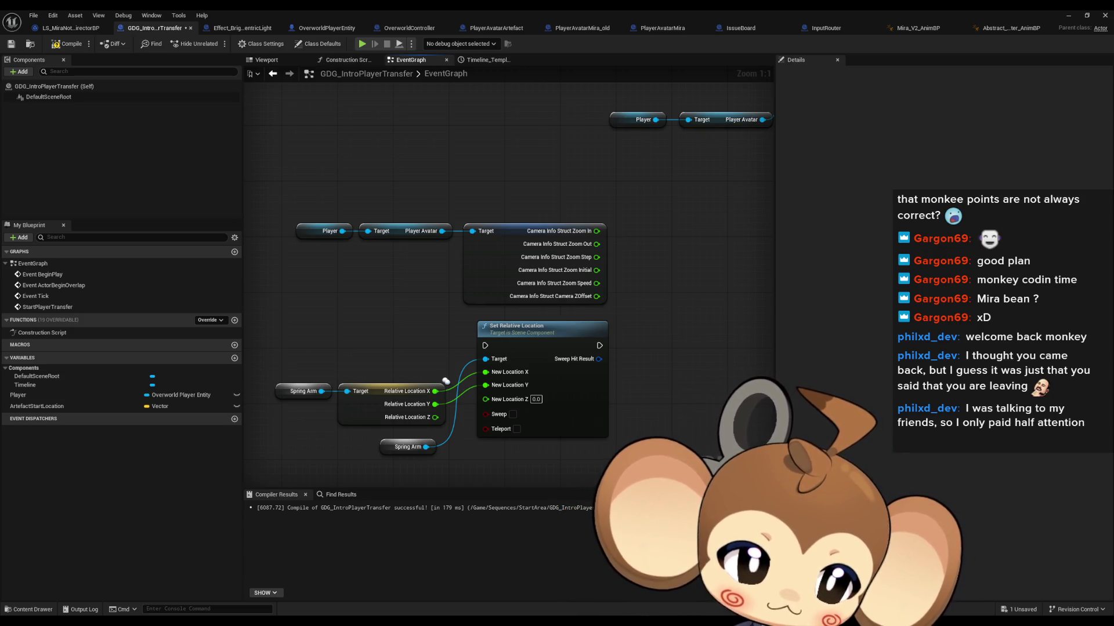
pyautogui.scroll(-1, 617, 407)
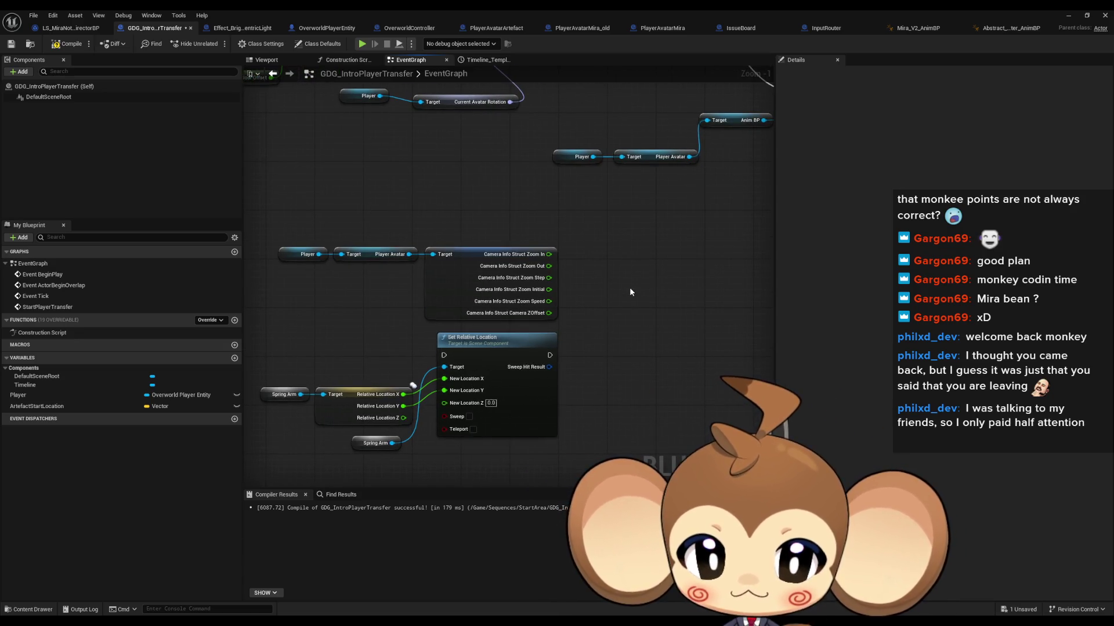
# Step: Duplicate the Spring Arm getter and add Get Target Arm Length and SET Target Arm Length from it
pyautogui.moveTo(629, 287)
pyautogui.mouseDown()
pyautogui.moveTo(625, 323)
pyautogui.moveTo(640, 297)
pyautogui.mouseUp()
pyautogui.click(320, 347)
pyautogui.hotkey('ctrl', 'c')
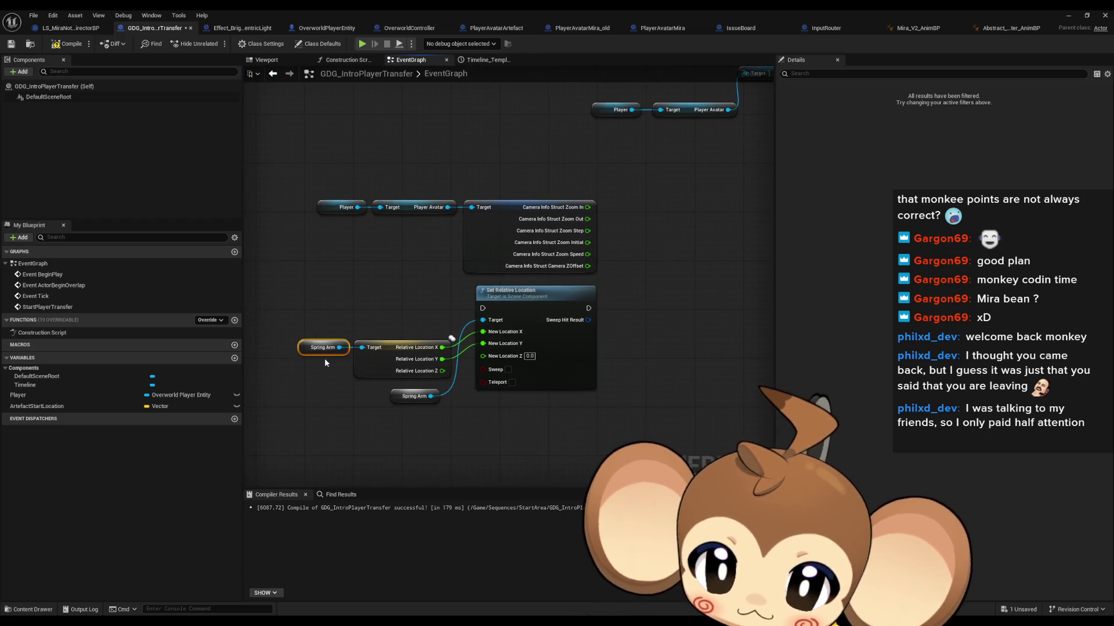
pyautogui.hotkey('ctrl', 'v')
pyautogui.moveTo(363, 439); pyautogui.dragTo(396, 444)
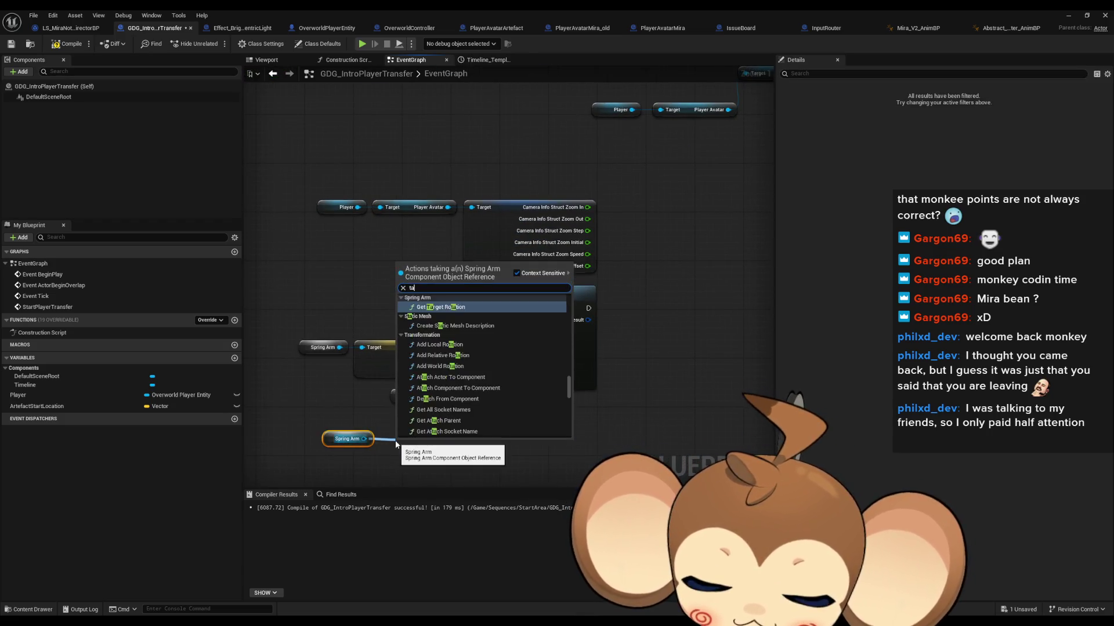
pyautogui.write('target')
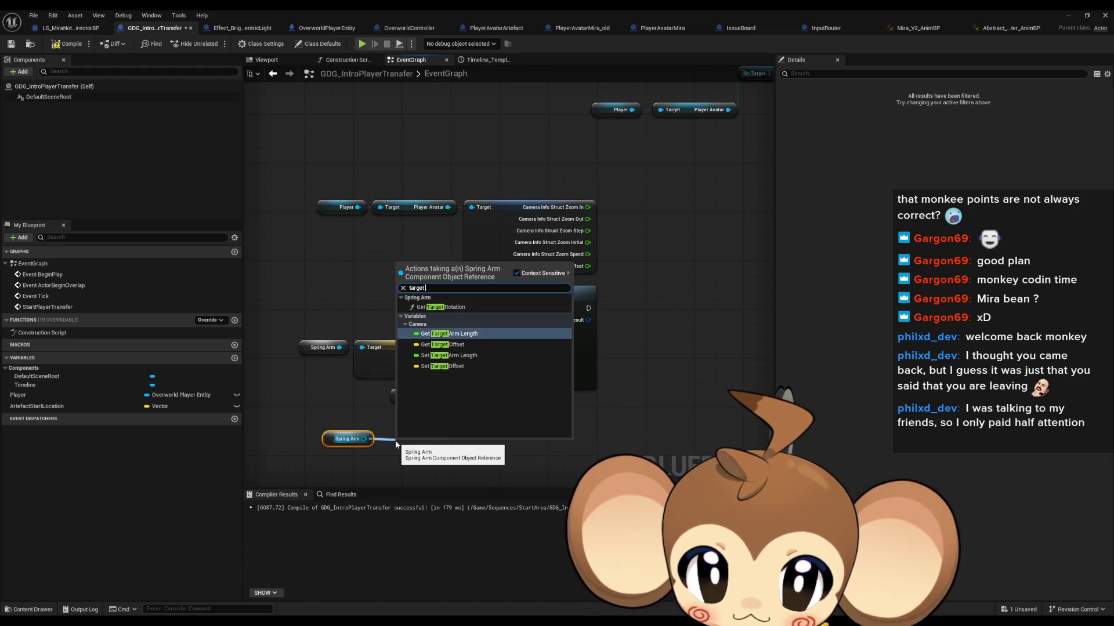
pyautogui.click(449, 333)
pyautogui.moveTo(349, 431)
pyautogui.mouseDown()
pyautogui.moveTo(366, 385)
pyautogui.moveTo(436, 409)
pyautogui.moveTo(429, 431)
pyautogui.mouseUp()
pyautogui.write('set t')
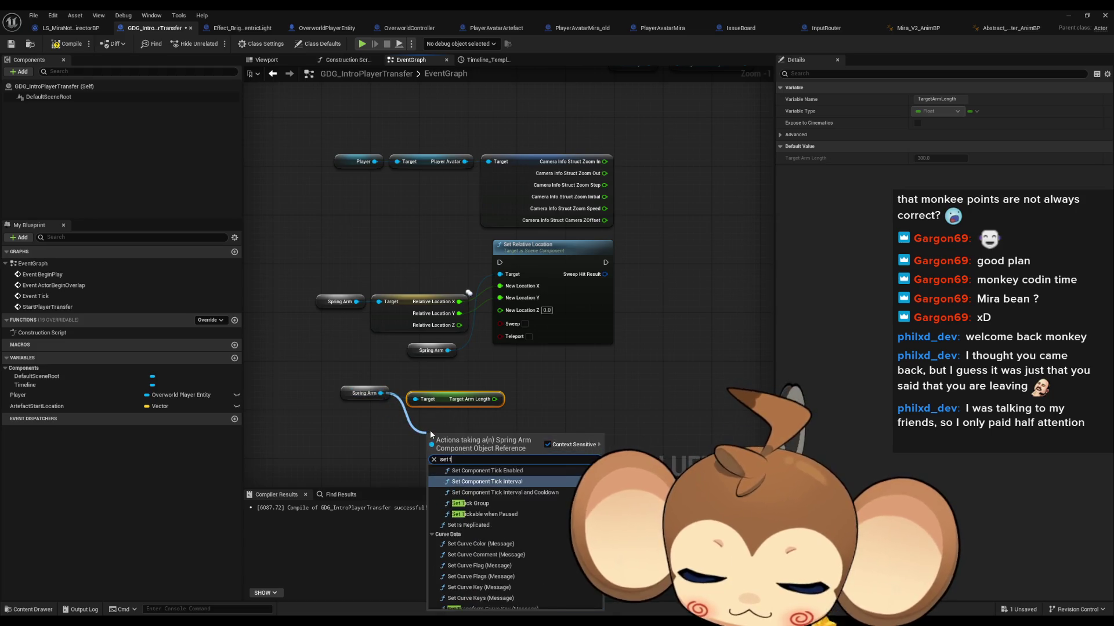
pyautogui.write('arge')
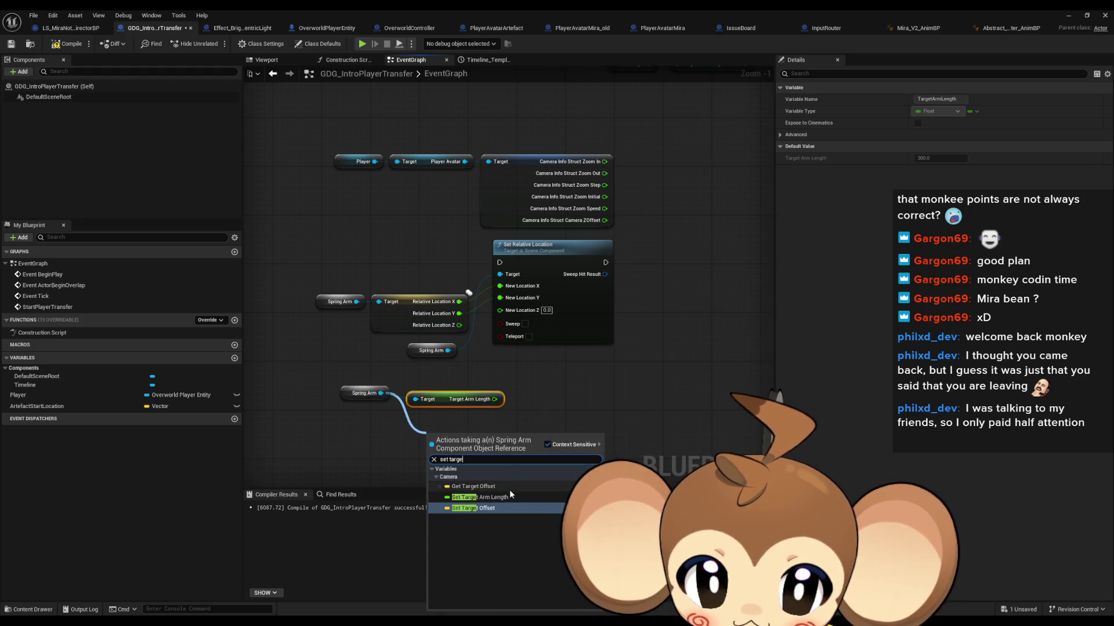
pyautogui.click(509, 496)
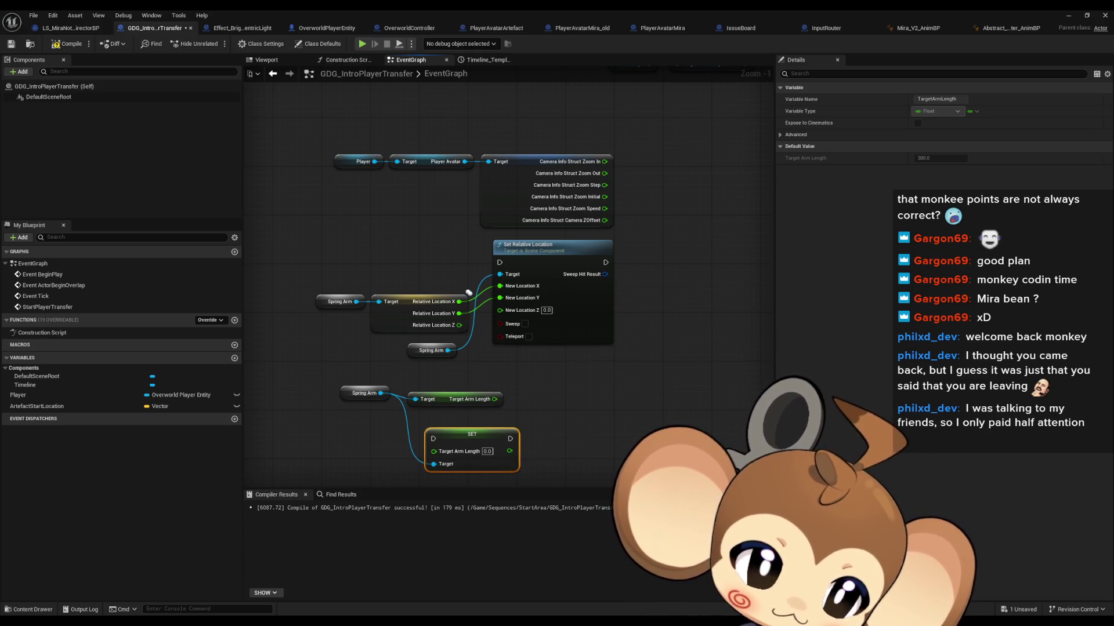
pyautogui.click(543, 423)
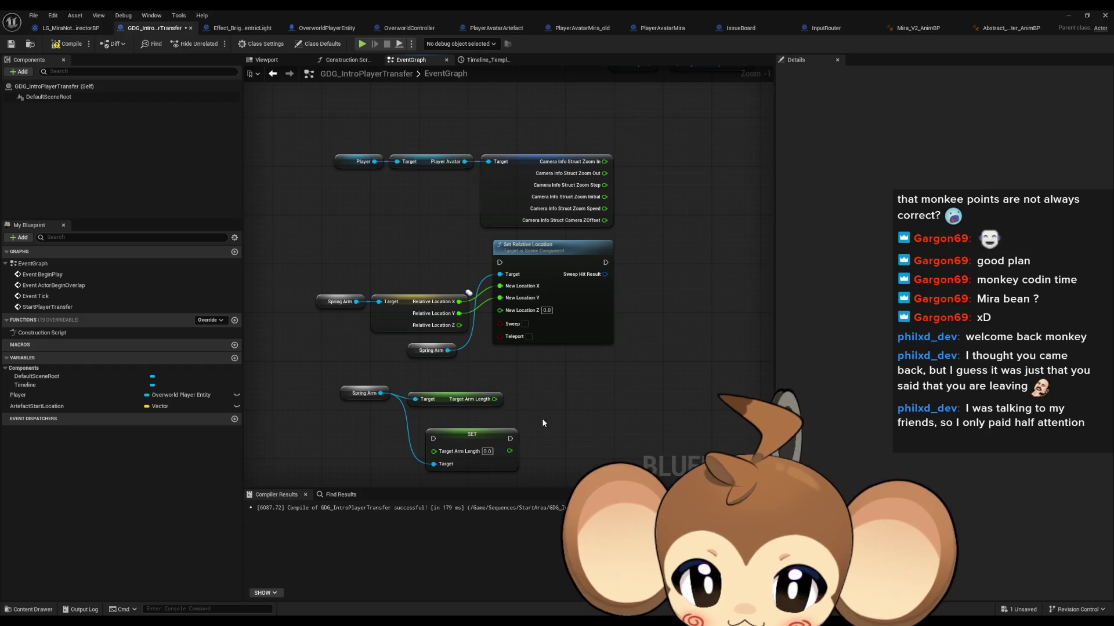
# Step: Create a Player → Spring Arm getter pair, deleting the unneeded Player Avatar node
pyautogui.moveTo(379, 150)
pyautogui.mouseDown()
pyautogui.moveTo(424, 186)
pyautogui.moveTo(424, 245)
pyautogui.moveTo(391, 292)
pyautogui.mouseUp()
pyautogui.hotkey('ctrl', 'c')
pyautogui.hotkey('ctrl', 'v')
pyautogui.write('s')
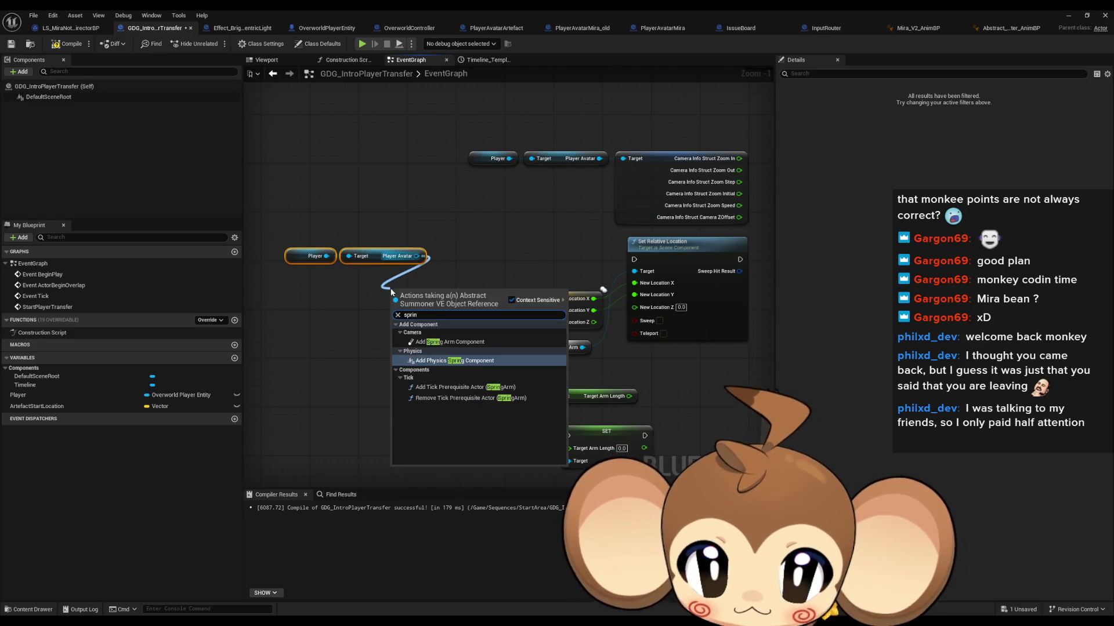
pyautogui.click(334, 267)
pyautogui.moveTo(326, 256); pyautogui.dragTo(354, 294)
pyautogui.write('spring')
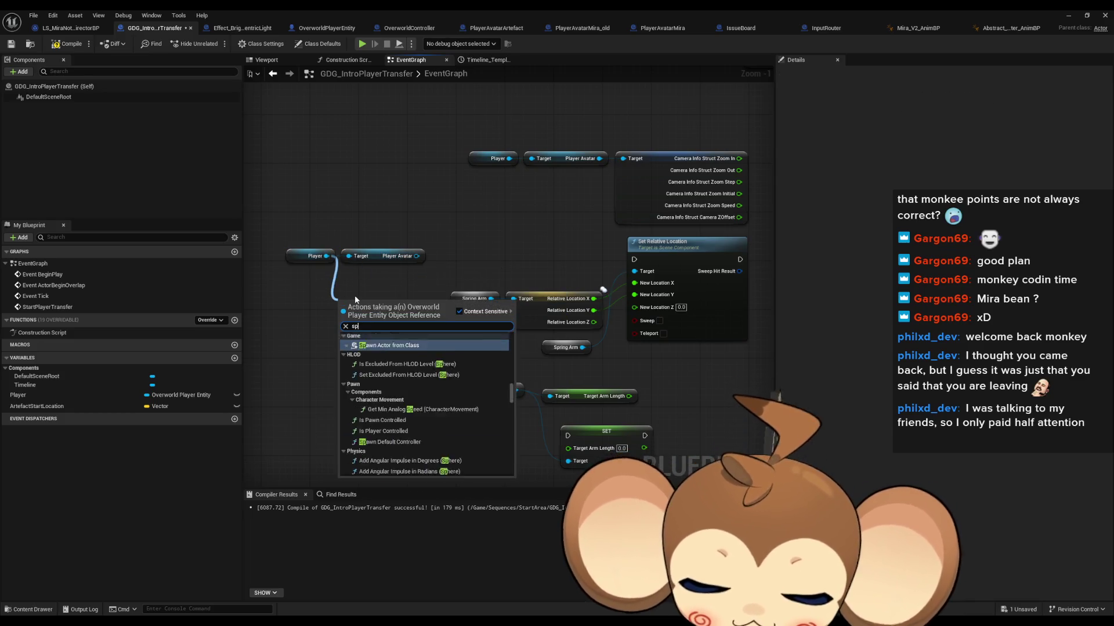
pyautogui.press('Return')
pyautogui.click(394, 255)
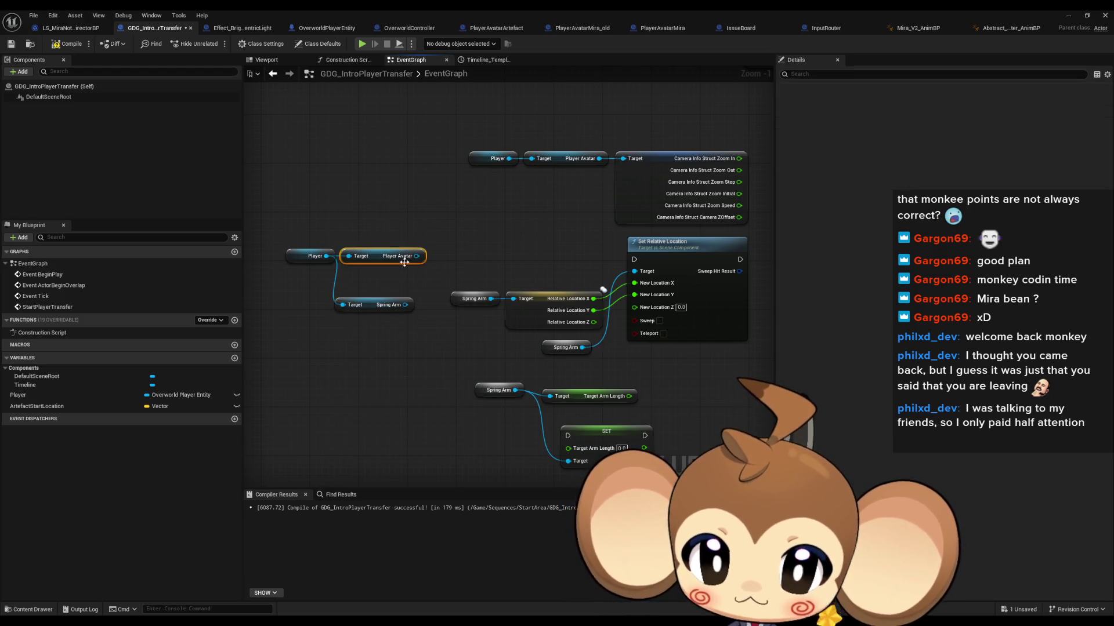
pyautogui.press('Delete')
pyautogui.moveTo(313, 259)
pyautogui.mouseDown()
pyautogui.moveTo(304, 308)
pyautogui.moveTo(377, 395)
pyautogui.mouseUp()
# Step: Wire Player Spring Arm getters into Target Arm Length, SET Target Arm Length and Set Relative Location, removing the redundant getter
pyautogui.hotkey('ctrl', 'c')
pyautogui.hotkey('ctrl', 'v')
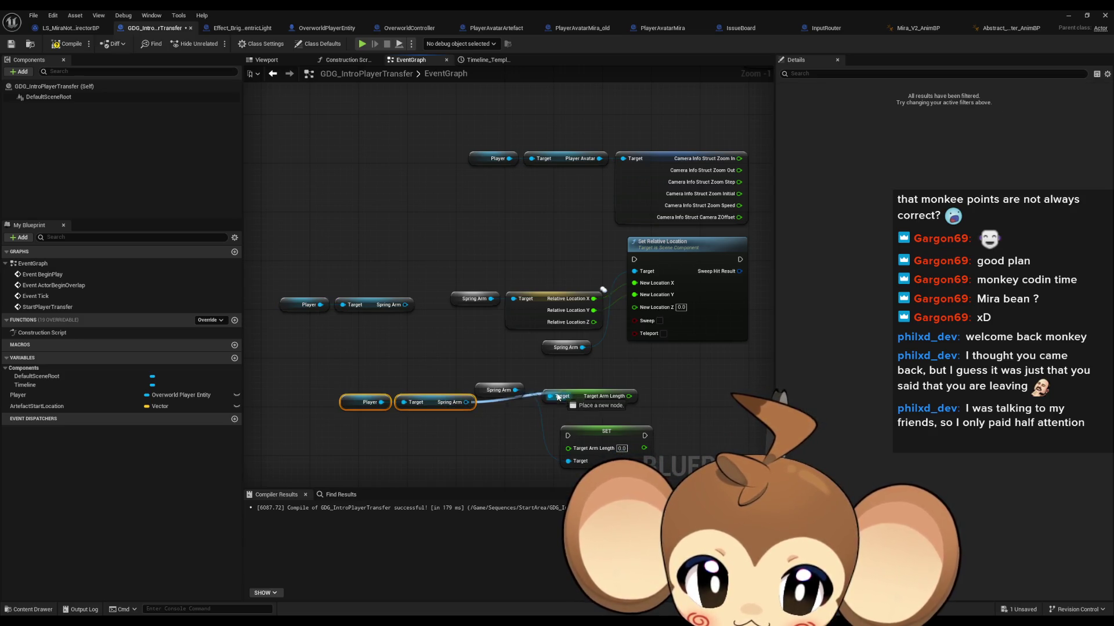
pyautogui.moveTo(557, 396); pyautogui.dragTo(549, 396)
pyautogui.moveTo(466, 402); pyautogui.dragTo(568, 461)
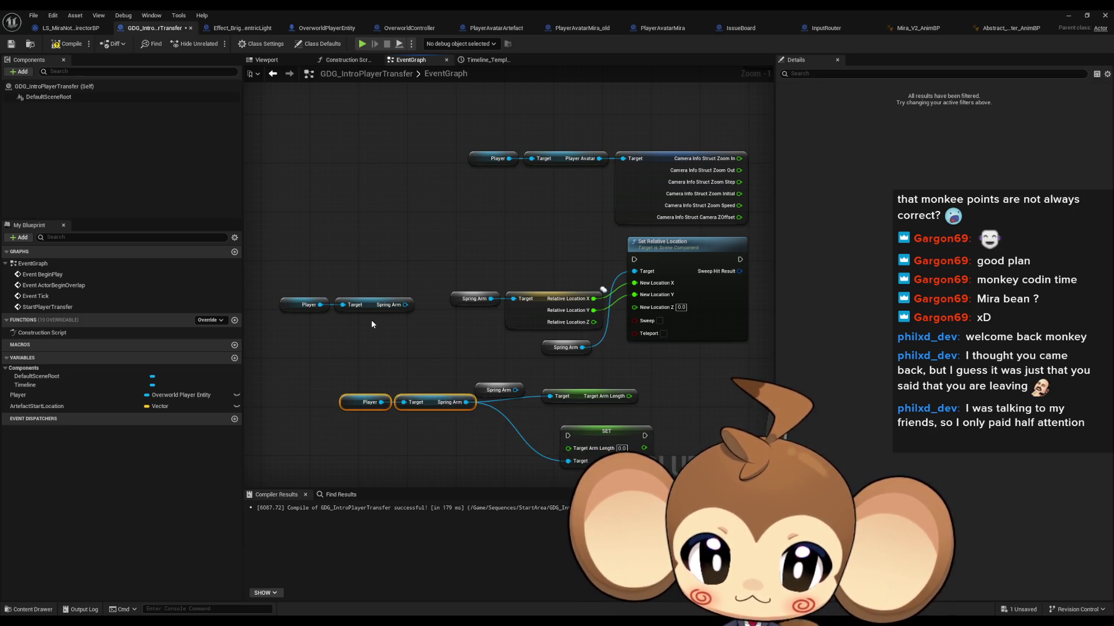
pyautogui.moveTo(405, 305); pyautogui.dragTo(513, 299)
pyautogui.click(471, 299)
pyautogui.press('Delete')
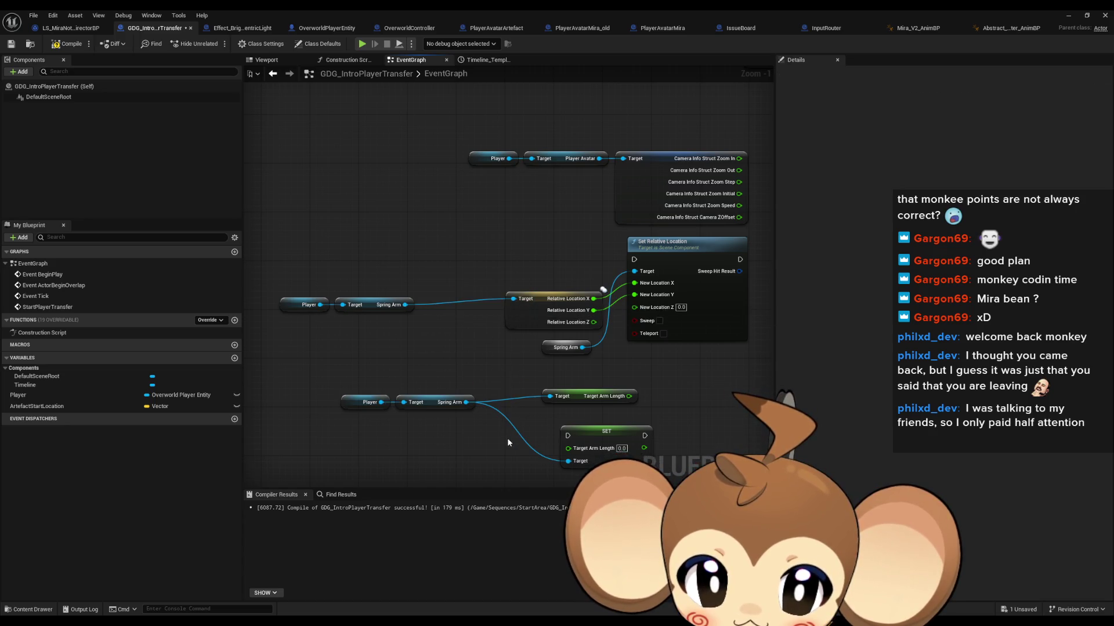
pyautogui.scroll(-2, 461, 392)
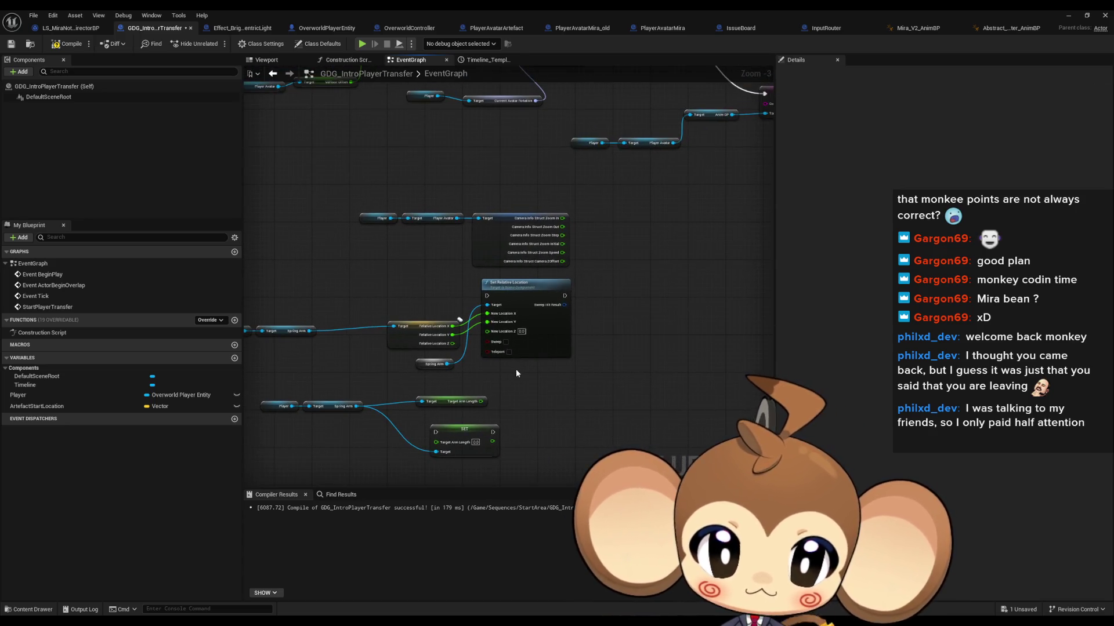
# Step: Search actions for 'timeline' and delete the stray Add Component nodes created along the way
pyautogui.scroll(-2, 516, 372)
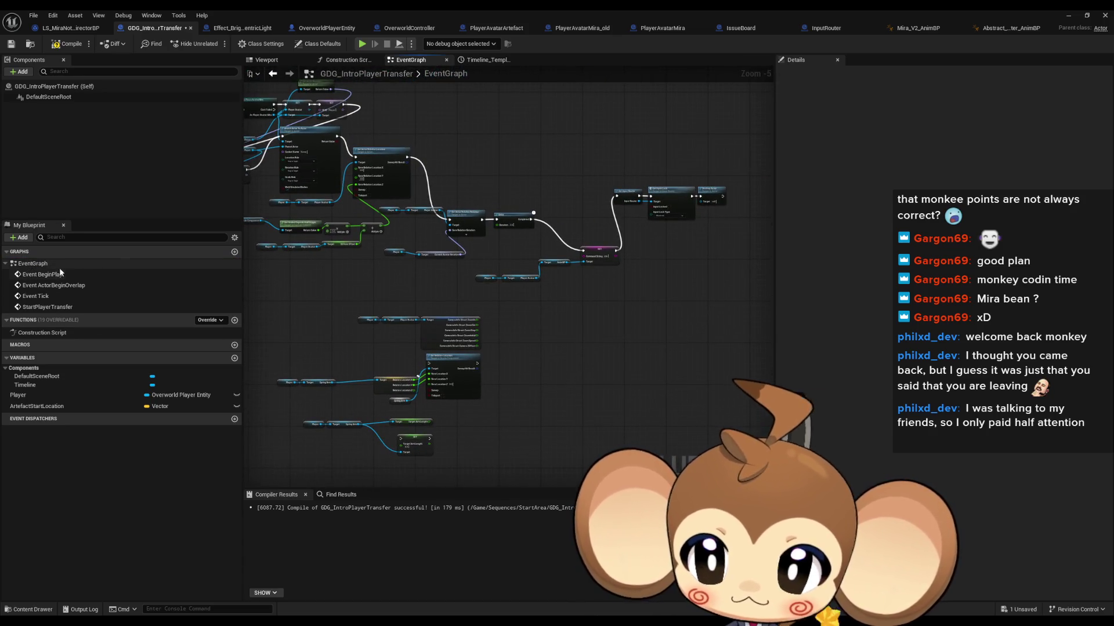
pyautogui.moveTo(471, 346); pyautogui.dragTo(509, 354)
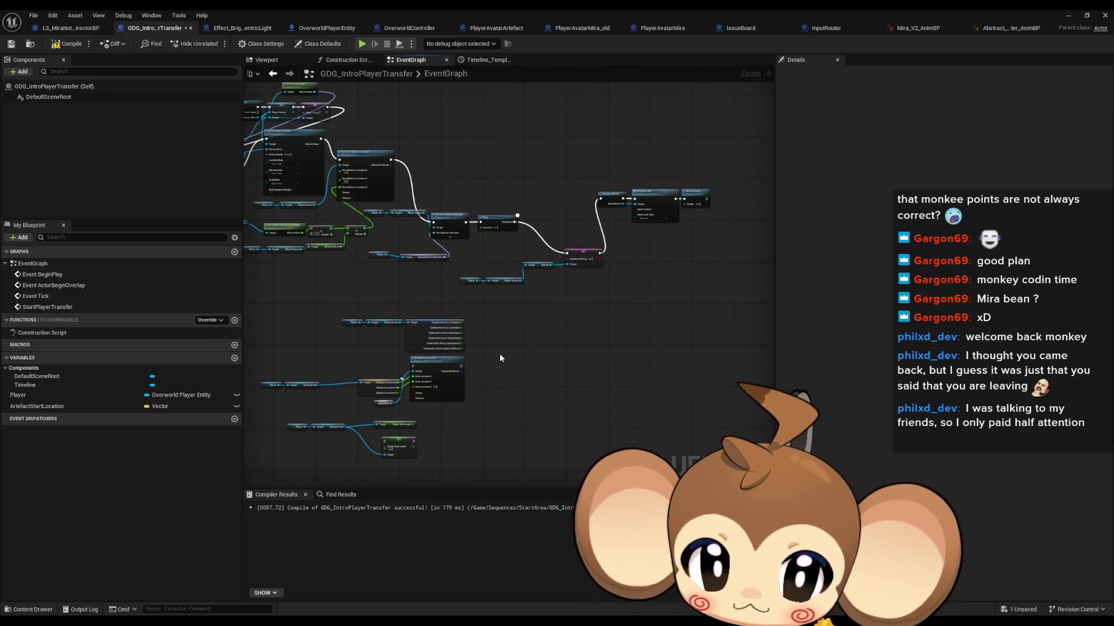
pyautogui.rightClick(501, 356)
pyautogui.write('timeline')
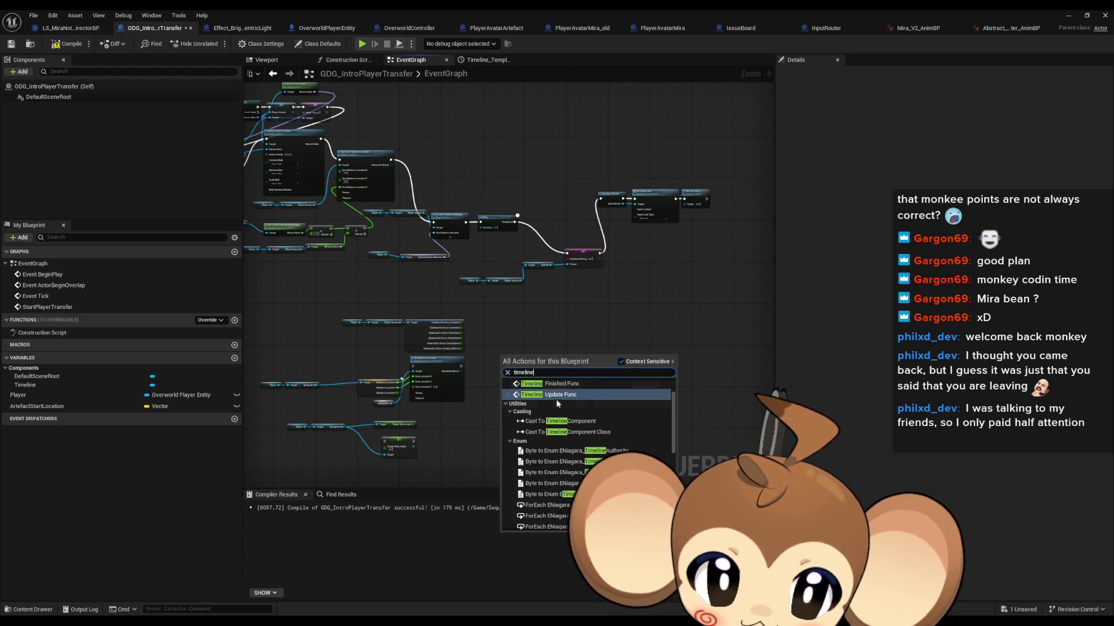
pyautogui.press('Escape')
pyautogui.scroll(3, 555, 383)
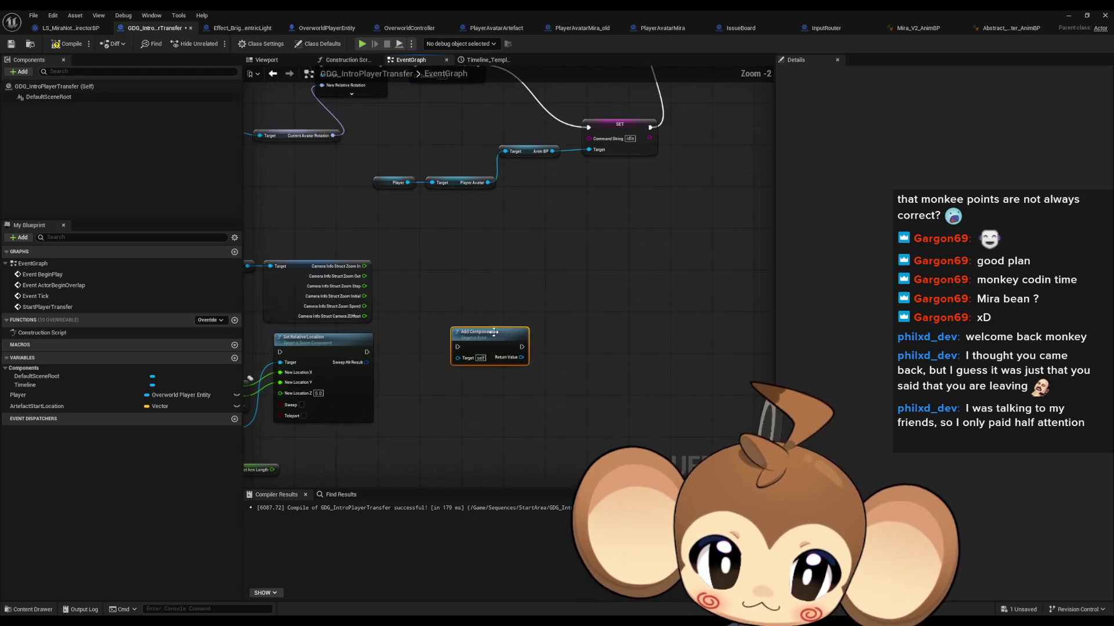
pyautogui.press('Delete')
pyautogui.rightClick(486, 307)
pyautogui.write('timeline')
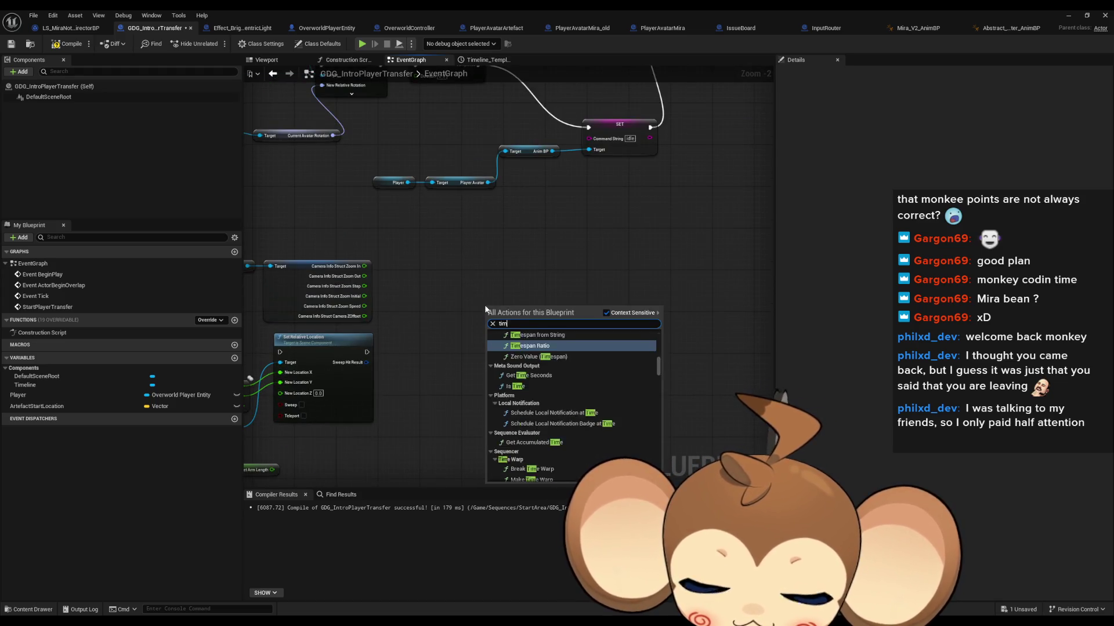
pyautogui.scroll(2, 486, 359)
pyautogui.click(530, 357)
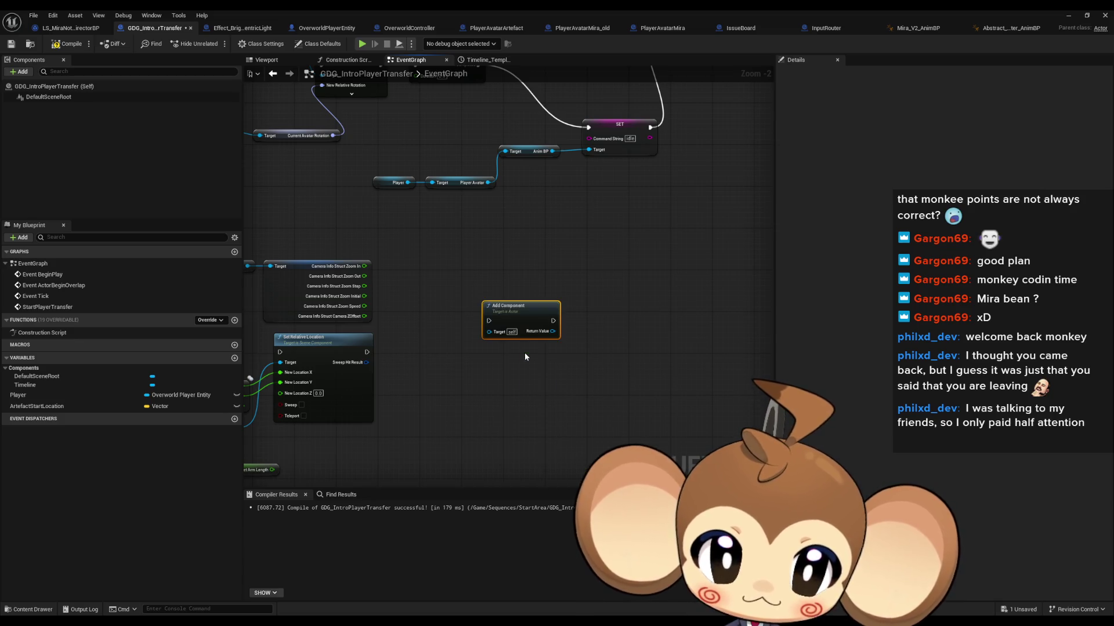
pyautogui.moveTo(561, 370); pyautogui.dragTo(563, 351)
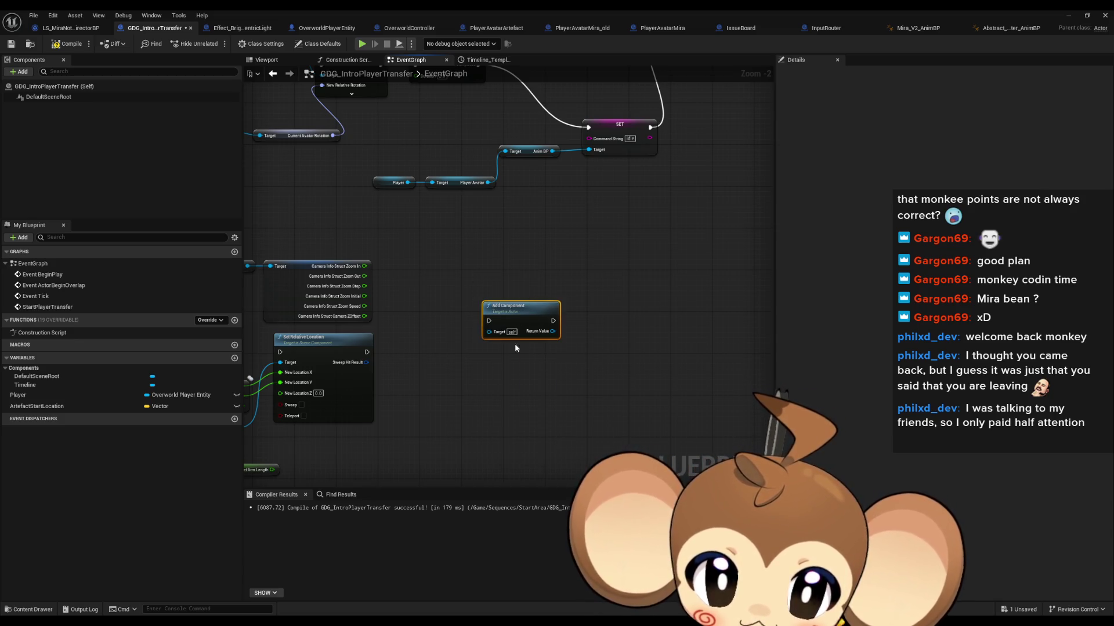
pyautogui.press('Delete')
# Step: Add a Timeline node, Timeline_0, beside the spring arm nodes
pyautogui.rightClick(520, 277)
pyautogui.write('timel')
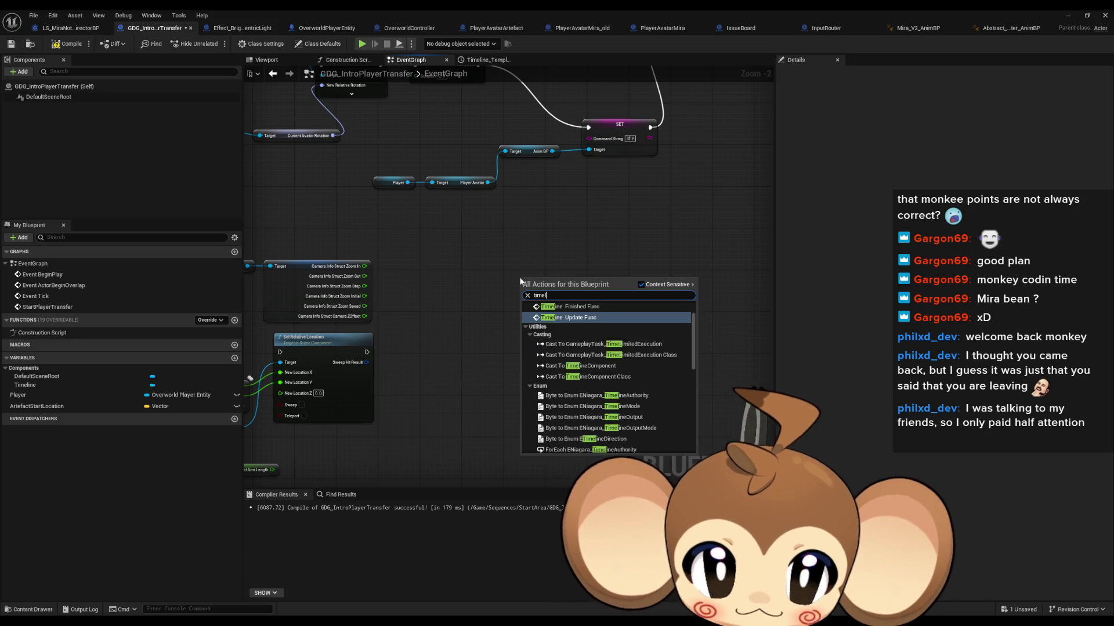
pyautogui.write('ine')
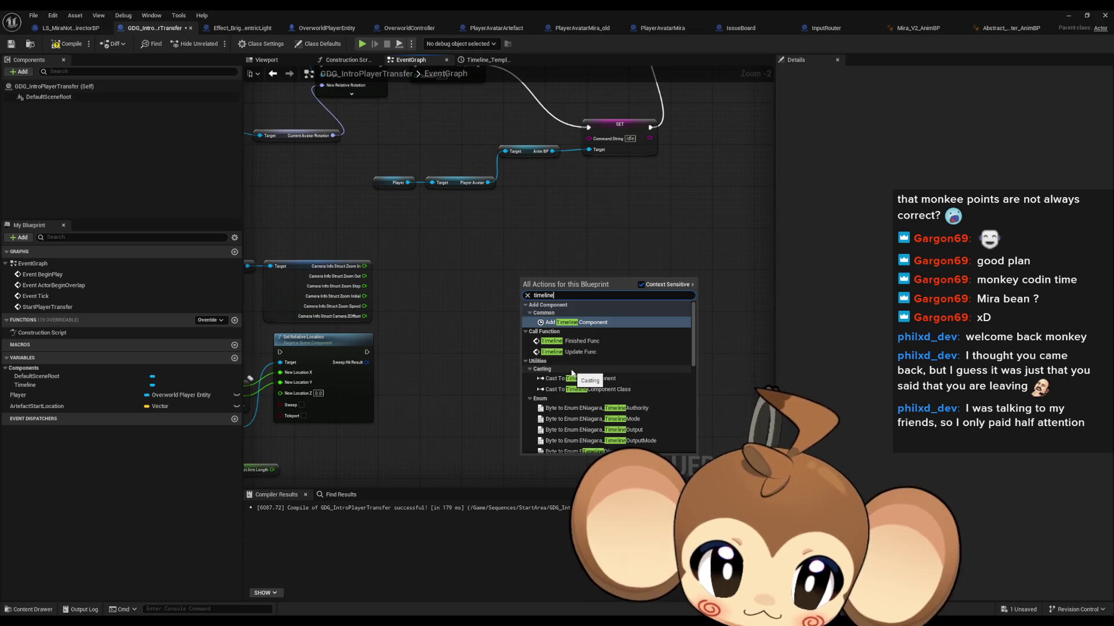
pyautogui.scroll(-15, 597, 370)
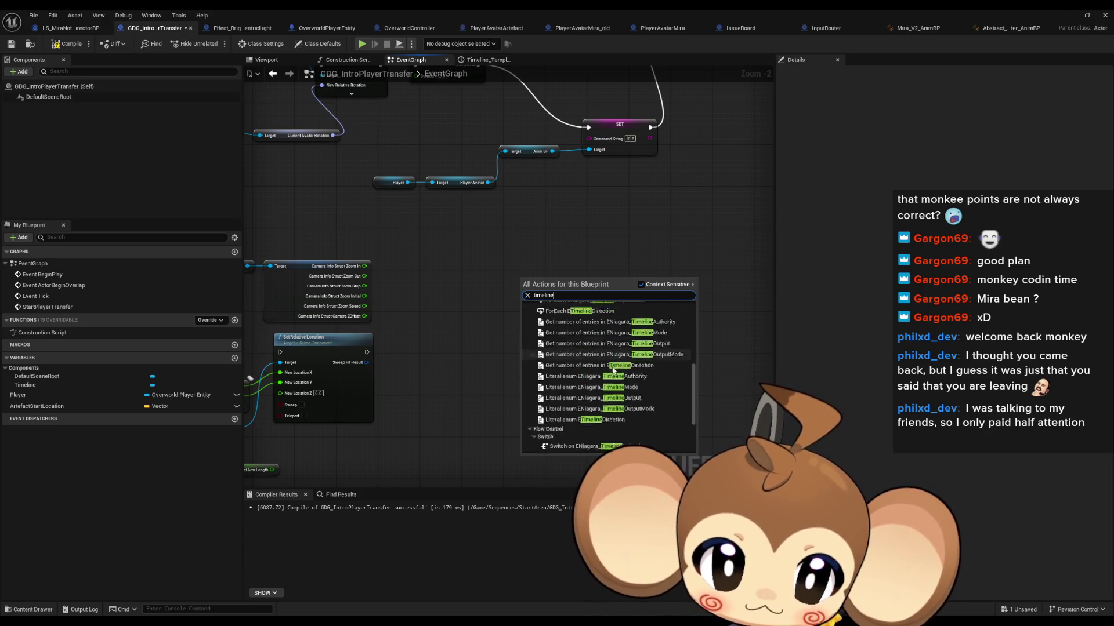
pyautogui.click(558, 448)
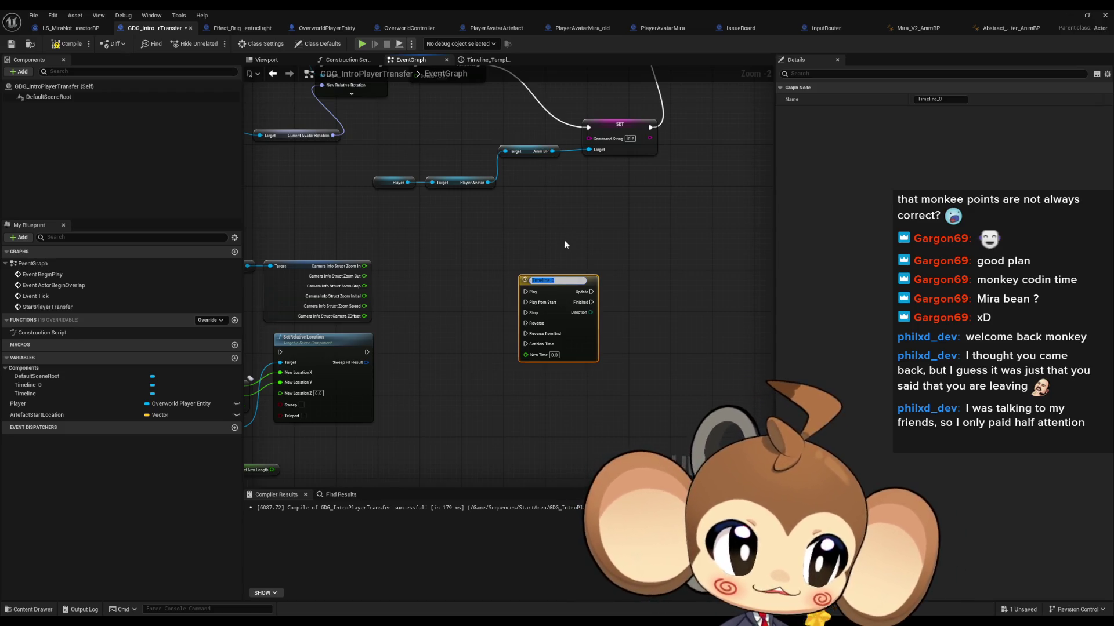
# Step: Wire the Spring Arm into Set Relative Location's Target and delete the redundant Spring Arm getter
pyautogui.moveTo(565, 281)
pyautogui.mouseDown()
pyautogui.moveTo(509, 285)
pyautogui.moveTo(567, 275)
pyautogui.mouseUp()
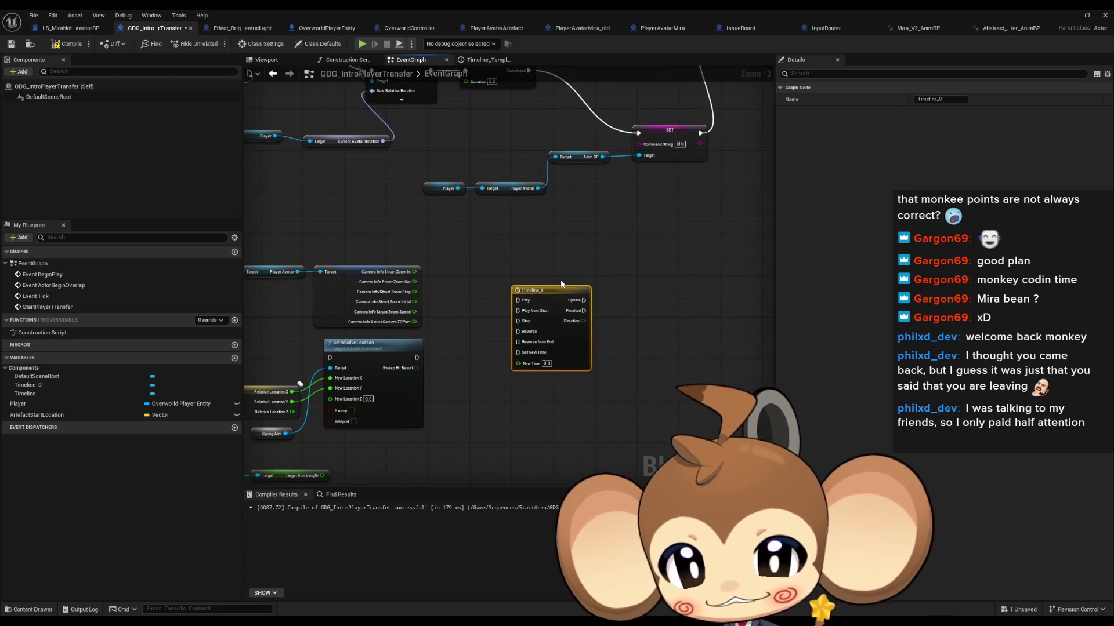
pyautogui.moveTo(458, 351)
pyautogui.mouseDown()
pyautogui.moveTo(538, 343)
pyautogui.moveTo(645, 306)
pyautogui.mouseUp()
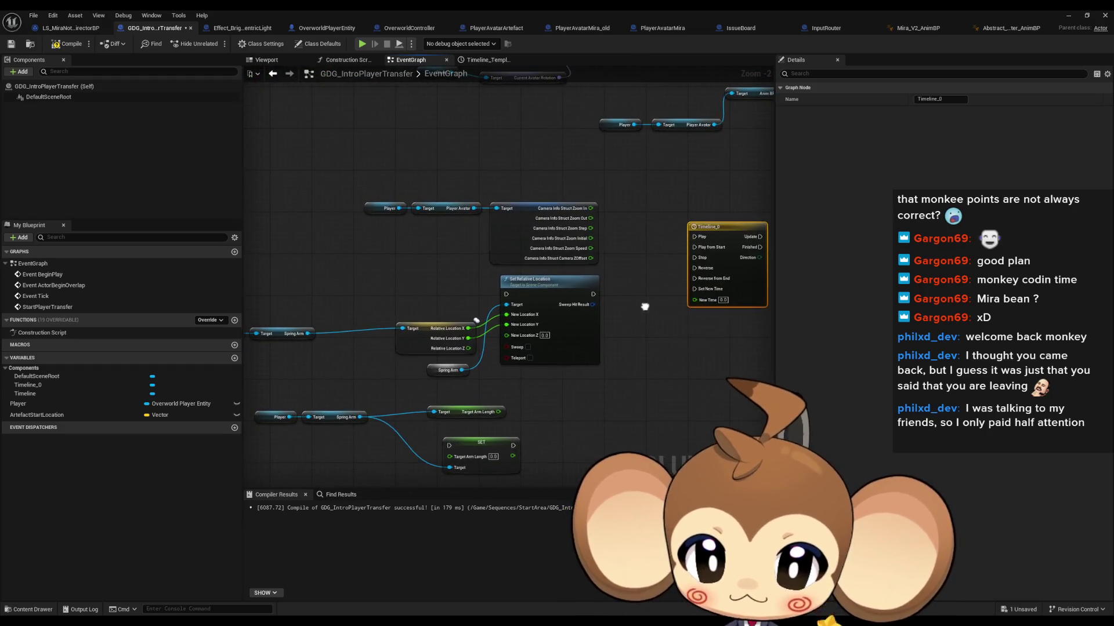
pyautogui.moveTo(475, 320); pyautogui.dragTo(507, 338)
pyautogui.moveTo(467, 390); pyautogui.dragTo(450, 317)
pyautogui.moveTo(314, 400); pyautogui.dragTo(576, 325)
pyautogui.moveTo(466, 291); pyautogui.dragTo(499, 312)
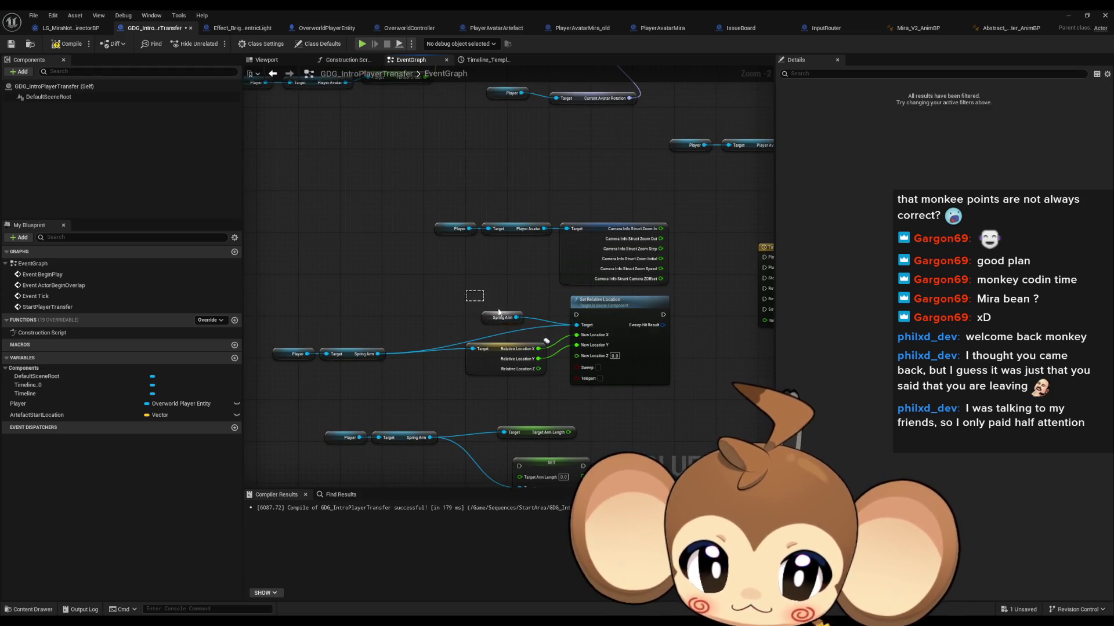
pyautogui.press('Delete')
pyautogui.moveTo(351, 354); pyautogui.dragTo(403, 317)
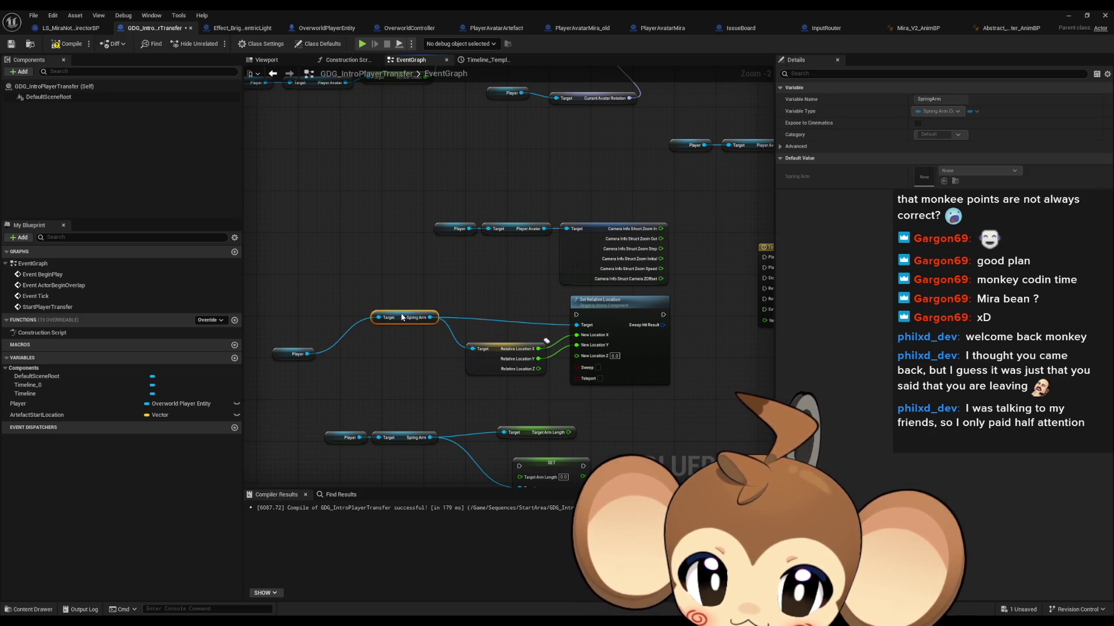
pyautogui.click(468, 297)
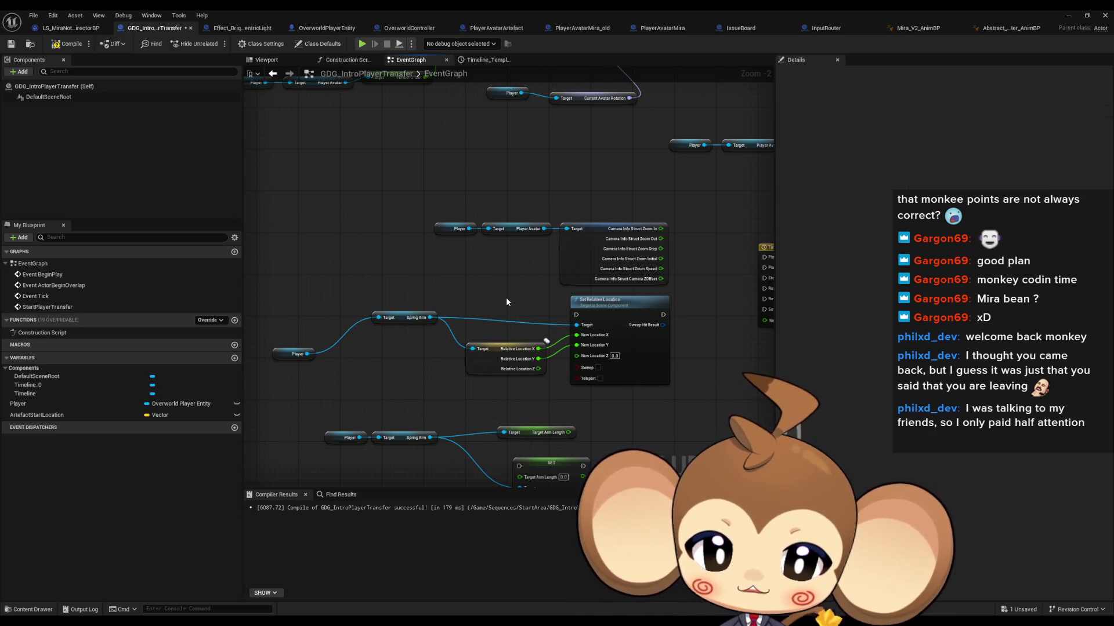
# Step: Add a Lerp node from Relative Location Z and connect Camera ZOffset into it
pyautogui.moveTo(638, 352); pyautogui.dragTo(591, 301)
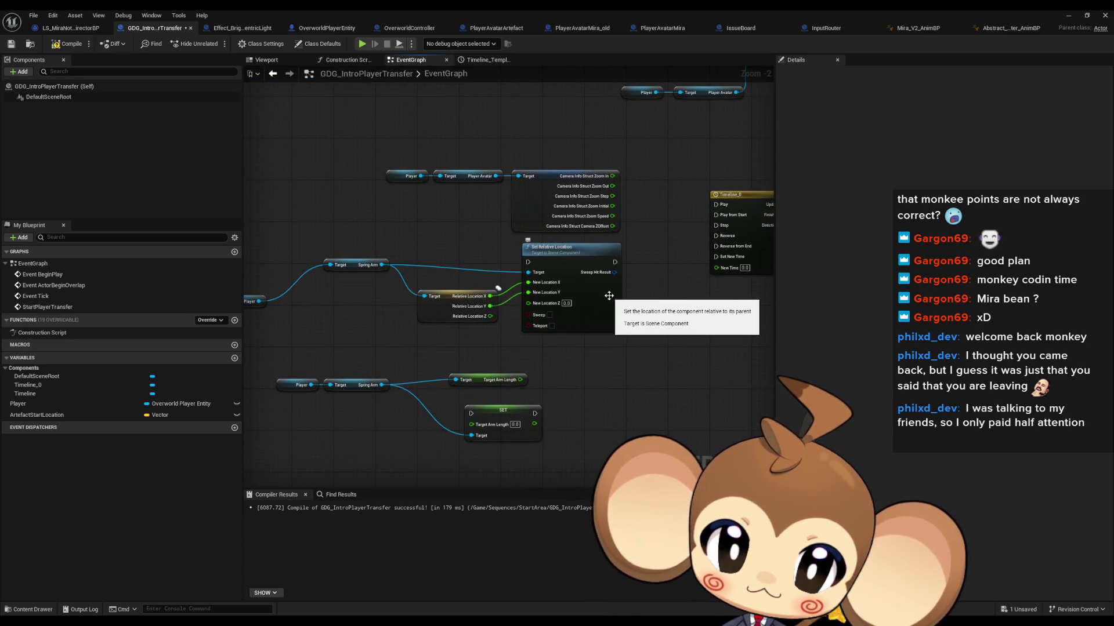
pyautogui.moveTo(516, 308)
pyautogui.mouseDown()
pyautogui.moveTo(570, 356)
pyautogui.moveTo(703, 372)
pyautogui.moveTo(531, 376)
pyautogui.mouseUp()
pyautogui.moveTo(381, 372); pyautogui.dragTo(441, 405)
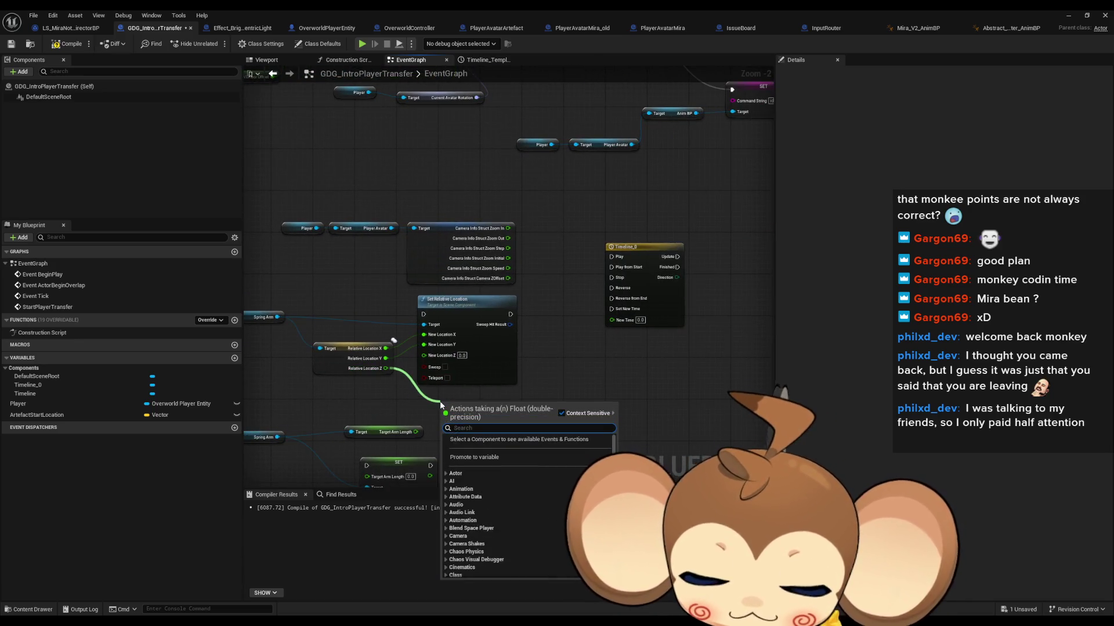
pyautogui.write('lerp')
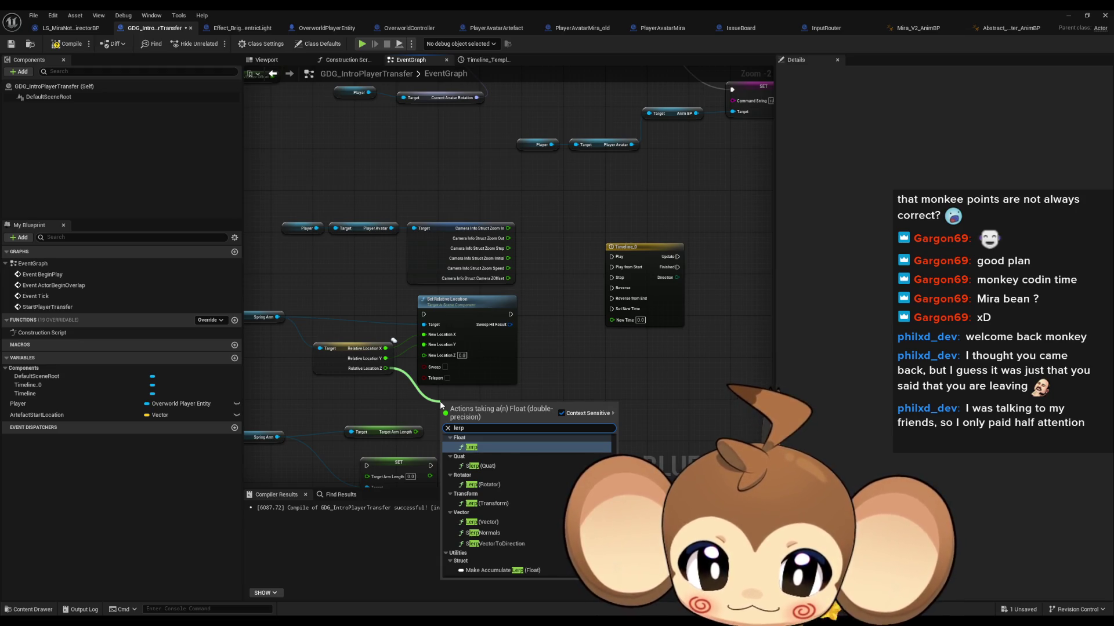
pyautogui.press('Return')
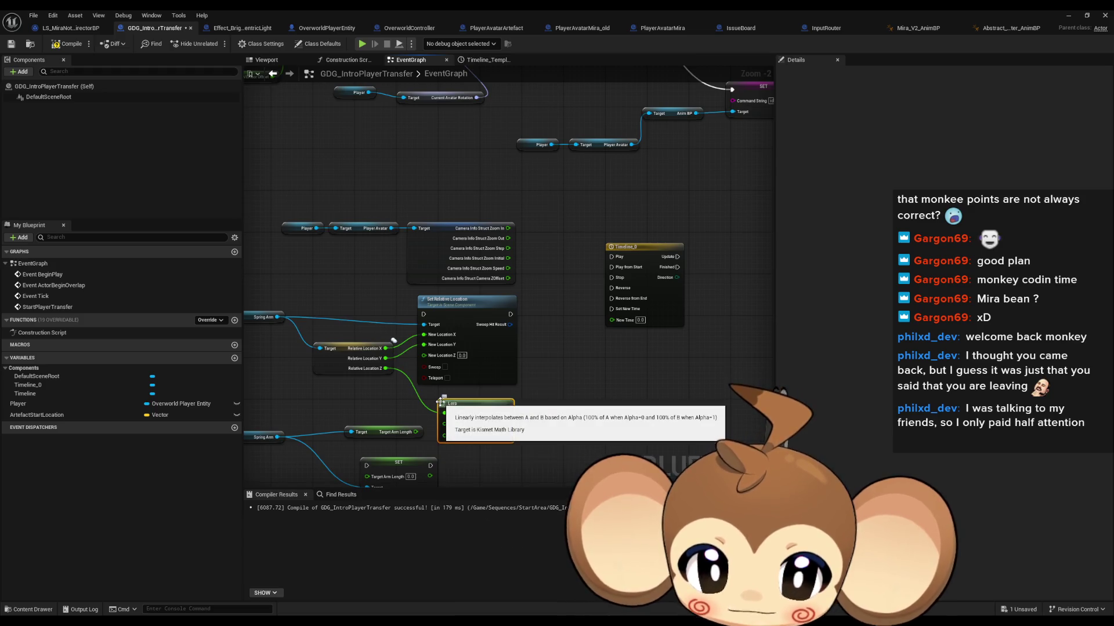
pyautogui.moveTo(449, 429); pyautogui.dragTo(509, 279)
pyautogui.moveTo(484, 415); pyautogui.dragTo(511, 416)
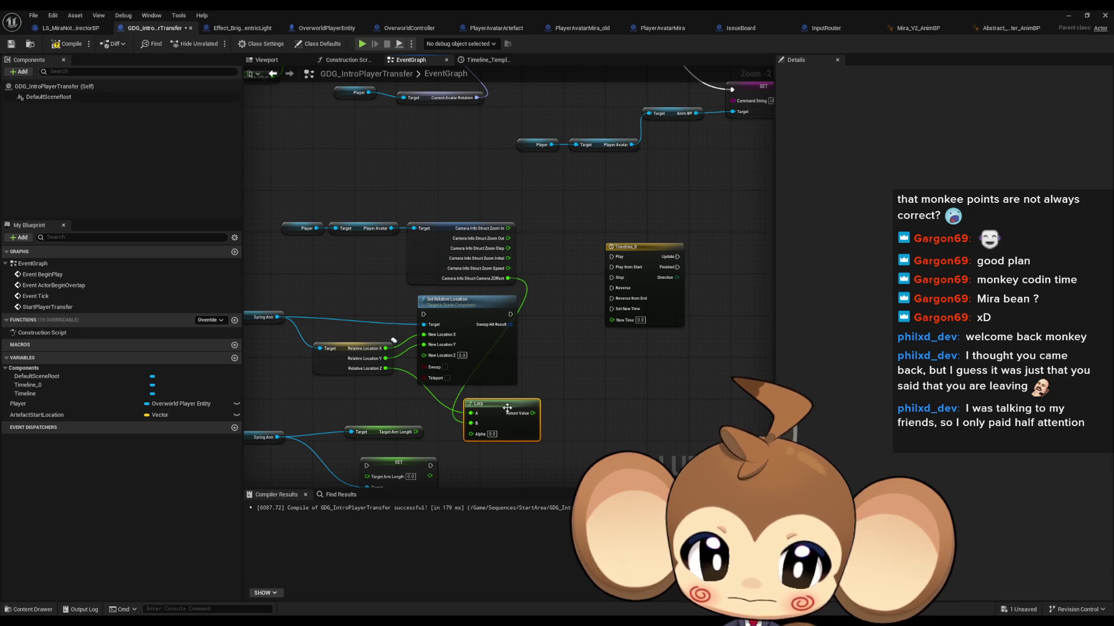
# Step: Lay out Set Relative Location and the Lerp, bringing the Player nodes and new setter into view
pyautogui.moveTo(488, 322)
pyautogui.mouseDown()
pyautogui.moveTo(649, 358)
pyautogui.moveTo(751, 314)
pyautogui.mouseUp()
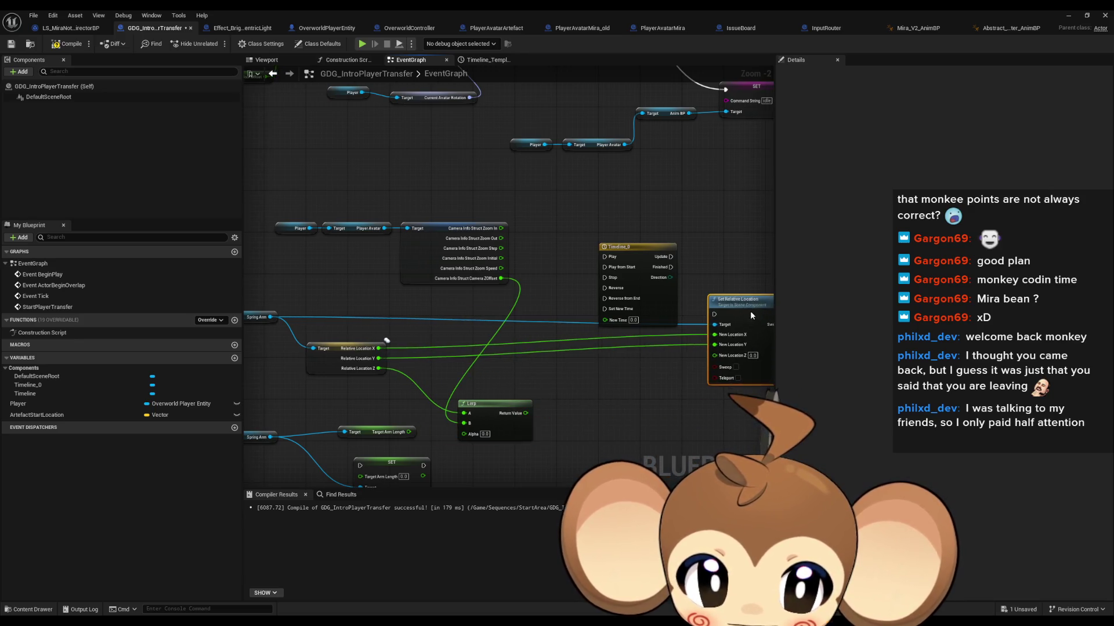
pyautogui.moveTo(513, 400); pyautogui.dragTo(600, 369)
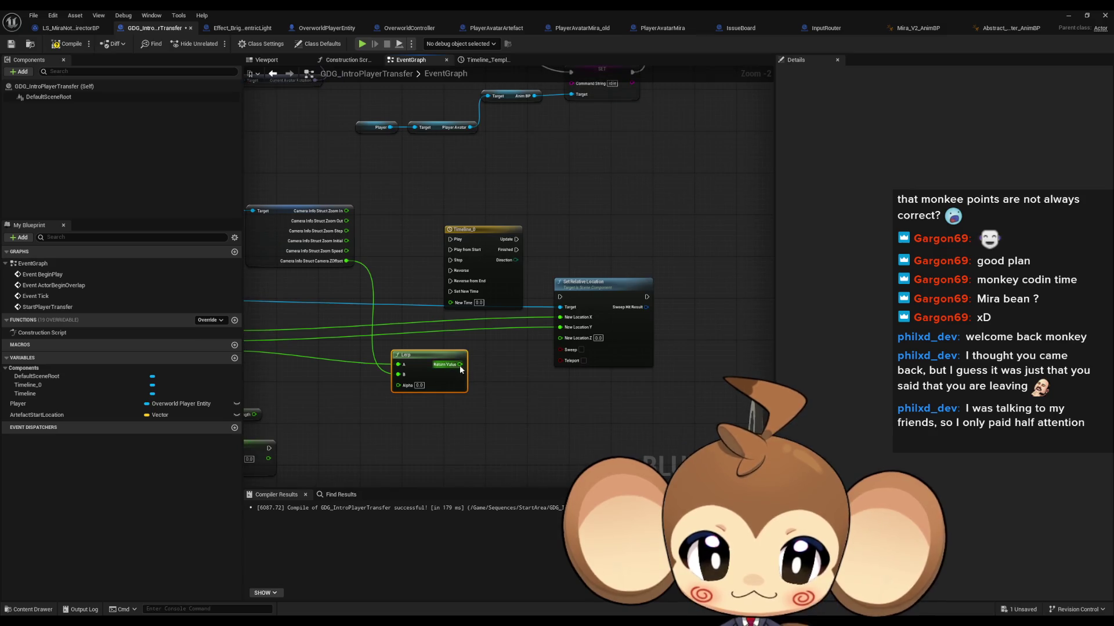
pyautogui.moveTo(293, 181)
pyautogui.mouseDown()
pyautogui.moveTo(473, 173)
pyautogui.moveTo(323, 177)
pyautogui.mouseUp()
pyautogui.moveTo(492, 298)
pyautogui.mouseDown()
pyautogui.moveTo(396, 297)
pyautogui.moveTo(536, 299)
pyautogui.moveTo(324, 305)
pyautogui.moveTo(539, 318)
pyautogui.moveTo(474, 321)
pyautogui.moveTo(453, 164)
pyautogui.mouseUp()
pyautogui.moveTo(475, 303); pyautogui.dragTo(287, 293)
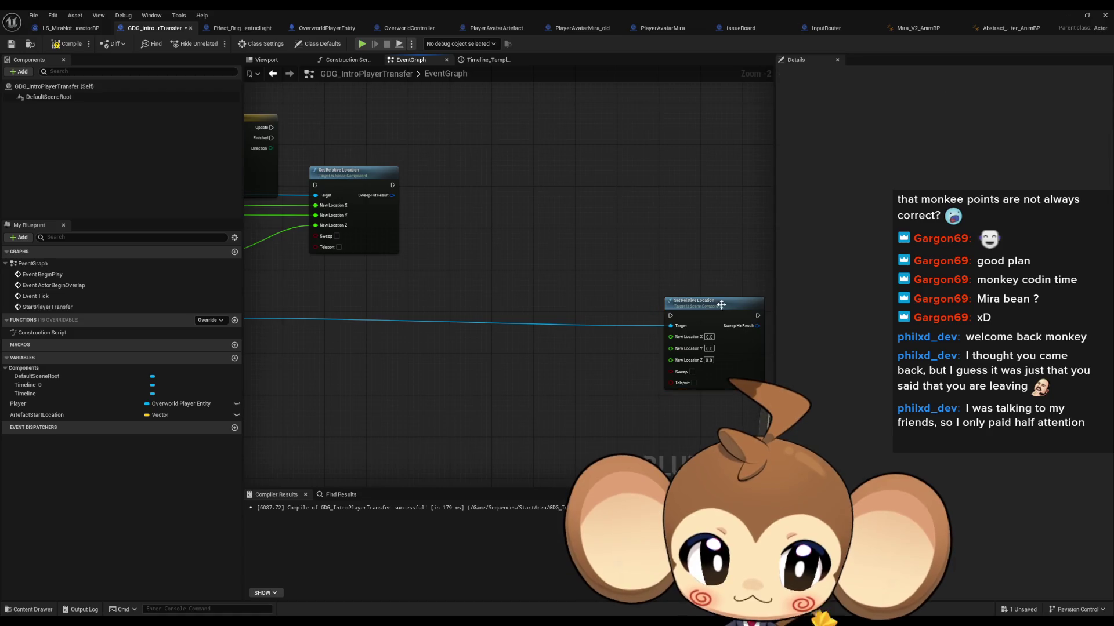
# Step: Run the second Set Relative Location on Timeline_0 Finished and align the Player and Spring Arm nodes
pyautogui.moveTo(661, 297); pyautogui.dragTo(333, 297)
pyautogui.moveTo(259, 156)
pyautogui.mouseDown()
pyautogui.moveTo(449, 152)
pyautogui.moveTo(522, 312)
pyautogui.mouseUp()
pyautogui.moveTo(454, 304); pyautogui.dragTo(501, 309)
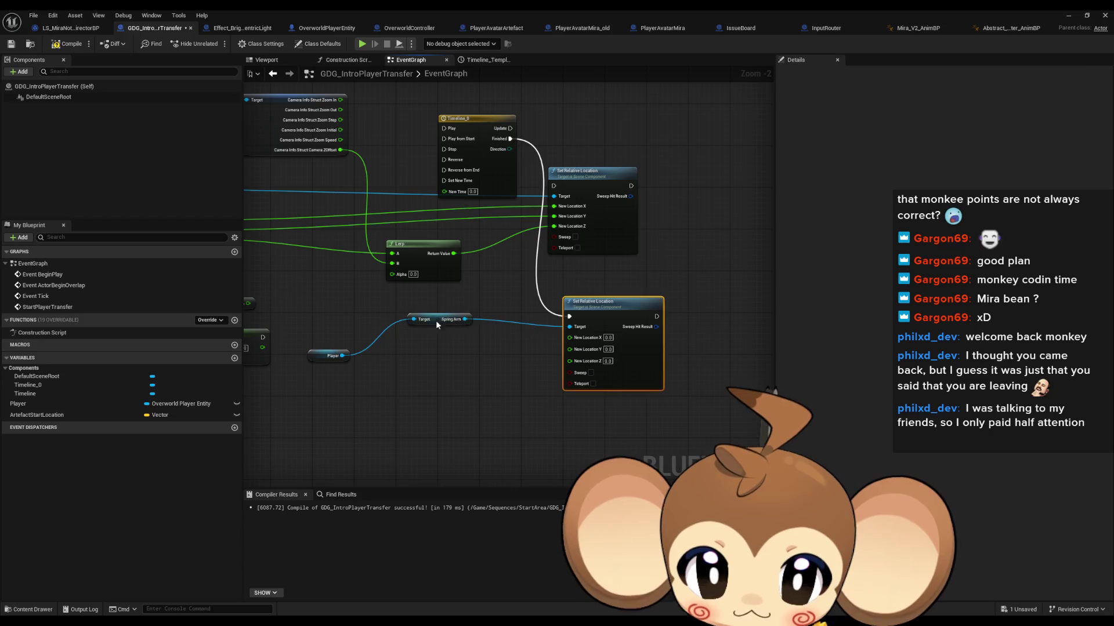
pyautogui.moveTo(436, 320); pyautogui.dragTo(504, 330)
pyautogui.moveTo(332, 356); pyautogui.dragTo(439, 330)
pyautogui.moveTo(403, 326); pyautogui.dragTo(655, 348)
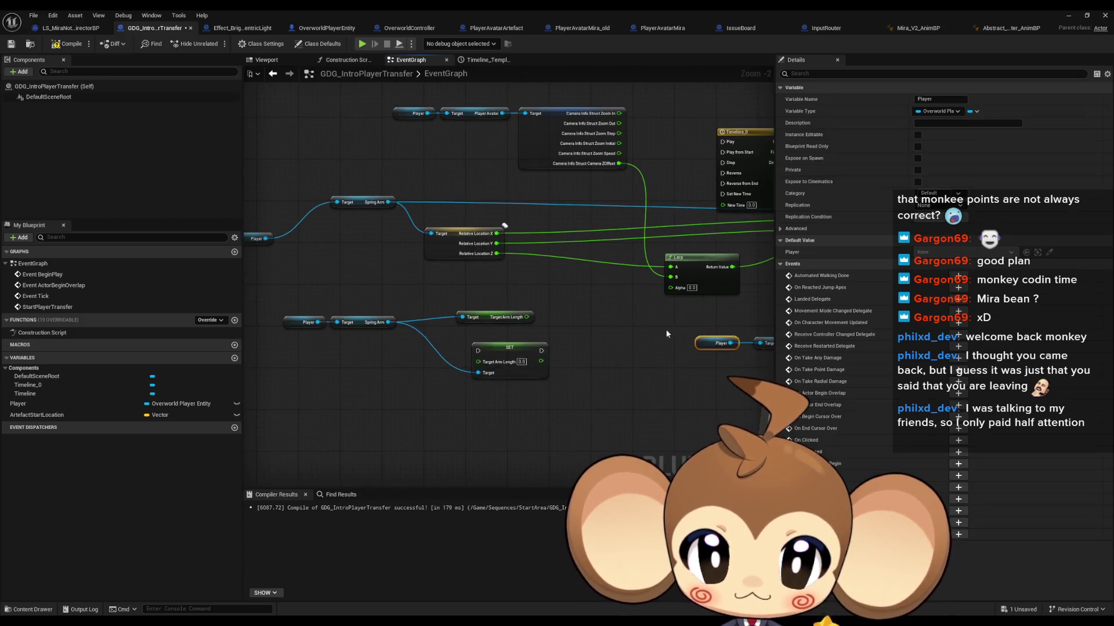
pyautogui.moveTo(261, 209); pyautogui.dragTo(402, 225)
pyautogui.moveTo(325, 197)
pyautogui.mouseDown()
pyautogui.moveTo(552, 269)
pyautogui.moveTo(742, 406)
pyautogui.moveTo(607, 399)
pyautogui.moveTo(637, 335)
pyautogui.mouseUp()
# Step: Feed Relative Location X and Y into the second Set Relative Location
pyautogui.moveTo(612, 404); pyautogui.dragTo(636, 346)
pyautogui.moveTo(579, 391); pyautogui.dragTo(554, 360)
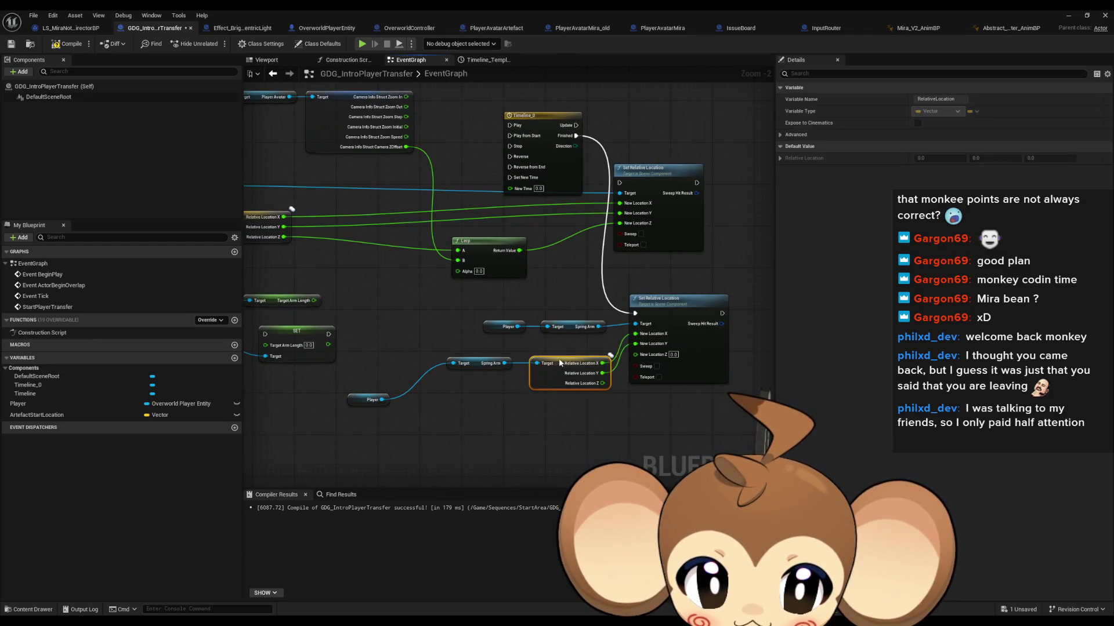
pyautogui.moveTo(361, 398); pyautogui.dragTo(408, 362)
pyautogui.moveTo(610, 330); pyautogui.dragTo(589, 346)
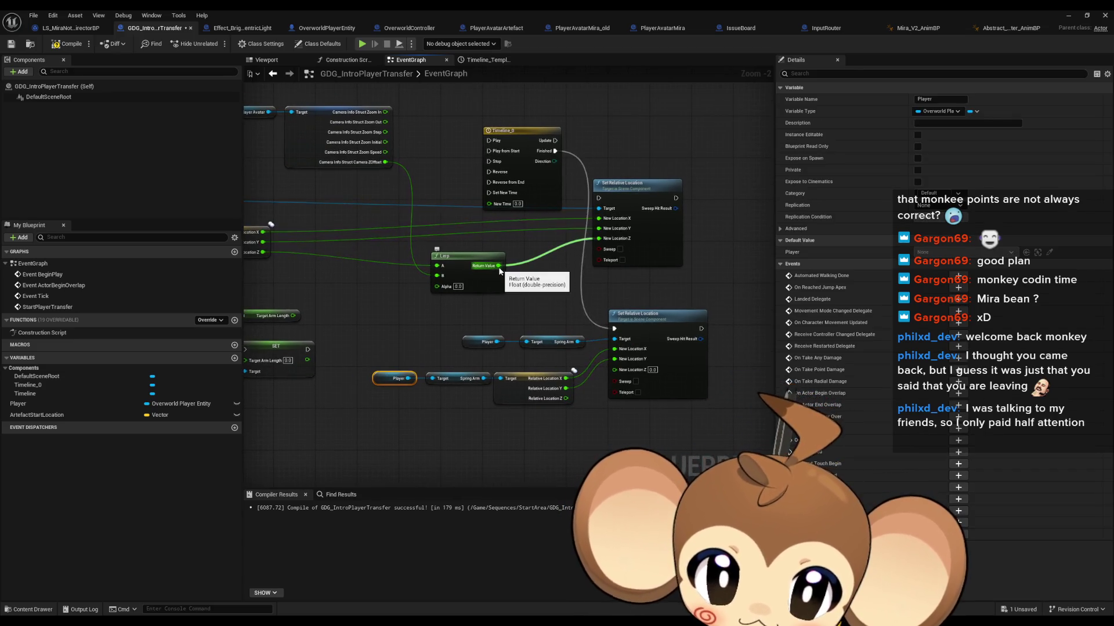
pyautogui.click(406, 182)
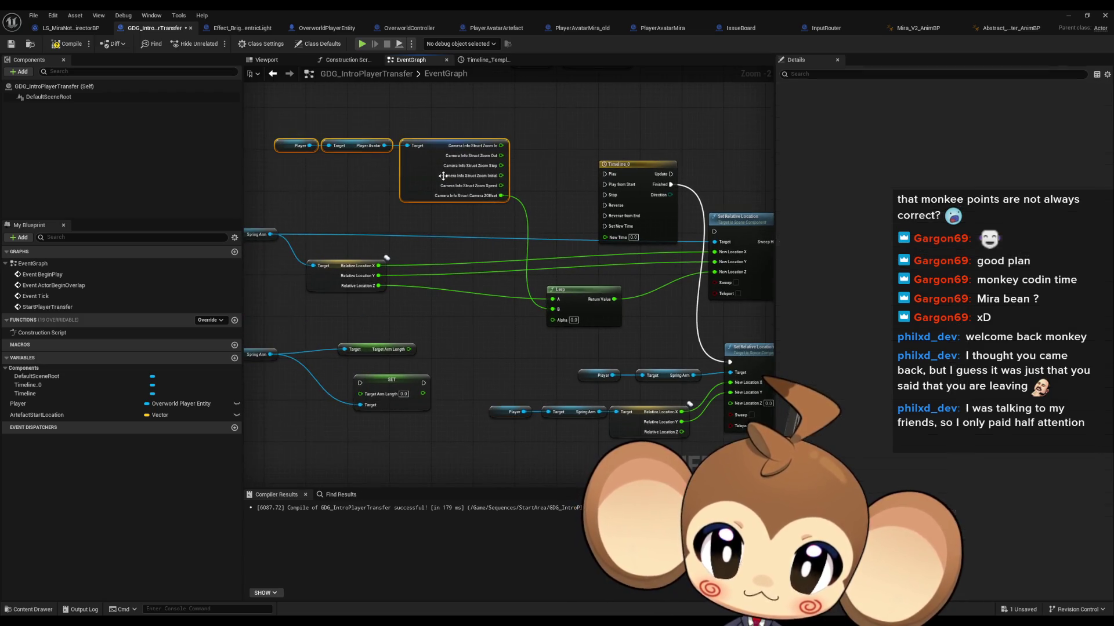
pyautogui.moveTo(598, 429); pyautogui.dragTo(598, 382)
# Step: Paste a copy of the camera-info group and connect its camera offset to New Location Z
pyautogui.hotkey('ctrl', 'v')
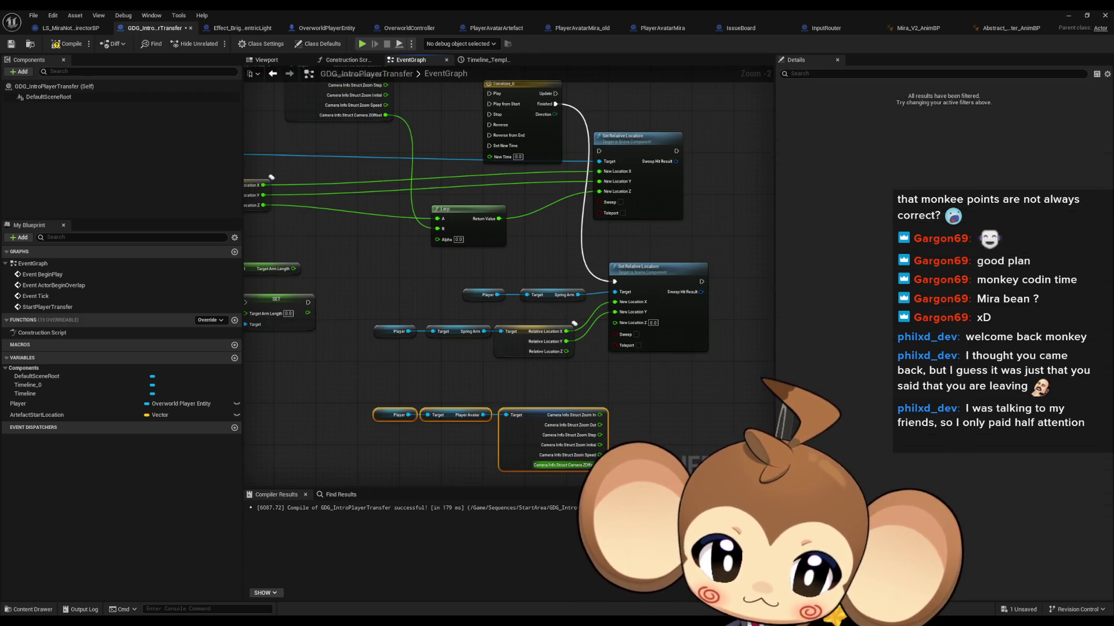
pyautogui.moveTo(600, 465); pyautogui.dragTo(615, 322)
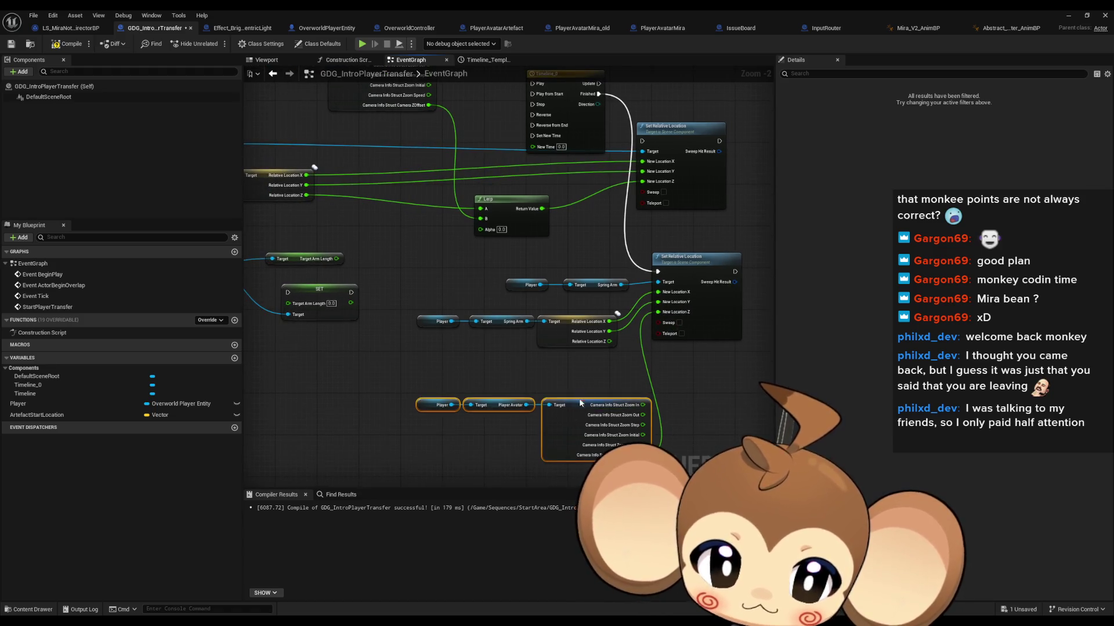
pyautogui.moveTo(440, 415); pyautogui.dragTo(419, 435)
pyautogui.click(674, 375)
# Step: Wire Timeline_0 Update into the first Set Relative Location and open Timeline_0 for editing
pyautogui.moveTo(674, 376); pyautogui.dragTo(599, 437)
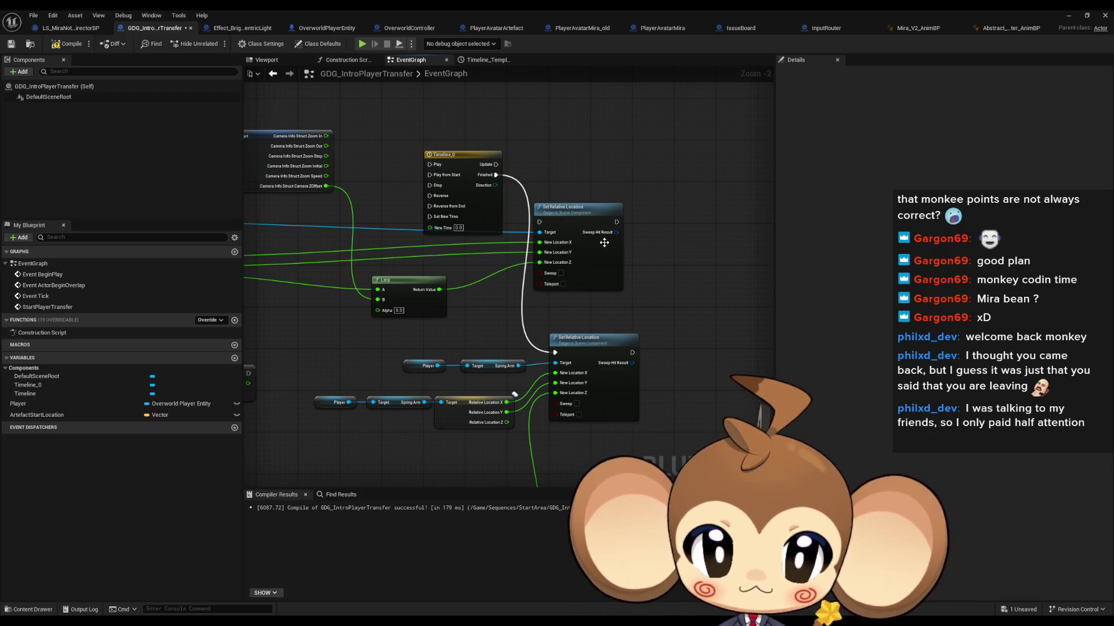
pyautogui.moveTo(496, 164)
pyautogui.mouseDown()
pyautogui.moveTo(539, 221)
pyautogui.moveTo(575, 210)
pyautogui.moveTo(617, 163)
pyautogui.mouseUp()
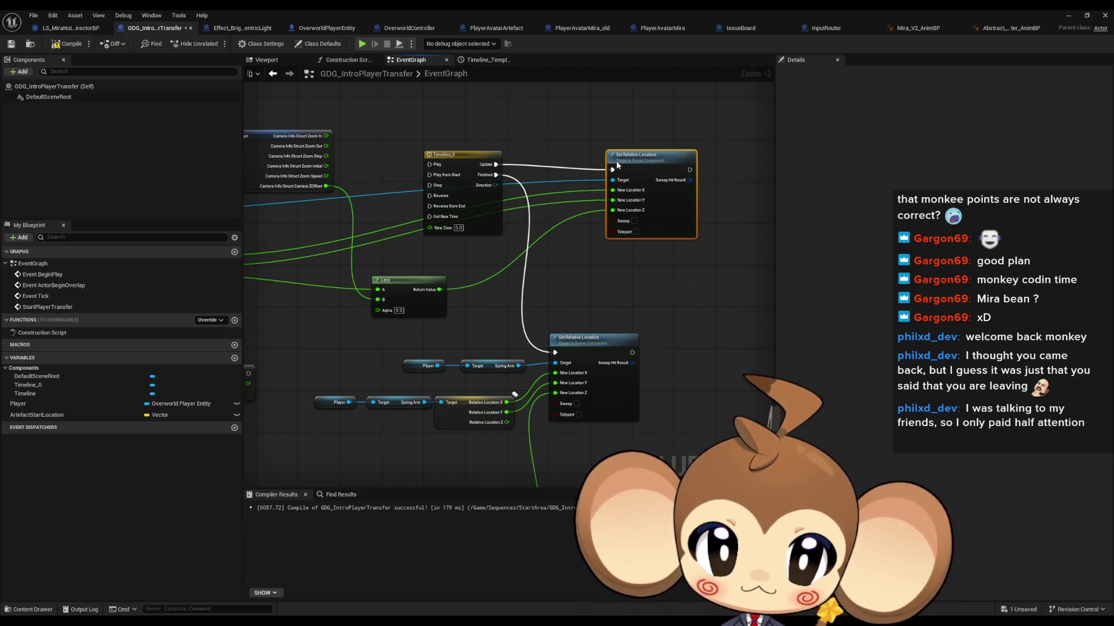
pyautogui.click(464, 158)
pyautogui.doubleClick(464, 158)
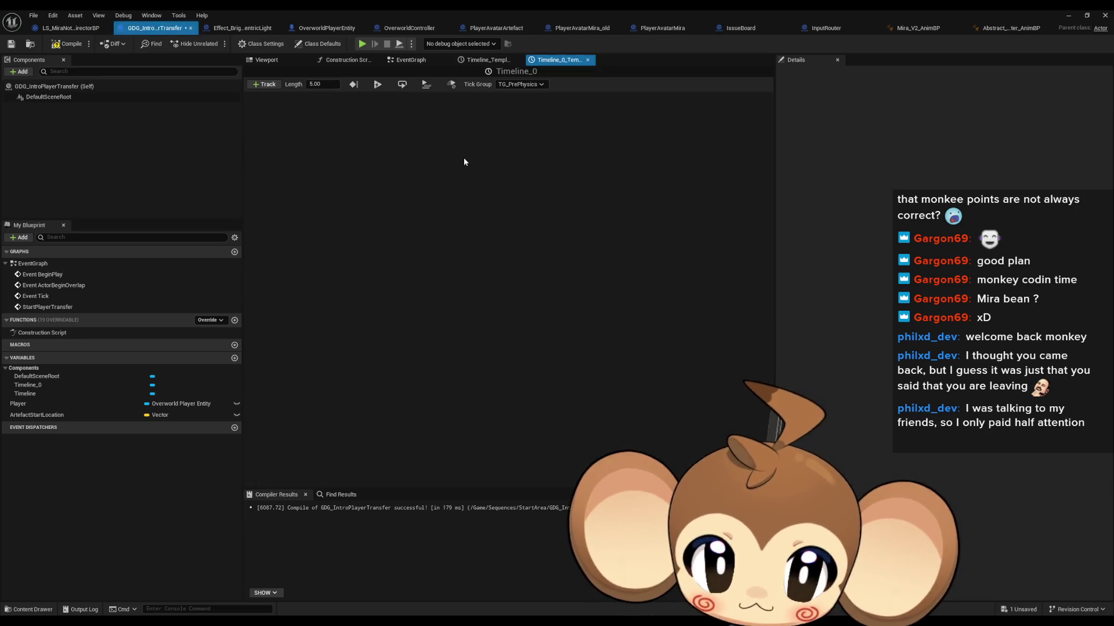
# Step: Add a float track NewTrack_0 with two keys on its curve
pyautogui.click(269, 85)
pyautogui.click(279, 97)
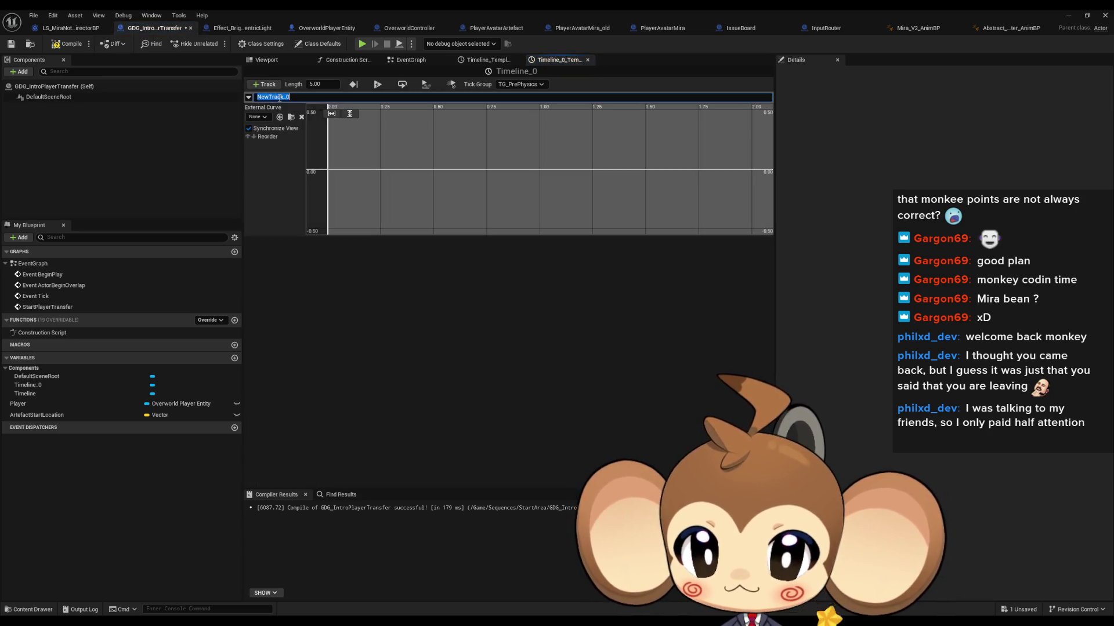
pyautogui.rightClick(398, 169)
pyautogui.click(423, 186)
pyautogui.rightClick(461, 164)
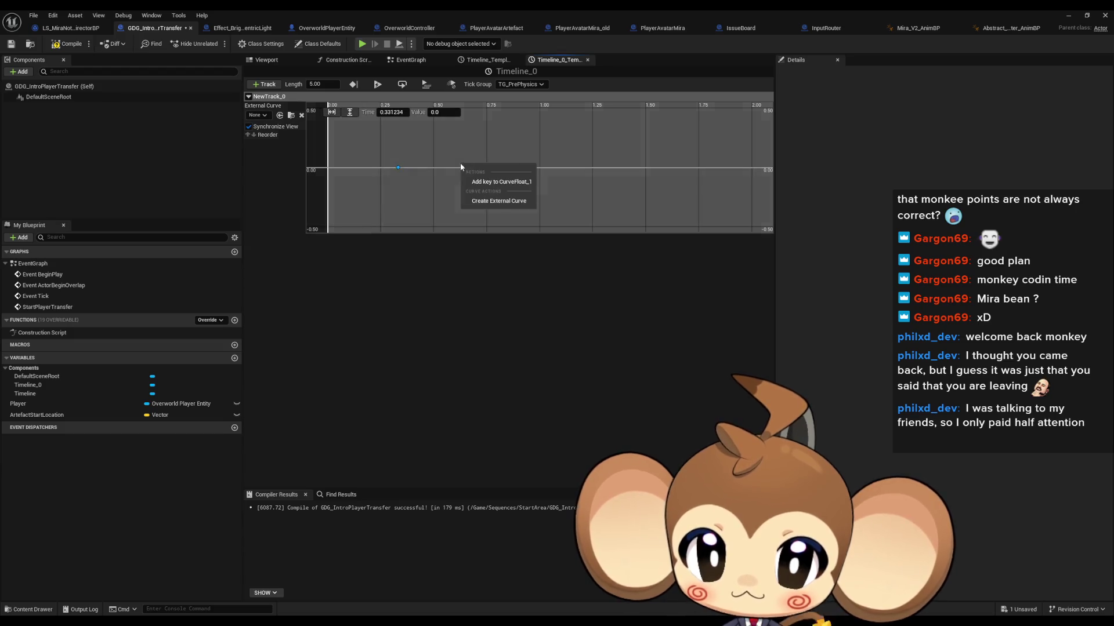
pyautogui.click(484, 182)
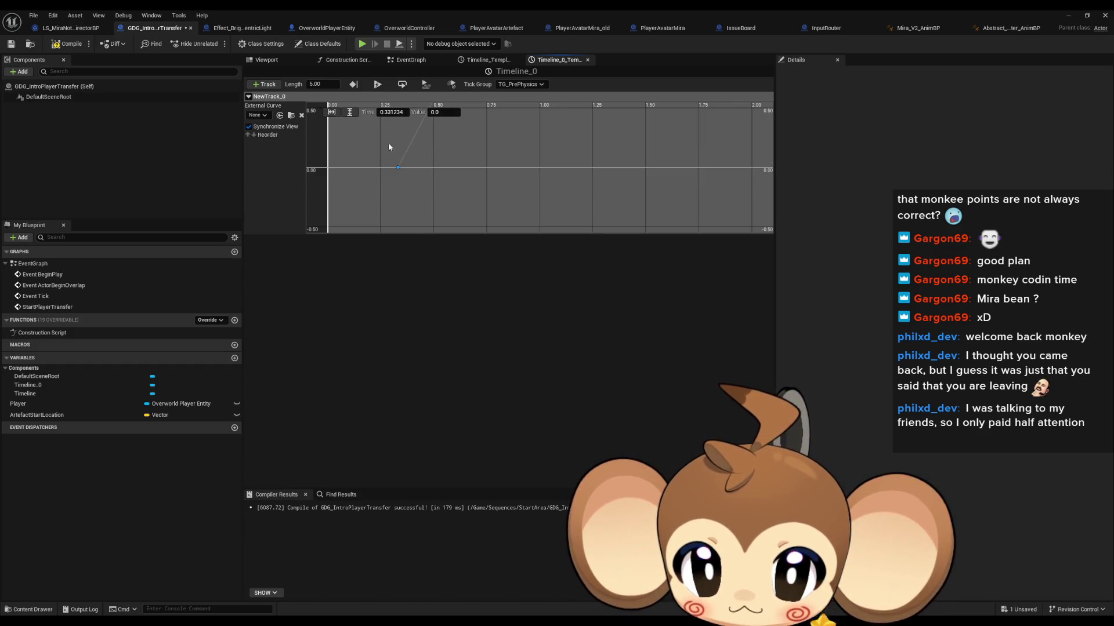
# Step: Set the first key to time 0 and the second key to time 2 with value 1
pyautogui.click(315, 84)
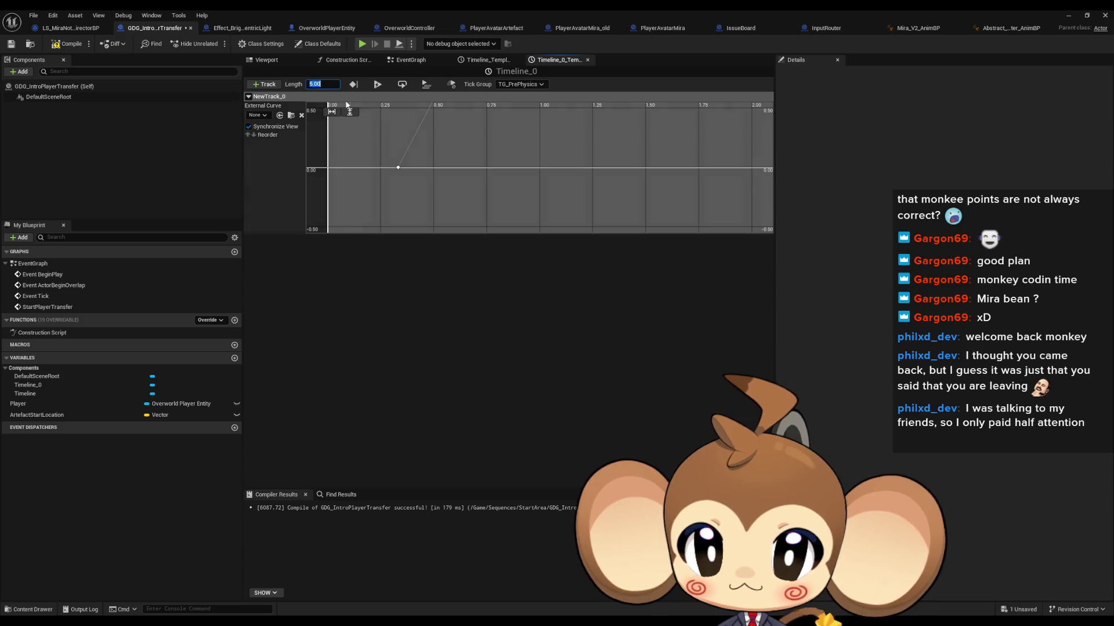
pyautogui.click(397, 167)
pyautogui.write('1')
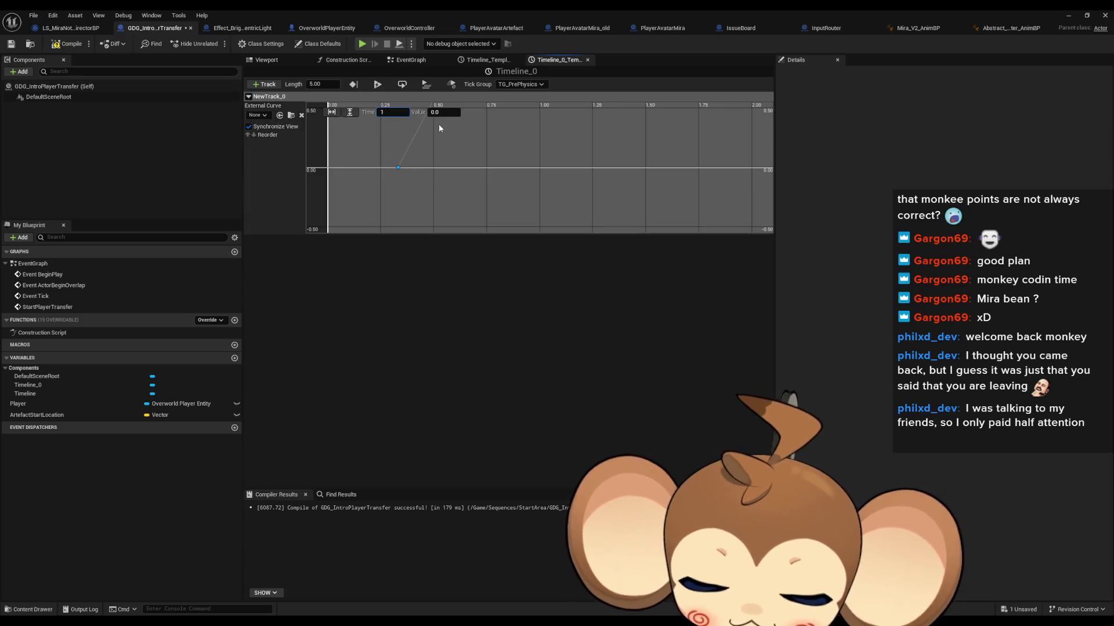
pyautogui.write('0')
pyautogui.press('Return')
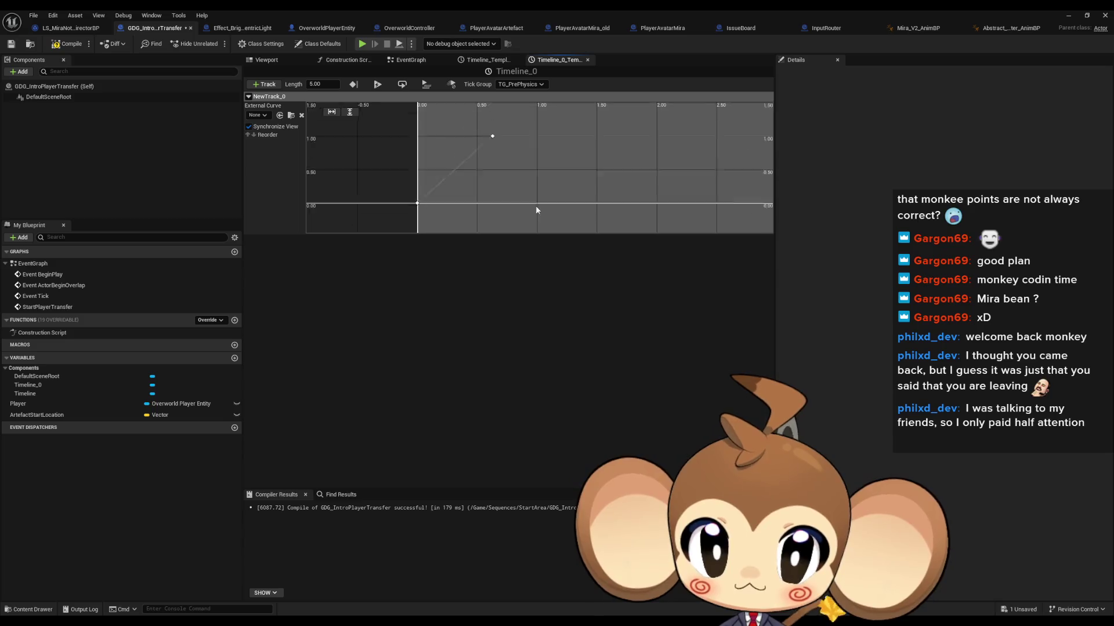
pyautogui.moveTo(534, 110); pyautogui.dragTo(465, 169)
pyautogui.write('2')
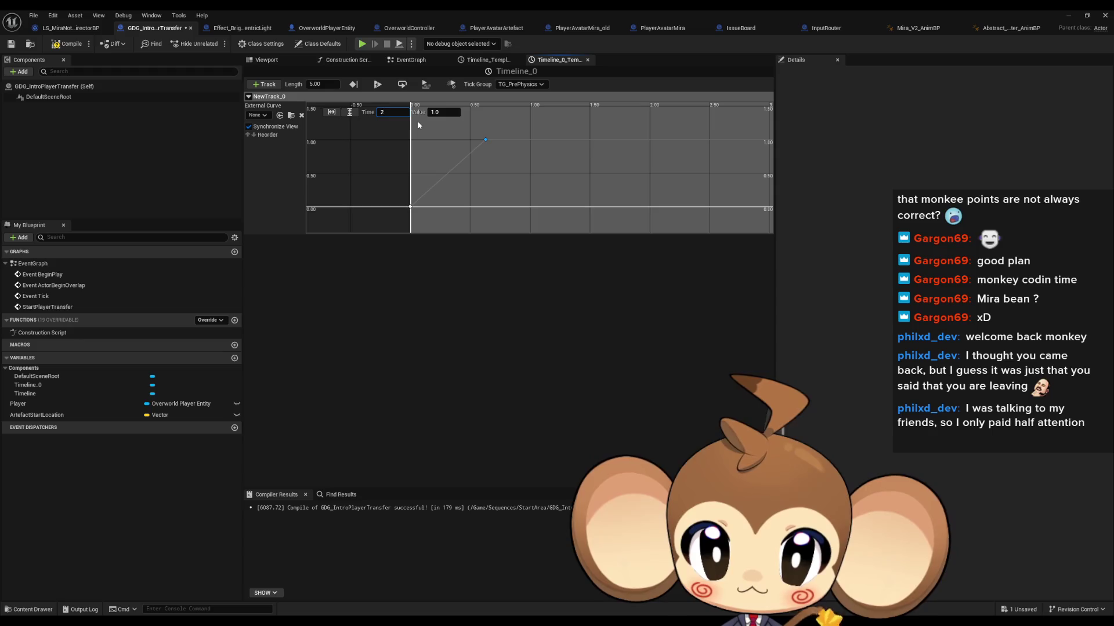
pyautogui.press('Return')
# Step: Set the timeline length to 2.00 and change both keys' interpolation type
pyautogui.click(323, 84)
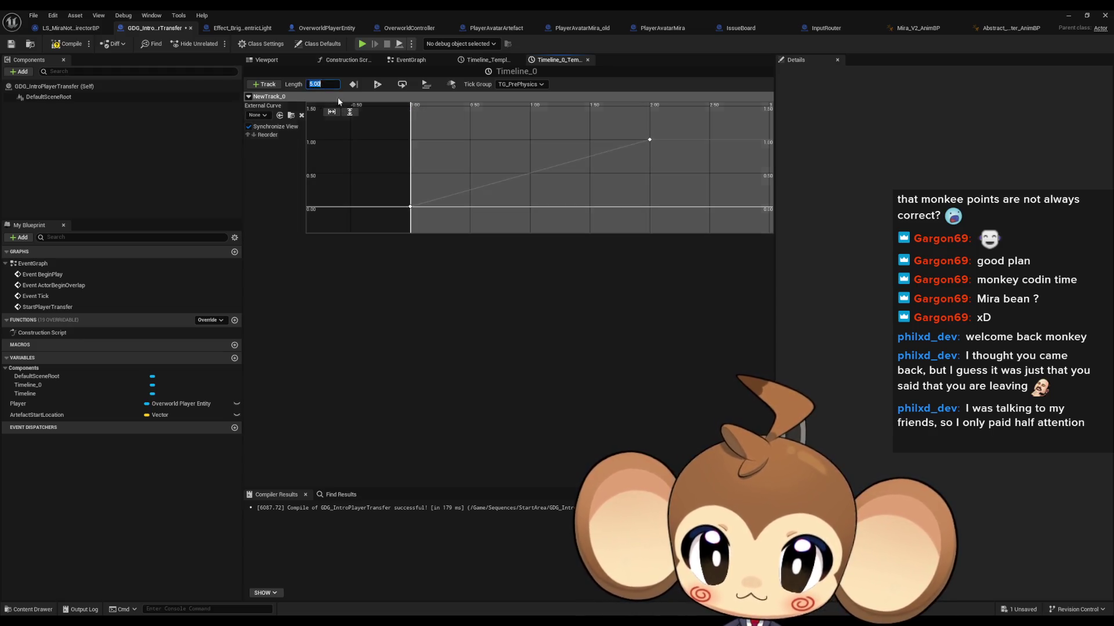
pyautogui.write('2')
pyautogui.press('Return')
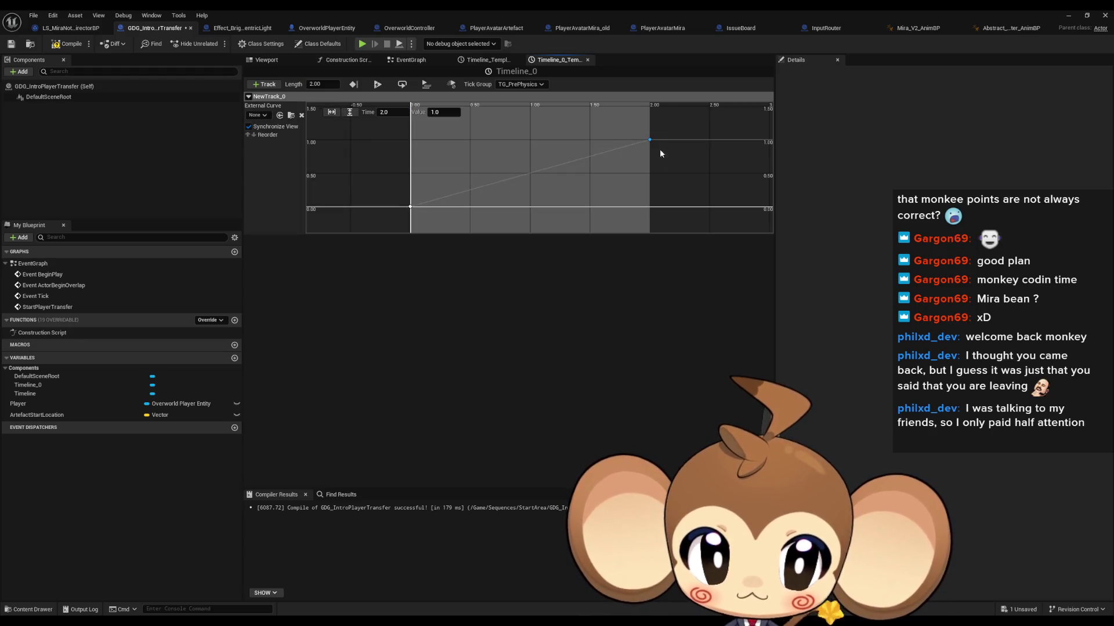
pyautogui.keyDown('shift'); pyautogui.click(410, 207); pyautogui.keyUp('shift')
pyautogui.rightClick(410, 207)
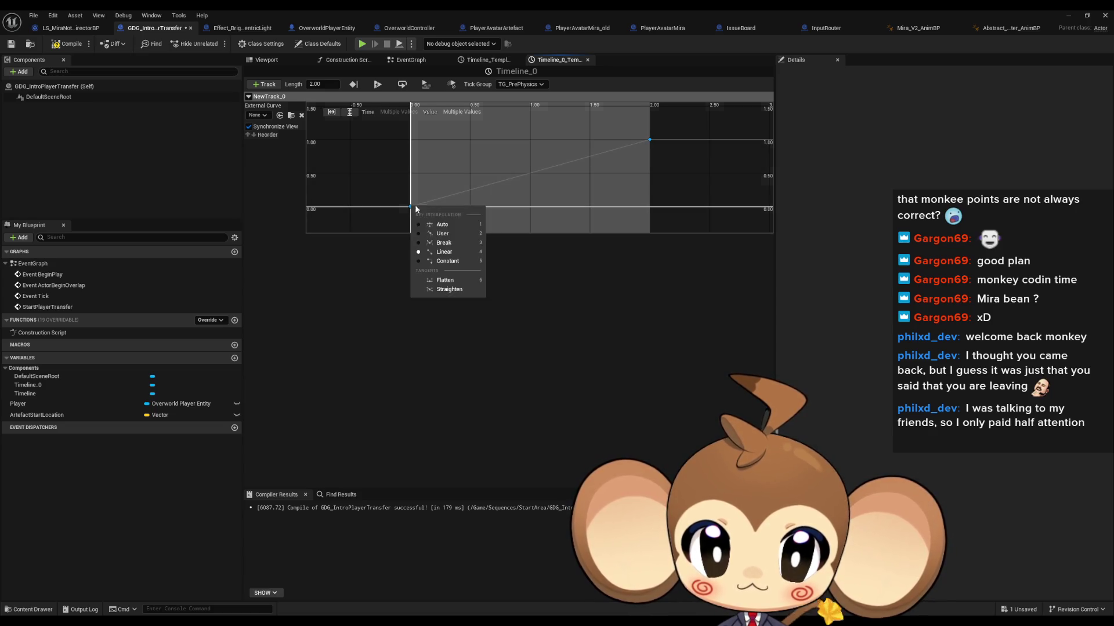
pyautogui.click(447, 233)
# Step: Check the end key at 2.00, compile the blueprint, and return to the EventGraph
pyautogui.scroll(5, 600, 159)
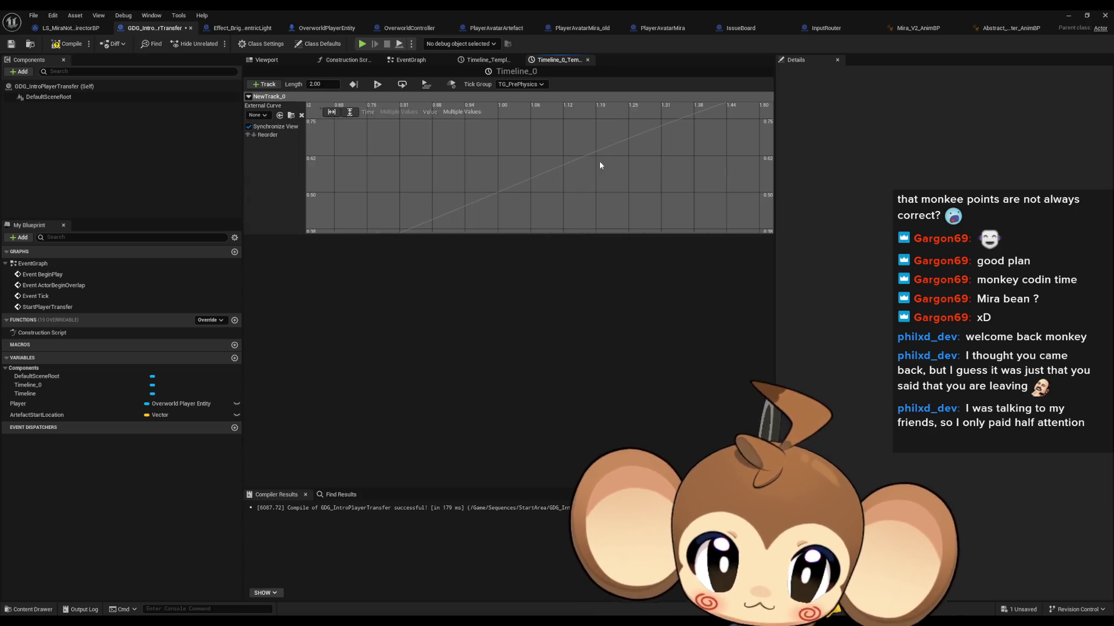
pyautogui.scroll(3, 663, 146)
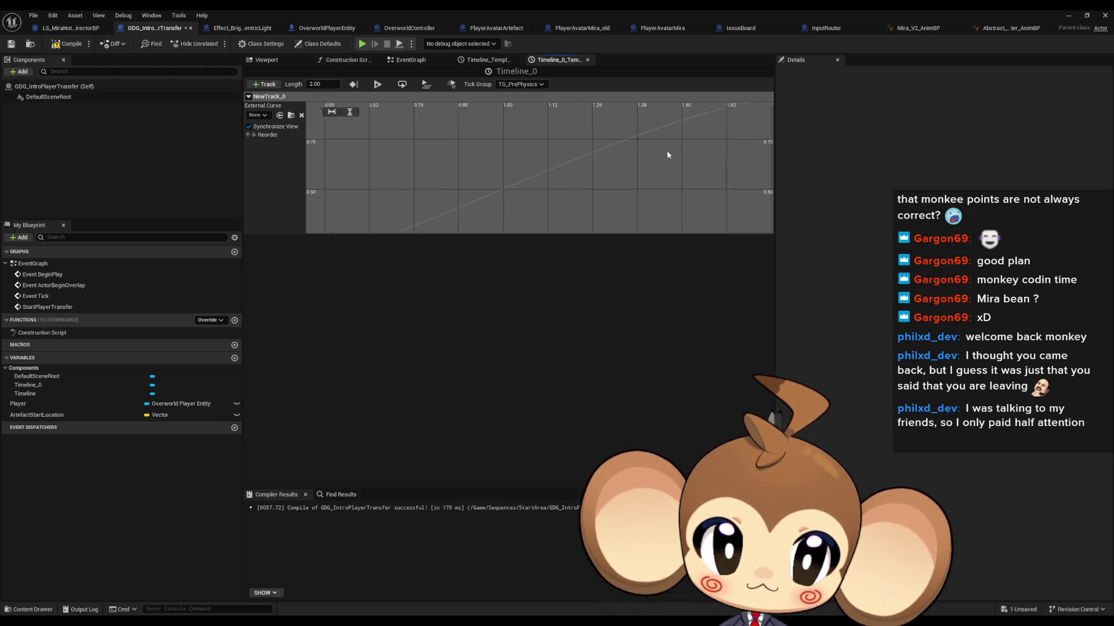
pyautogui.moveTo(666, 150)
pyautogui.mouseDown()
pyautogui.moveTo(426, 187)
pyautogui.moveTo(562, 162)
pyautogui.moveTo(492, 148)
pyautogui.moveTo(489, 165)
pyautogui.mouseUp()
pyautogui.click(516, 159)
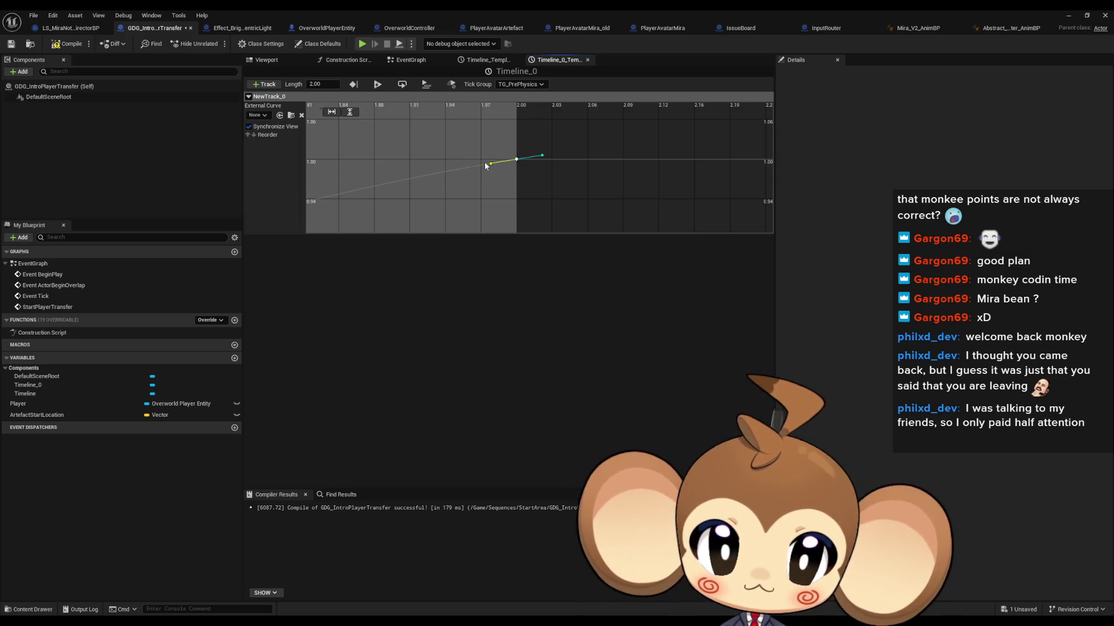
pyautogui.click(485, 161)
pyautogui.click(74, 48)
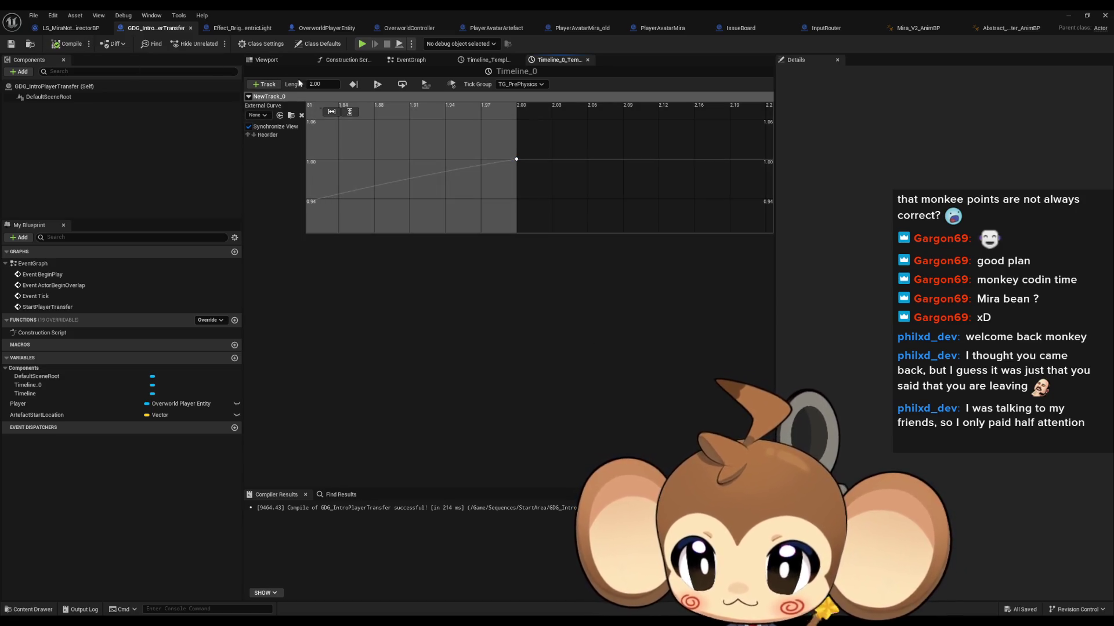
pyautogui.doubleClick(32, 264)
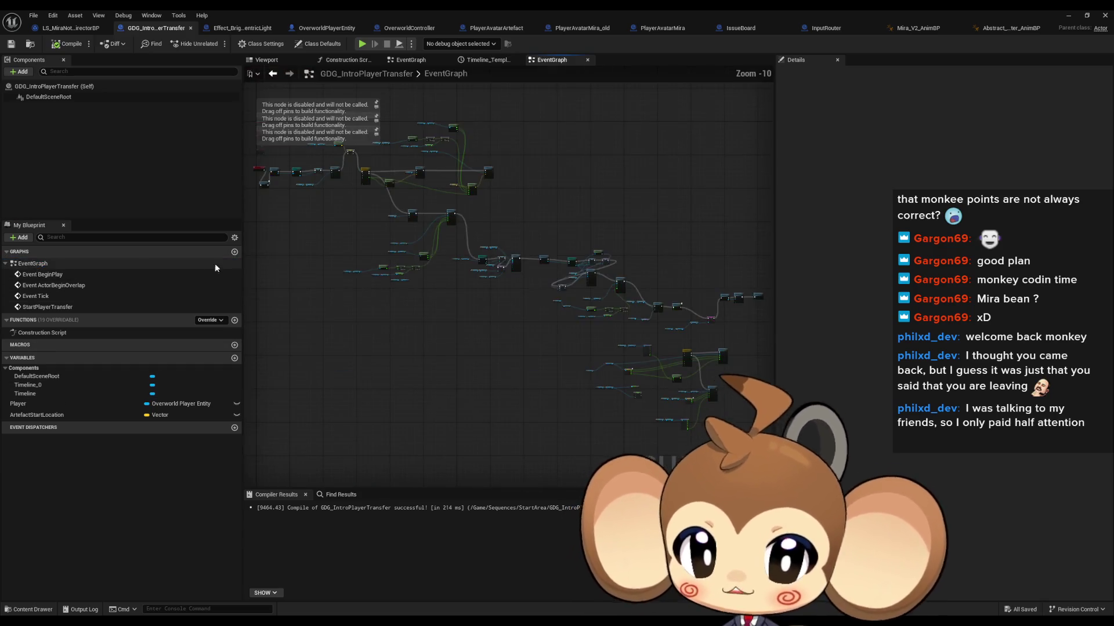
# Step: Move the Spring Arm nodes below Set Relative Location and paste a copy of the Spring Arm SET nodes
pyautogui.scroll(3, 476, 329)
pyautogui.scroll(3, 479, 356)
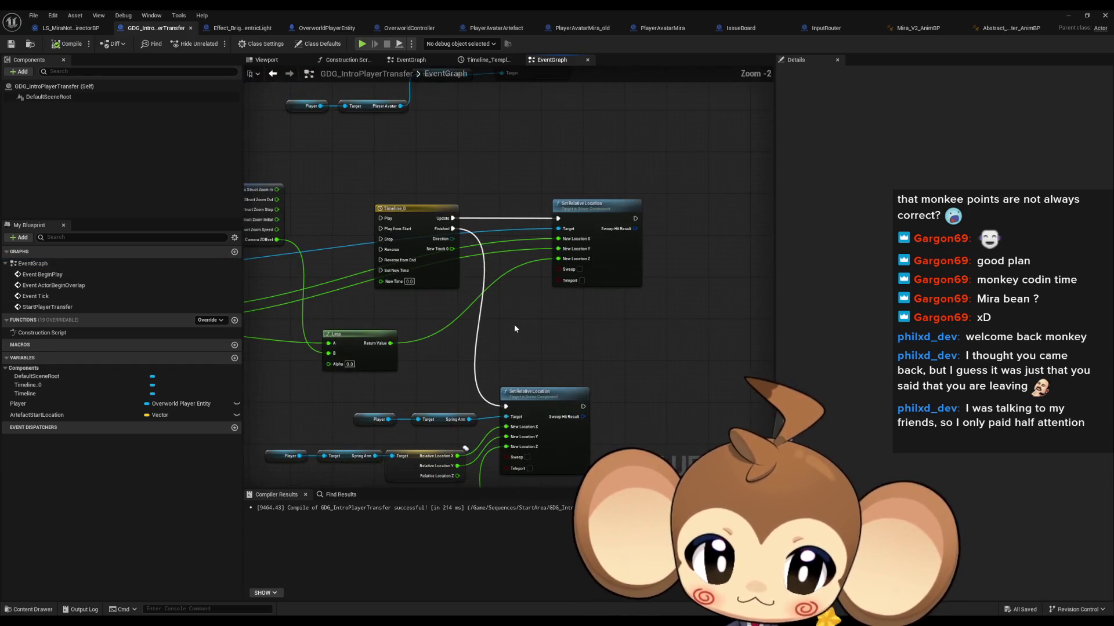
pyautogui.moveTo(538, 311); pyautogui.dragTo(508, 364)
pyautogui.scroll(-2, 435, 378)
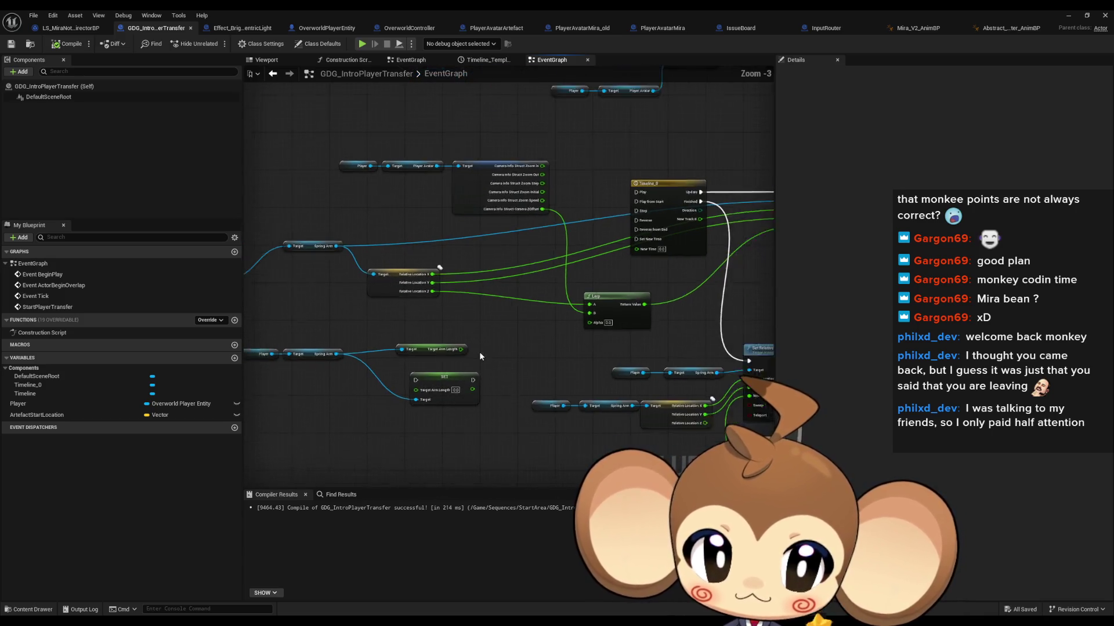
pyautogui.moveTo(293, 334); pyautogui.dragTo(178, 334)
pyautogui.moveTo(714, 360)
pyautogui.mouseDown()
pyautogui.moveTo(525, 318)
pyautogui.moveTo(462, 318)
pyautogui.moveTo(359, 287)
pyautogui.moveTo(426, 304)
pyautogui.mouseUp()
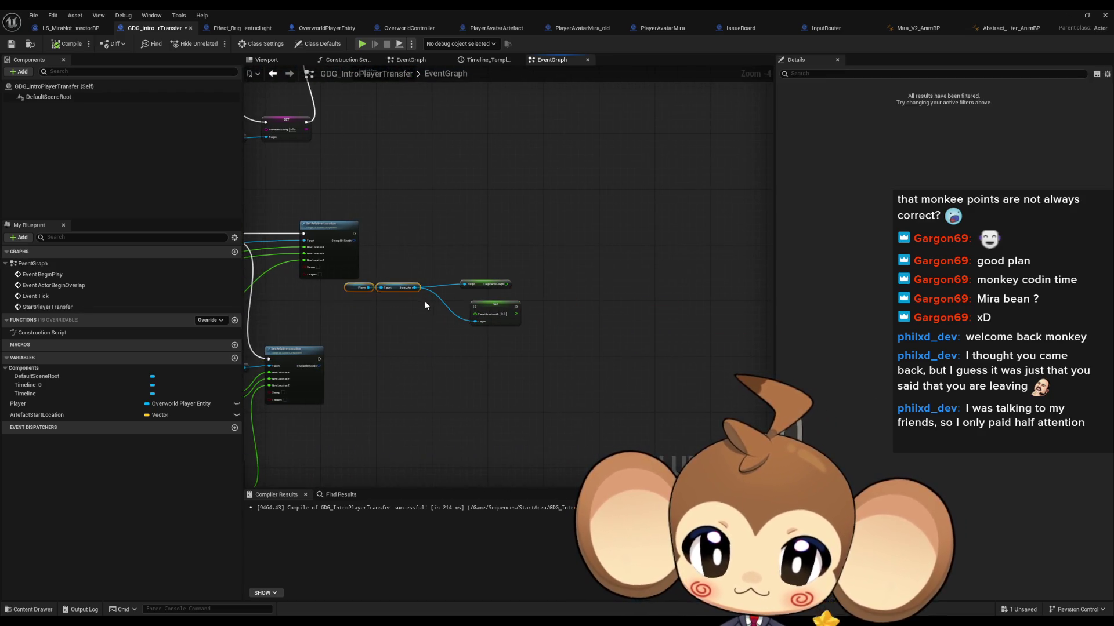
pyautogui.hotkey('ctrl', 'v')
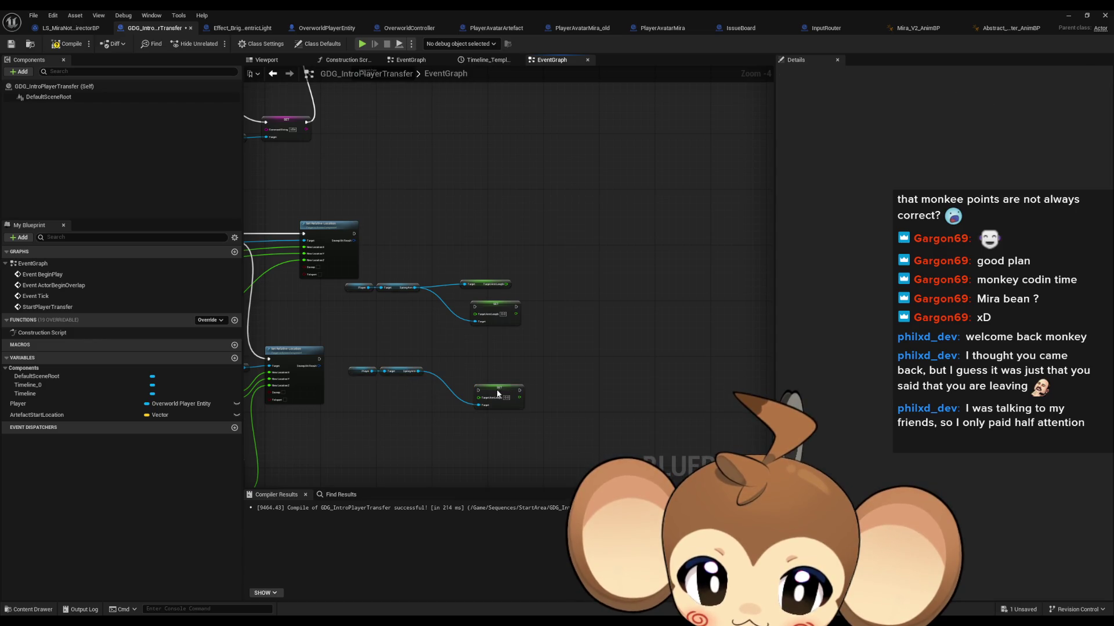
pyautogui.moveTo(499, 405); pyautogui.dragTo(449, 373)
# Step: Connect Zoom Initial to Target Arm Length and run that SET after Set Relative Location
pyautogui.scroll(5, 483, 415)
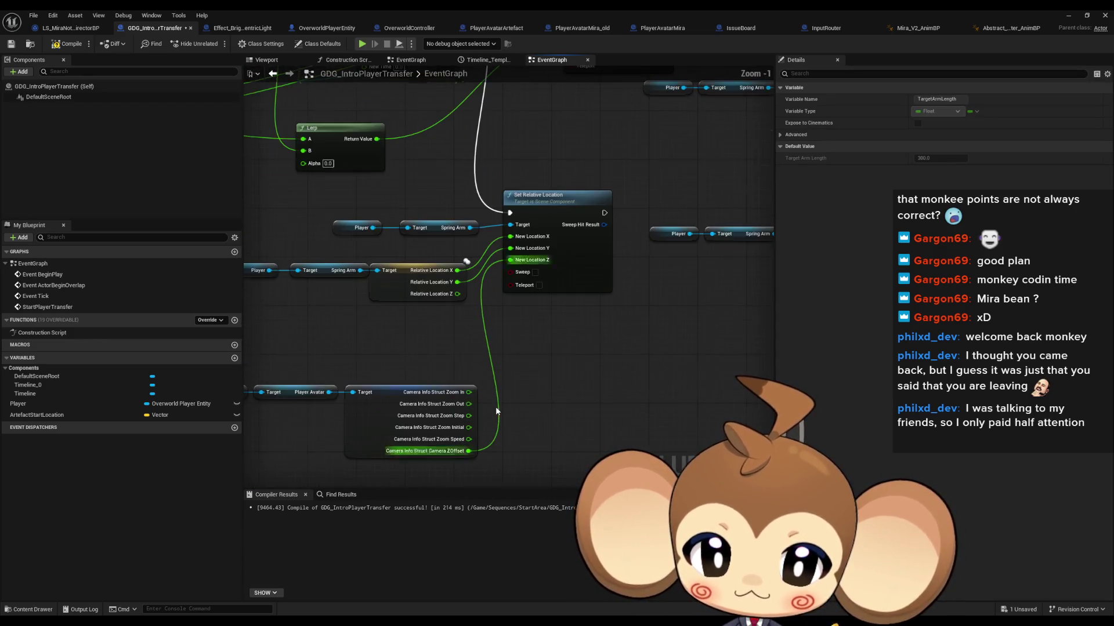
pyautogui.moveTo(456, 454); pyautogui.dragTo(458, 430)
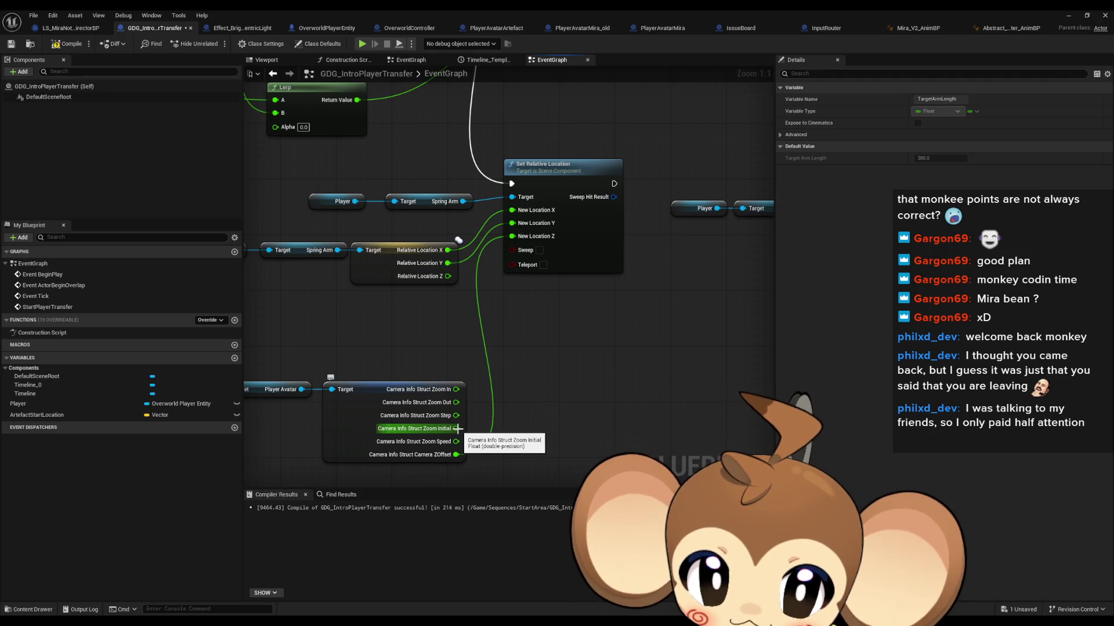
pyautogui.moveTo(457, 429)
pyautogui.mouseDown()
pyautogui.moveTo(658, 223)
pyautogui.moveTo(702, 240)
pyautogui.moveTo(696, 200)
pyautogui.mouseUp()
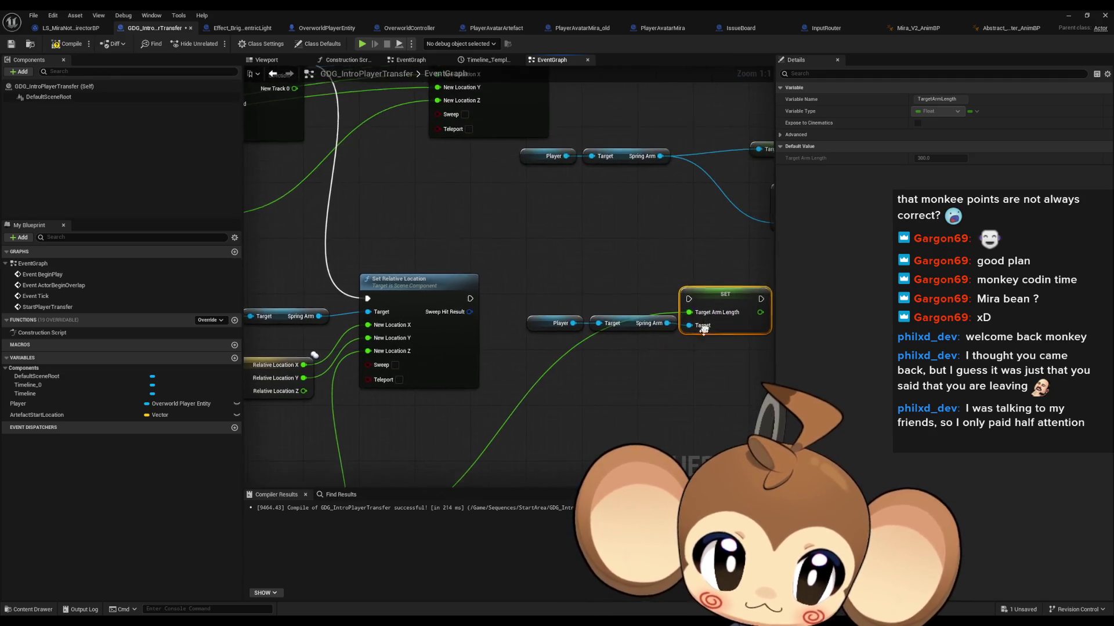
pyautogui.moveTo(469, 299); pyautogui.dragTo(688, 299)
pyautogui.scroll(-4, 551, 319)
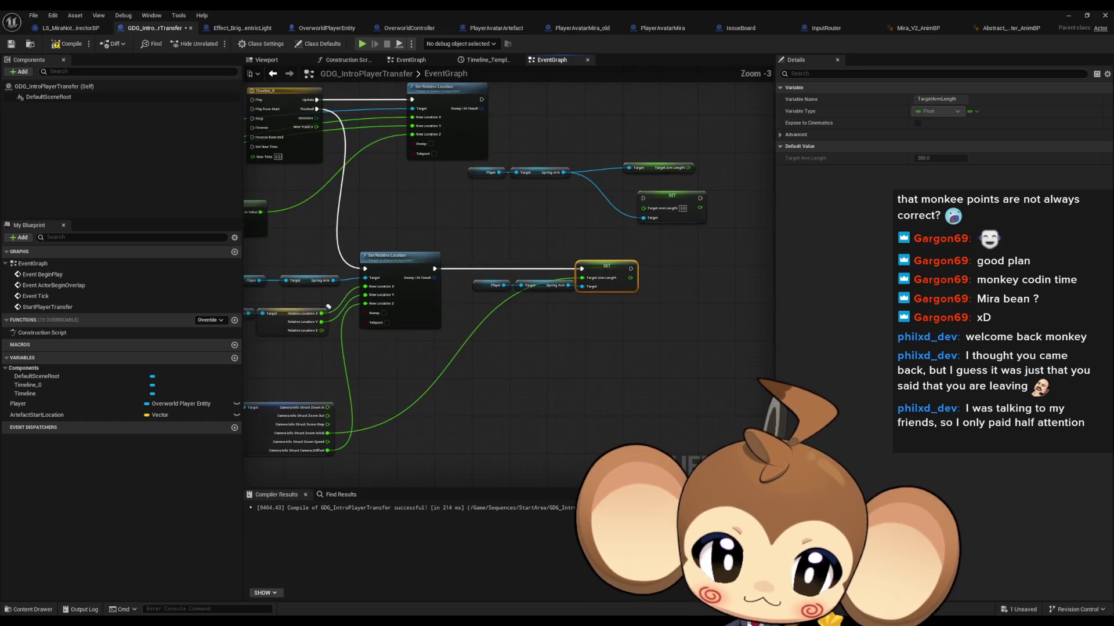
pyautogui.moveTo(663, 235); pyautogui.dragTo(668, 284)
# Step: Add a SET Current Camera Zoom node off the Player and place it above the arm-length setter
pyautogui.moveTo(693, 217); pyautogui.dragTo(727, 213)
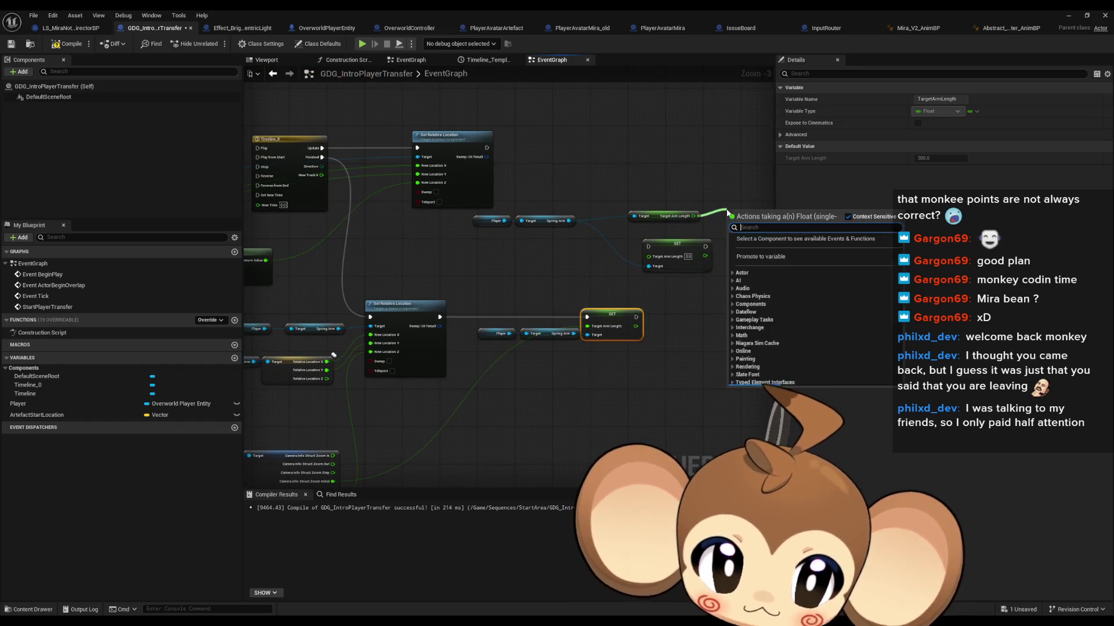
pyautogui.write('lerp')
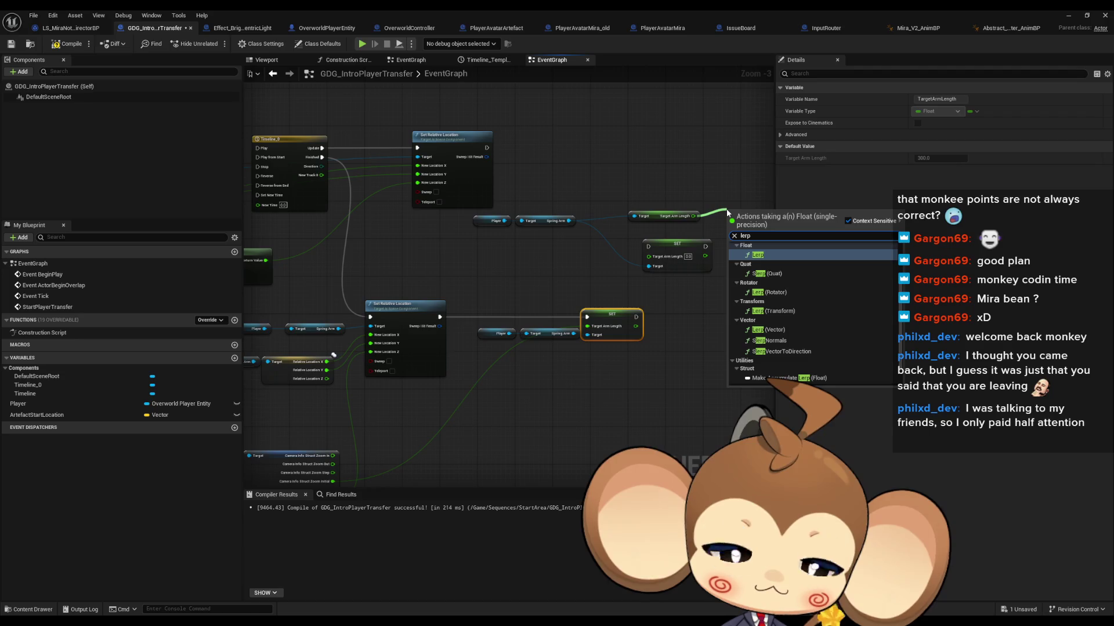
pyautogui.click(691, 165)
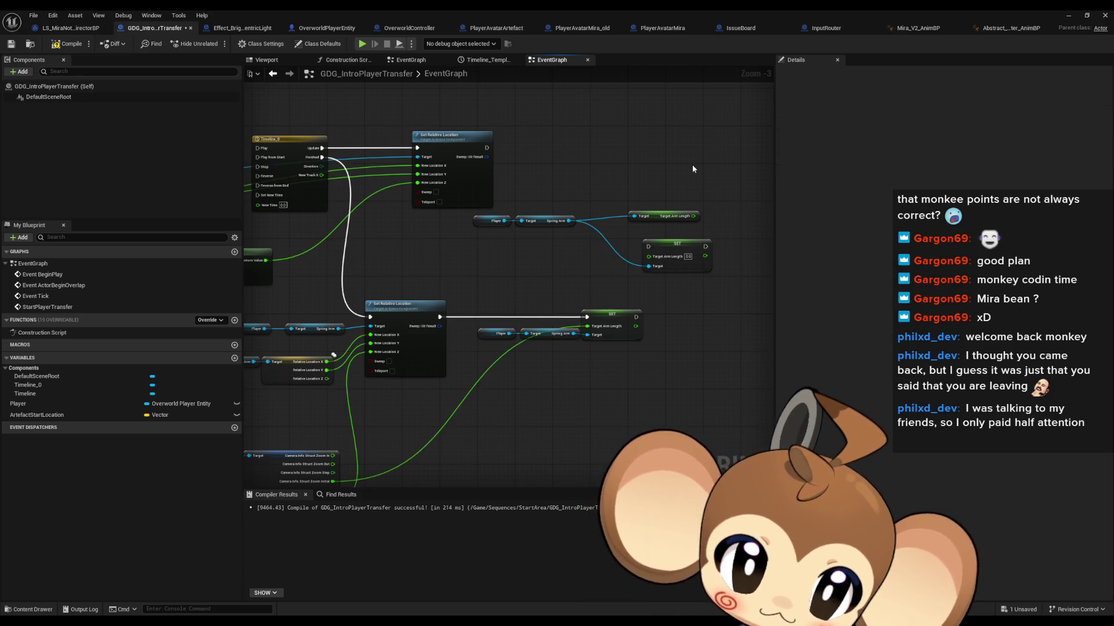
pyautogui.moveTo(691, 165); pyautogui.dragTo(515, 284)
pyautogui.moveTo(408, 270)
pyautogui.mouseDown()
pyautogui.moveTo(358, 293)
pyautogui.moveTo(413, 318)
pyautogui.mouseUp()
pyautogui.write('cu')
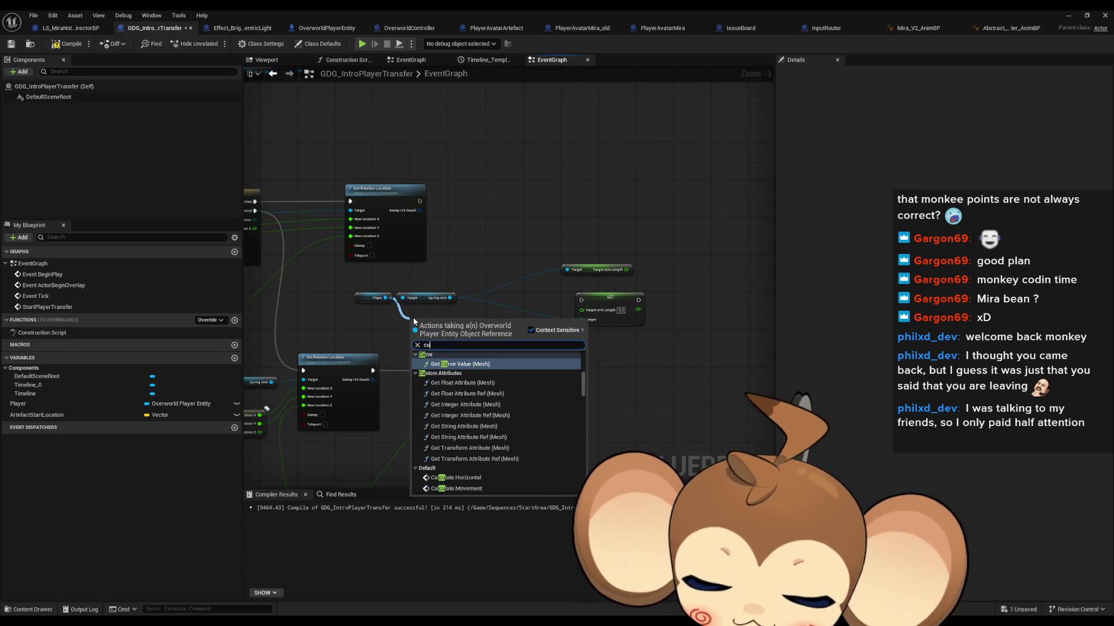
pyautogui.write('rrentcam')
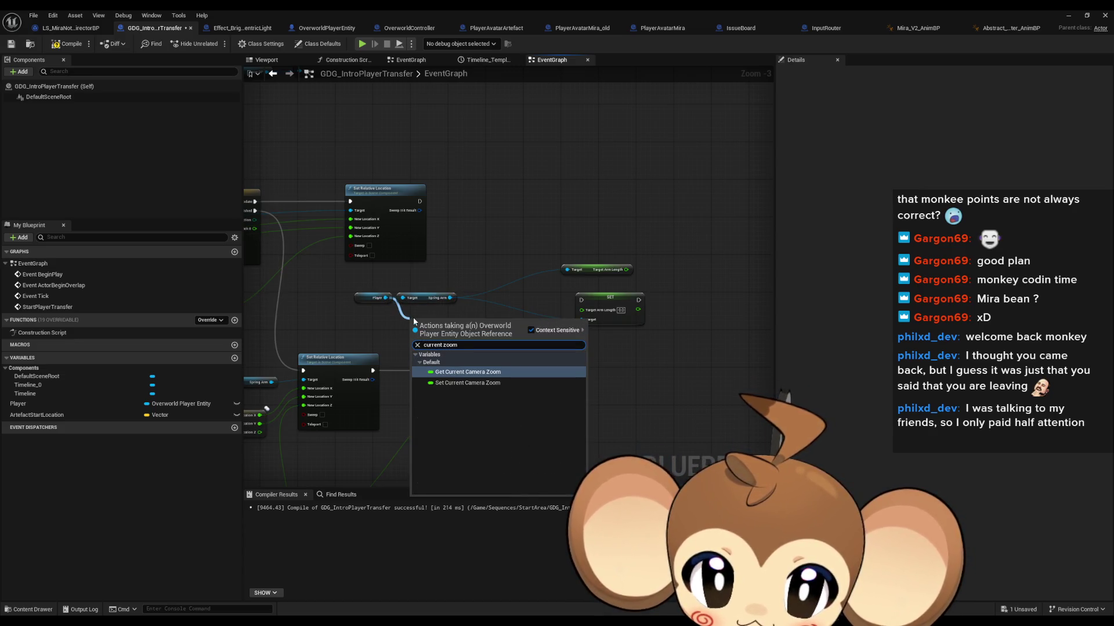
pyautogui.press('Down')
pyautogui.press('Return')
pyautogui.moveTo(411, 320)
pyautogui.mouseDown()
pyautogui.moveTo(510, 230)
pyautogui.moveTo(627, 203)
pyautogui.mouseUp()
pyautogui.moveTo(597, 272)
pyautogui.mouseDown()
pyautogui.moveTo(508, 265)
pyautogui.moveTo(502, 286)
pyautogui.mouseUp()
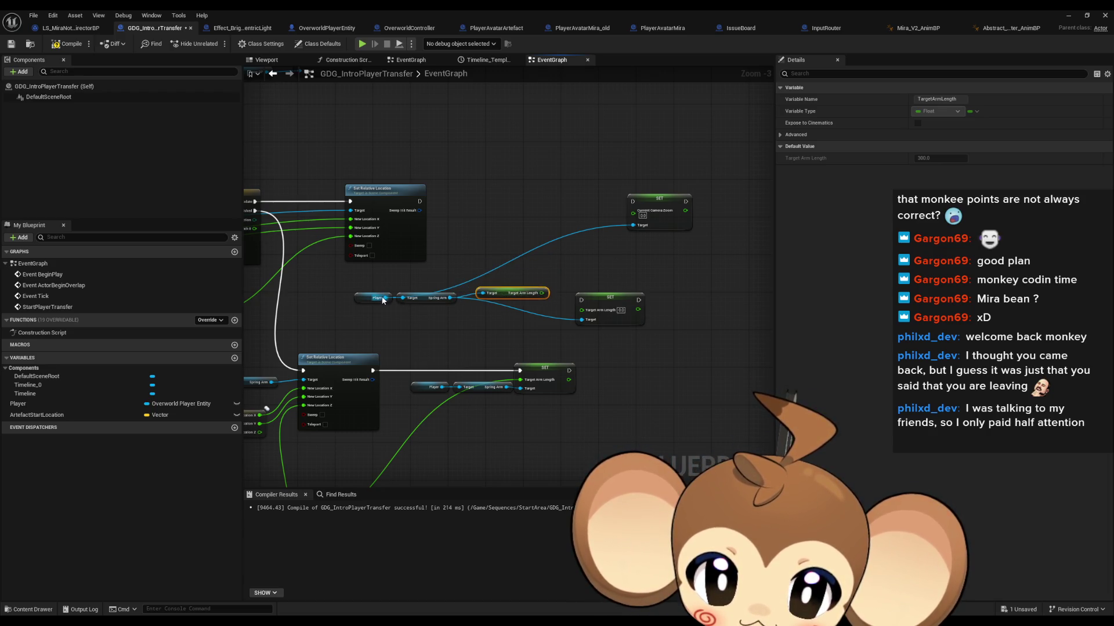
# Step: Add a Get Current Camera Zoom node wired to the Player
pyautogui.moveTo(383, 301); pyautogui.dragTo(504, 243)
pyautogui.write('get curr')
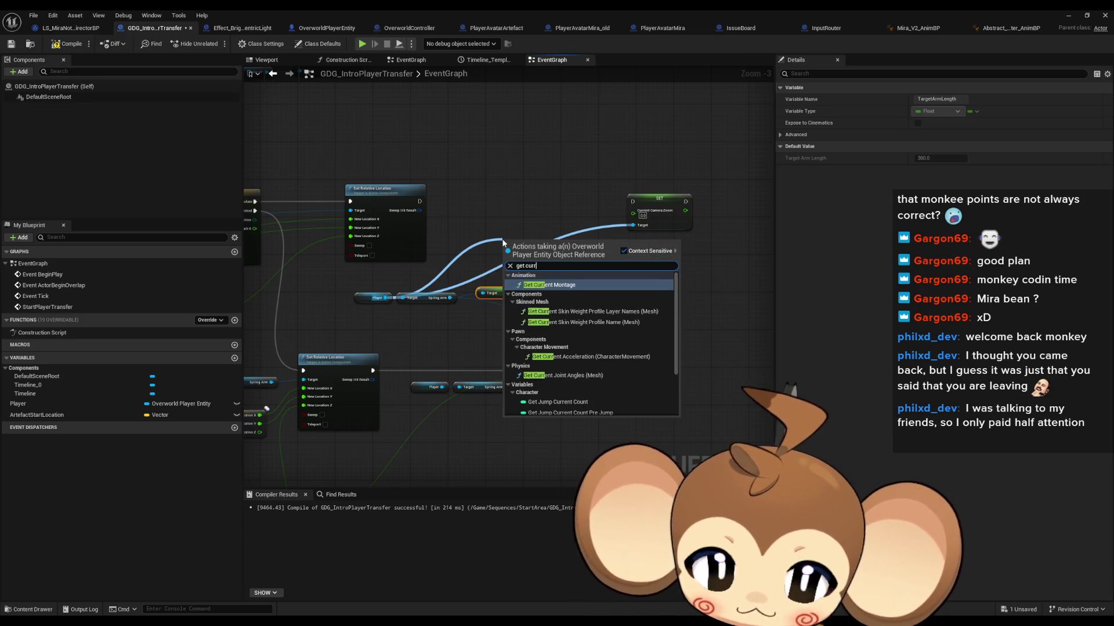
pyautogui.write(' camera')
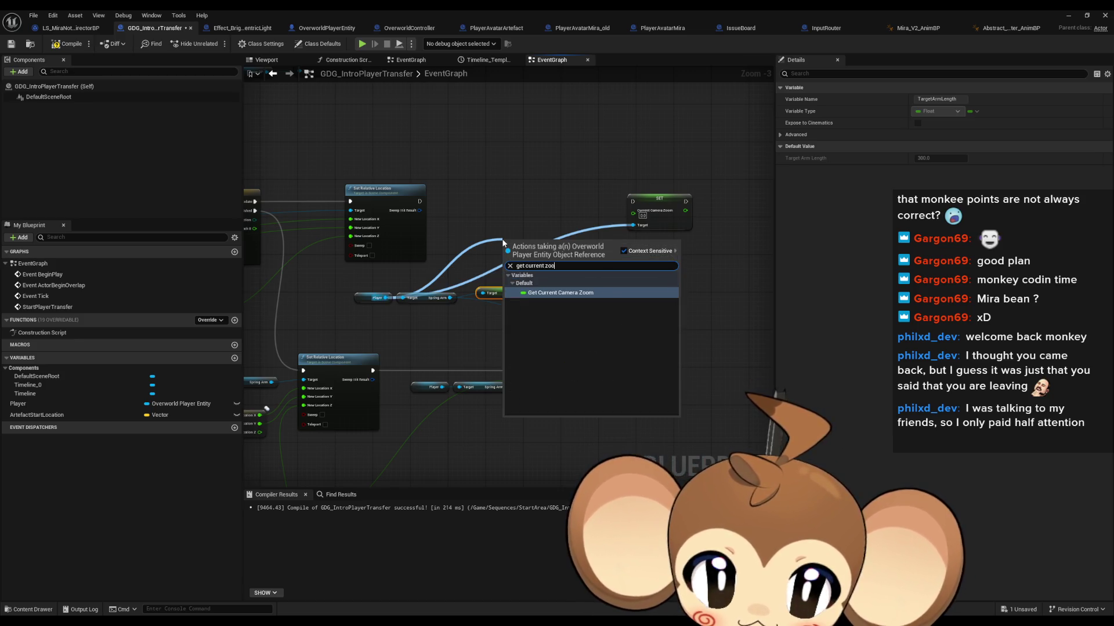
pyautogui.click(586, 270)
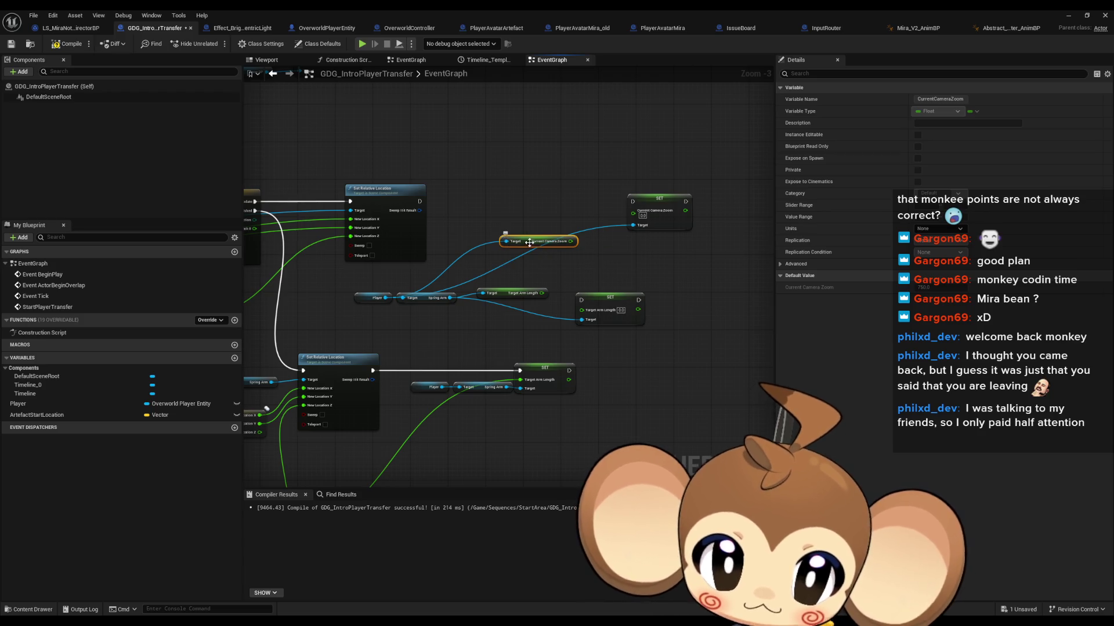
pyautogui.moveTo(528, 242); pyautogui.dragTo(499, 269)
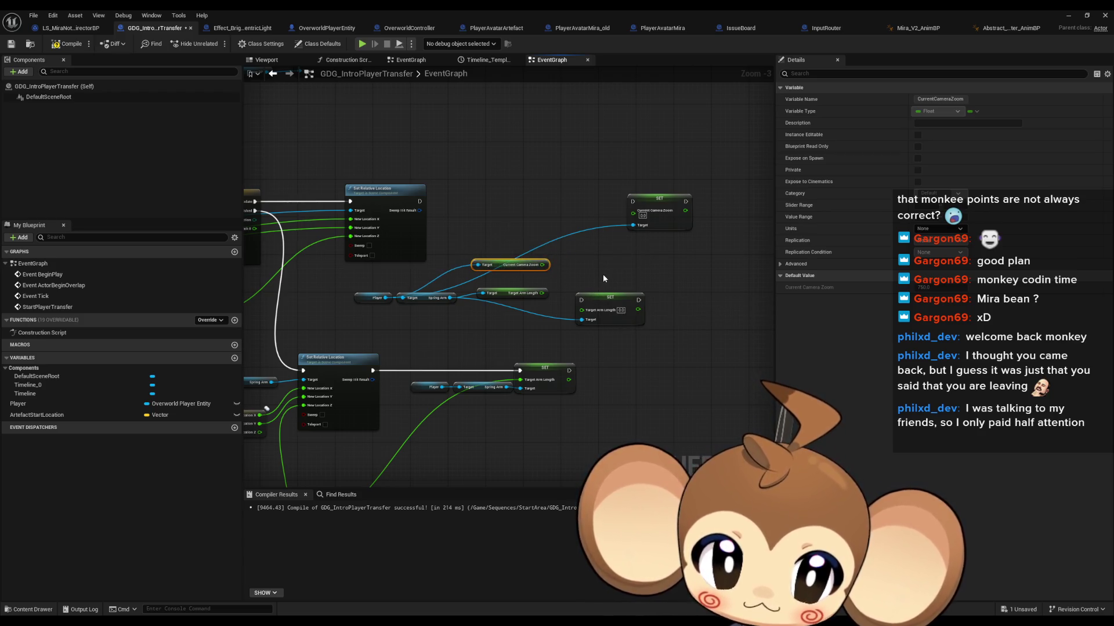
pyautogui.moveTo(602, 295); pyautogui.dragTo(646, 277)
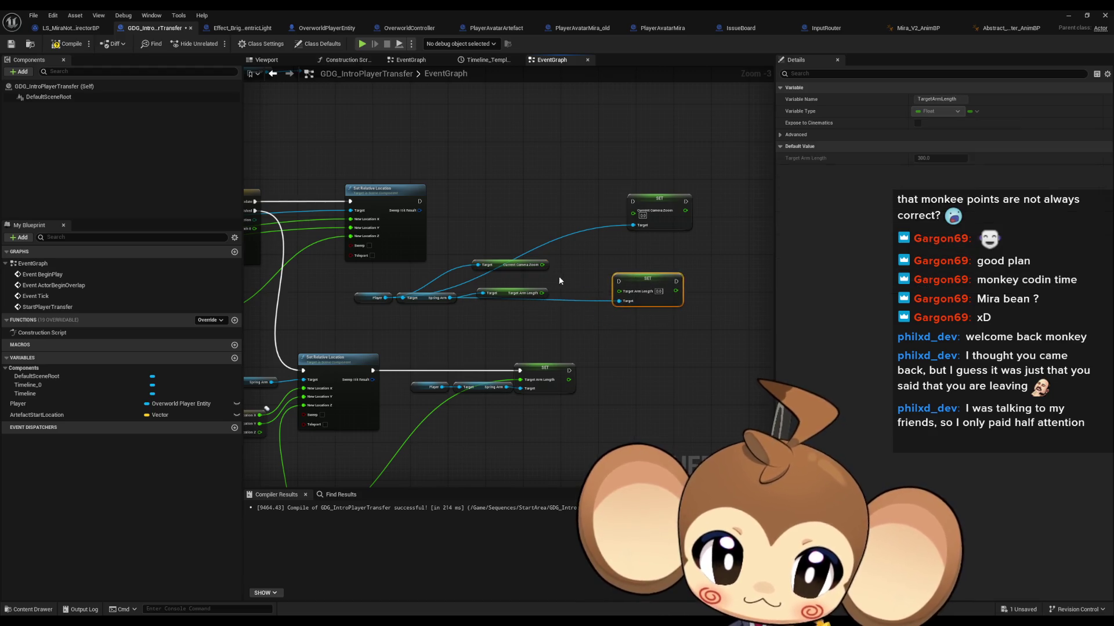
pyautogui.moveTo(544, 280)
pyautogui.mouseDown()
pyautogui.moveTo(599, 249)
pyautogui.moveTo(543, 228)
pyautogui.moveTo(602, 217)
pyautogui.mouseUp()
# Step: Add a Lerp fed by Current Camera Zoom and delete the unneeded Target Arm Length getter
pyautogui.click(557, 233)
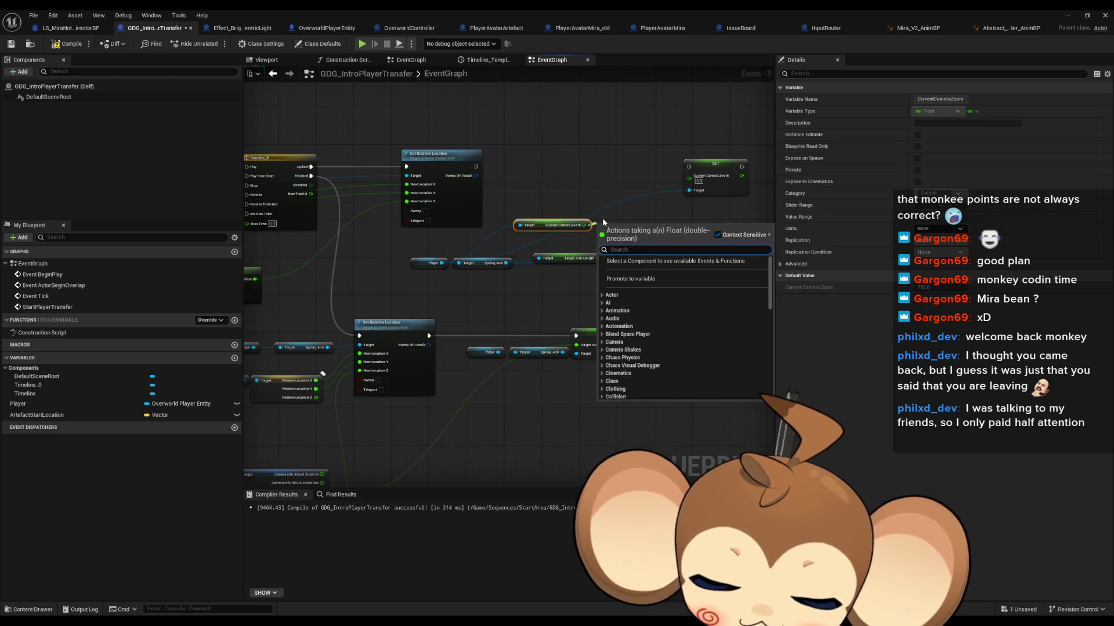
pyautogui.write('lerp')
pyautogui.press('Return')
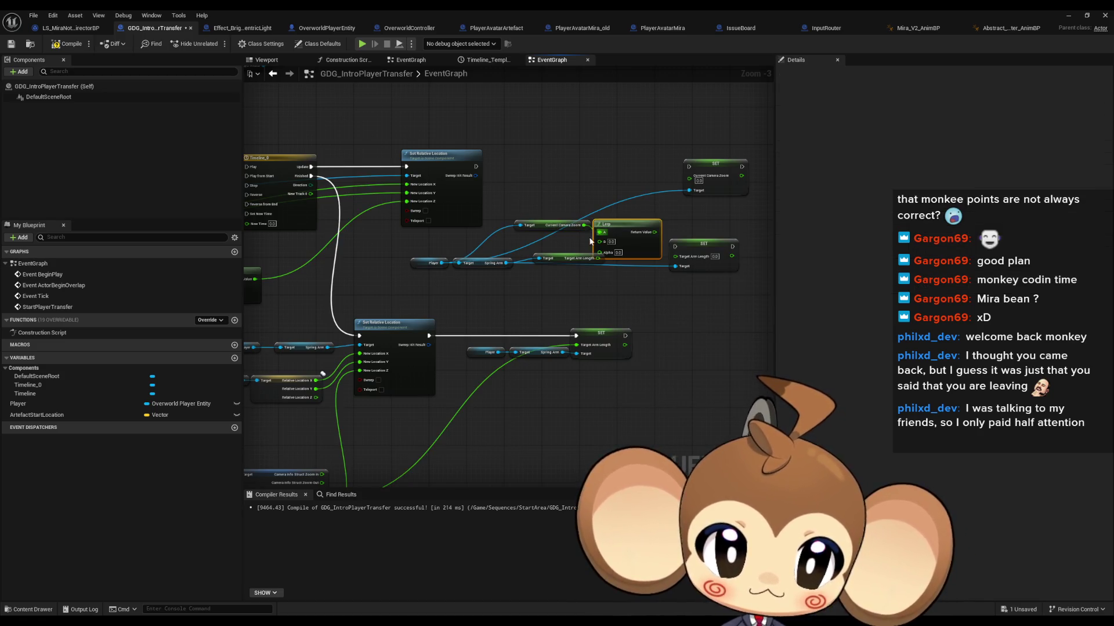
pyautogui.moveTo(566, 258); pyautogui.dragTo(558, 280)
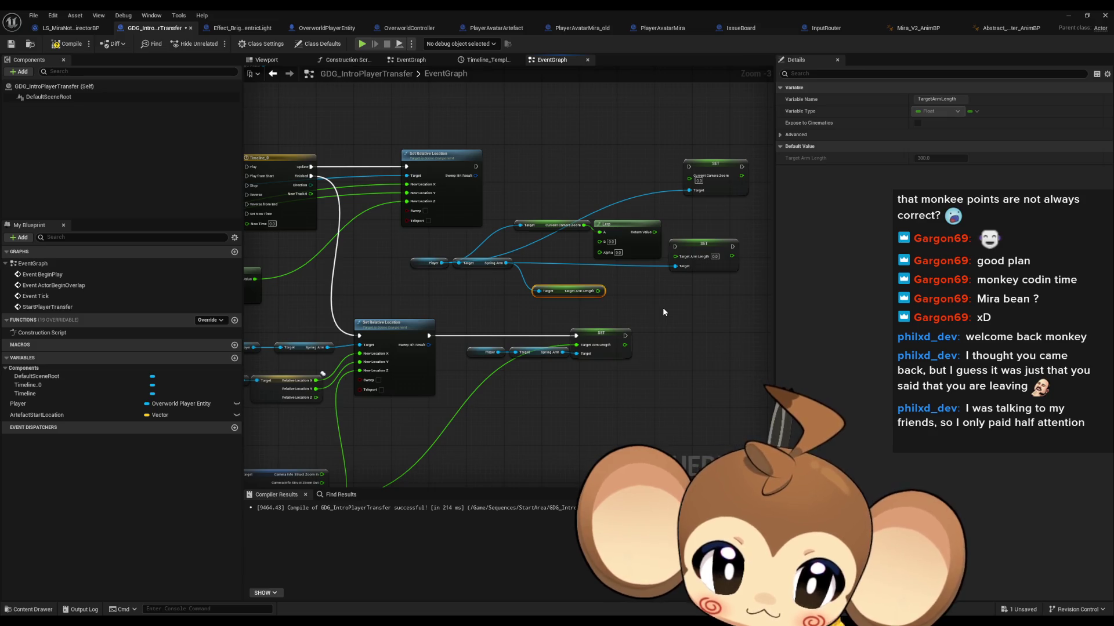
pyautogui.press('Delete')
pyautogui.moveTo(632, 249); pyautogui.dragTo(633, 235)
# Step: Link the timeline's New Track 0 output to the Lerp's Alpha input
pyautogui.moveTo(612, 313); pyautogui.dragTo(653, 248)
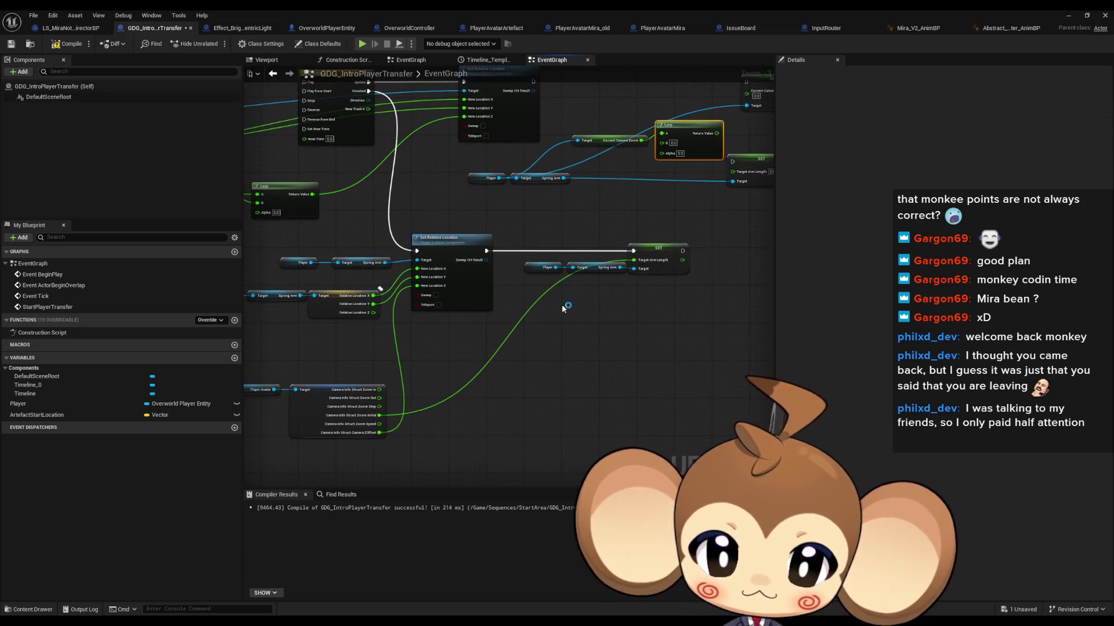
pyautogui.scroll(3, 381, 410)
pyautogui.moveTo(376, 428)
pyautogui.mouseDown()
pyautogui.moveTo(468, 451)
pyautogui.moveTo(768, 32)
pyautogui.moveTo(781, 127)
pyautogui.moveTo(583, 170)
pyautogui.moveTo(580, 156)
pyautogui.mouseUp()
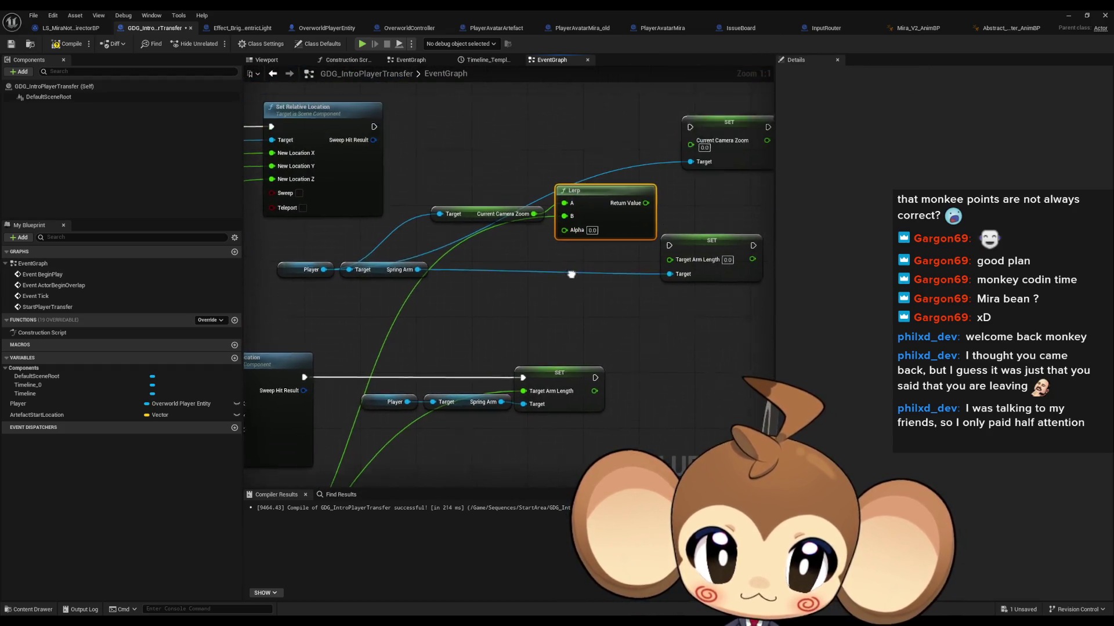
pyautogui.scroll(-1, 645, 264)
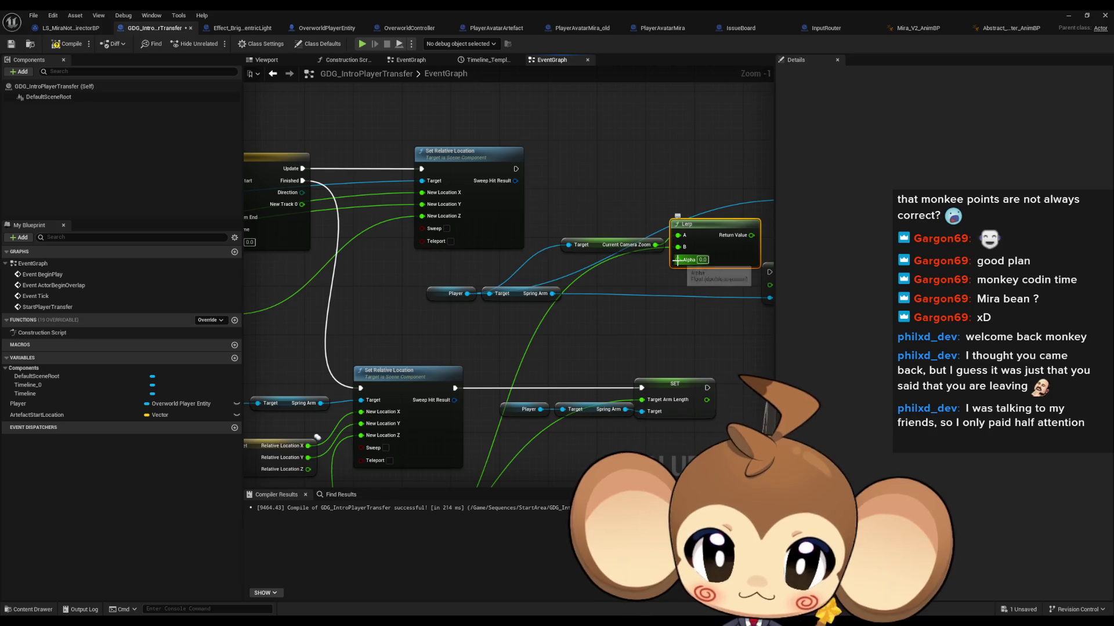
pyautogui.moveTo(677, 259)
pyautogui.mouseDown()
pyautogui.moveTo(302, 204)
pyautogui.moveTo(521, 232)
pyautogui.mouseUp()
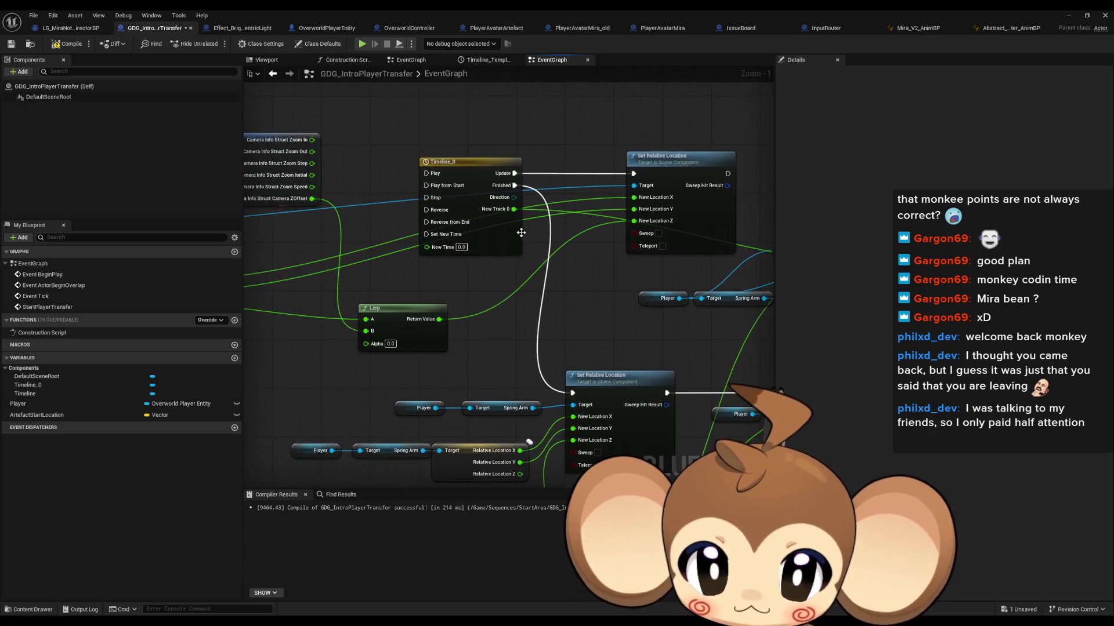
pyautogui.moveTo(398, 316); pyautogui.dragTo(549, 285)
pyautogui.moveTo(514, 209); pyautogui.dragTo(546, 237)
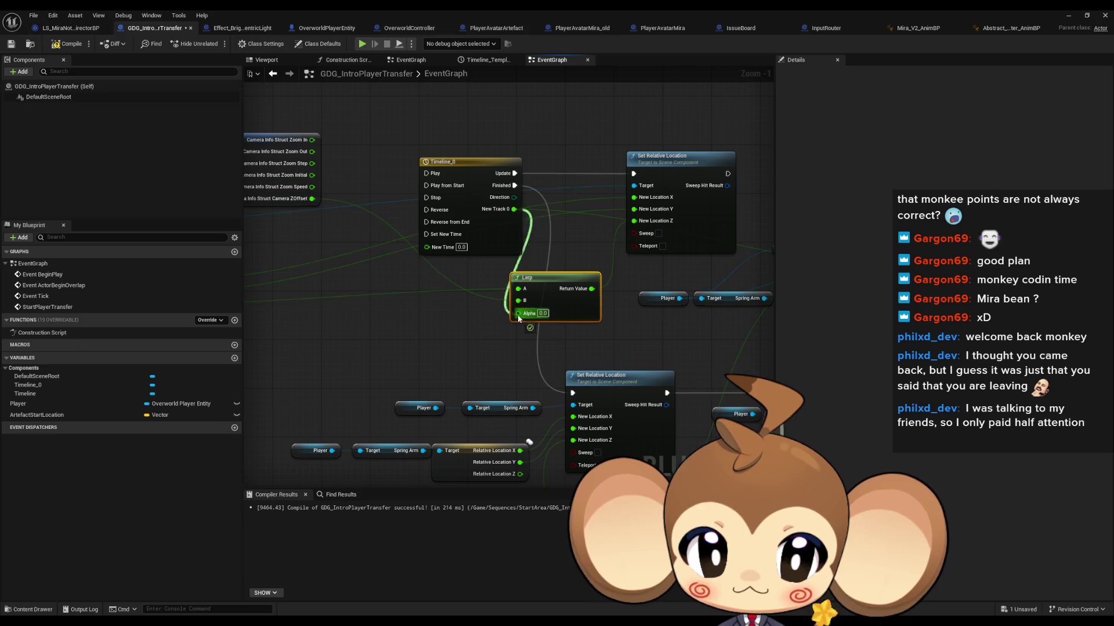
# Step: Feed the Lerp result into Current Camera Zoom and Target Arm Length, chained after Set Relative Location
pyautogui.moveTo(505, 294); pyautogui.dragTo(163, 290)
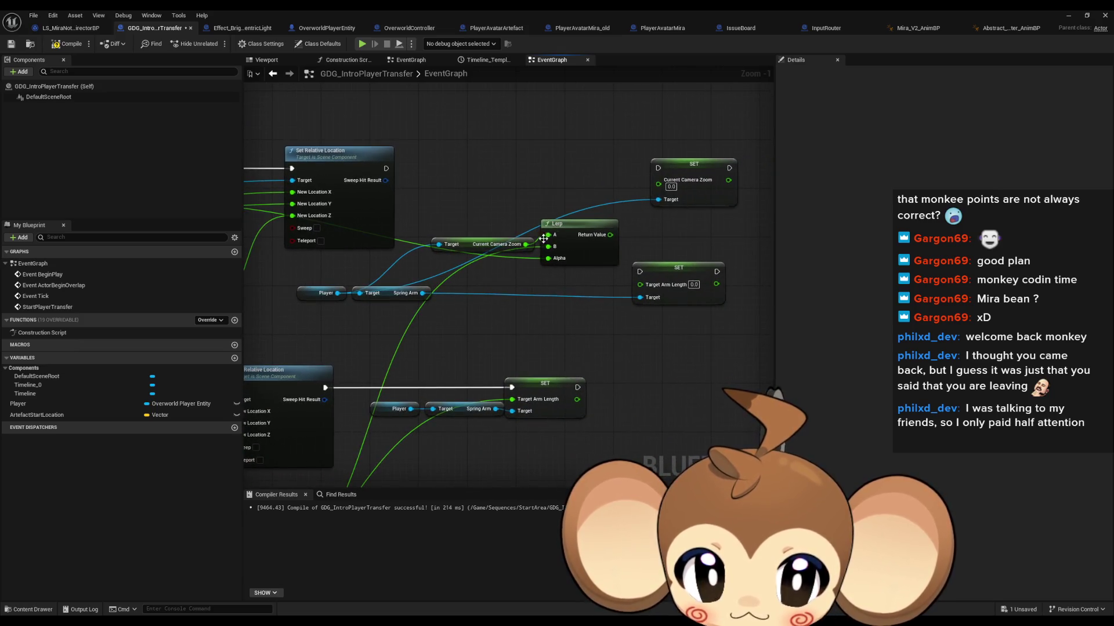
pyautogui.moveTo(612, 241)
pyautogui.mouseDown()
pyautogui.moveTo(626, 246)
pyautogui.moveTo(658, 180)
pyautogui.mouseUp()
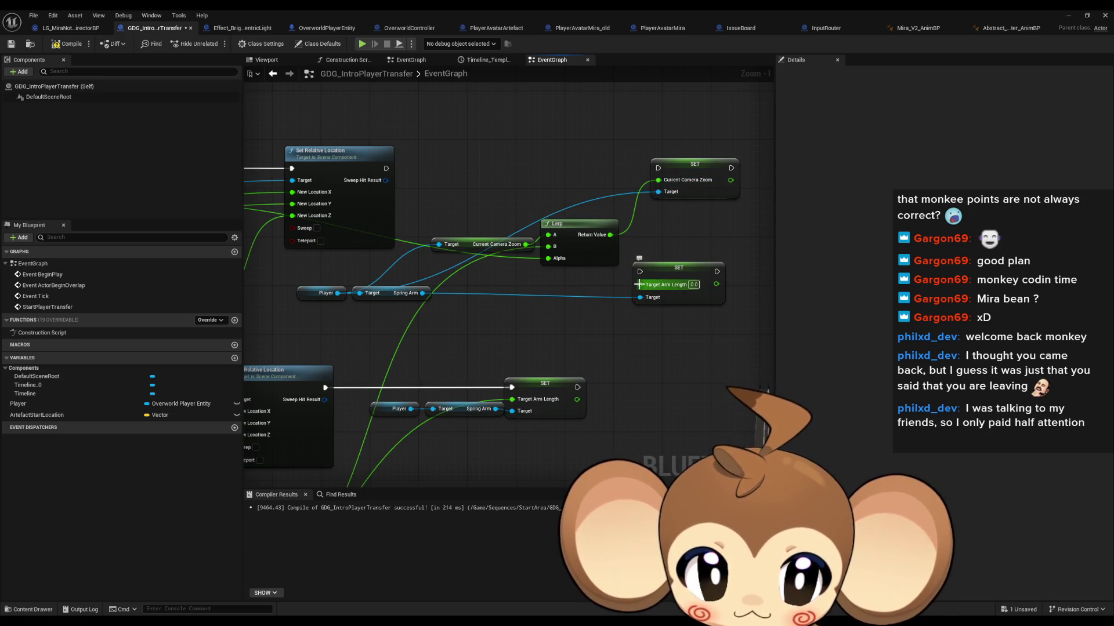
pyautogui.moveTo(610, 234)
pyautogui.mouseDown()
pyautogui.moveTo(640, 284)
pyautogui.moveTo(731, 168)
pyautogui.mouseUp()
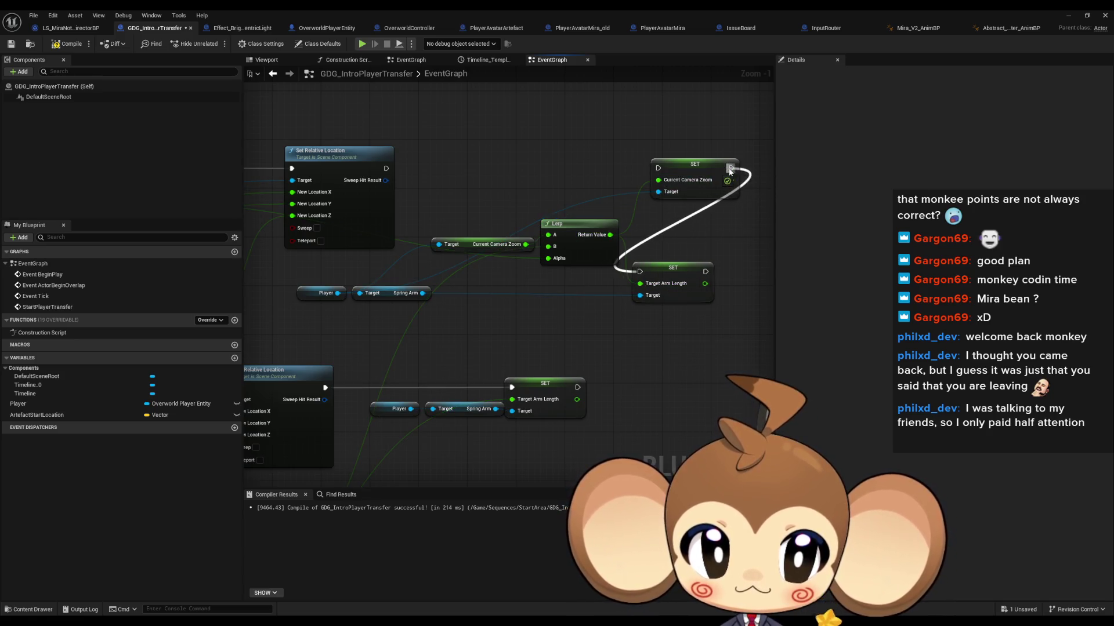
pyautogui.moveTo(658, 168); pyautogui.dragTo(385, 169)
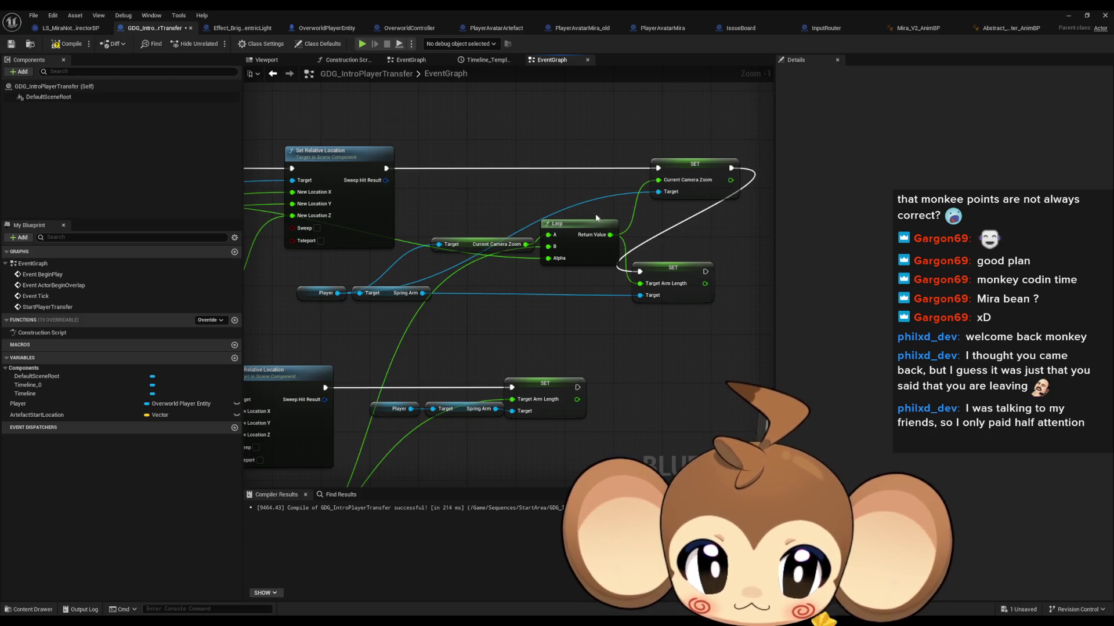
# Step: Rearrange the lower branch and copy the zoom setter with its Player getter
pyautogui.moveTo(536, 335); pyautogui.dragTo(602, 279)
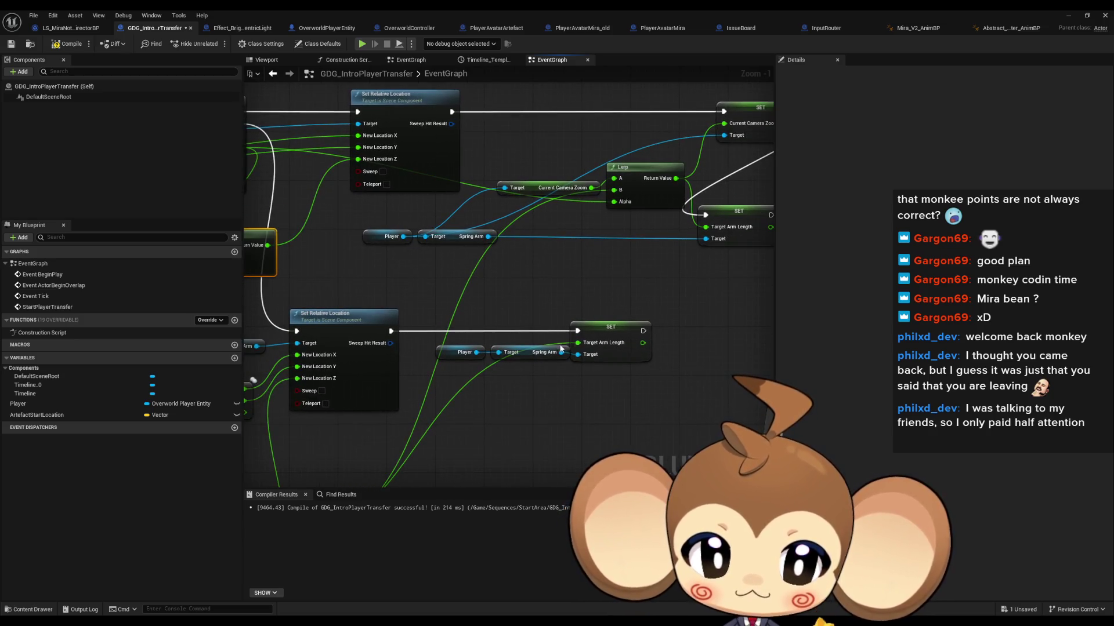
pyautogui.moveTo(467, 335)
pyautogui.mouseDown()
pyautogui.moveTo(649, 363)
pyautogui.moveTo(713, 313)
pyautogui.mouseUp()
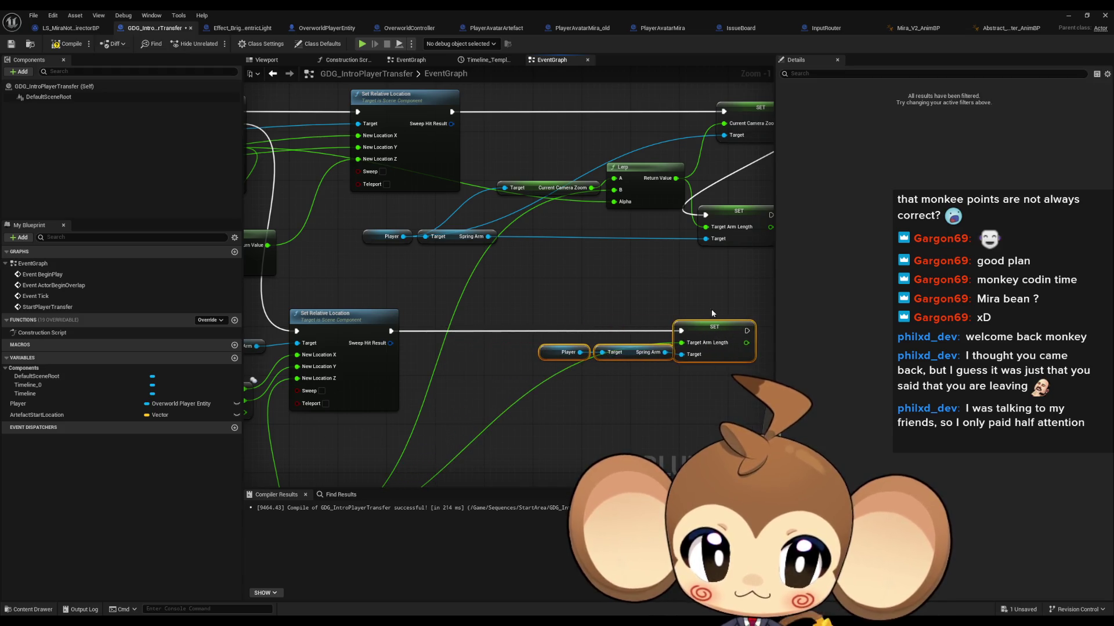
pyautogui.click(385, 236)
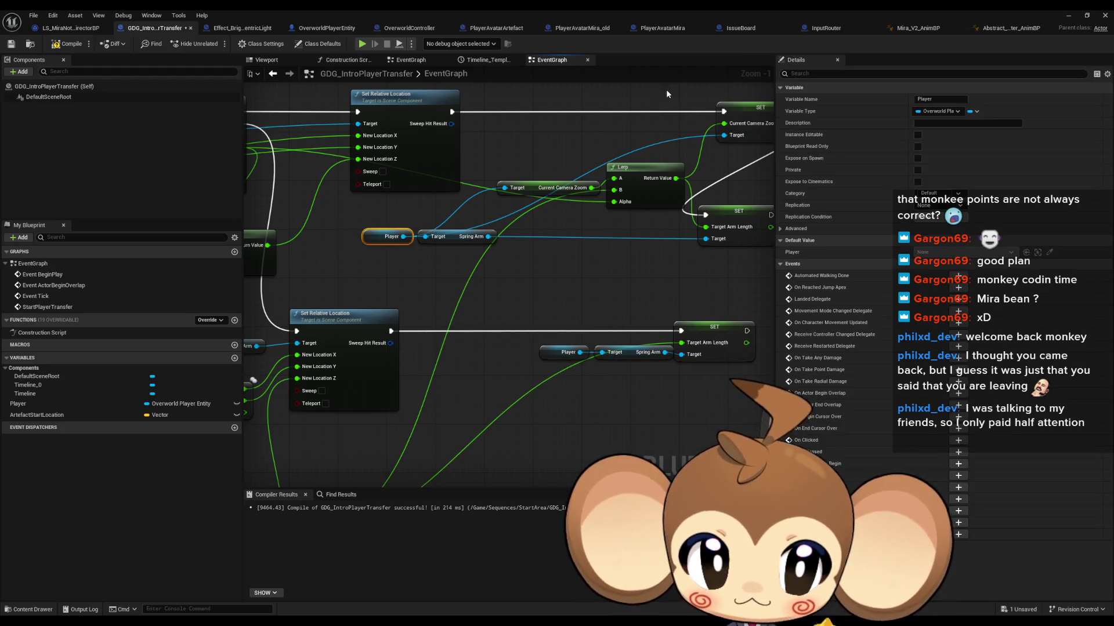
pyautogui.keyDown('ctrl'); pyautogui.click(748, 108); pyautogui.keyUp('ctrl')
pyautogui.hotkey('ctrl', 'c')
# Step: Paste the zoom setter copy into the lower branch before the final SET Target Arm Length
pyautogui.moveTo(572, 418); pyautogui.dragTo(530, 325)
pyautogui.hotkey('ctrl', 'v')
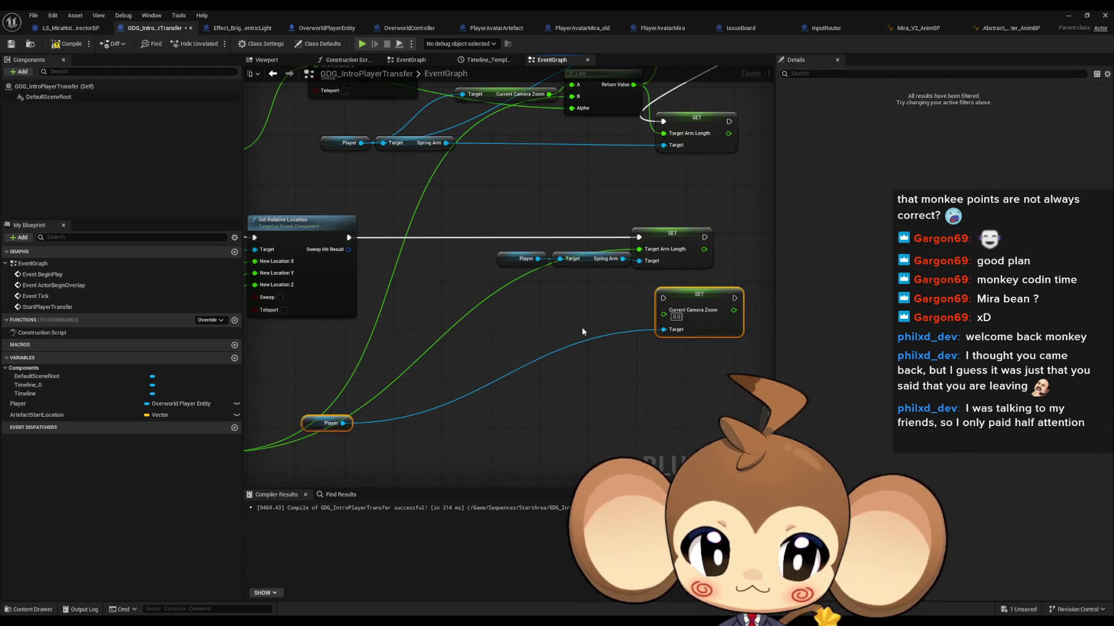
pyautogui.click(632, 310)
pyautogui.moveTo(703, 296); pyautogui.dragTo(474, 246)
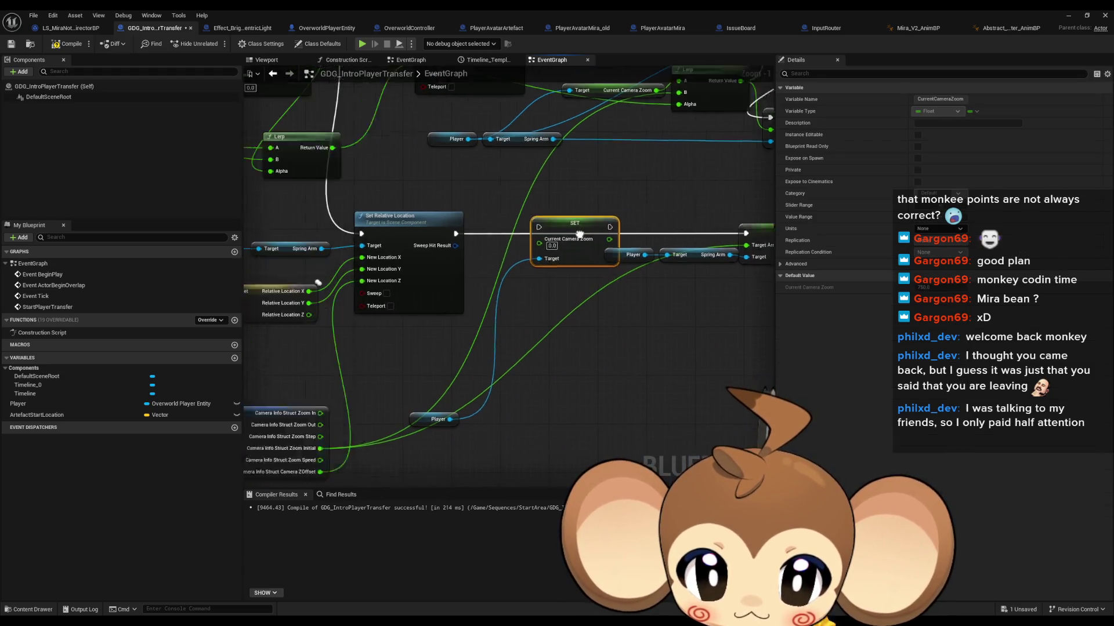
pyautogui.moveTo(580, 234)
pyautogui.mouseDown()
pyautogui.moveTo(658, 232)
pyautogui.moveTo(533, 246)
pyautogui.mouseUp()
pyautogui.click(486, 387)
pyautogui.click(399, 433)
pyautogui.scroll(-2, 558, 305)
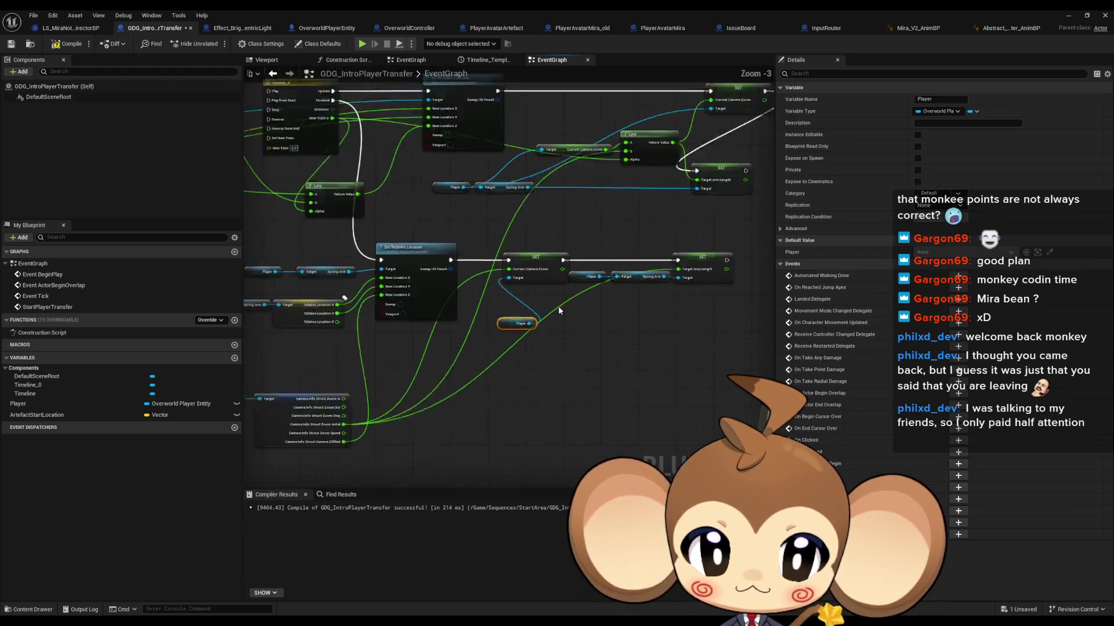
# Step: Wire the exec into the new zoom setter and Set Actor Relative Rotation into the timeline's Play from Start
pyautogui.moveTo(558, 305)
pyautogui.mouseDown()
pyautogui.moveTo(458, 211)
pyautogui.moveTo(529, 354)
pyautogui.mouseUp()
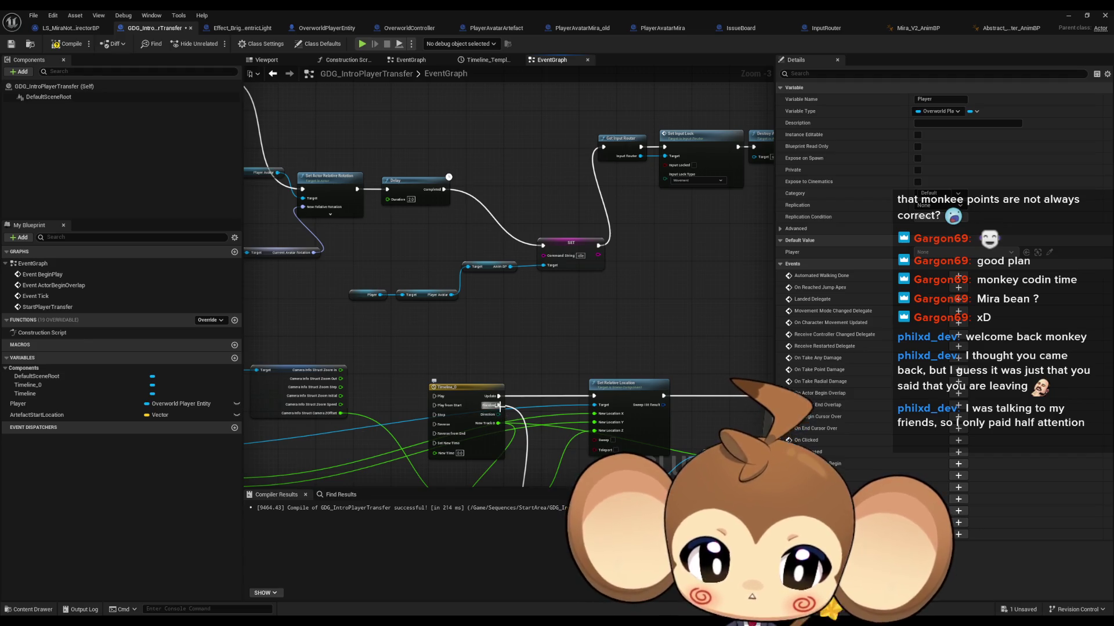
pyautogui.moveTo(499, 406)
pyautogui.mouseDown()
pyautogui.moveTo(449, 276)
pyautogui.moveTo(279, 182)
pyautogui.mouseUp()
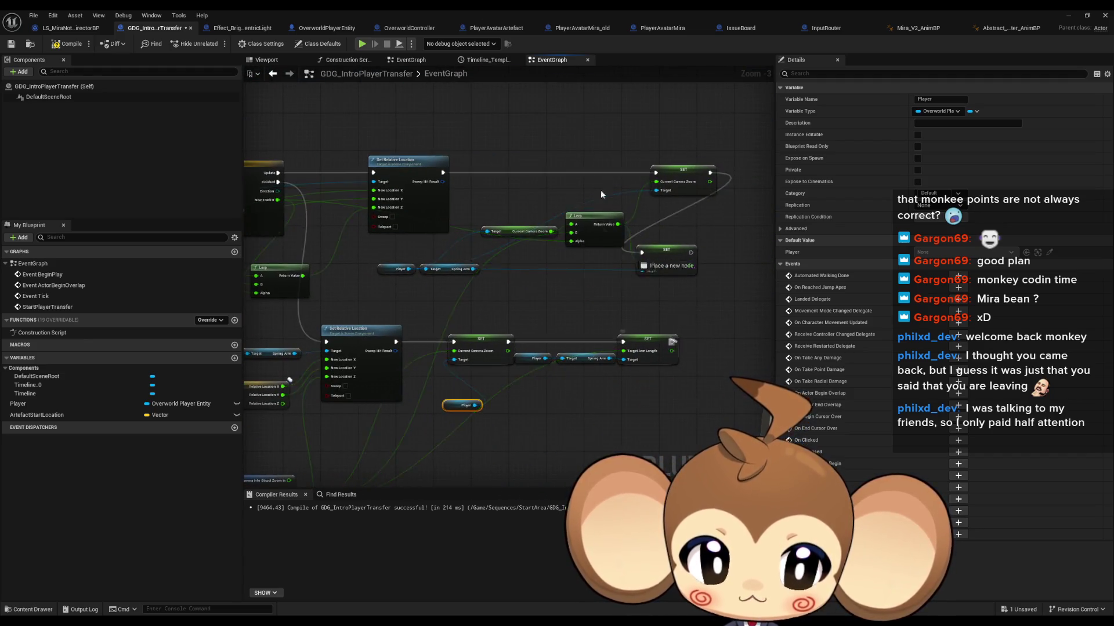
pyautogui.moveTo(600, 193)
pyautogui.mouseDown()
pyautogui.moveTo(249, 298)
pyautogui.moveTo(522, 274)
pyautogui.moveTo(473, 293)
pyautogui.moveTo(470, 281)
pyautogui.mouseUp()
pyautogui.moveTo(384, 264); pyautogui.dragTo(434, 182)
pyautogui.moveTo(329, 136)
pyautogui.mouseDown()
pyautogui.moveTo(429, 371)
pyautogui.moveTo(409, 346)
pyautogui.mouseUp()
pyautogui.moveTo(561, 301)
pyautogui.mouseDown()
pyautogui.moveTo(660, 278)
pyautogui.moveTo(616, 315)
pyautogui.mouseUp()
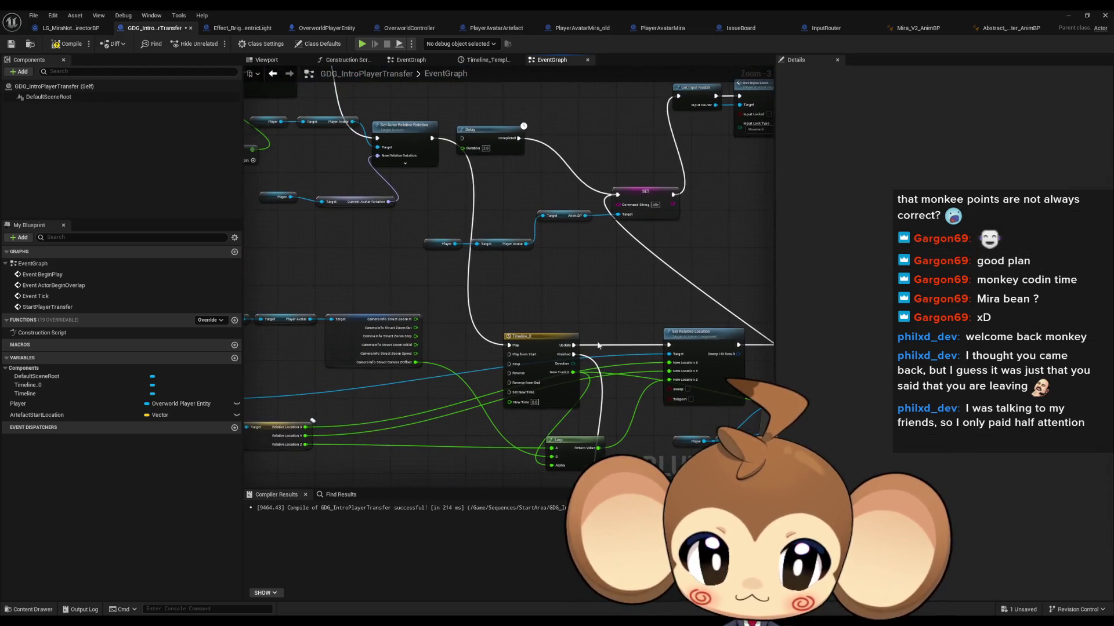
pyautogui.moveTo(513, 358); pyautogui.dragTo(432, 138)
# Step: Line up the SET Target Arm Length node beside the other SET node, then return to the level editor
pyautogui.moveTo(507, 140); pyautogui.dragTo(436, 140)
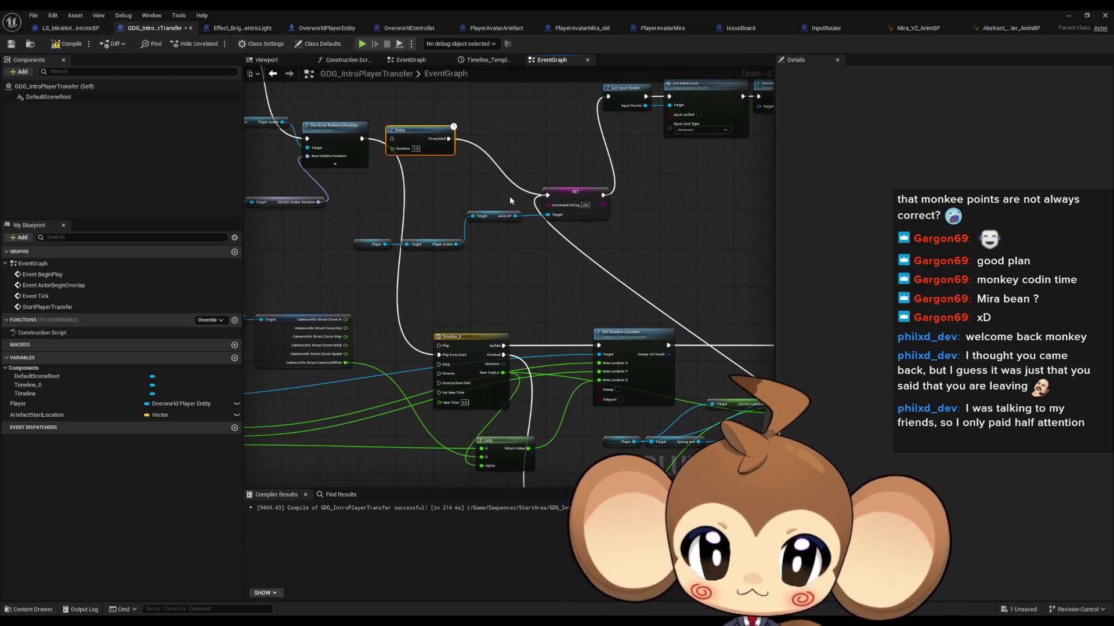
pyautogui.moveTo(608, 299)
pyautogui.mouseDown()
pyautogui.moveTo(493, 211)
pyautogui.moveTo(527, 191)
pyautogui.moveTo(510, 140)
pyautogui.mouseUp()
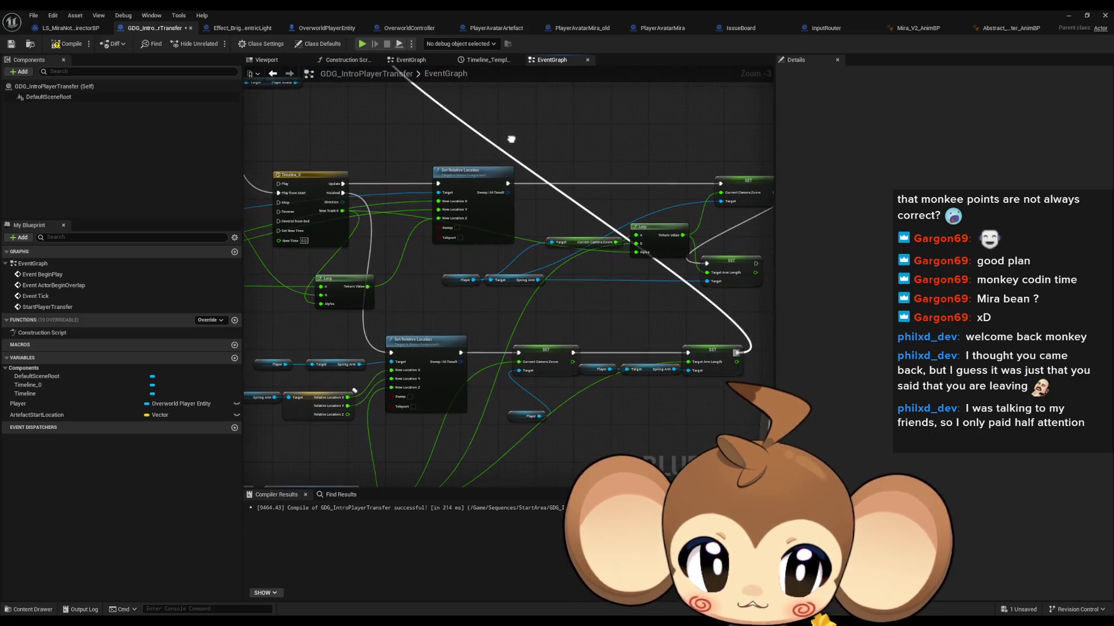
pyautogui.moveTo(631, 200); pyautogui.dragTo(501, 205)
pyautogui.moveTo(601, 274); pyautogui.dragTo(696, 193)
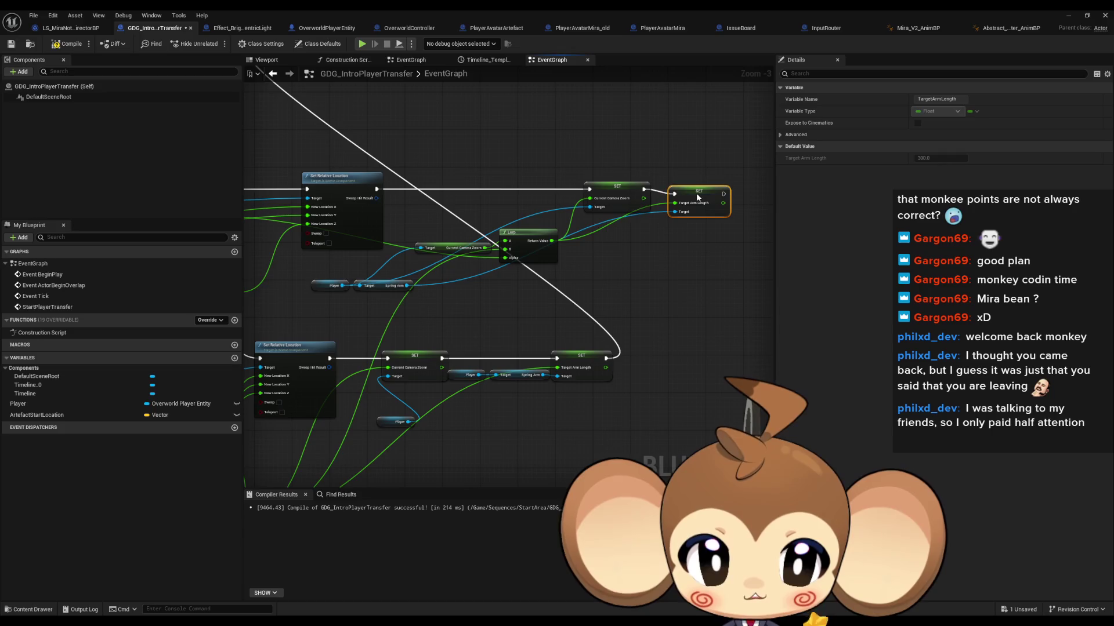
pyautogui.moveTo(558, 274); pyautogui.dragTo(634, 238)
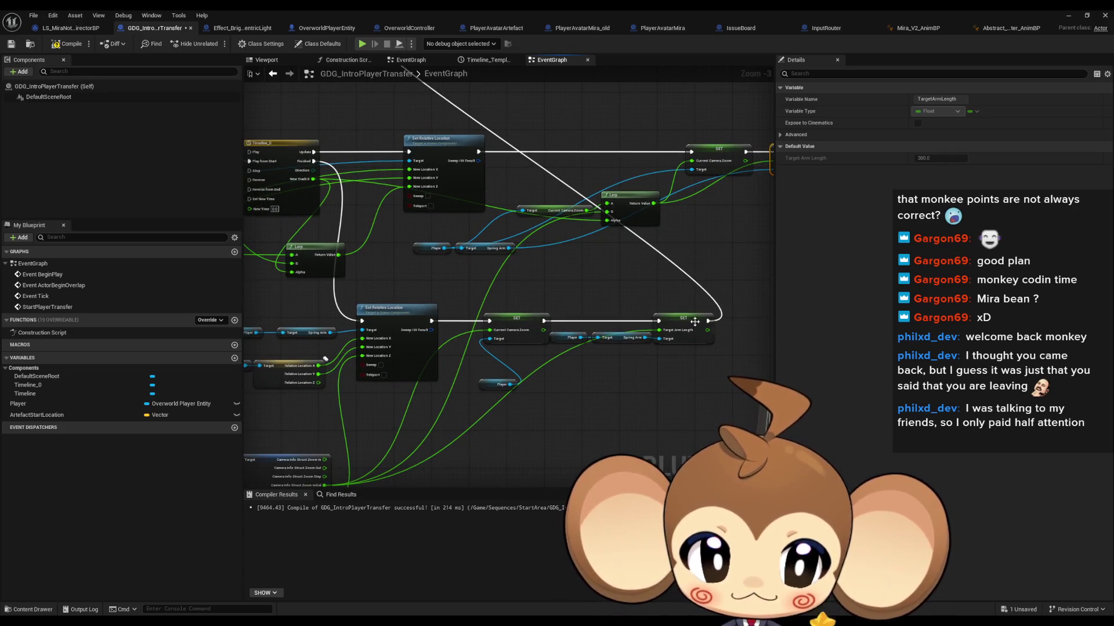
pyautogui.moveTo(641, 332)
pyautogui.mouseDown()
pyautogui.moveTo(604, 278)
pyautogui.moveTo(672, 296)
pyautogui.moveTo(696, 334)
pyautogui.moveTo(831, 435)
pyautogui.moveTo(222, 123)
pyautogui.mouseUp()
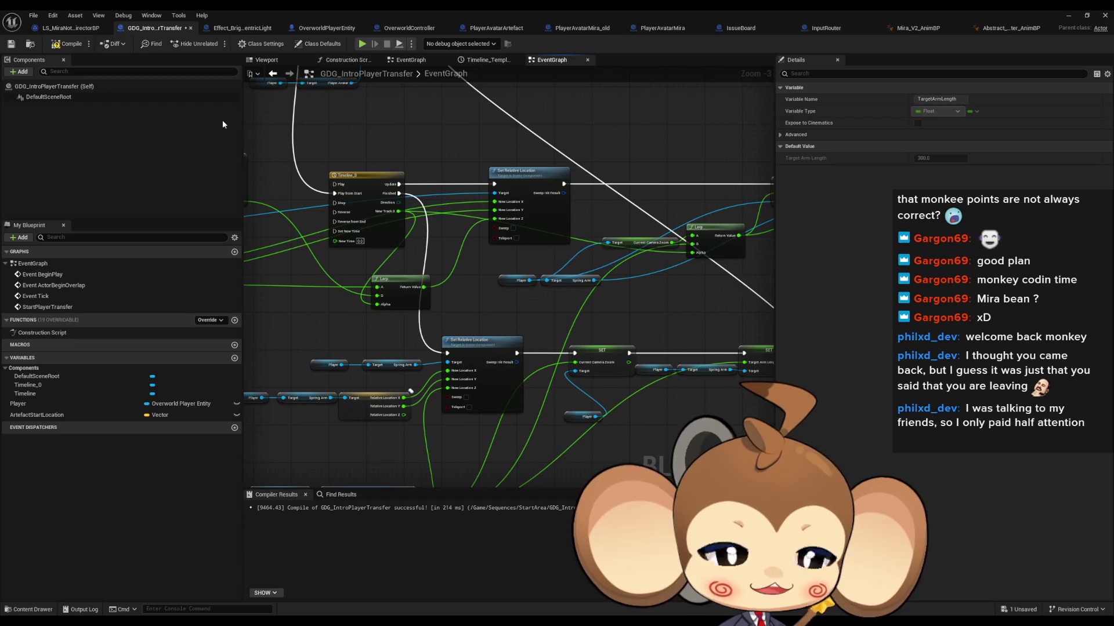
pyautogui.click(1069, 17)
# Step: Start a Play-in-Editor session and switch the game view to immersive full screen with F11
pyautogui.click(216, 45)
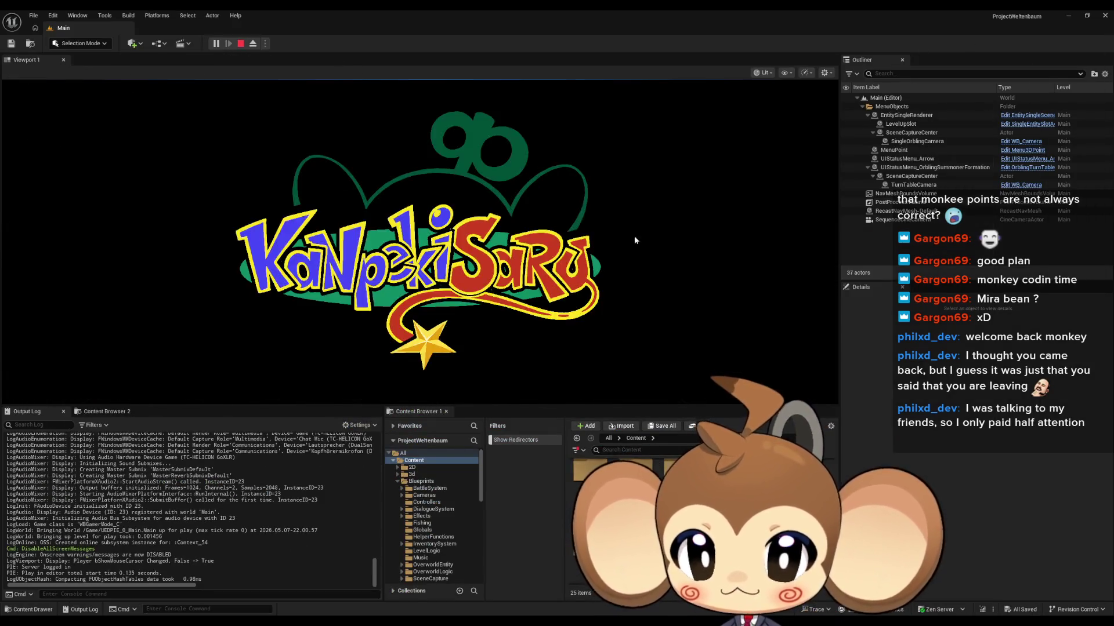
pyautogui.press('F11')
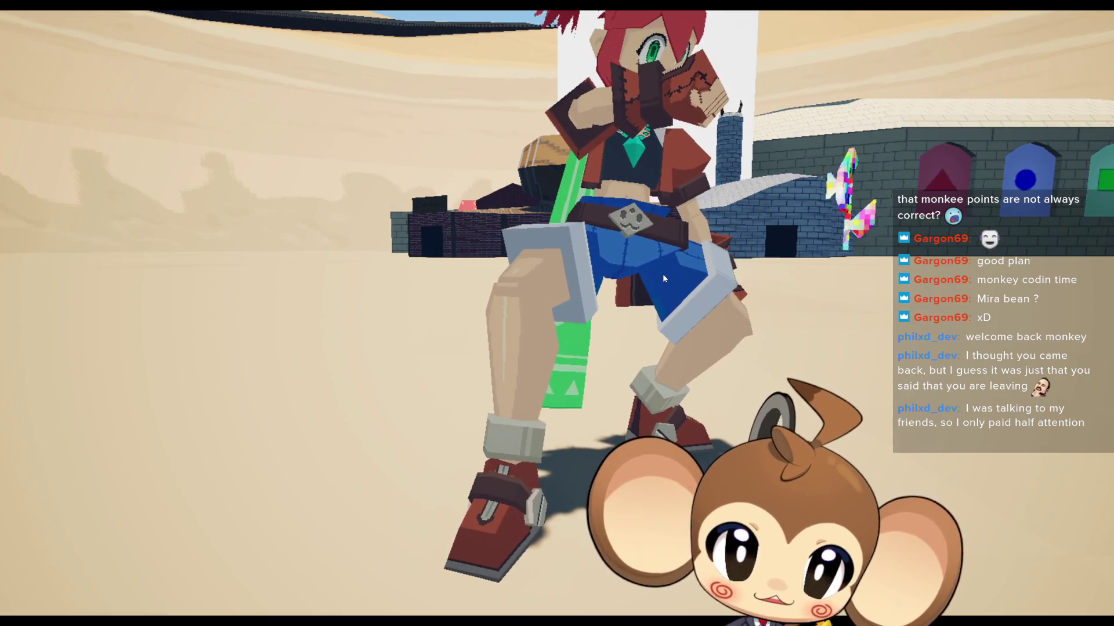
# Step: Zoom and orbit the play camera around the red-haired character, then exit immersive full screen
pyautogui.scroll(-5, 664, 279)
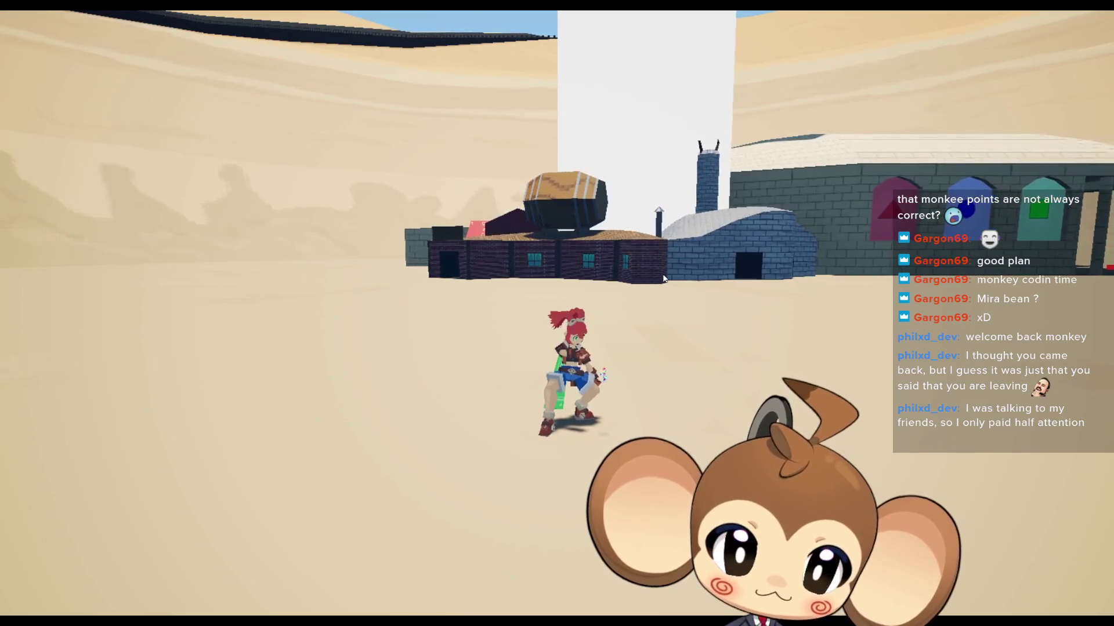
pyautogui.scroll(5, 663, 278)
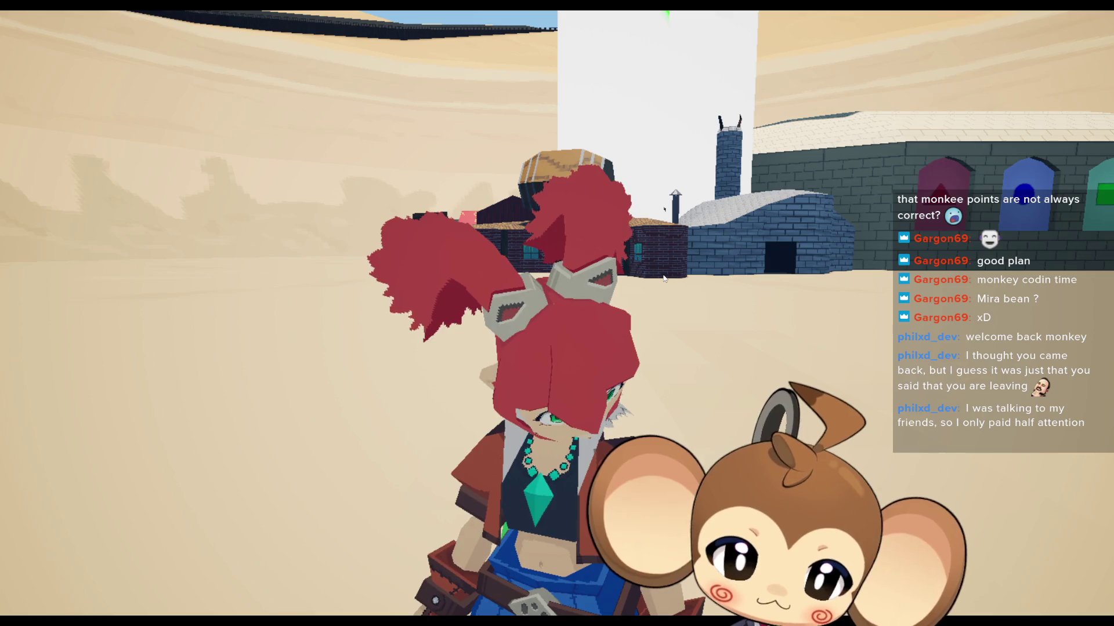
pyautogui.moveTo(664, 279)
pyautogui.mouseDown()
pyautogui.moveTo(653, 44)
pyautogui.moveTo(658, 208)
pyautogui.moveTo(542, 231)
pyautogui.moveTo(655, 278)
pyautogui.mouseUp()
pyautogui.scroll(-5, 655, 279)
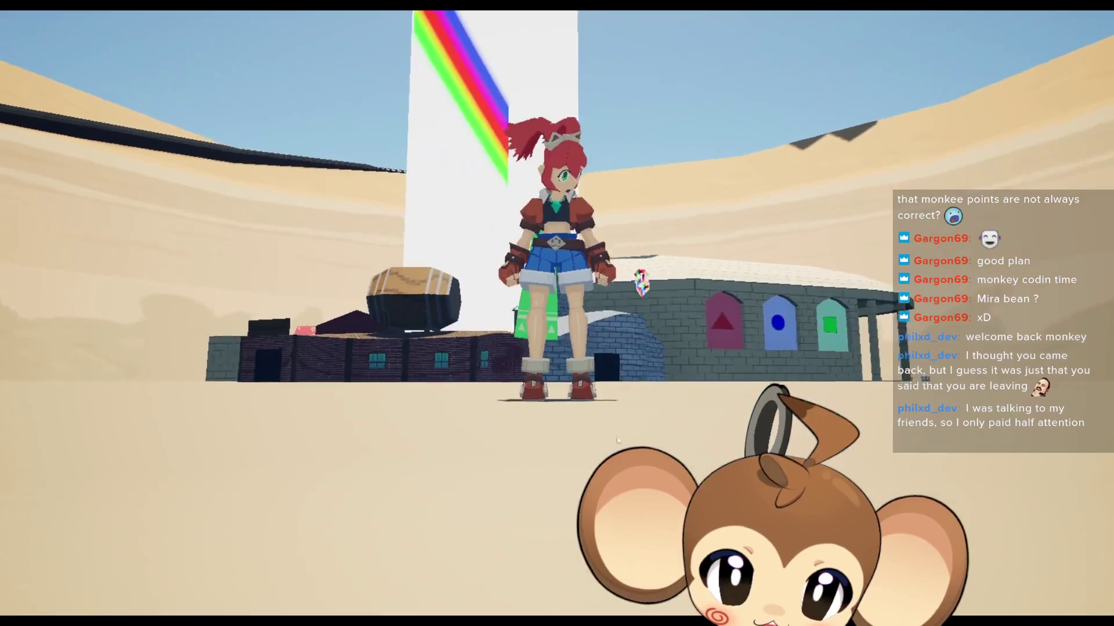
pyautogui.scroll(3, 646, 358)
pyautogui.moveTo(646, 358)
pyautogui.mouseDown()
pyautogui.moveTo(641, 487)
pyautogui.moveTo(627, 129)
pyautogui.moveTo(631, 150)
pyautogui.mouseUp()
pyautogui.scroll(-4, 665, 207)
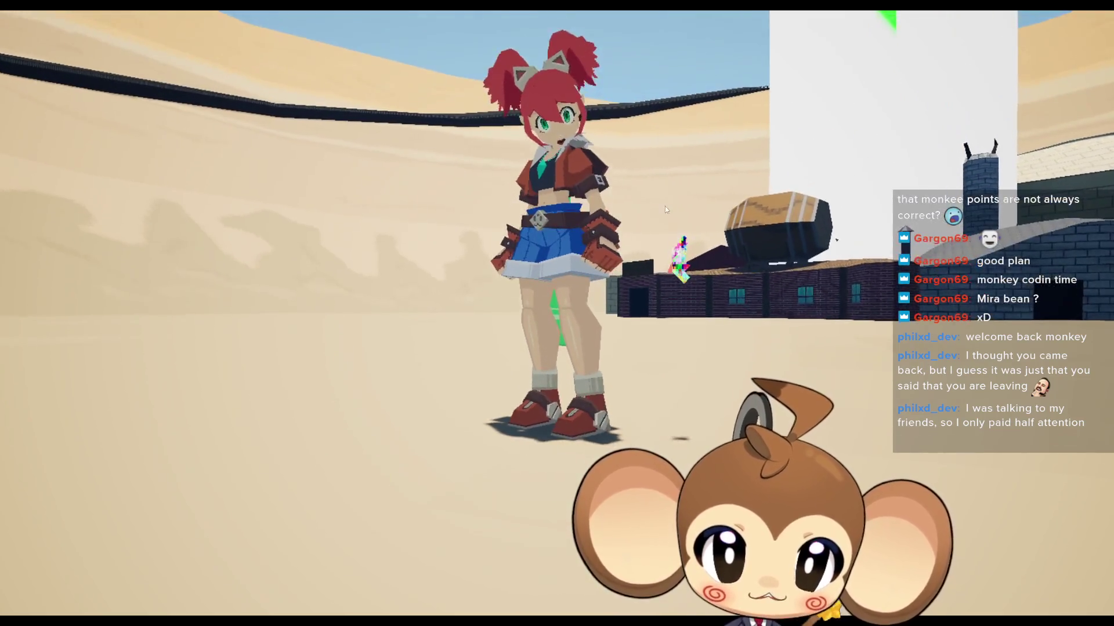
pyautogui.scroll(6, 688, 215)
pyautogui.moveTo(655, 218)
pyautogui.mouseDown()
pyautogui.moveTo(656, 105)
pyautogui.moveTo(682, 218)
pyautogui.mouseUp()
pyautogui.scroll(-3, 708, 358)
pyautogui.moveTo(708, 358)
pyautogui.mouseDown()
pyautogui.moveTo(705, 395)
pyautogui.moveTo(666, 50)
pyautogui.moveTo(692, 336)
pyautogui.moveTo(399, 239)
pyautogui.mouseUp()
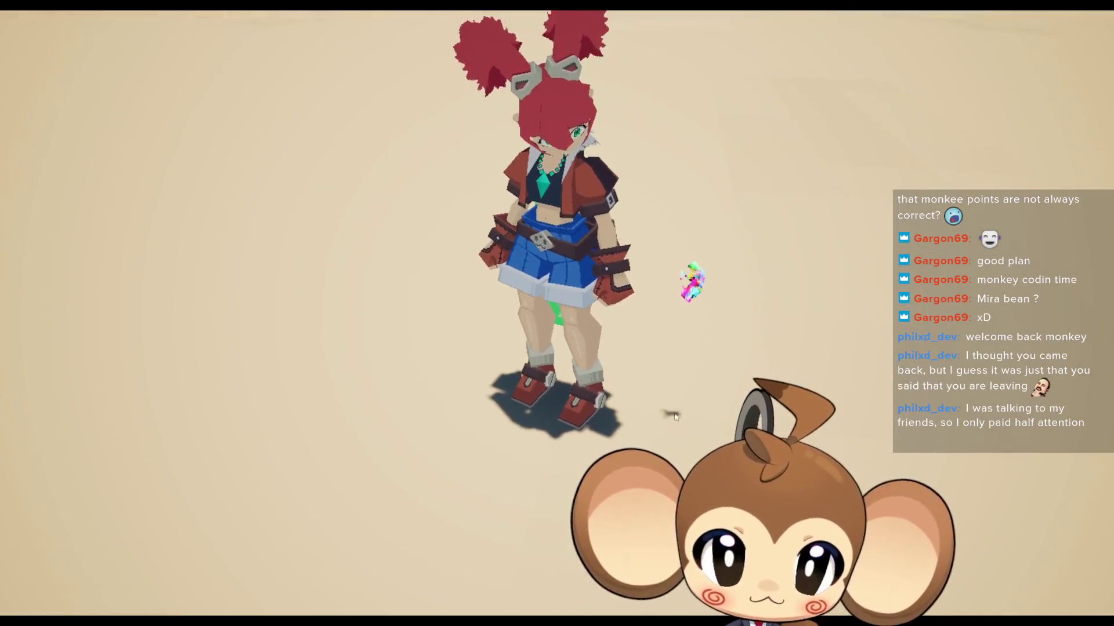
pyautogui.press('F11')
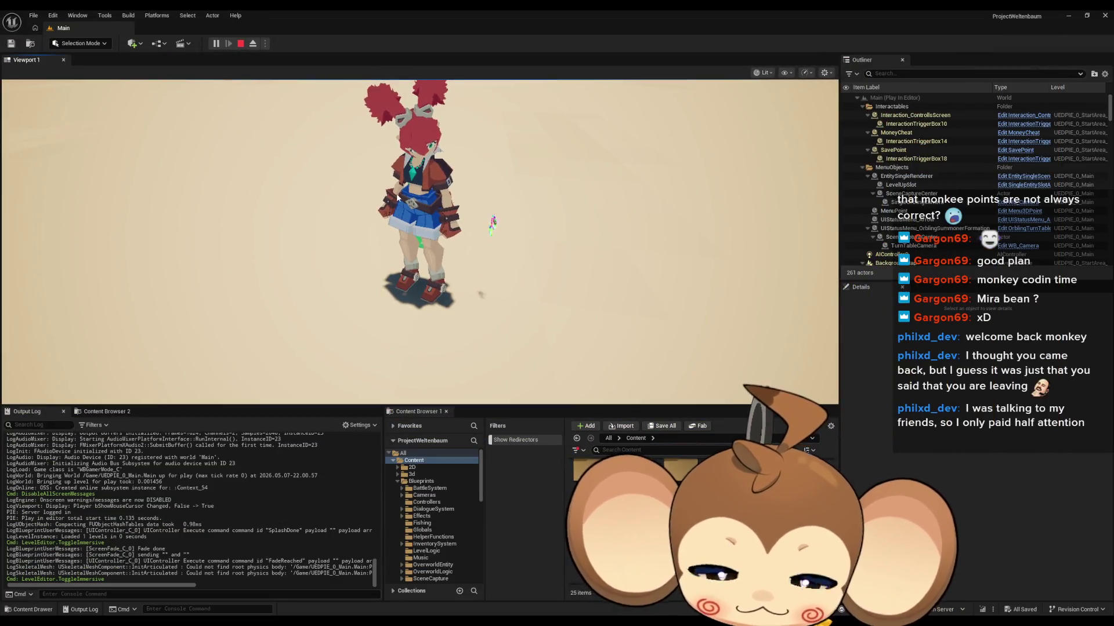
# Step: Stop the play session and bring the GDG_IntroPlayerTransfer Blueprint back to the front
pyautogui.click(241, 44)
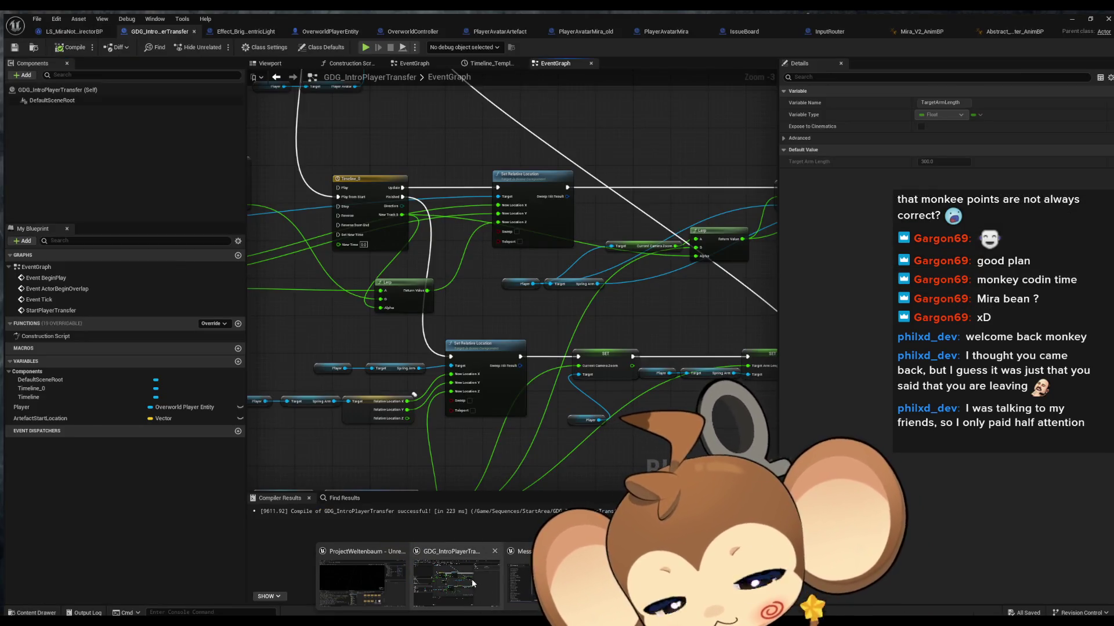
pyautogui.click(471, 583)
pyautogui.moveTo(519, 377); pyautogui.dragTo(523, 370)
pyautogui.scroll(-1, 523, 370)
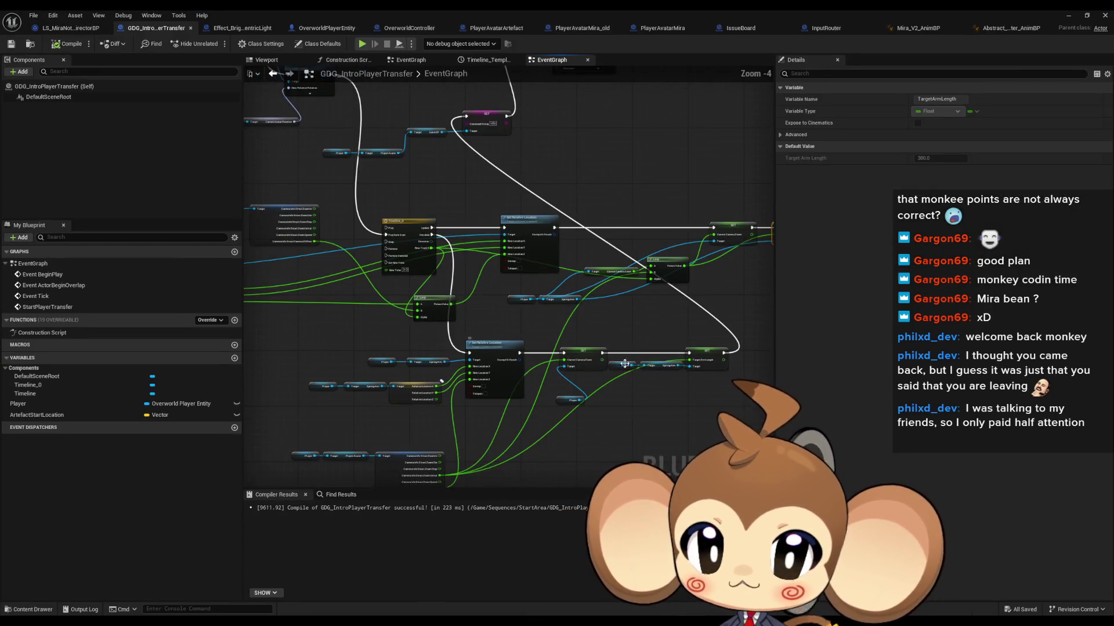
# Step: Review the Set Relative Location and SET nodes, then switch to the OverworldPlayerEntity blueprint
pyautogui.moveTo(722, 400); pyautogui.dragTo(680, 408)
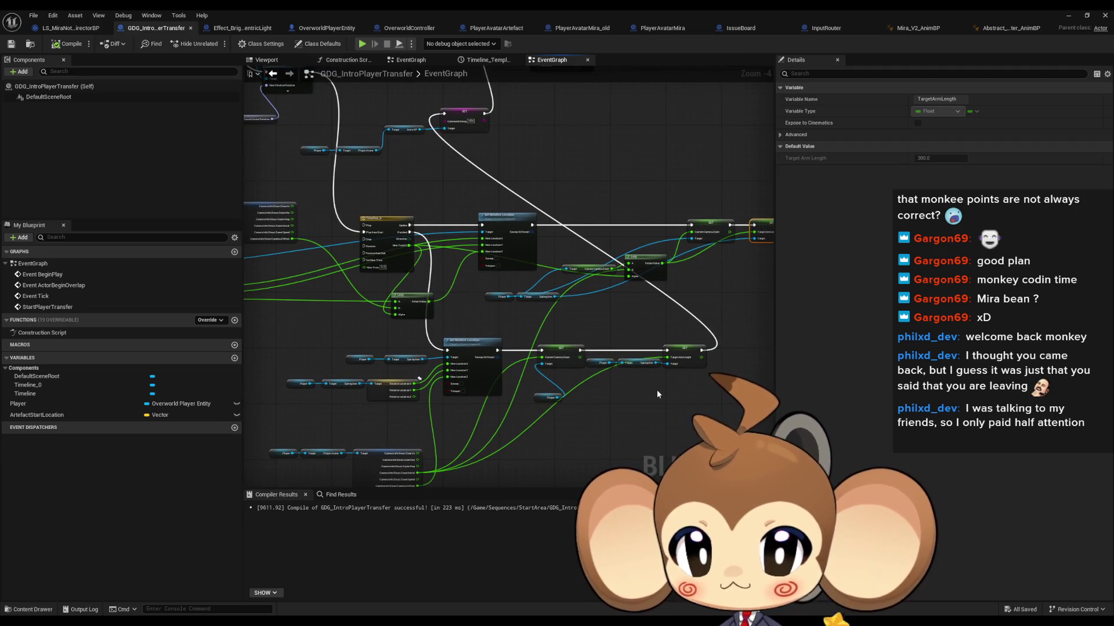
pyautogui.moveTo(401, 252); pyautogui.dragTo(427, 275)
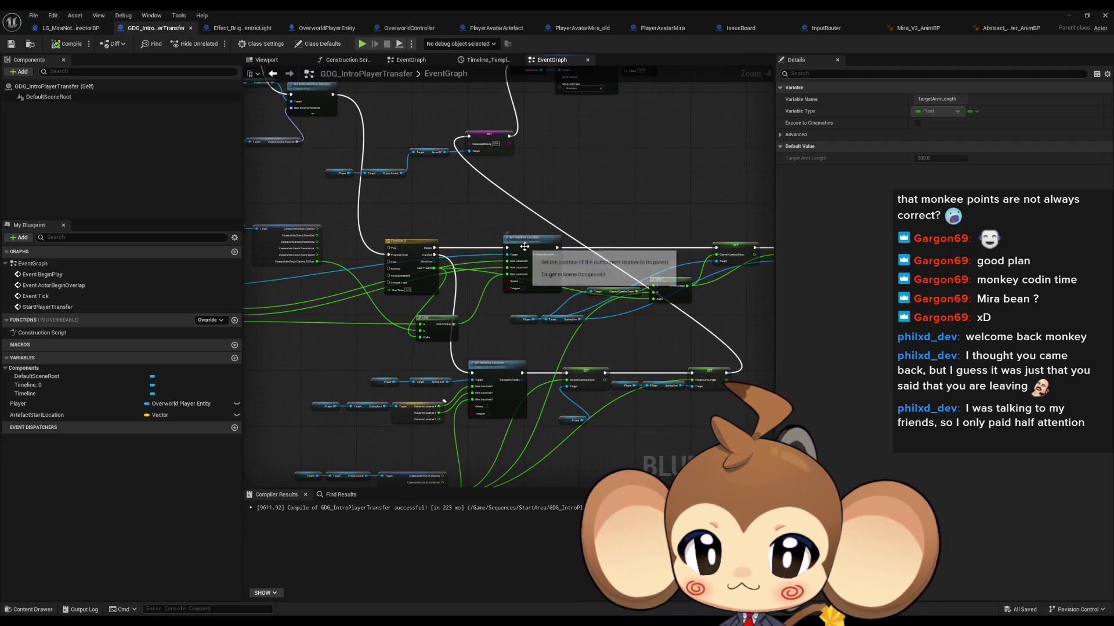
pyautogui.scroll(2, 544, 326)
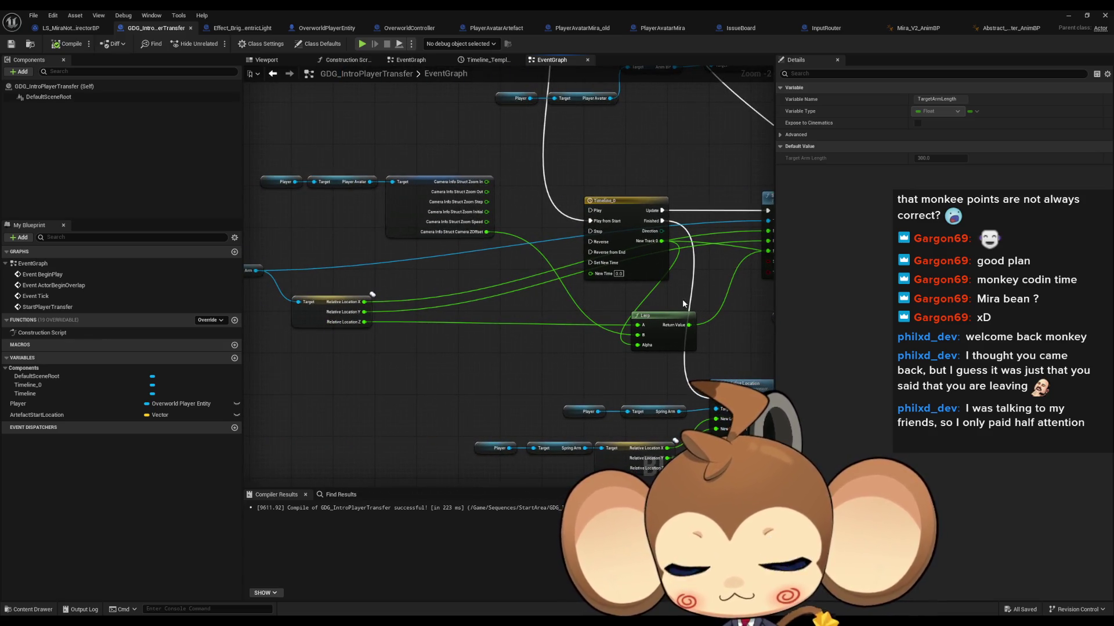
pyautogui.moveTo(628, 293)
pyautogui.mouseDown()
pyautogui.moveTo(493, 270)
pyautogui.moveTo(402, 271)
pyautogui.moveTo(429, 275)
pyautogui.mouseUp()
pyautogui.click(318, 31)
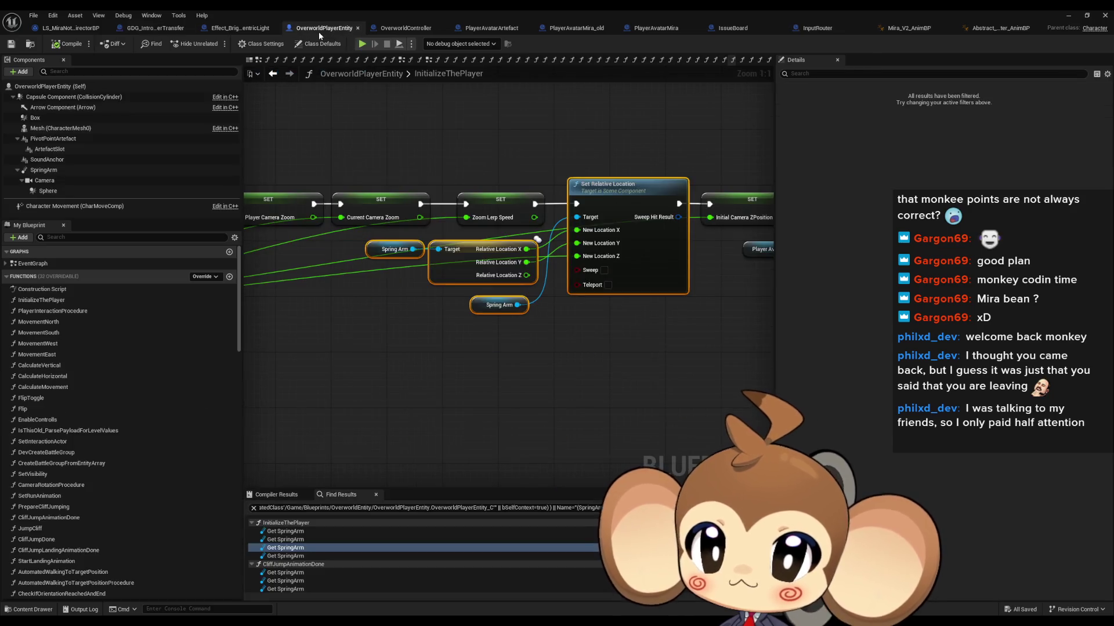
# Step: Jump from Find Results to the Get SpringArm use in CameraZoomPitchUpSpecialCase and inspect Initial Camera ZPosition
pyautogui.scroll(-10, 141, 392)
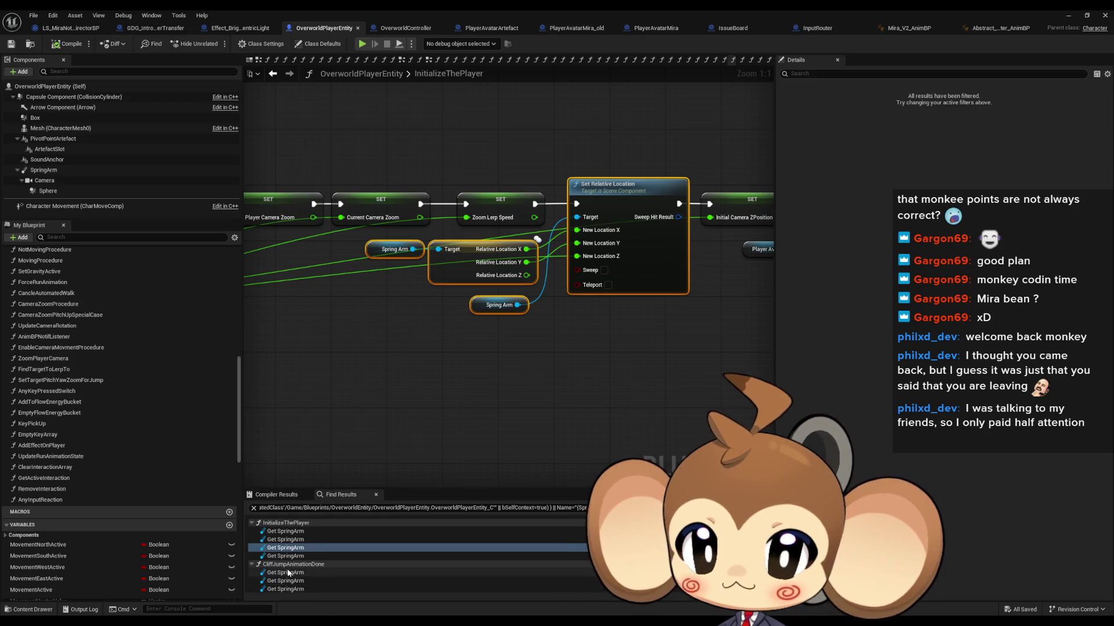
pyautogui.scroll(-3, 303, 571)
pyautogui.scroll(-2, 304, 566)
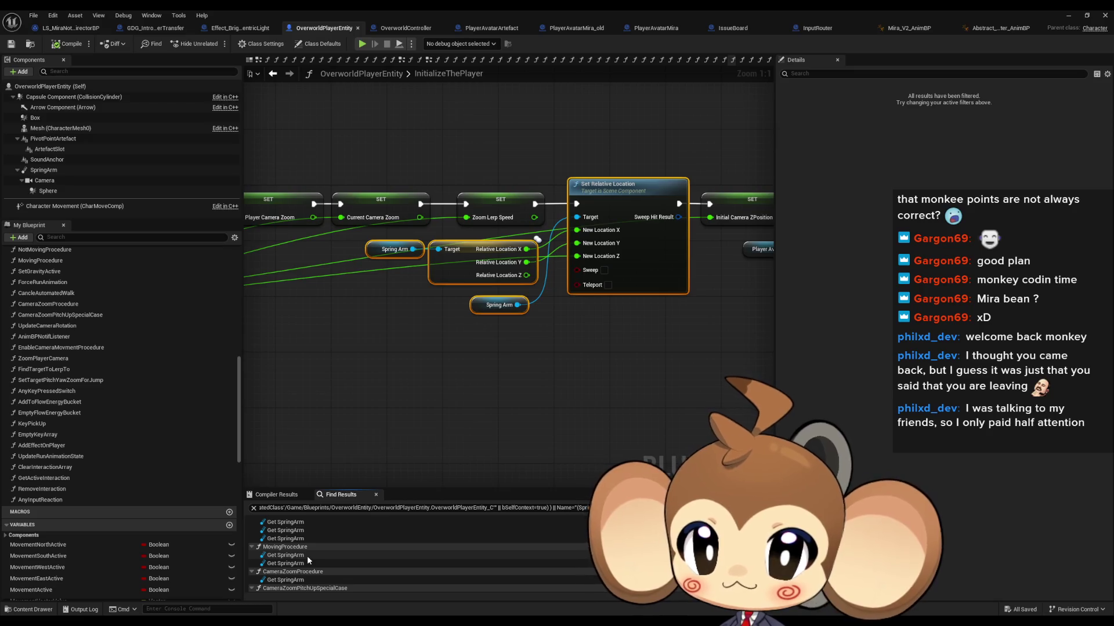
pyautogui.scroll(-2, 308, 556)
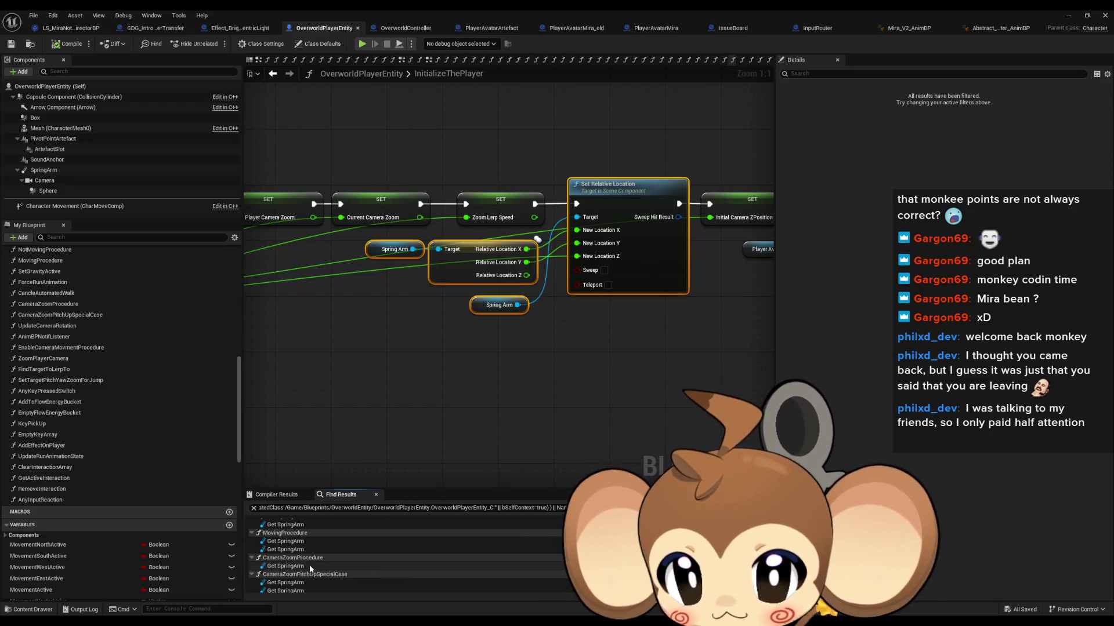
pyautogui.scroll(-2, 310, 570)
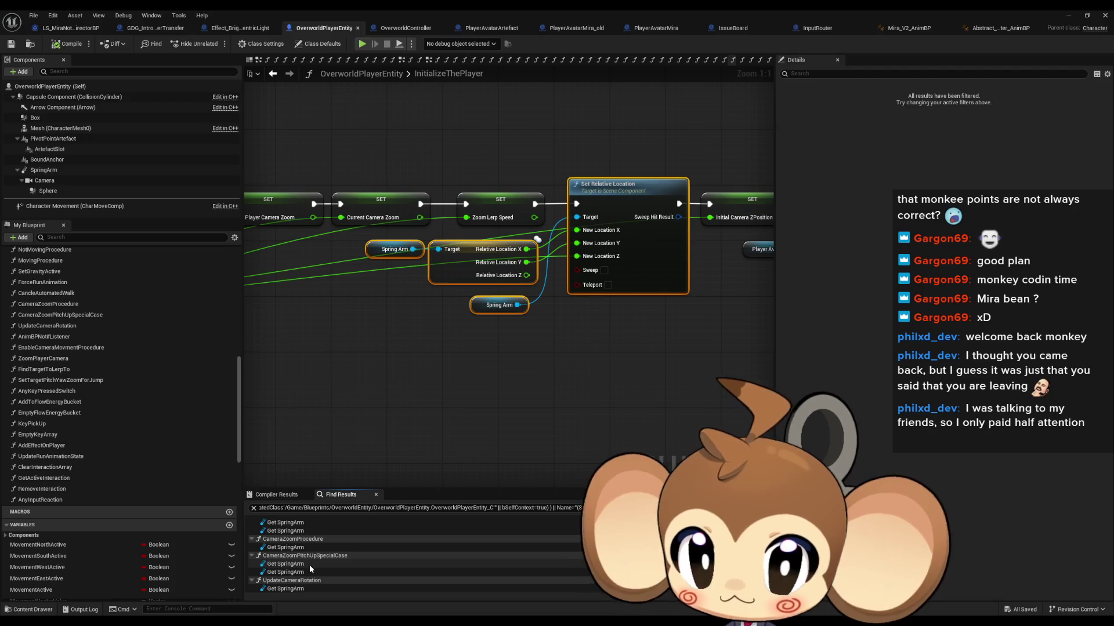
pyautogui.click(305, 565)
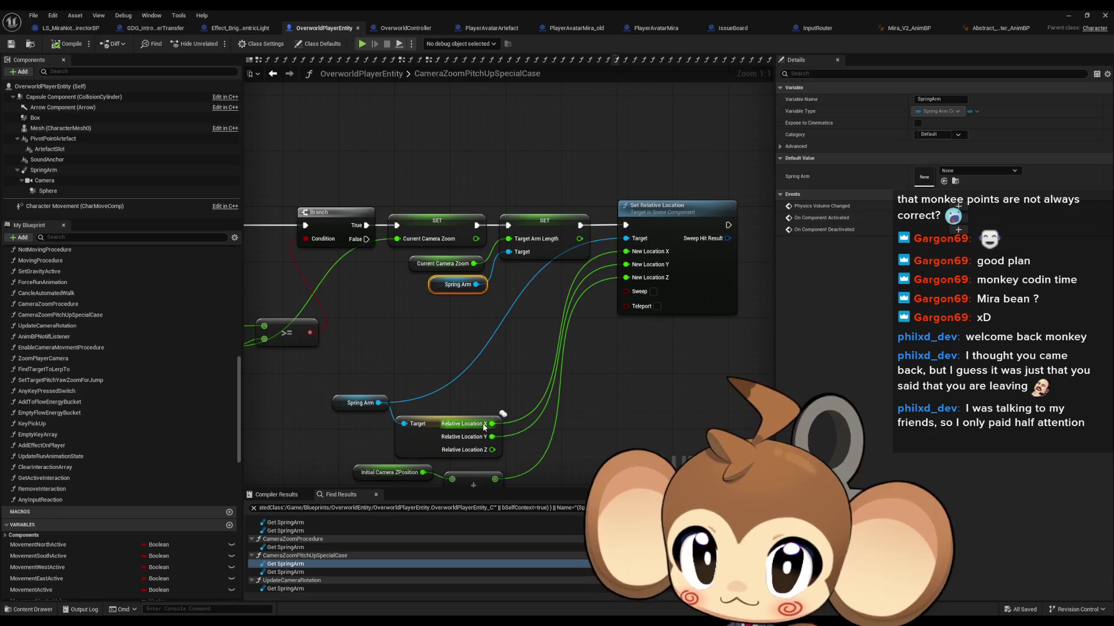
pyautogui.moveTo(536, 420)
pyautogui.mouseDown()
pyautogui.moveTo(537, 376)
pyautogui.moveTo(558, 345)
pyautogui.mouseUp()
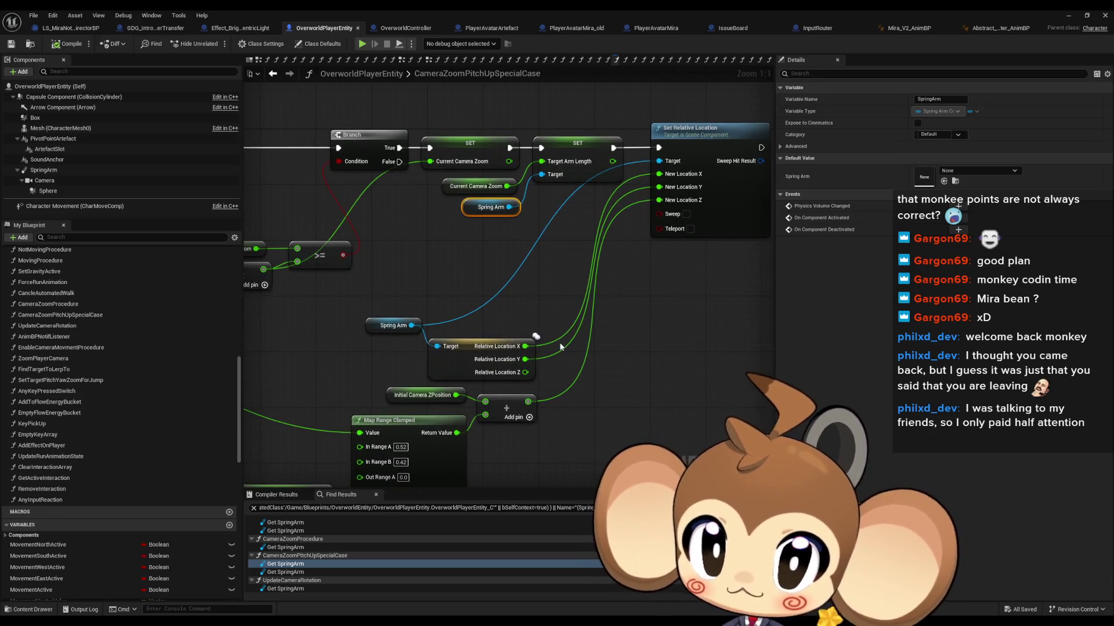
pyautogui.click(400, 396)
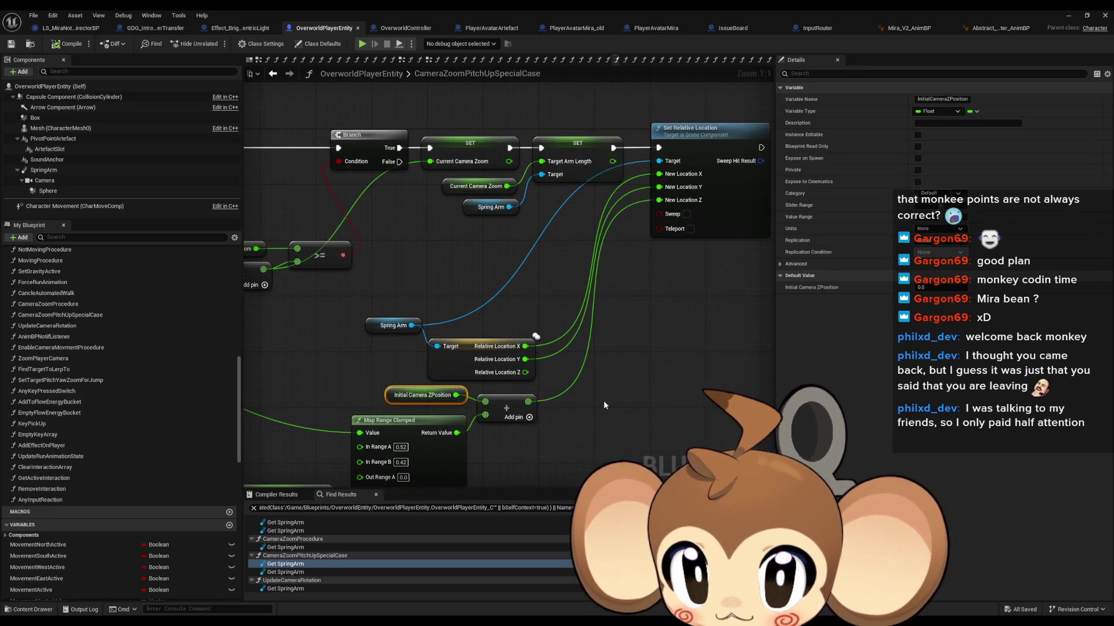
pyautogui.moveTo(604, 400); pyautogui.dragTo(714, 356)
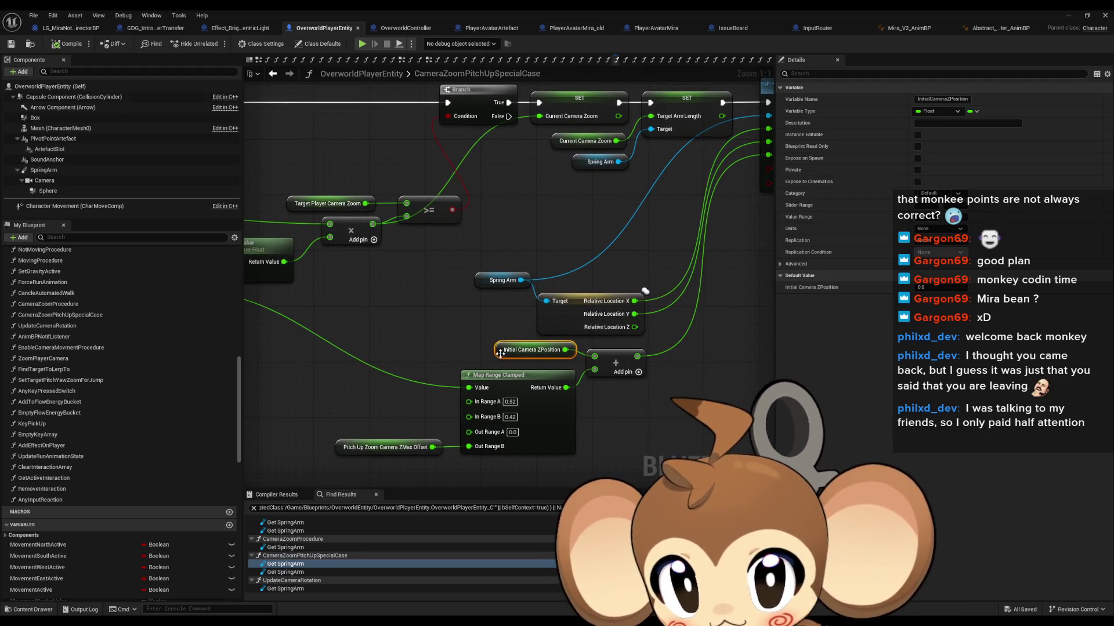
pyautogui.rightClick(502, 353)
# Step: List all references to Initial Camera ZPosition and jump to where it is set
pyautogui.moveTo(558, 440)
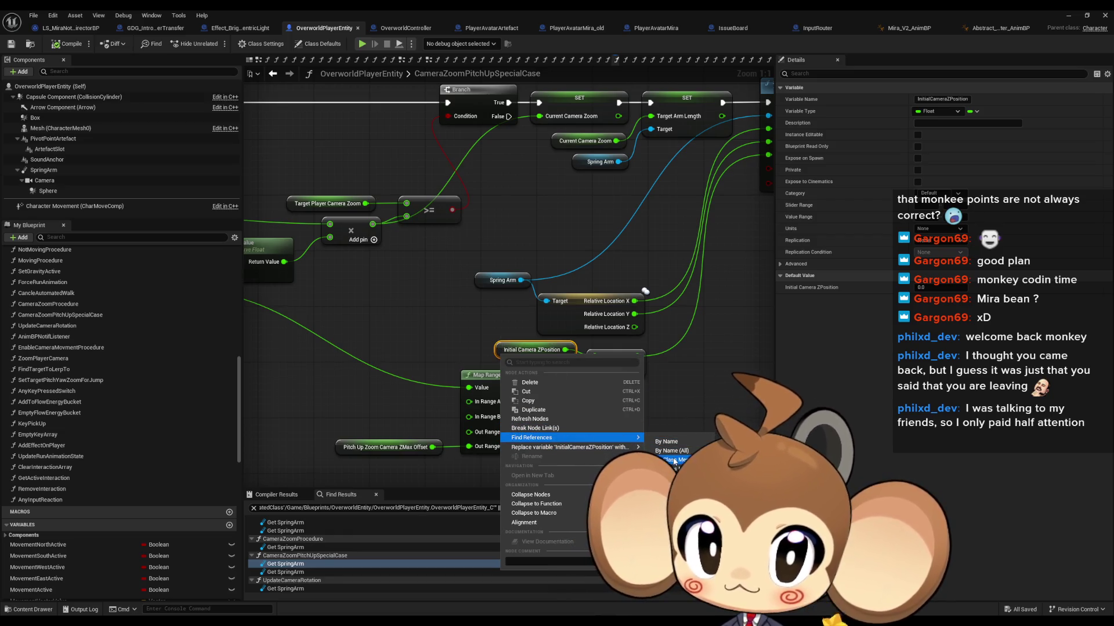
pyautogui.click(668, 442)
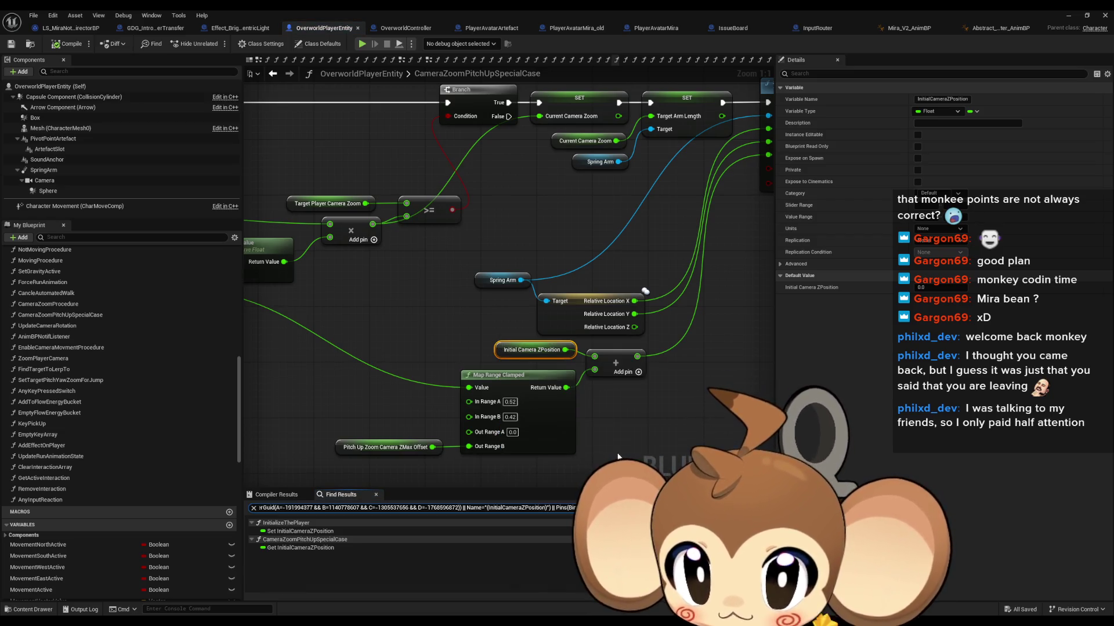
pyautogui.click(314, 531)
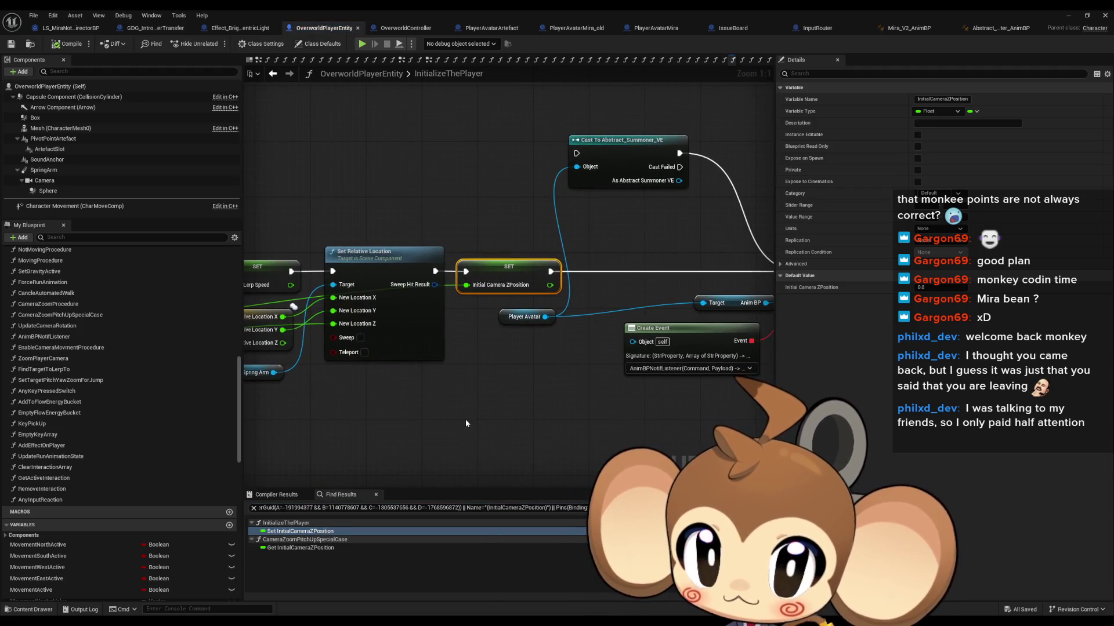
pyautogui.scroll(-3, 458, 435)
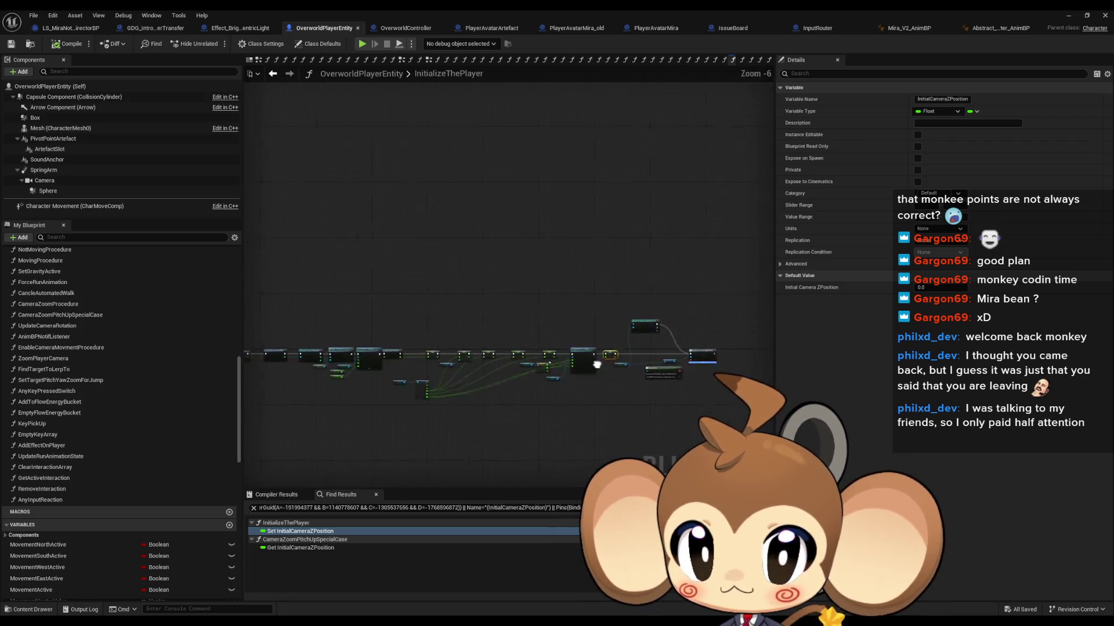
pyautogui.scroll(5, 387, 317)
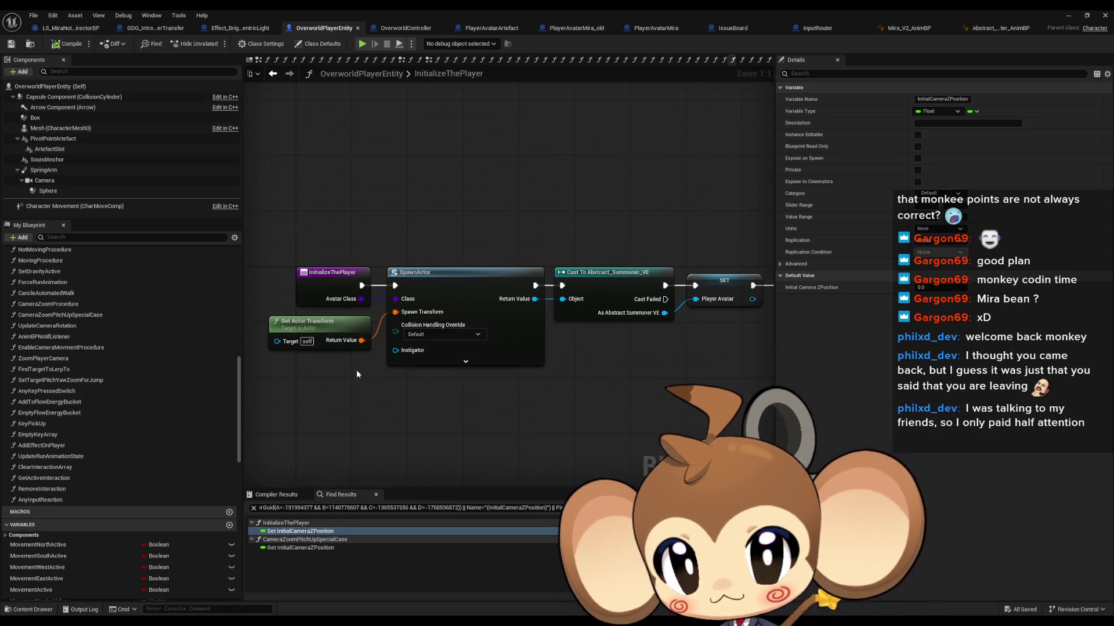
# Step: Follow the InitializeThePlayer graph past the visual entity and camera controller setup to the camera SET nodes
pyautogui.moveTo(707, 348)
pyautogui.mouseDown()
pyautogui.moveTo(624, 328)
pyautogui.moveTo(707, 338)
pyautogui.moveTo(400, 336)
pyautogui.mouseUp()
pyautogui.scroll(-1, 382, 334)
pyautogui.scroll(1, 403, 330)
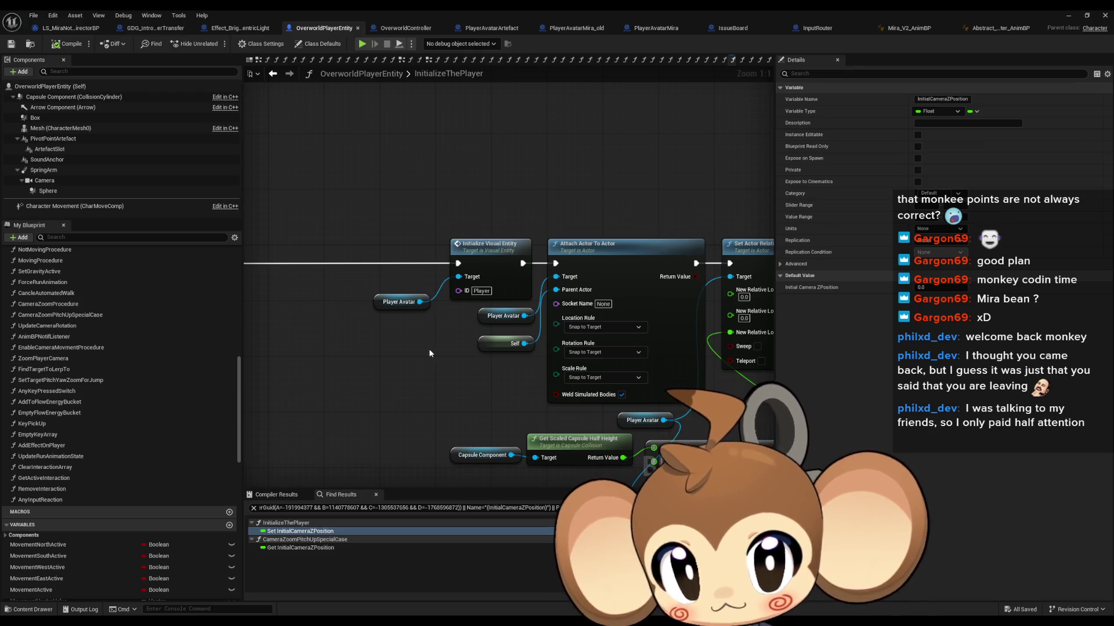
pyautogui.moveTo(429, 349); pyautogui.dragTo(250, 342)
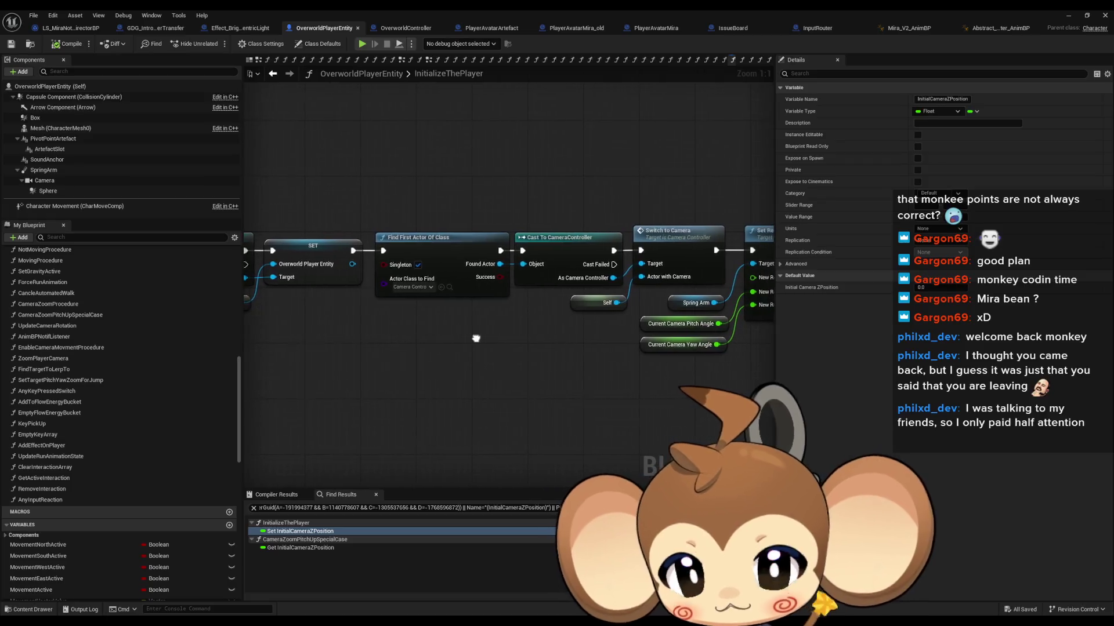
pyautogui.moveTo(522, 348); pyautogui.dragTo(254, 351)
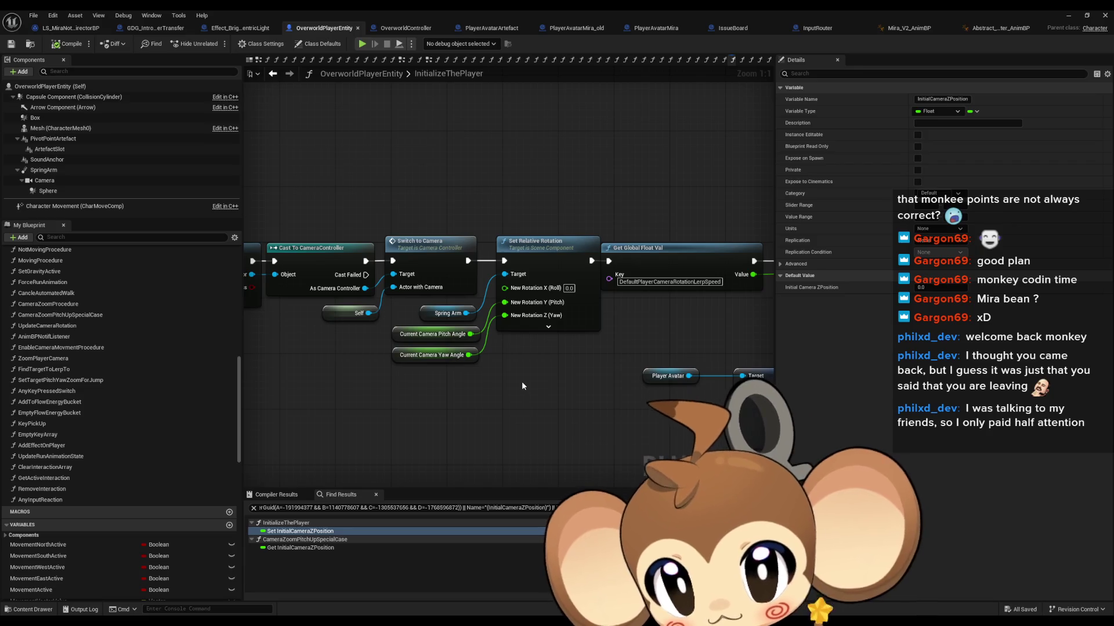
pyautogui.moveTo(664, 370); pyautogui.dragTo(429, 381)
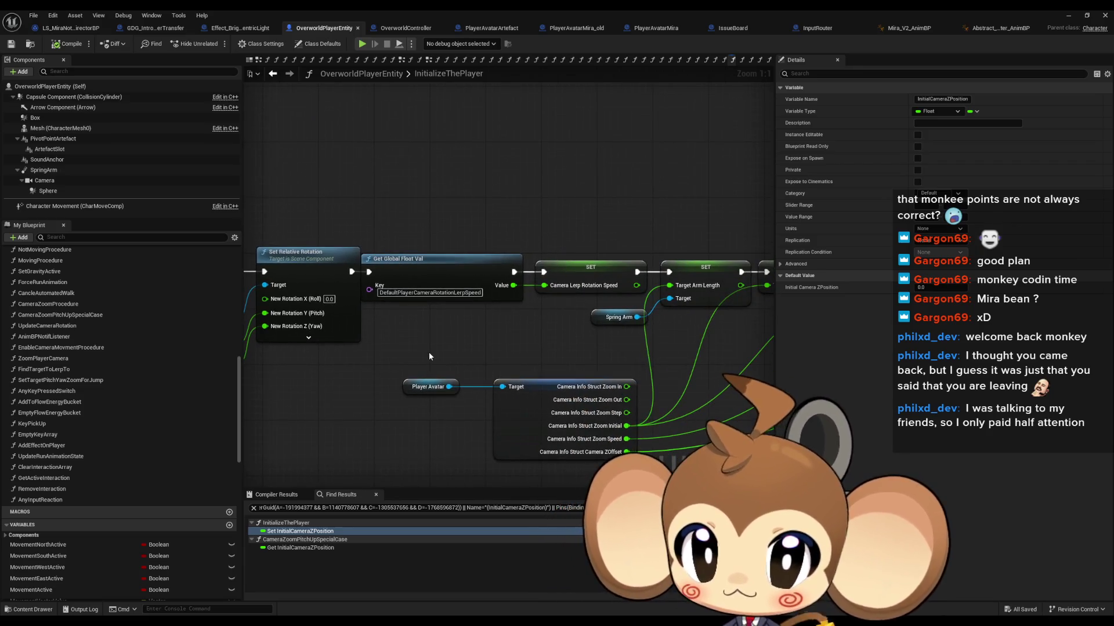
pyautogui.moveTo(541, 326); pyautogui.dragTo(412, 321)
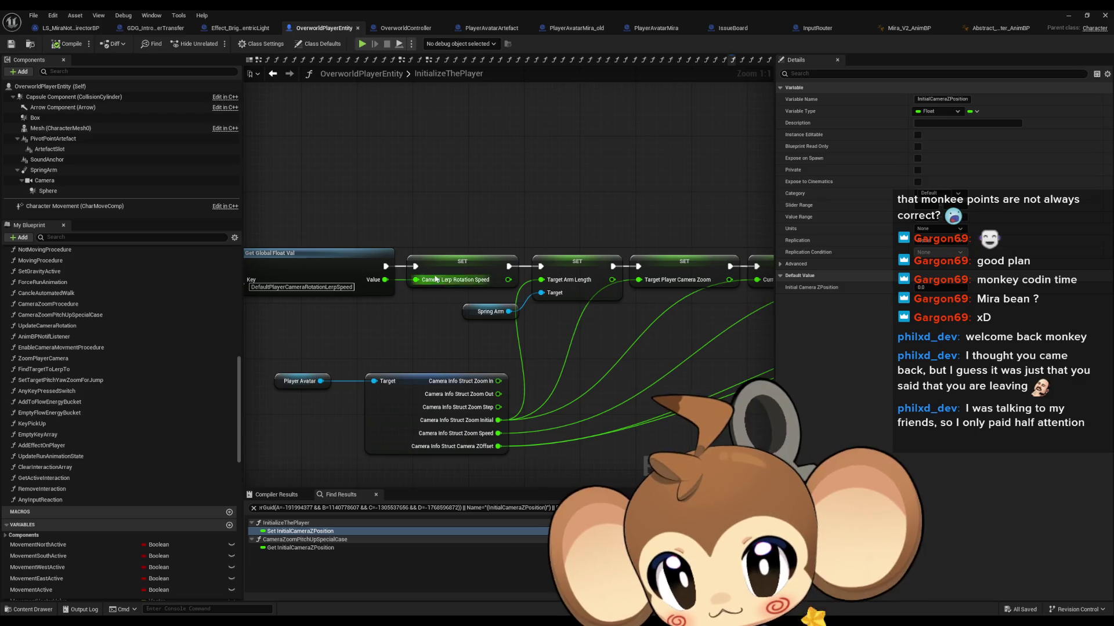
# Step: Inspect the Camera Lerp Rotation Speed, Target Arm Length and Target Player Camera Zoom setters and Set Relative Location
pyautogui.click(485, 280)
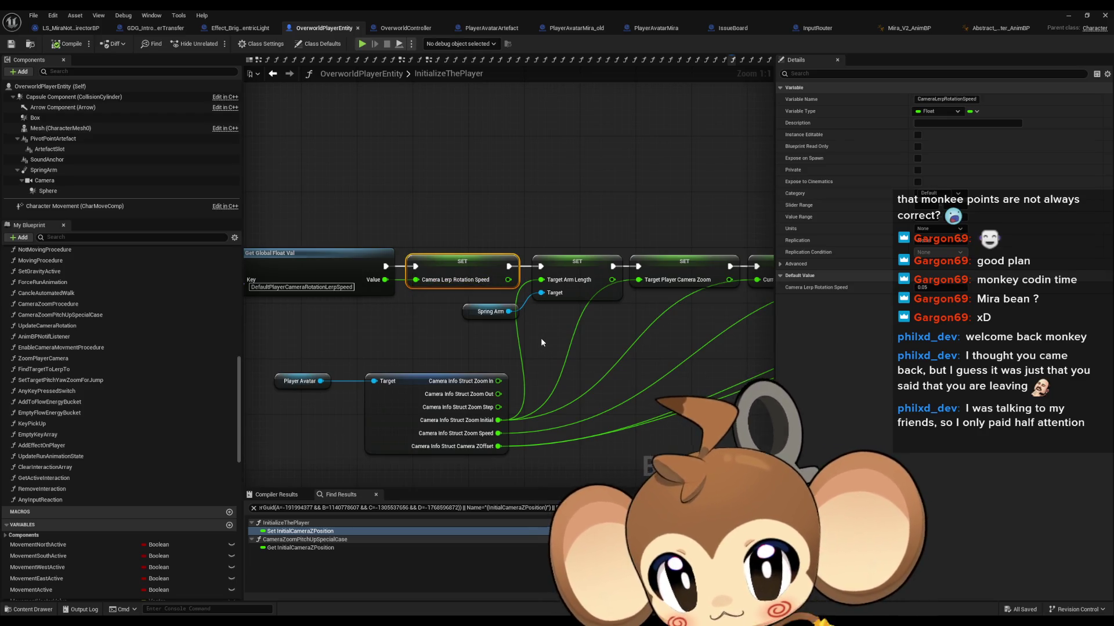
pyautogui.click(566, 261)
pyautogui.moveTo(579, 345); pyautogui.dragTo(363, 335)
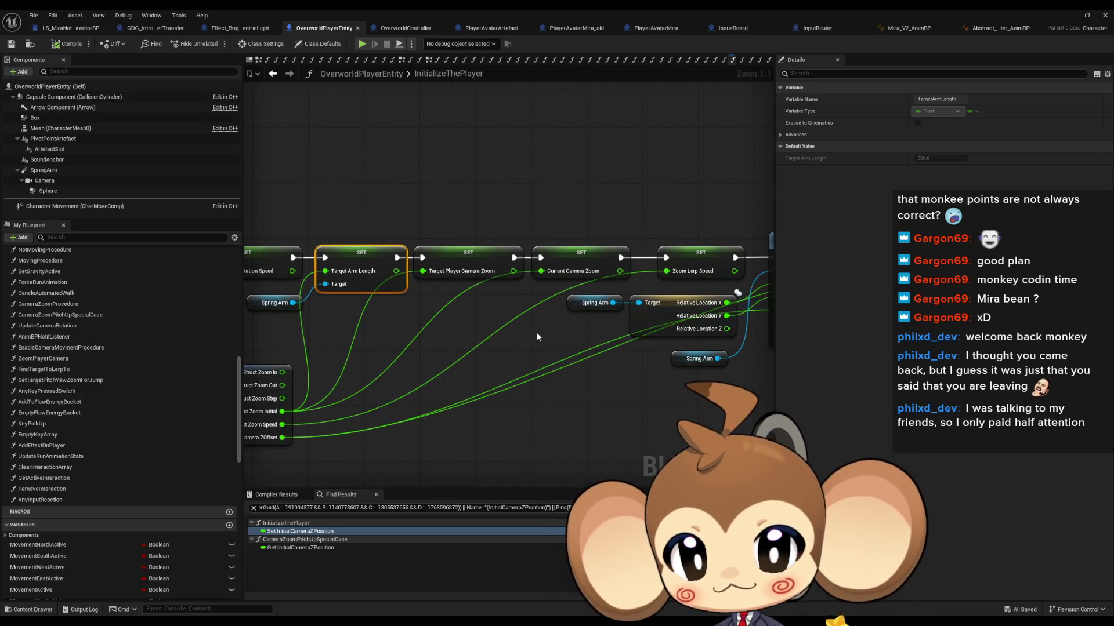
pyautogui.moveTo(489, 305); pyautogui.dragTo(490, 305)
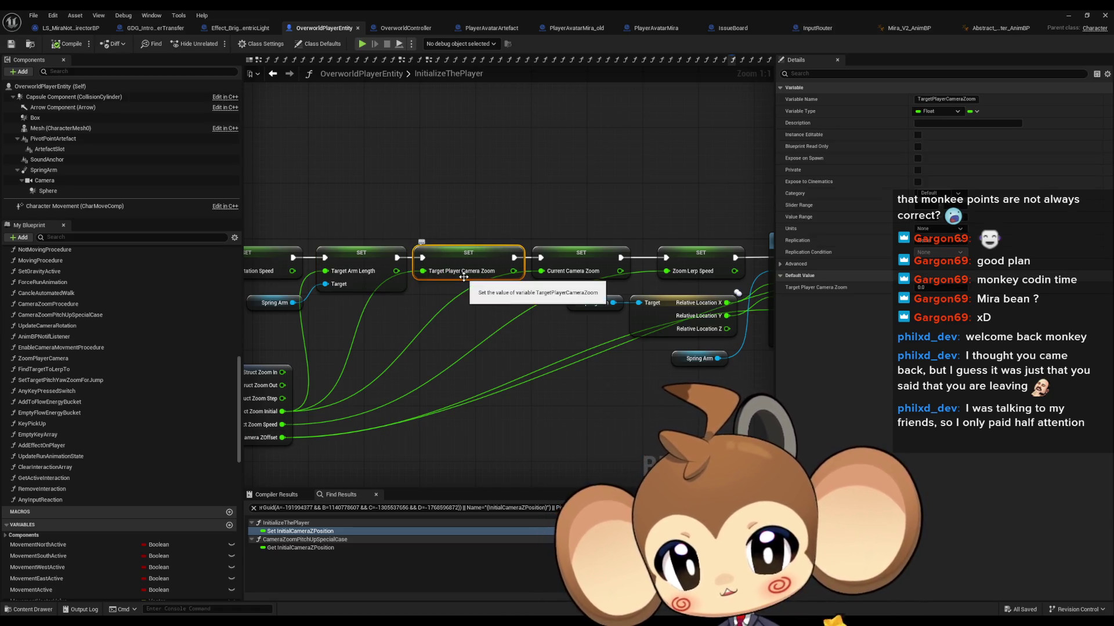
pyautogui.moveTo(564, 344)
pyautogui.mouseDown()
pyautogui.moveTo(425, 314)
pyautogui.moveTo(729, 295)
pyautogui.moveTo(439, 277)
pyautogui.moveTo(183, 292)
pyautogui.mouseUp()
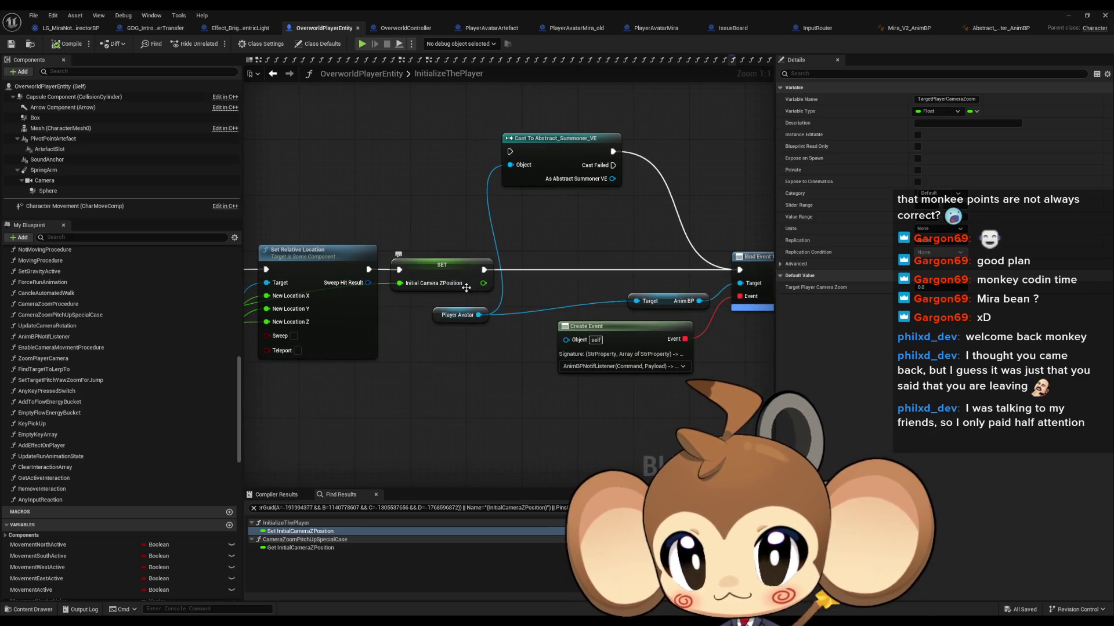
pyautogui.moveTo(445, 296); pyautogui.dragTo(724, 256)
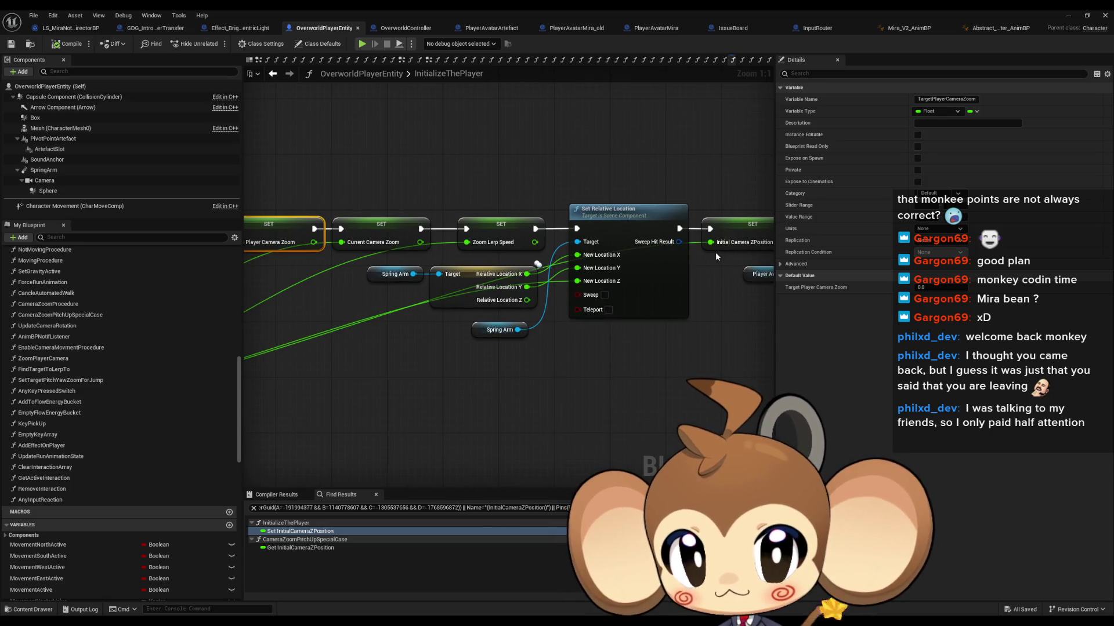
pyautogui.scroll(-3, 715, 253)
pyautogui.scroll(-1, 708, 253)
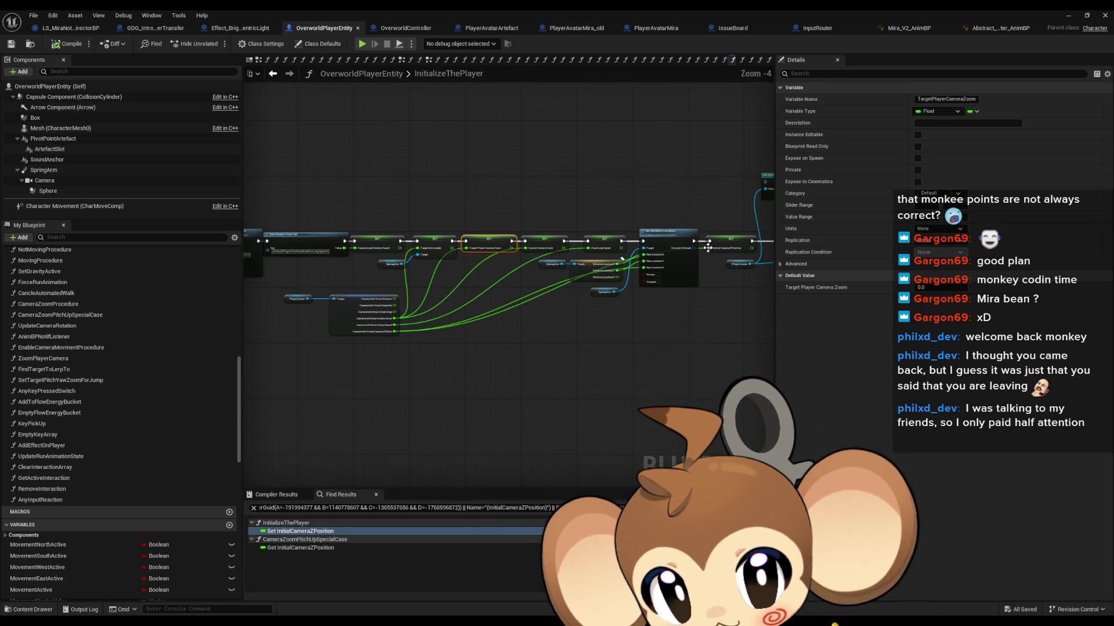
pyautogui.scroll(3, 719, 280)
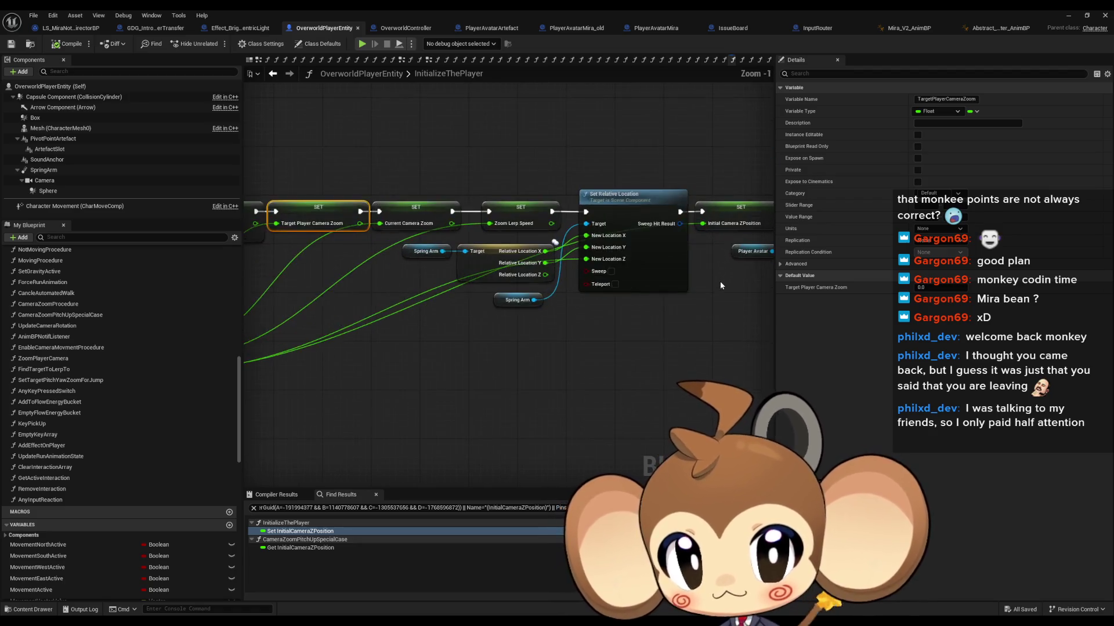
pyautogui.moveTo(719, 281)
pyautogui.mouseDown()
pyautogui.moveTo(441, 348)
pyautogui.moveTo(546, 312)
pyautogui.mouseUp()
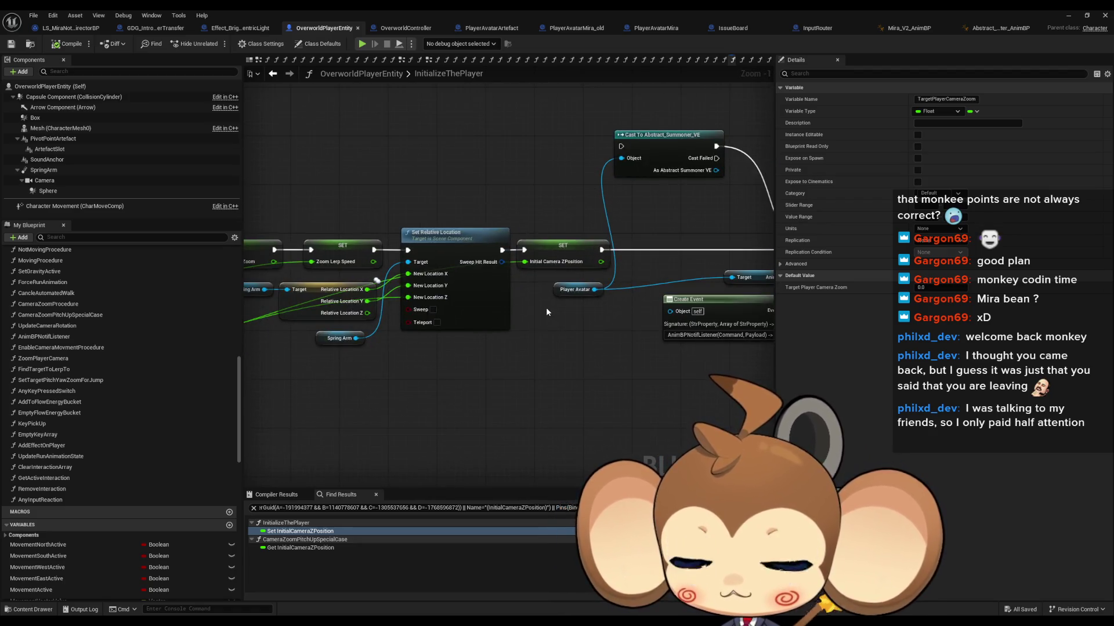
pyautogui.click(148, 29)
pyautogui.scroll(2, 528, 242)
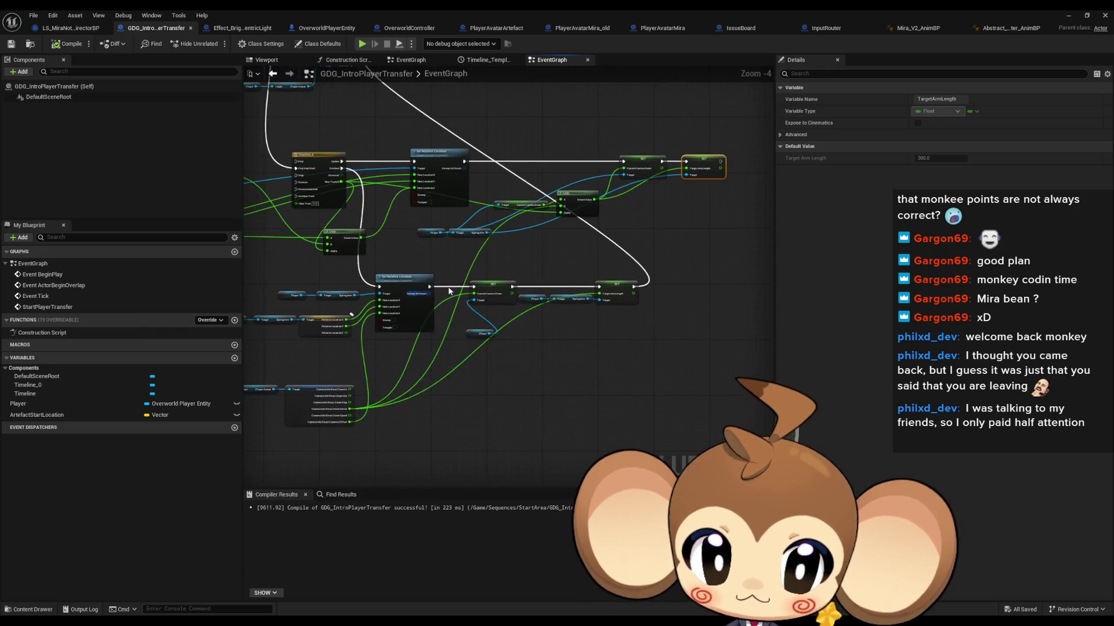
# Step: Add a SET Target Player Camera Zoom on Player after the upper arm-length setter, fed by the Lerp result
pyautogui.moveTo(412, 269); pyautogui.dragTo(554, 301)
pyautogui.write('targ set')
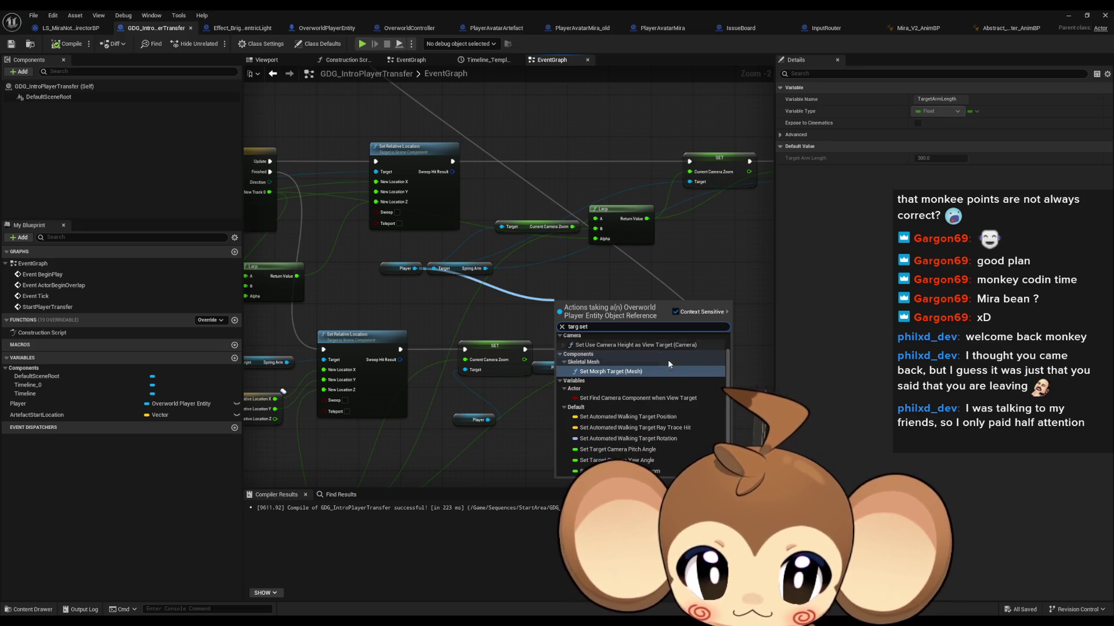
pyautogui.write(' zoom')
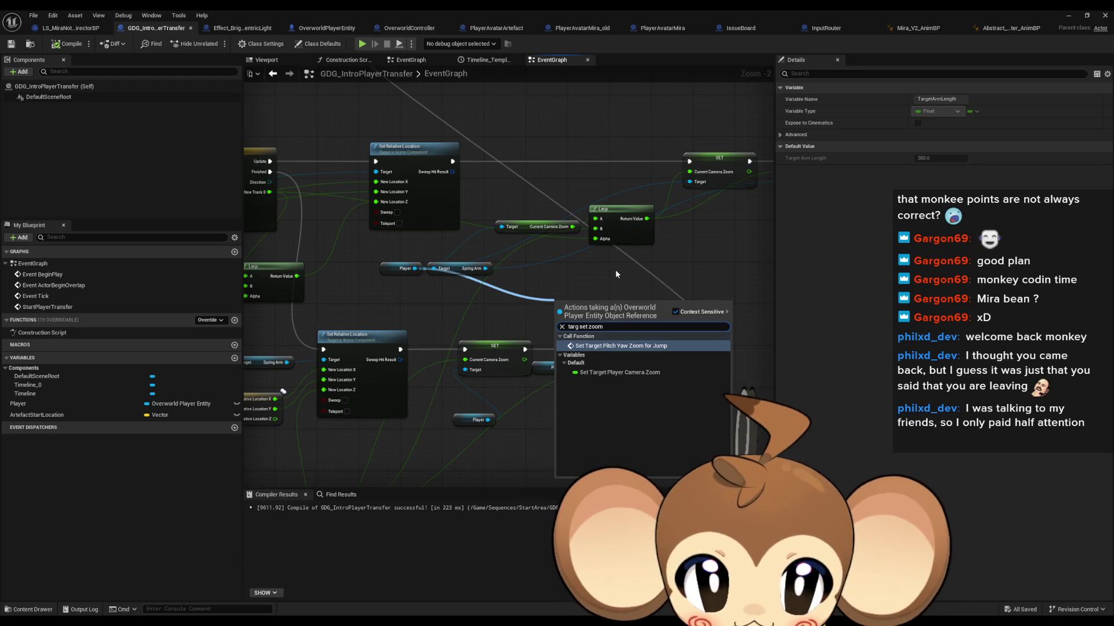
pyautogui.press('Down')
pyautogui.press('Return')
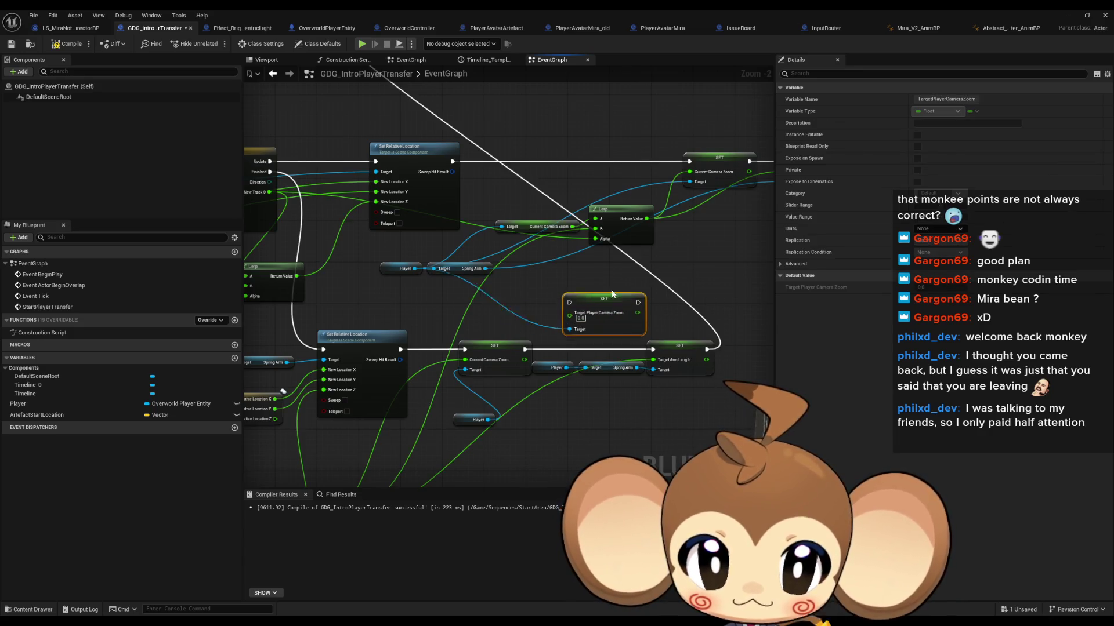
pyautogui.moveTo(602, 315)
pyautogui.mouseDown()
pyautogui.moveTo(678, 255)
pyautogui.moveTo(510, 278)
pyautogui.moveTo(705, 187)
pyautogui.mouseUp()
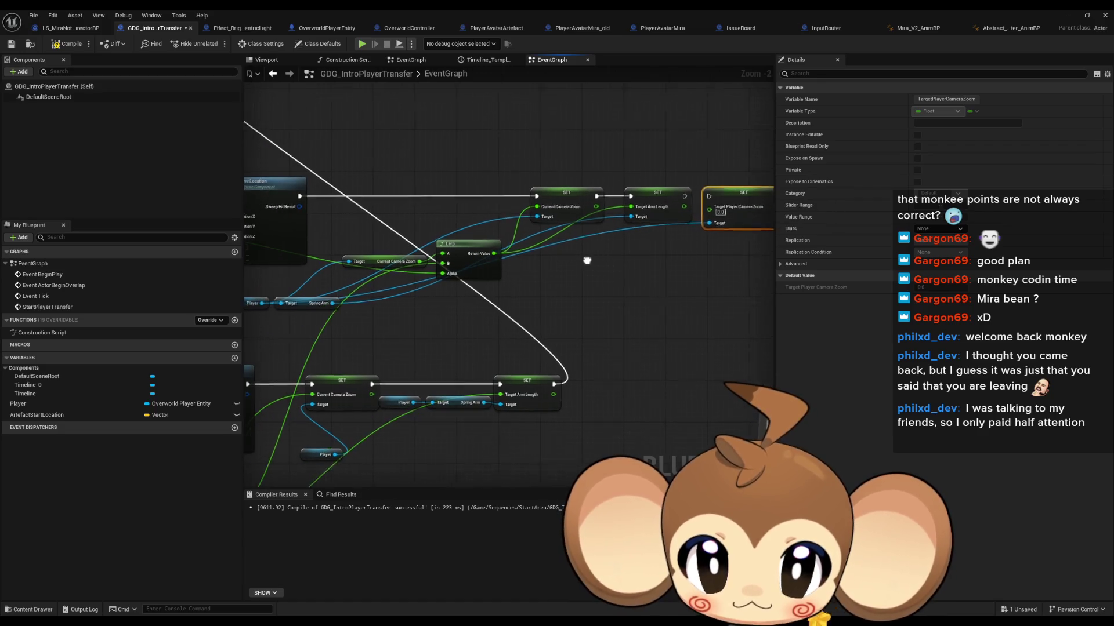
pyautogui.moveTo(393, 272); pyautogui.dragTo(441, 277)
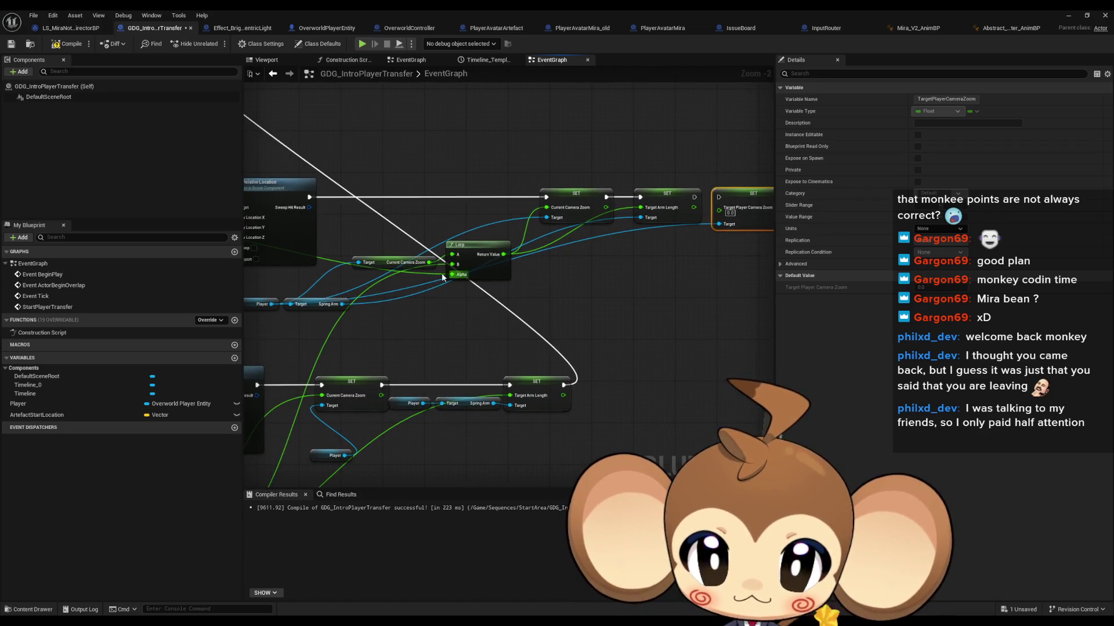
pyautogui.moveTo(491, 251); pyautogui.dragTo(494, 258)
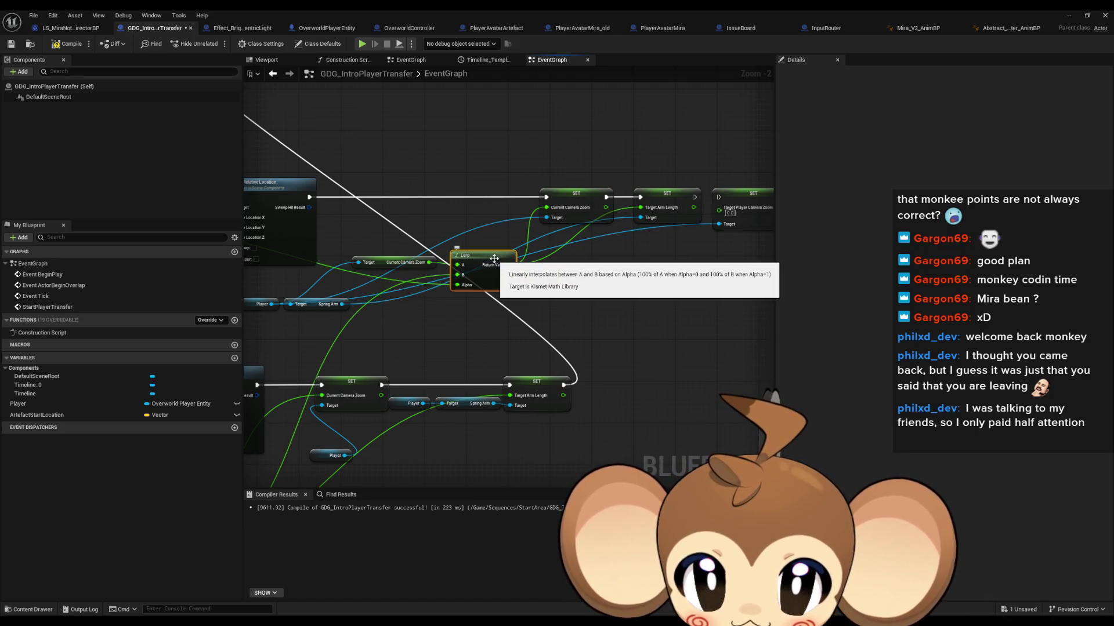
pyautogui.moveTo(509, 265); pyautogui.dragTo(720, 209)
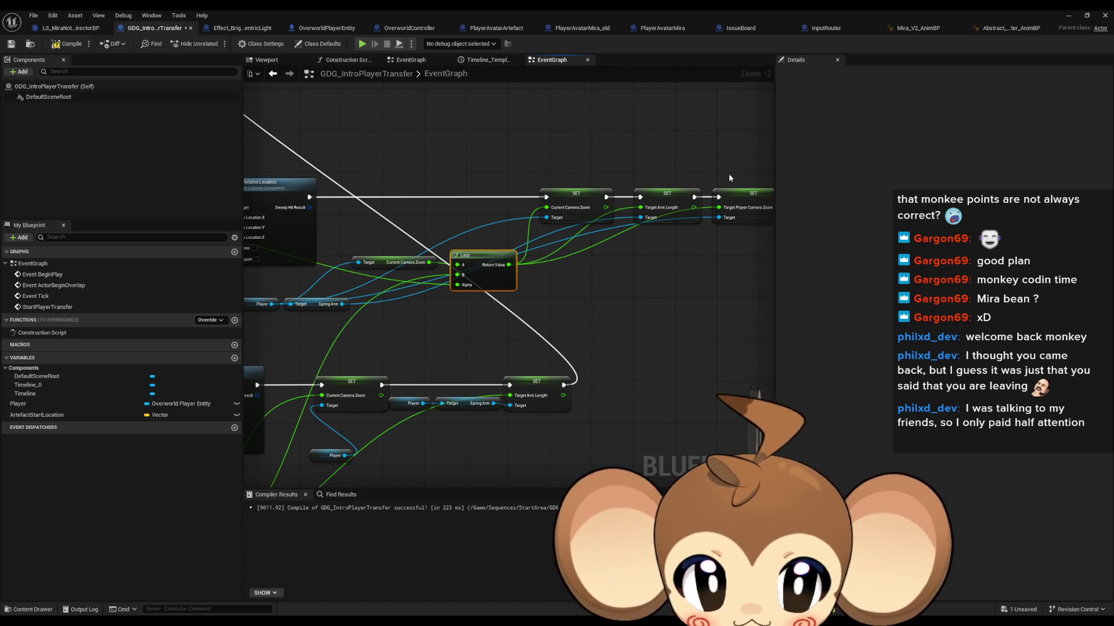
pyautogui.moveTo(760, 225); pyautogui.dragTo(754, 221)
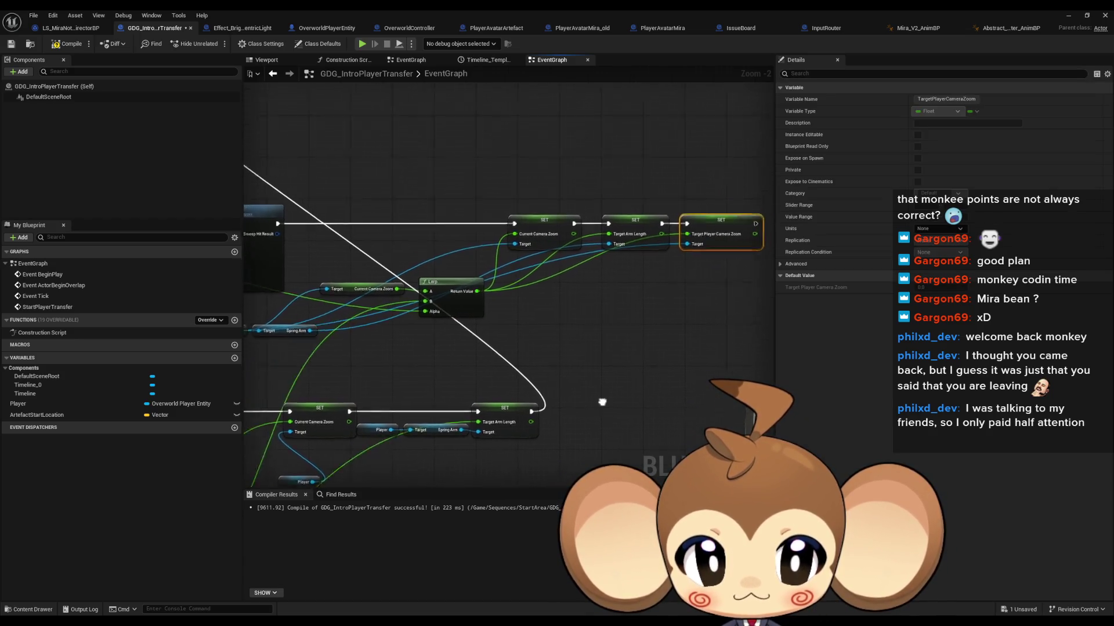
# Step: Duplicate the zoom setter into the lower chain, targeting Player and fed by the initial zoom value
pyautogui.moveTo(707, 446)
pyautogui.mouseDown()
pyautogui.moveTo(618, 352)
pyautogui.moveTo(622, 338)
pyautogui.mouseUp()
pyautogui.click(609, 365)
pyautogui.click(754, 158)
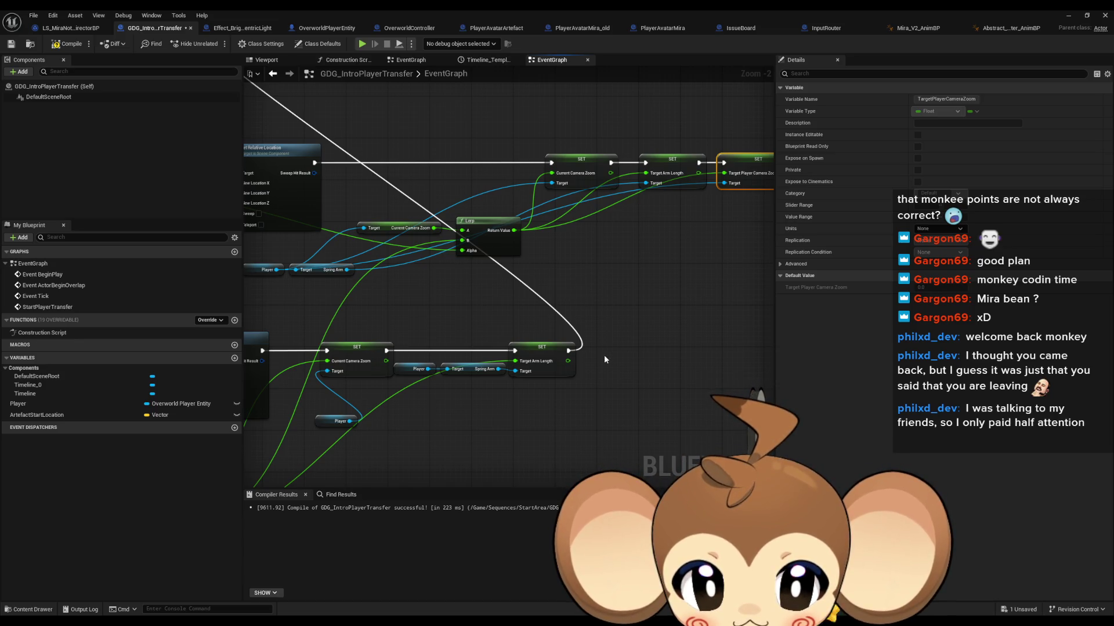
pyautogui.moveTo(600, 352); pyautogui.dragTo(615, 311)
pyautogui.hotkey('ctrl', 'v')
pyautogui.click(351, 386)
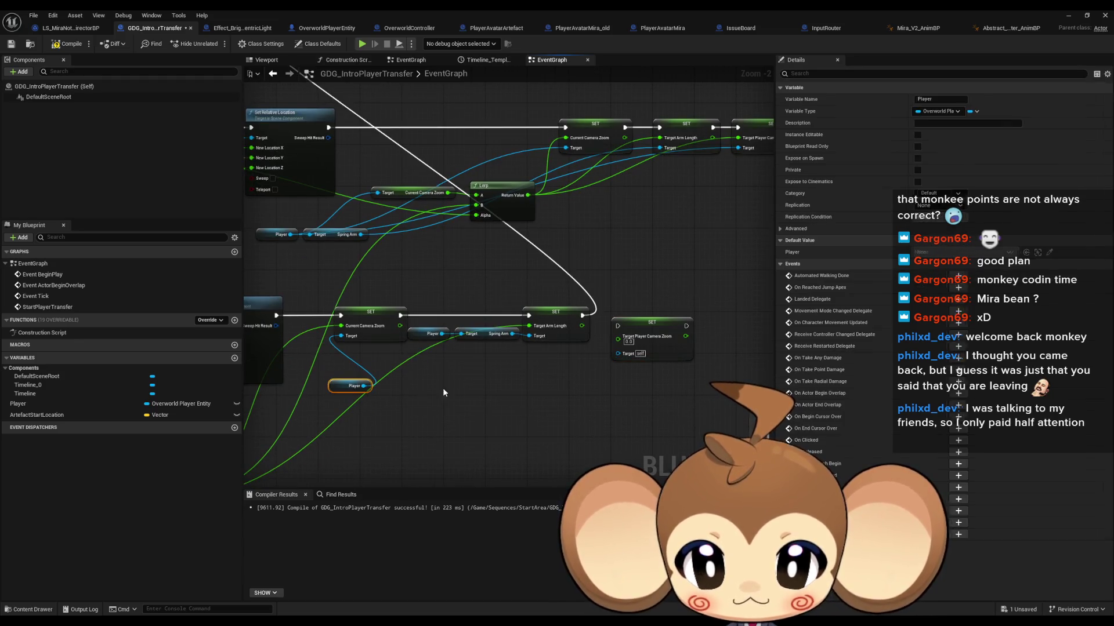
pyautogui.moveTo(520, 376); pyautogui.dragTo(617, 352)
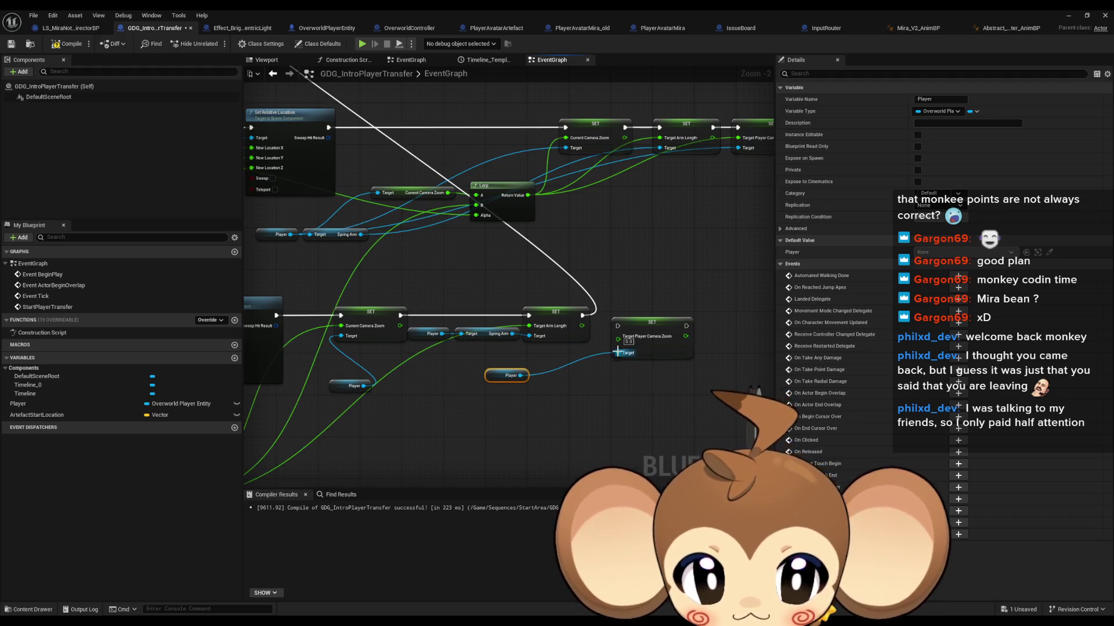
pyautogui.moveTo(686, 326)
pyautogui.mouseDown()
pyautogui.moveTo(497, 72)
pyautogui.moveTo(446, 215)
pyautogui.moveTo(464, 229)
pyautogui.mouseUp()
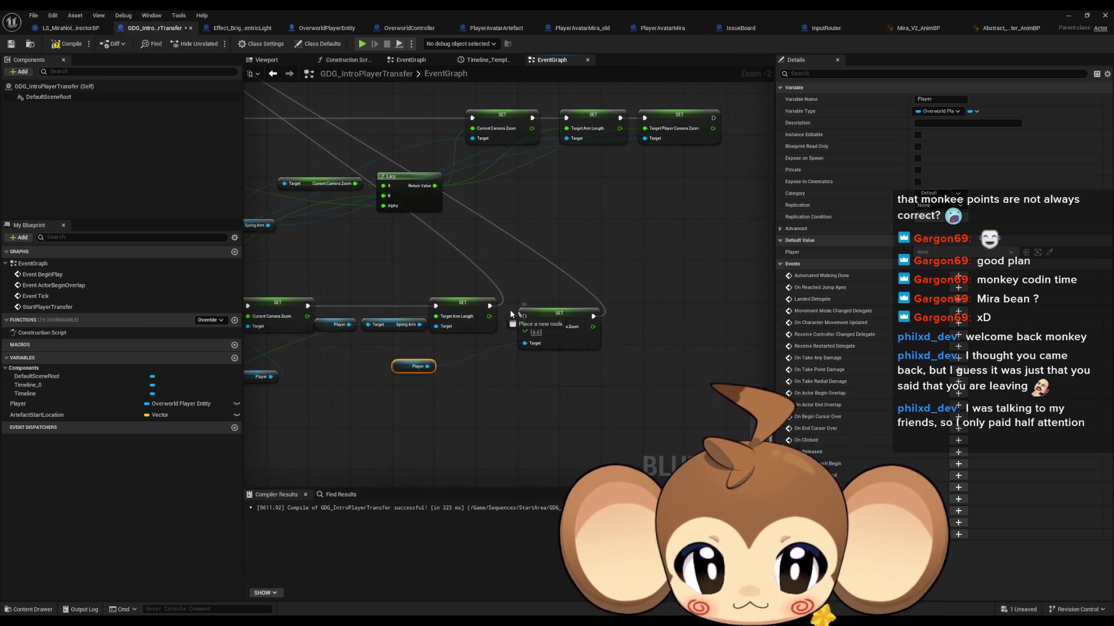
pyautogui.rightClick(557, 295)
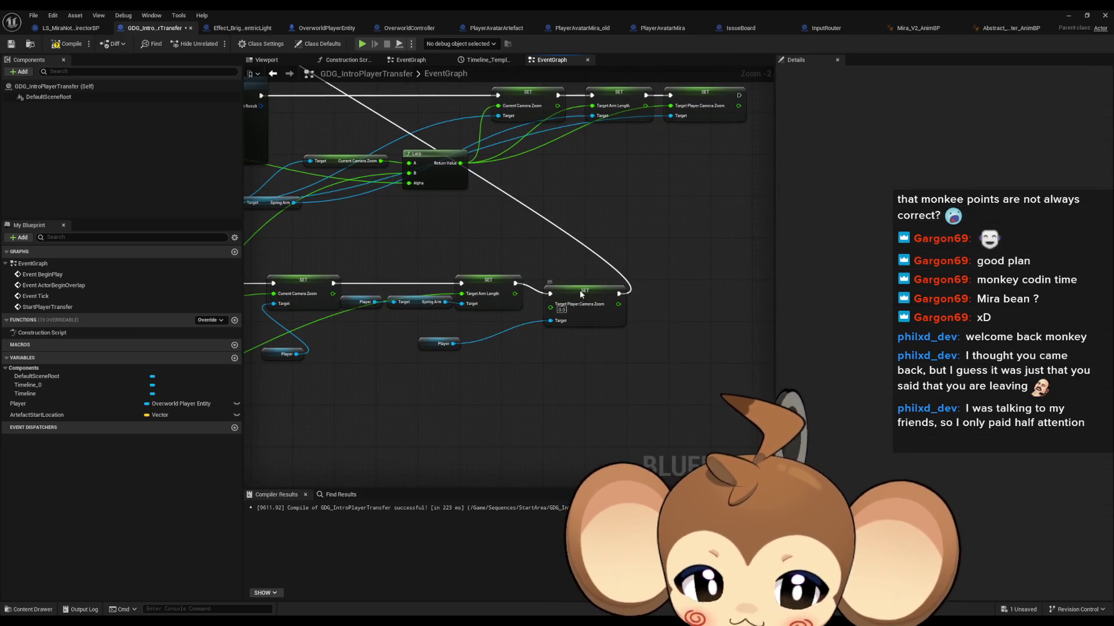
pyautogui.click(560, 299)
pyautogui.moveTo(560, 300)
pyautogui.mouseDown()
pyautogui.moveTo(325, 406)
pyautogui.moveTo(218, 493)
pyautogui.moveTo(301, 443)
pyautogui.moveTo(290, 440)
pyautogui.mouseUp()
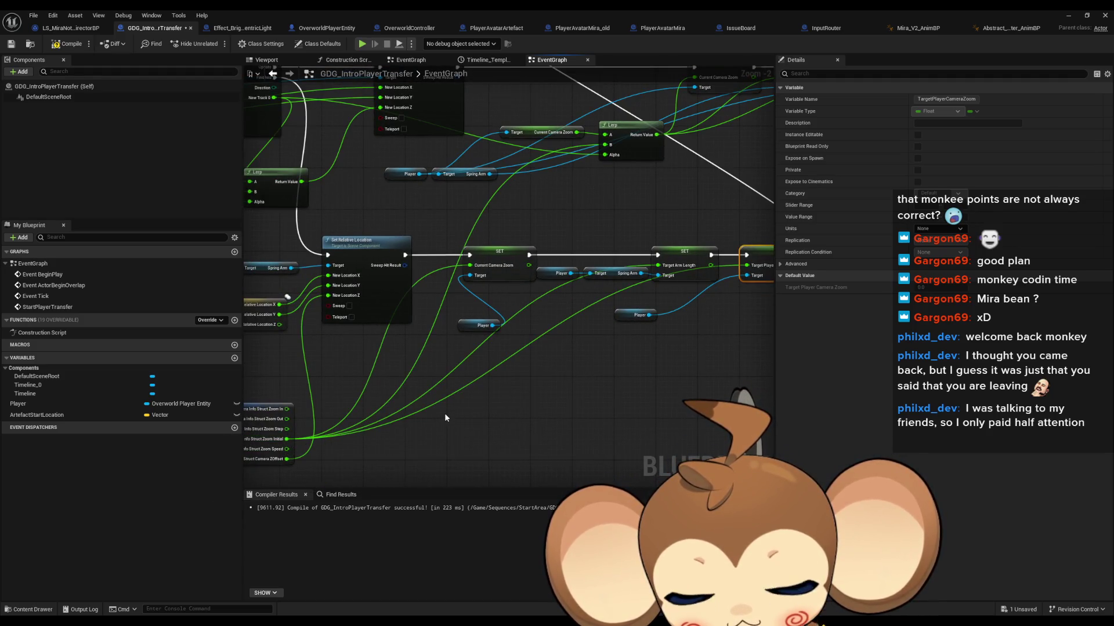
pyautogui.click(325, 28)
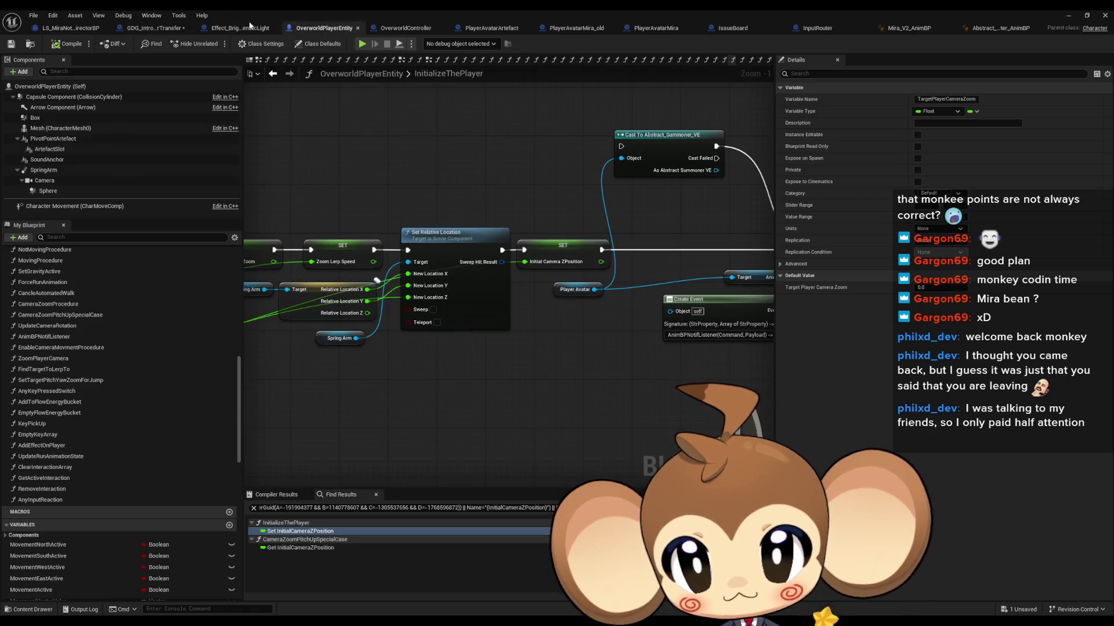
# Step: Add a SET Initial Camera ZPosition on Player, fed by the Camera Info ZOffset
pyautogui.click(154, 28)
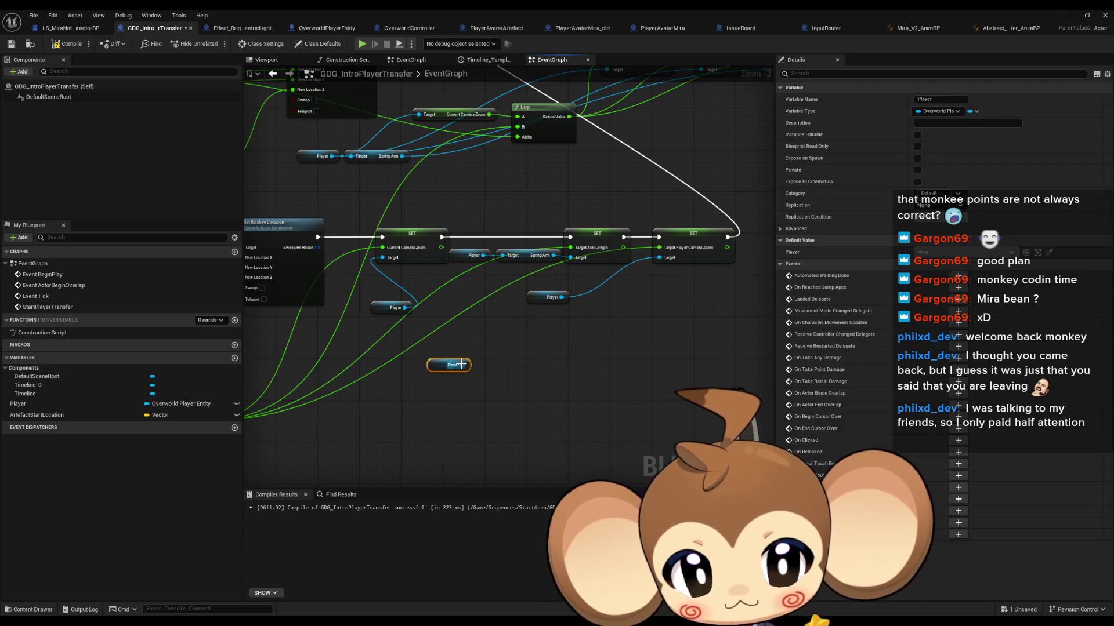
pyautogui.moveTo(467, 365); pyautogui.dragTo(500, 366)
pyautogui.write('initi')
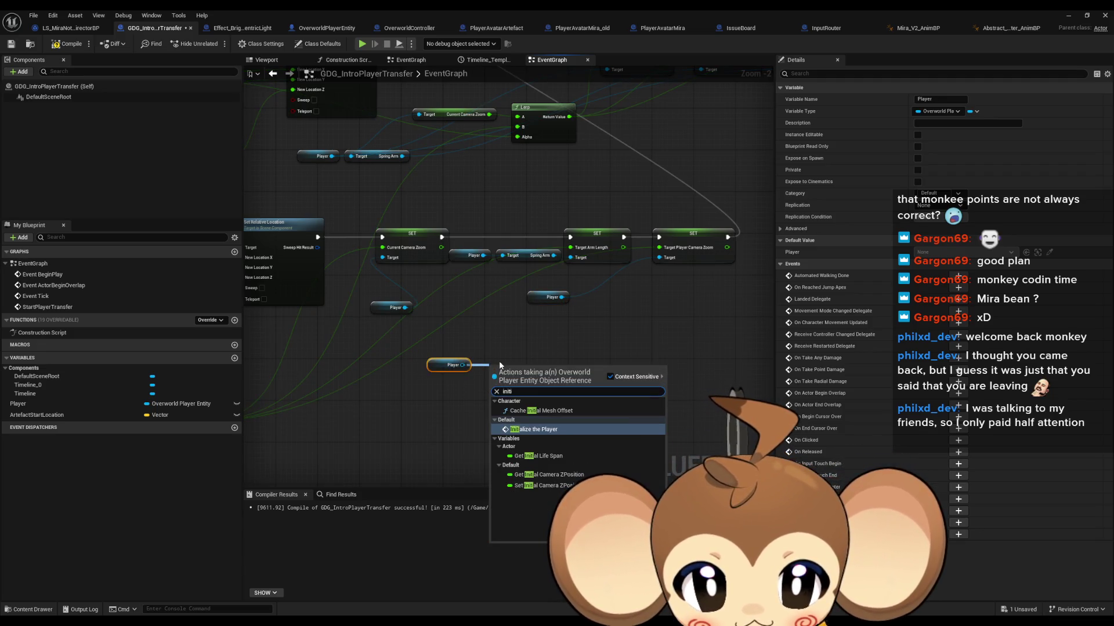
pyautogui.press('Down')
pyautogui.press('Down')
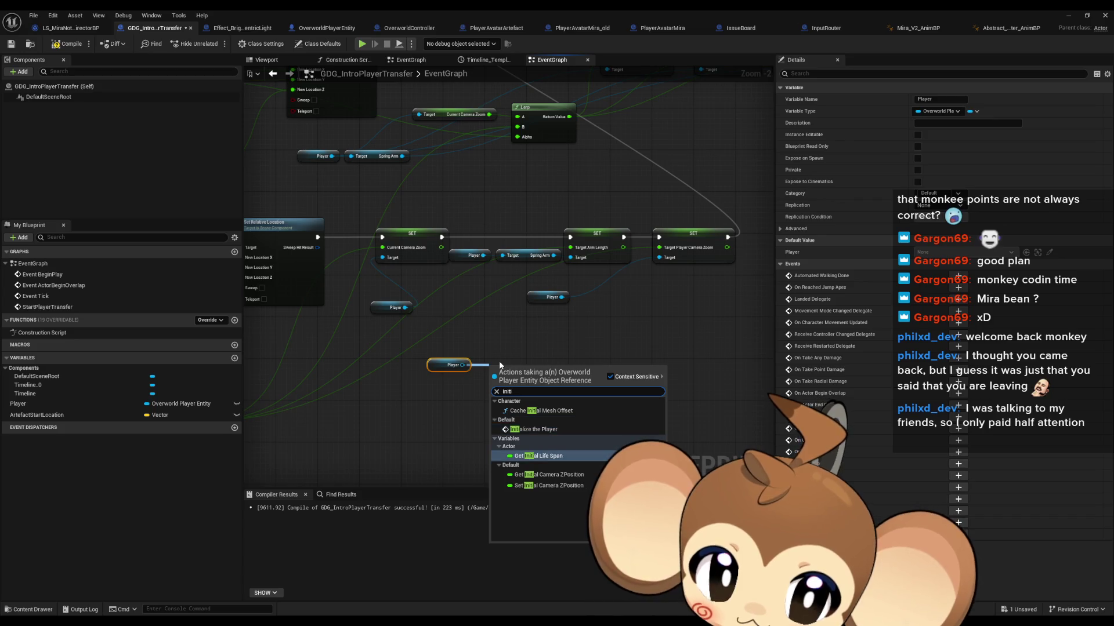
pyautogui.press('Down')
pyautogui.press('Return')
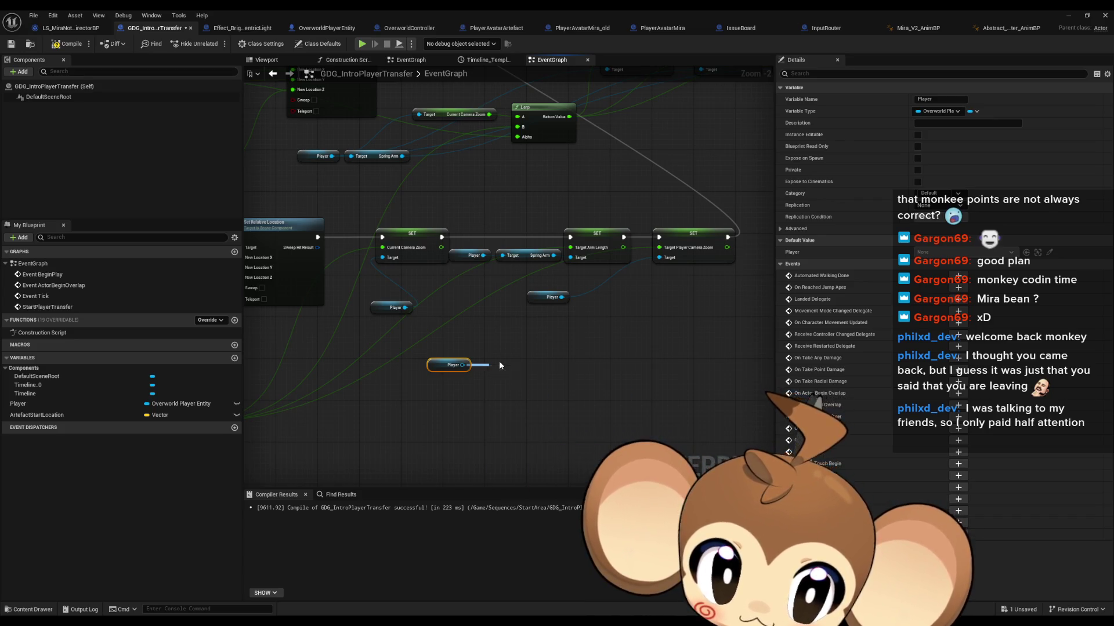
pyautogui.moveTo(417, 355); pyautogui.dragTo(568, 350)
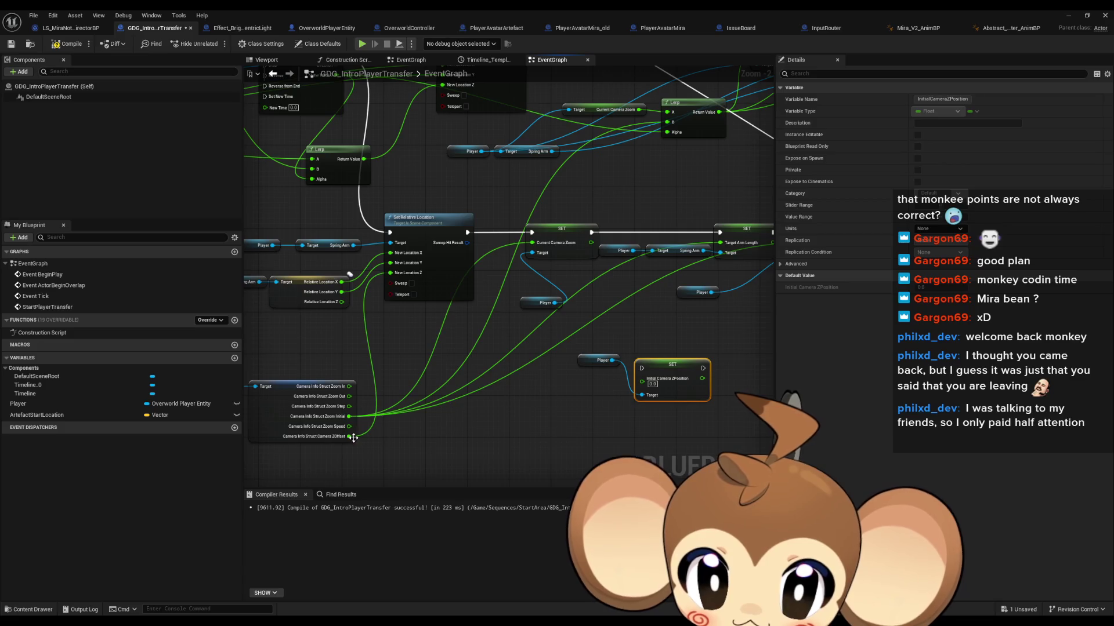
pyautogui.moveTo(348, 436)
pyautogui.mouseDown()
pyautogui.moveTo(664, 395)
pyautogui.moveTo(641, 381)
pyautogui.moveTo(544, 385)
pyautogui.moveTo(711, 308)
pyautogui.moveTo(500, 386)
pyautogui.moveTo(568, 338)
pyautogui.moveTo(603, 346)
pyautogui.moveTo(496, 253)
pyautogui.moveTo(311, 198)
pyautogui.moveTo(423, 154)
pyautogui.mouseUp()
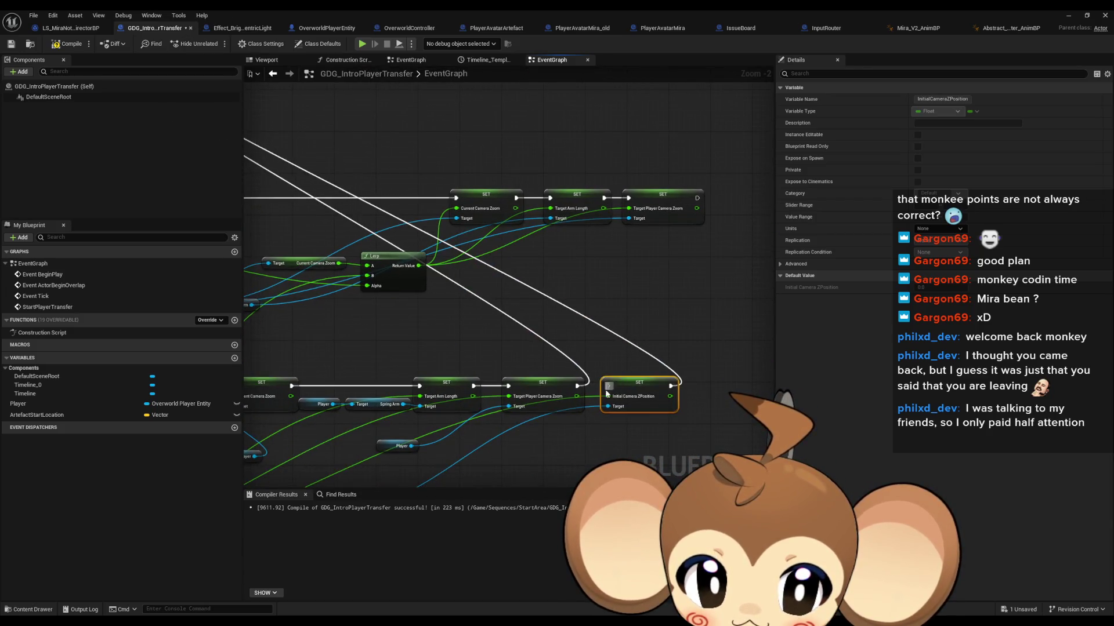
# Step: Chain it after the lower Target Player Camera Zoom setter, tidy the Player getter, and start a play test
pyautogui.moveTo(604, 406); pyautogui.dragTo(633, 406)
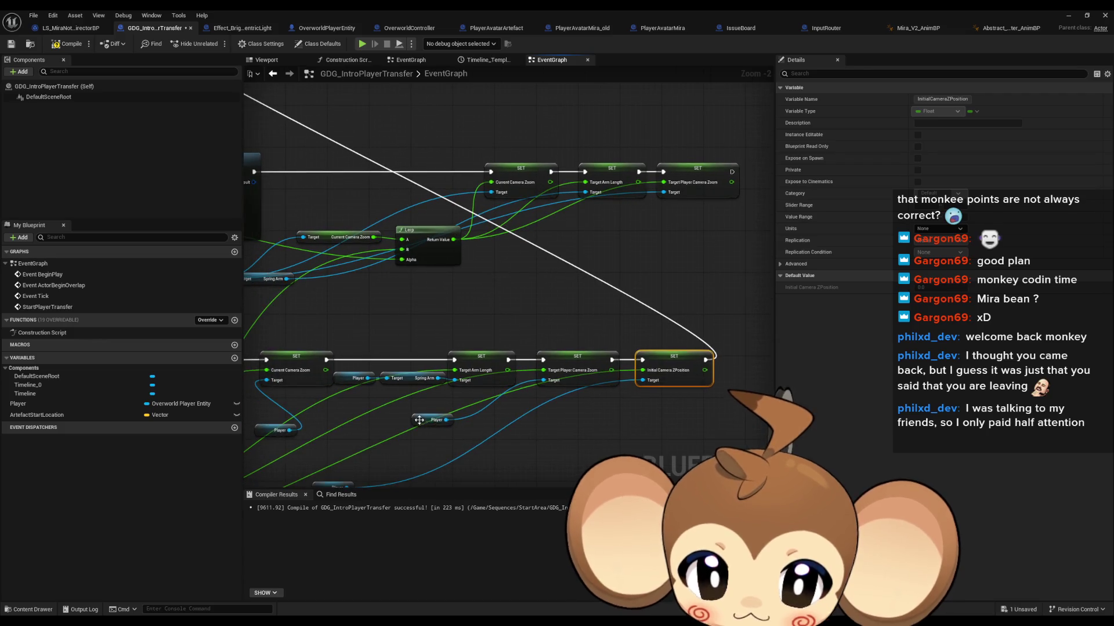
pyautogui.moveTo(419, 420); pyautogui.dragTo(570, 410)
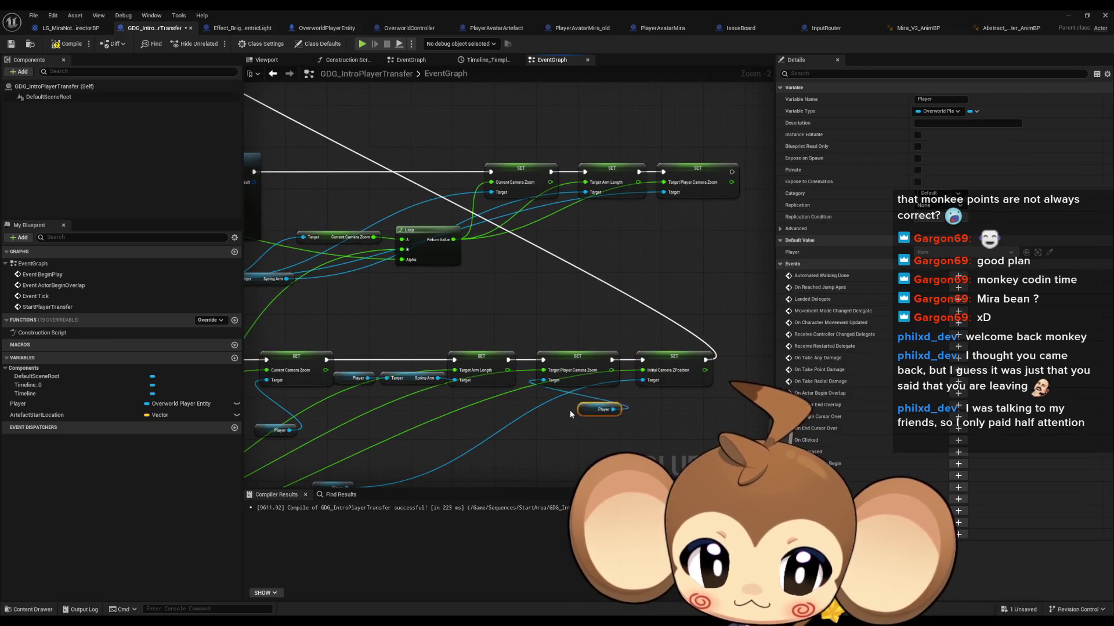
pyautogui.moveTo(465, 449); pyautogui.dragTo(488, 398)
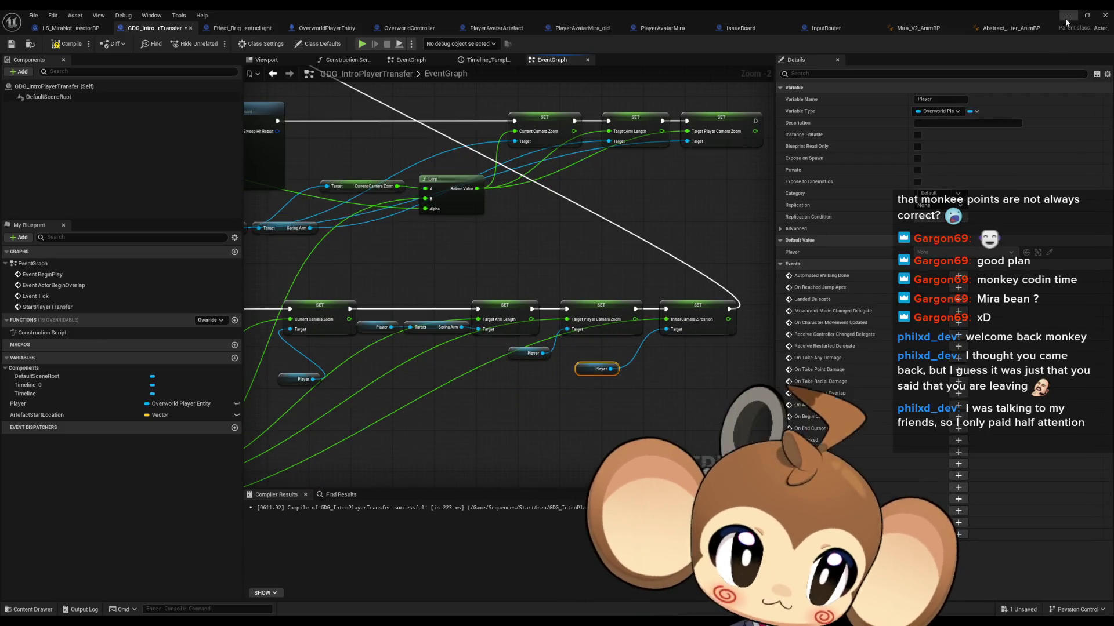
pyautogui.click(362, 43)
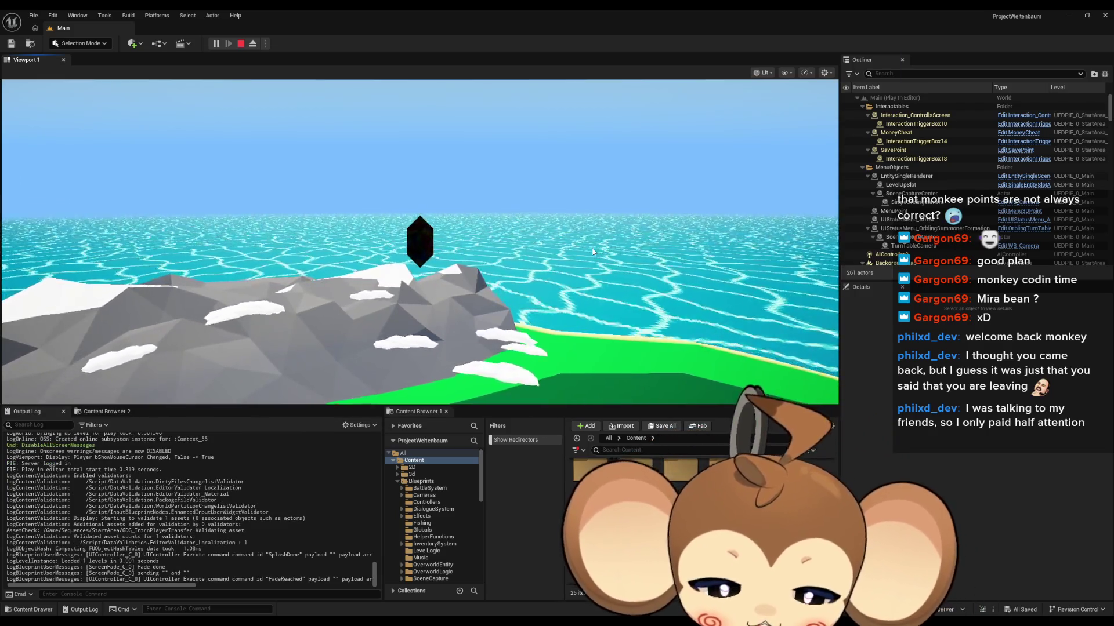
# Step: Play the intro in full screen, then eject to select the Mira character and stop the play test
pyautogui.press('F11')
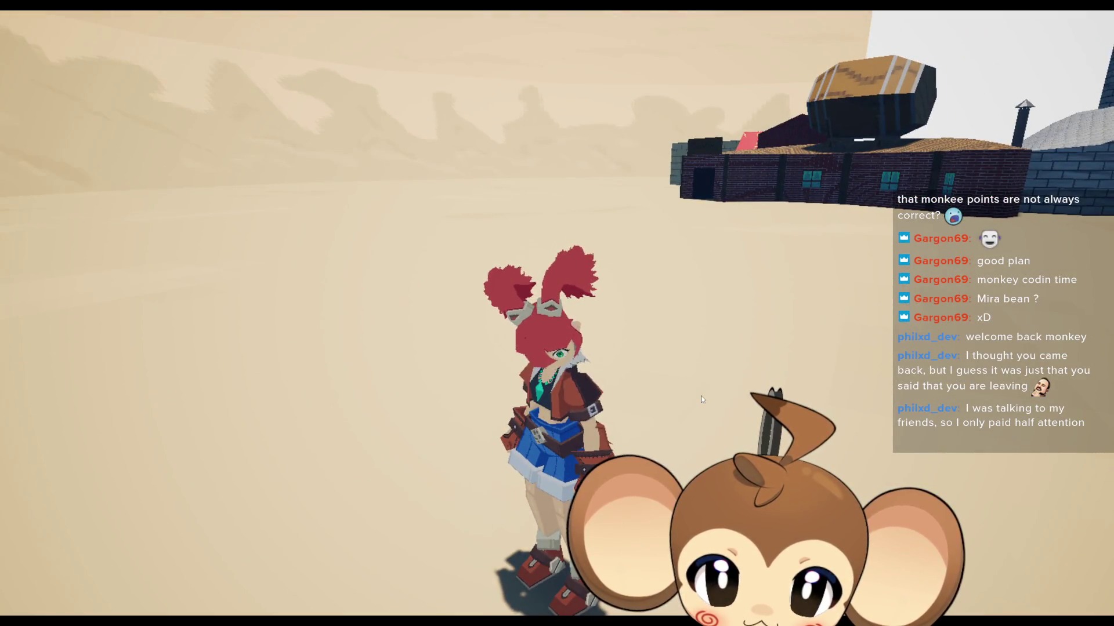
pyautogui.press('F11')
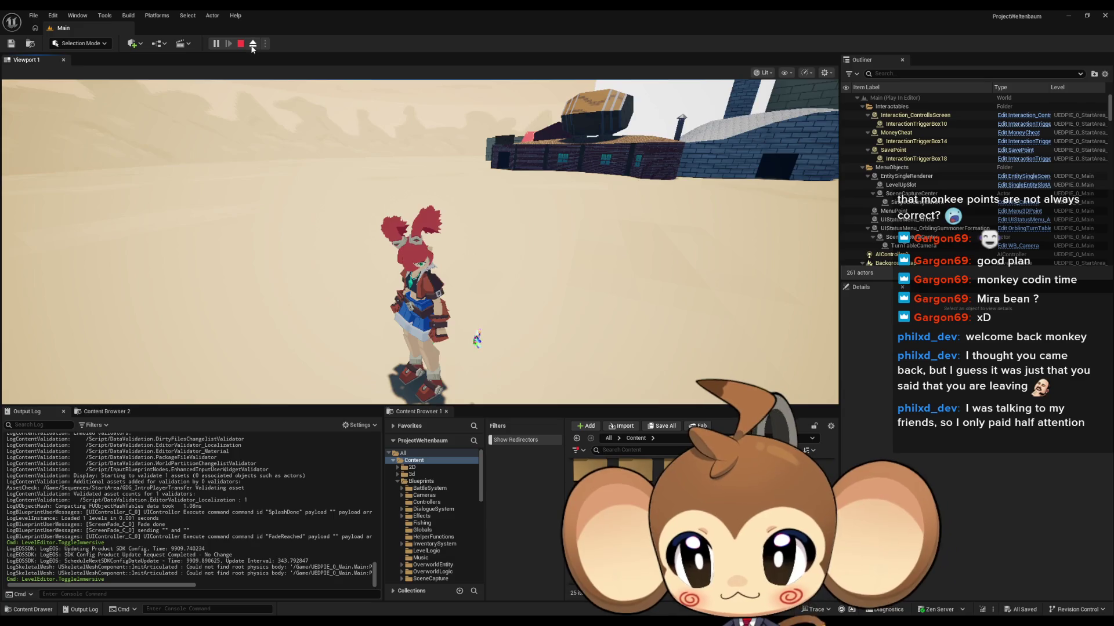
pyautogui.press('F8')
pyautogui.click(416, 273)
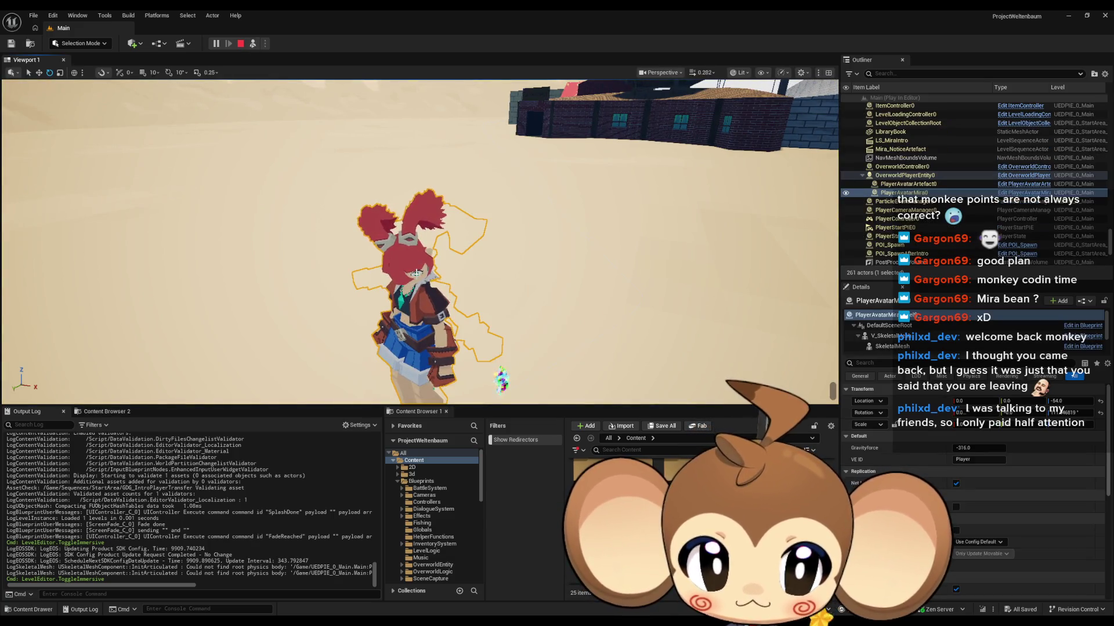
pyautogui.press('Escape')
pyautogui.moveTo(453, 618)
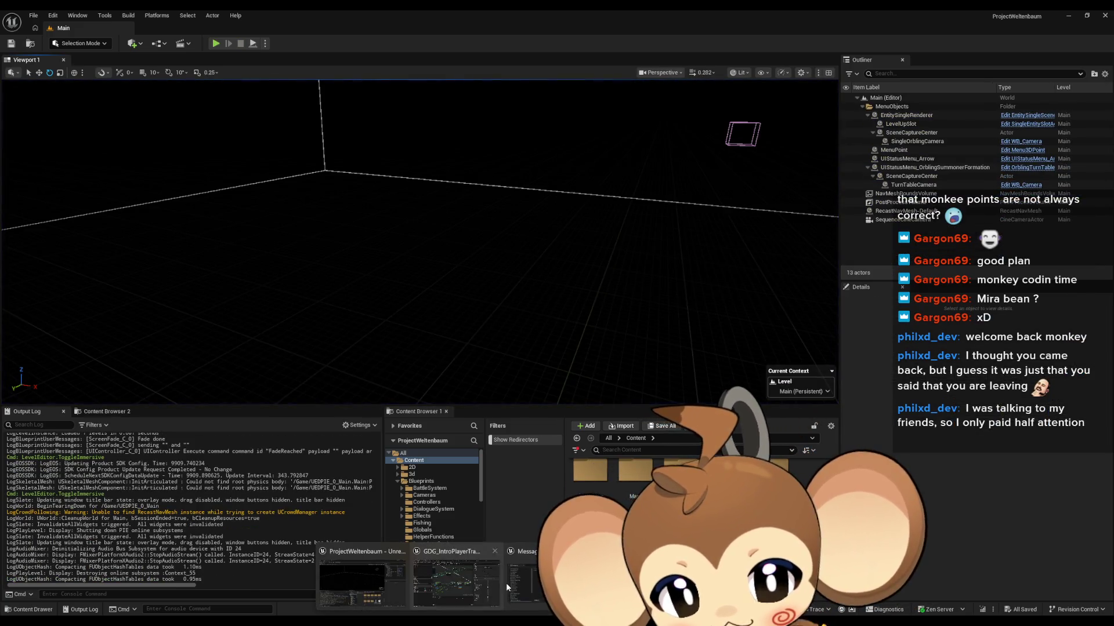
# Step: Wire Camera Info Zoom In into Lerp B, Current Camera Zoom, Target Arm Length and the next zoom setter
pyautogui.click(454, 584)
pyautogui.scroll(2, 500, 434)
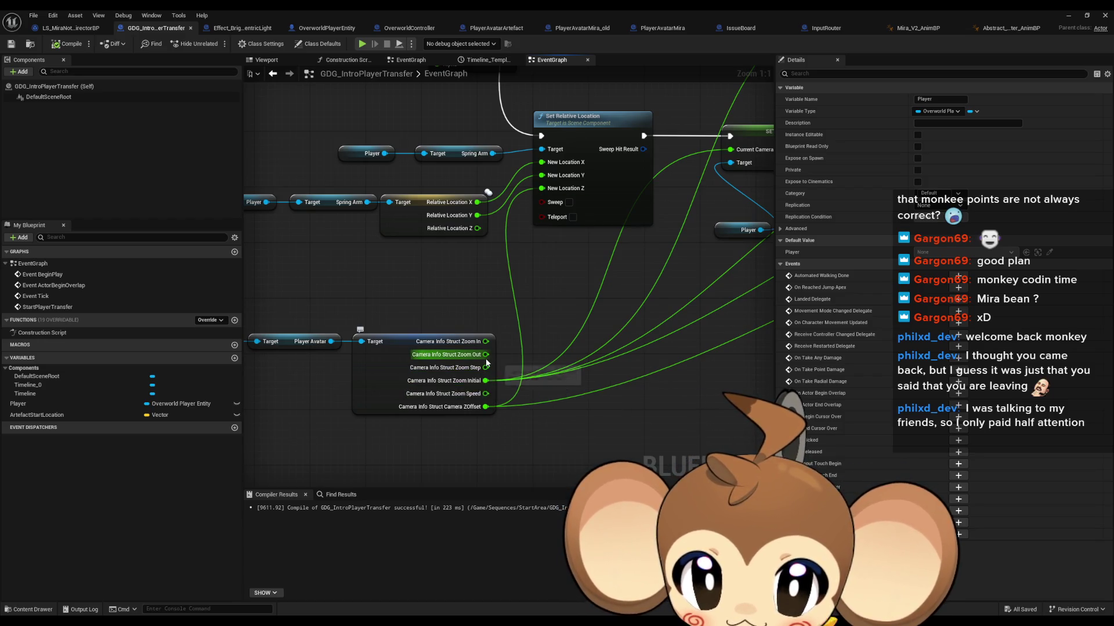
pyautogui.moveTo(548, 325); pyautogui.dragTo(461, 354)
pyautogui.scroll(-3, 398, 381)
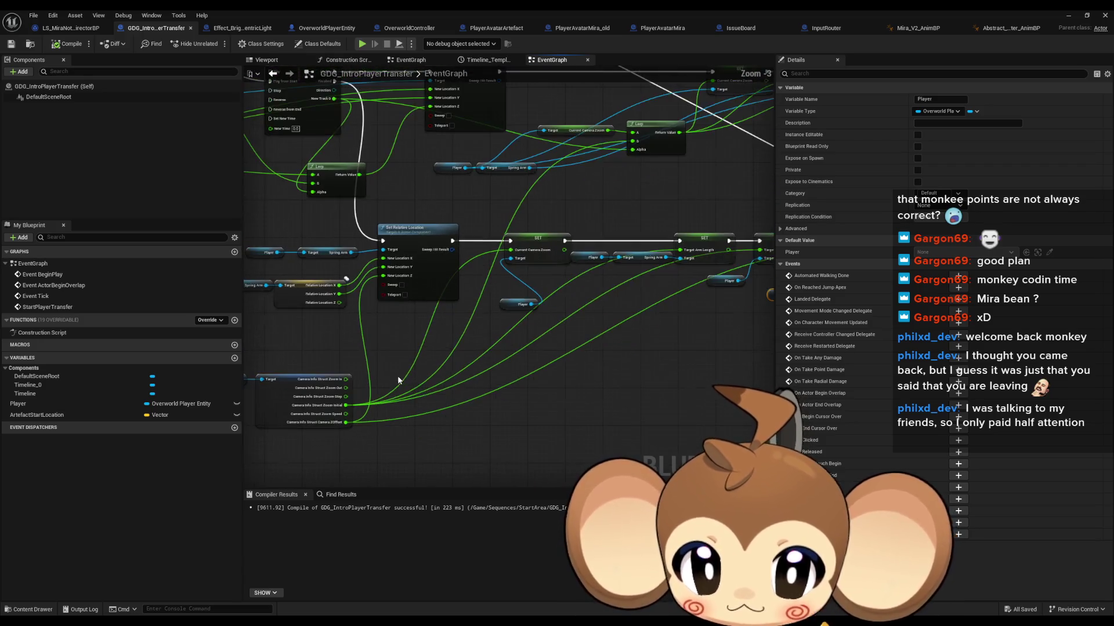
pyautogui.moveTo(393, 347); pyautogui.dragTo(420, 434)
pyautogui.scroll(-1, 440, 419)
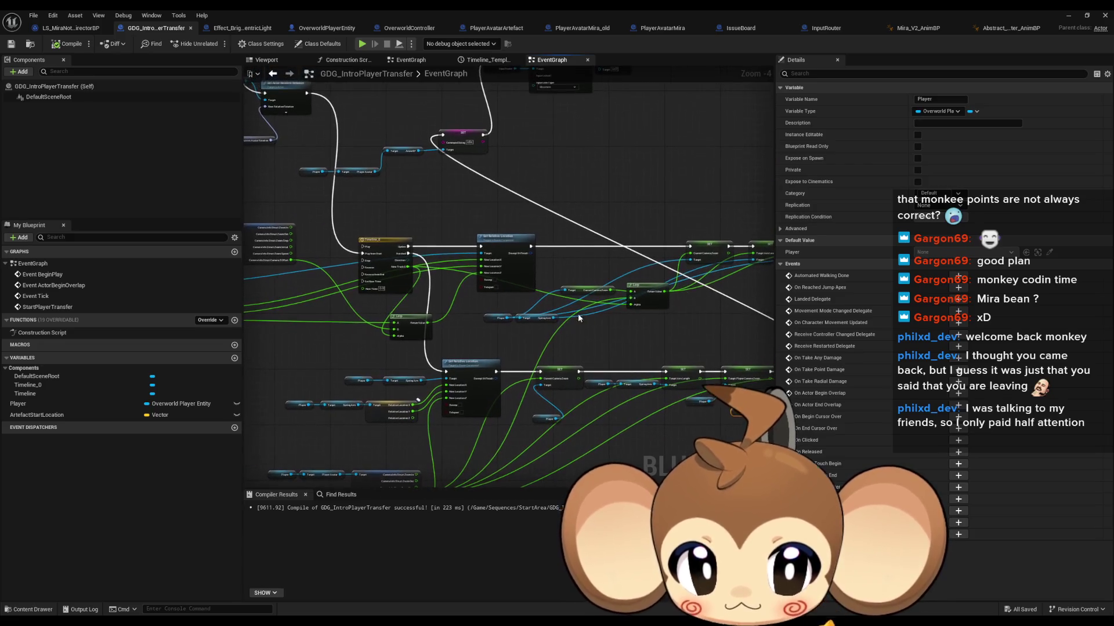
pyautogui.scroll(2, 650, 322)
pyautogui.moveTo(574, 321); pyautogui.dragTo(670, 149)
pyautogui.moveTo(363, 399)
pyautogui.mouseDown()
pyautogui.moveTo(609, 168)
pyautogui.moveTo(682, 136)
pyautogui.mouseUp()
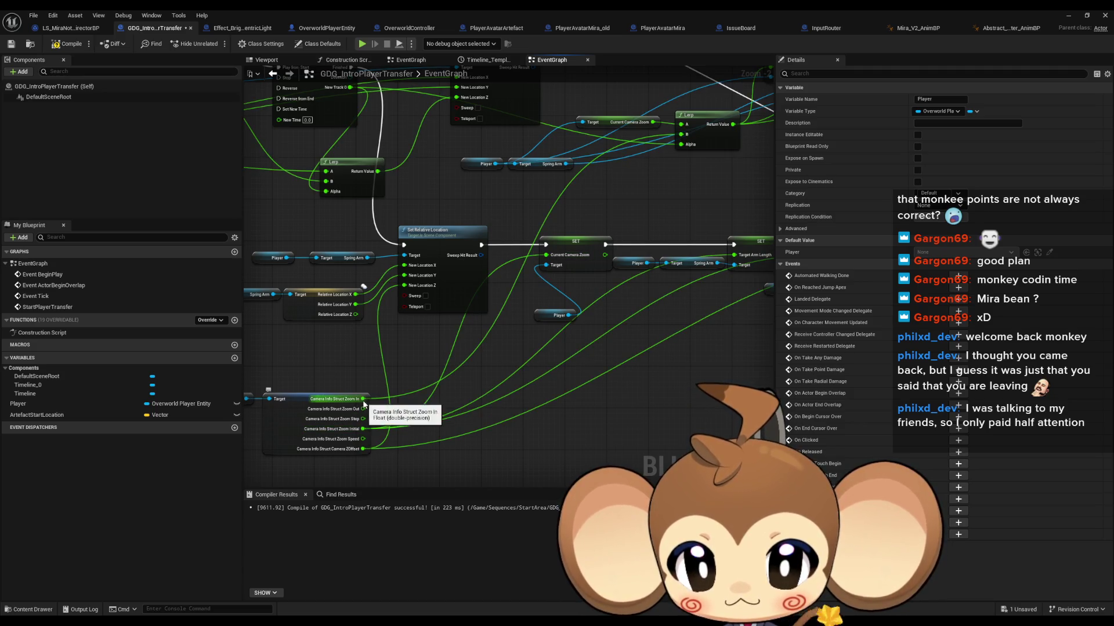
pyautogui.moveTo(364, 404); pyautogui.dragTo(548, 256)
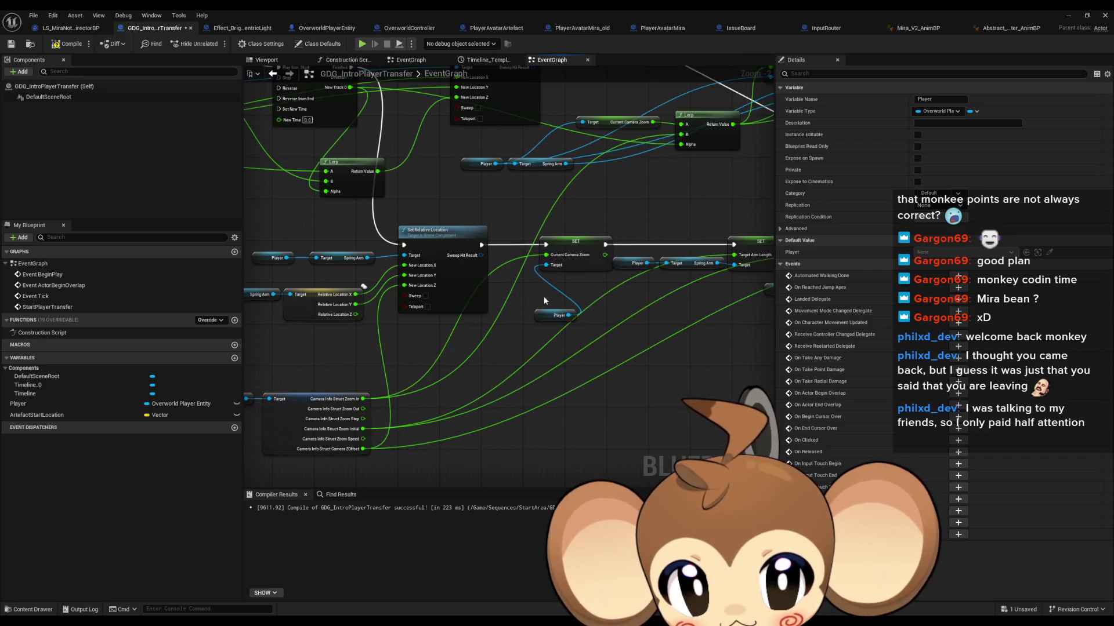
pyautogui.moveTo(360, 400)
pyautogui.mouseDown()
pyautogui.moveTo(748, 256)
pyautogui.moveTo(734, 256)
pyautogui.mouseUp()
pyautogui.moveTo(360, 400)
pyautogui.mouseDown()
pyautogui.moveTo(745, 322)
pyautogui.moveTo(740, 253)
pyautogui.moveTo(714, 286)
pyautogui.mouseUp()
# Step: Compile and save the blueprint, then open Timeline_0 for editing
pyautogui.moveTo(428, 397); pyautogui.dragTo(572, 401)
pyautogui.click(552, 363)
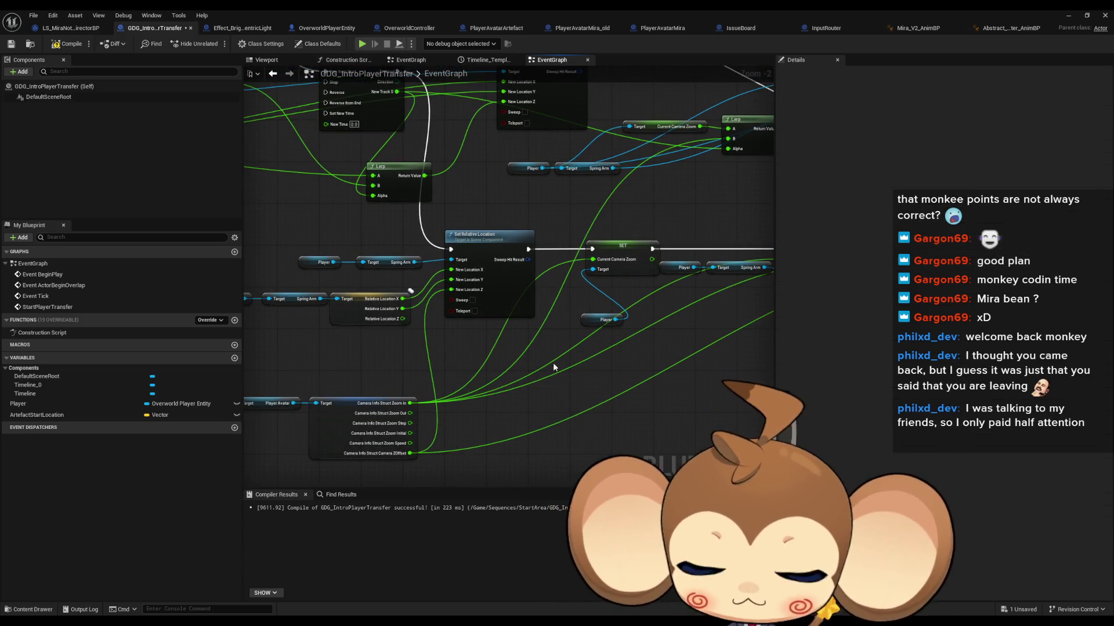
pyautogui.click(66, 47)
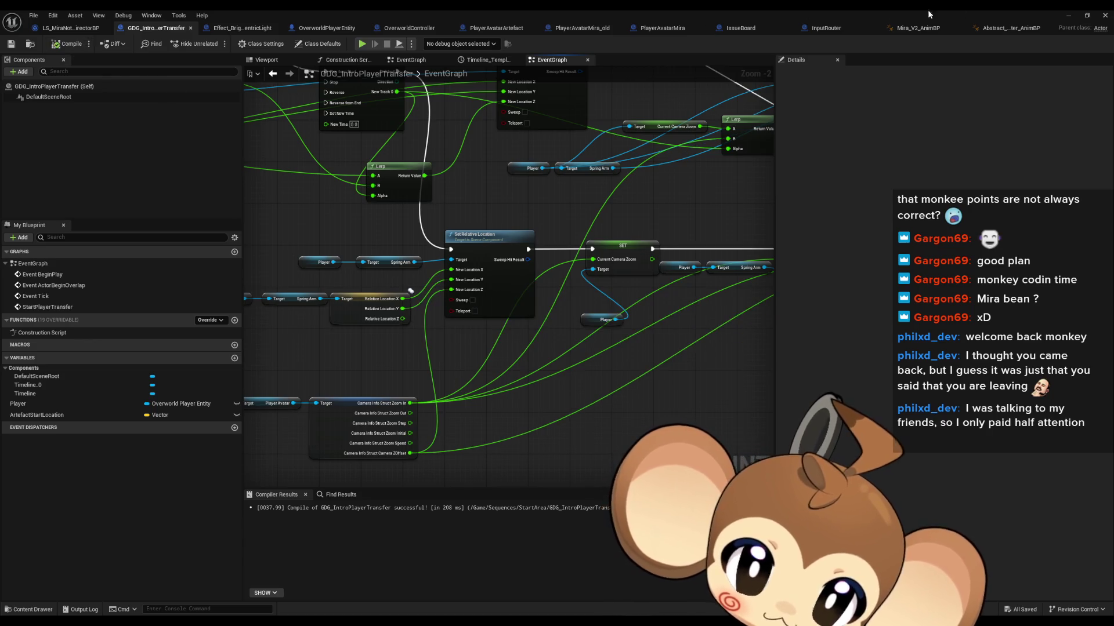
pyautogui.moveTo(673, 194)
pyautogui.mouseDown()
pyautogui.moveTo(603, 255)
pyautogui.moveTo(562, 259)
pyautogui.moveTo(650, 237)
pyautogui.mouseUp()
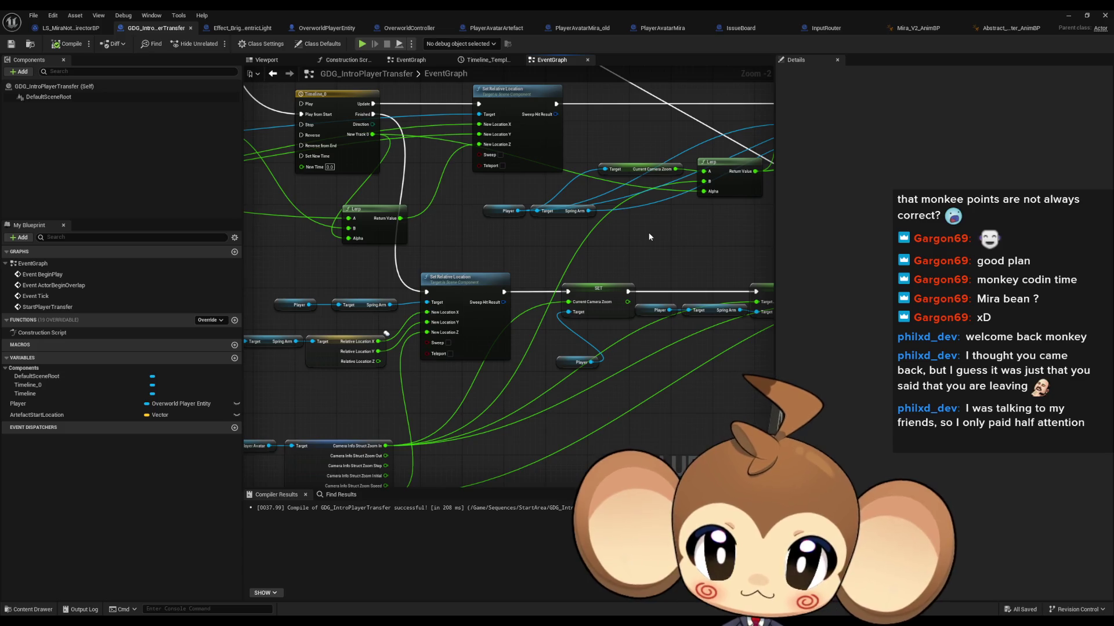
pyautogui.doubleClick(330, 118)
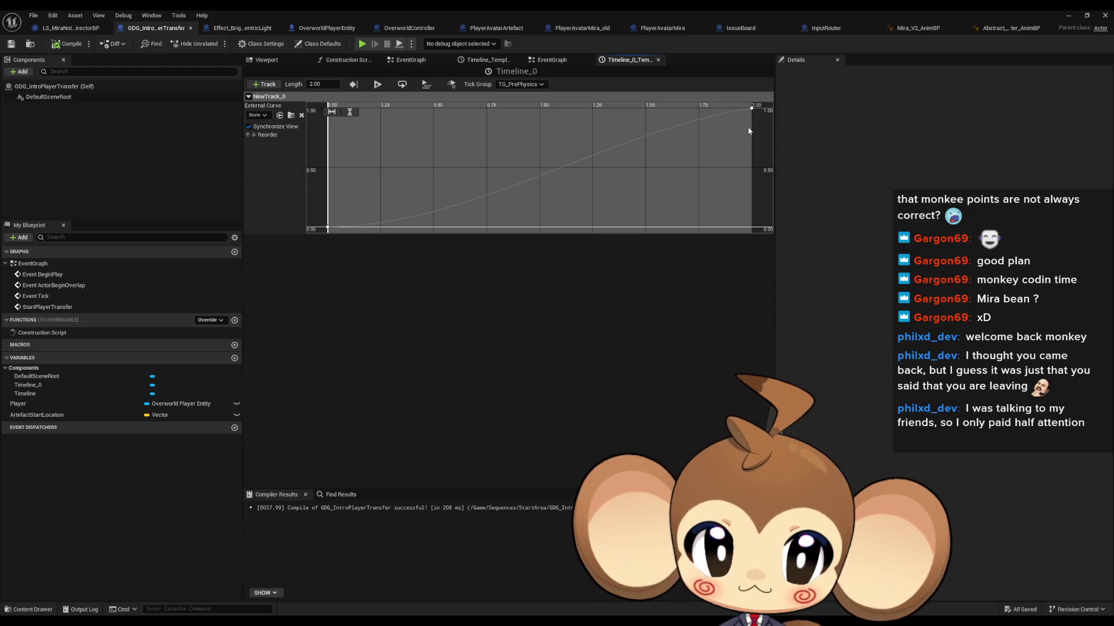
# Step: Lengthen Timeline_0 from 2.00 to 3.00 seconds, then start a new play test of the level
pyautogui.click(322, 84)
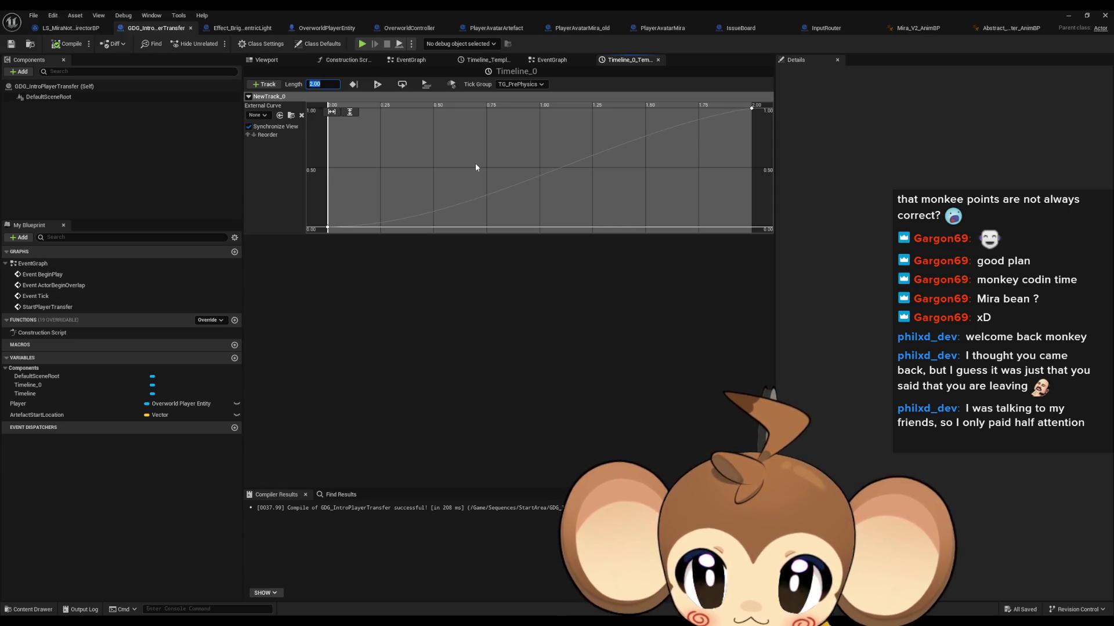
pyautogui.write('3')
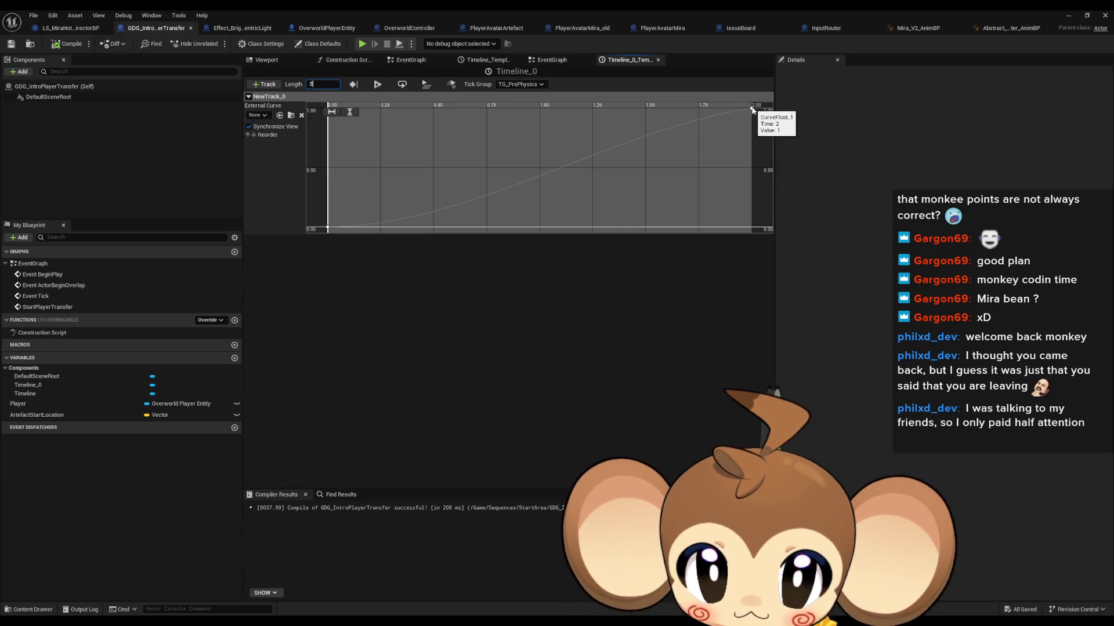
pyautogui.press('Return')
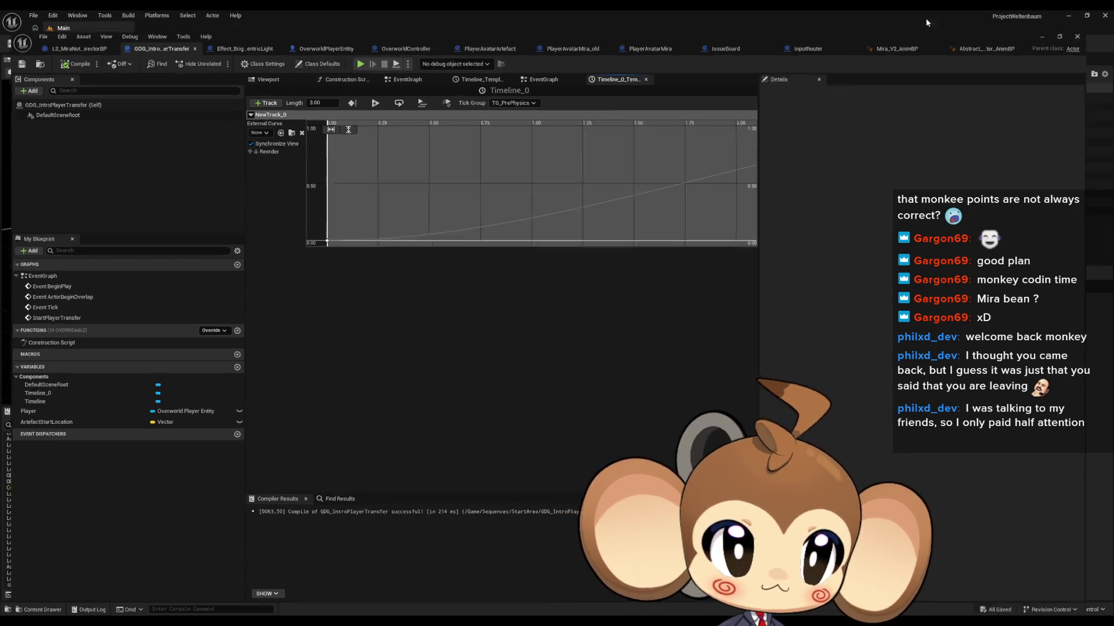
pyautogui.click(362, 43)
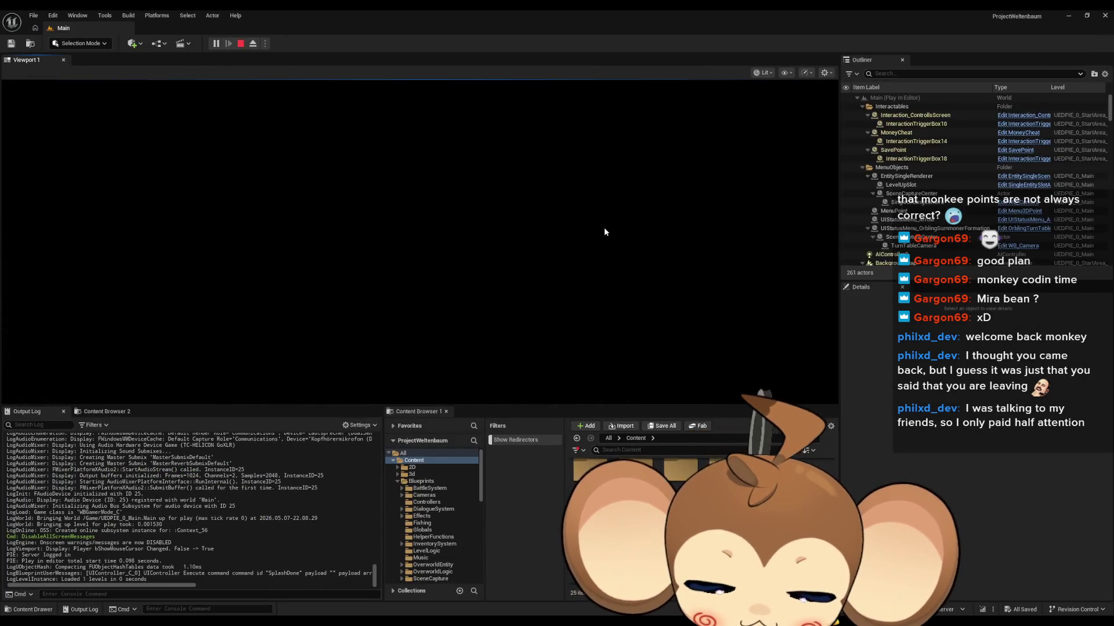
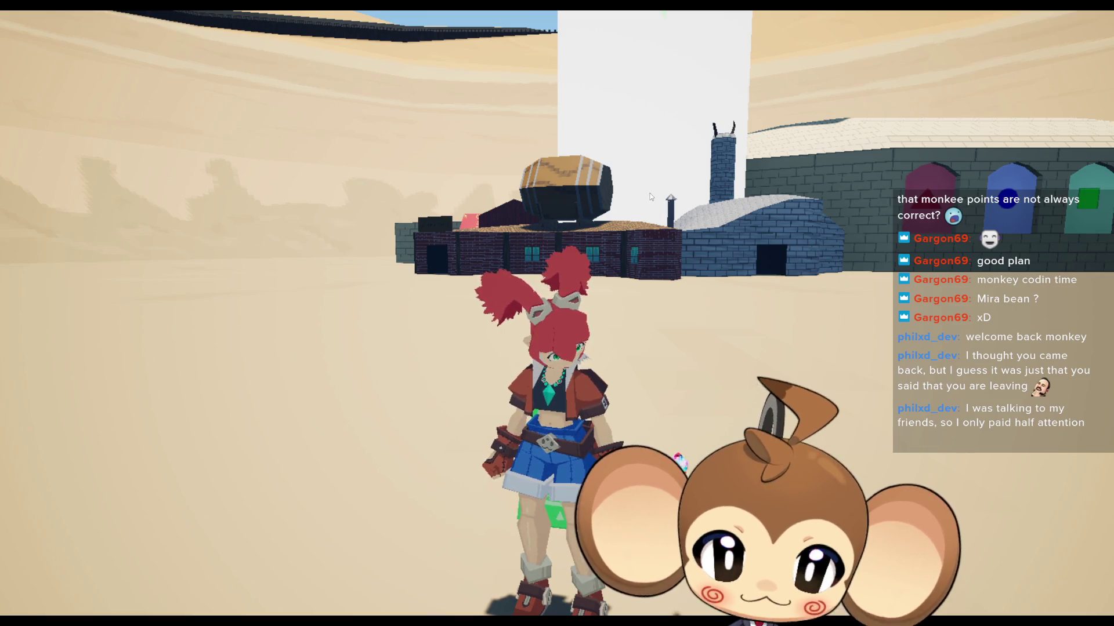
# Step: Stop the play-in-editor session and bring the GDG_IntroPlayerTransfer blueprint editor forward
pyautogui.press('F11')
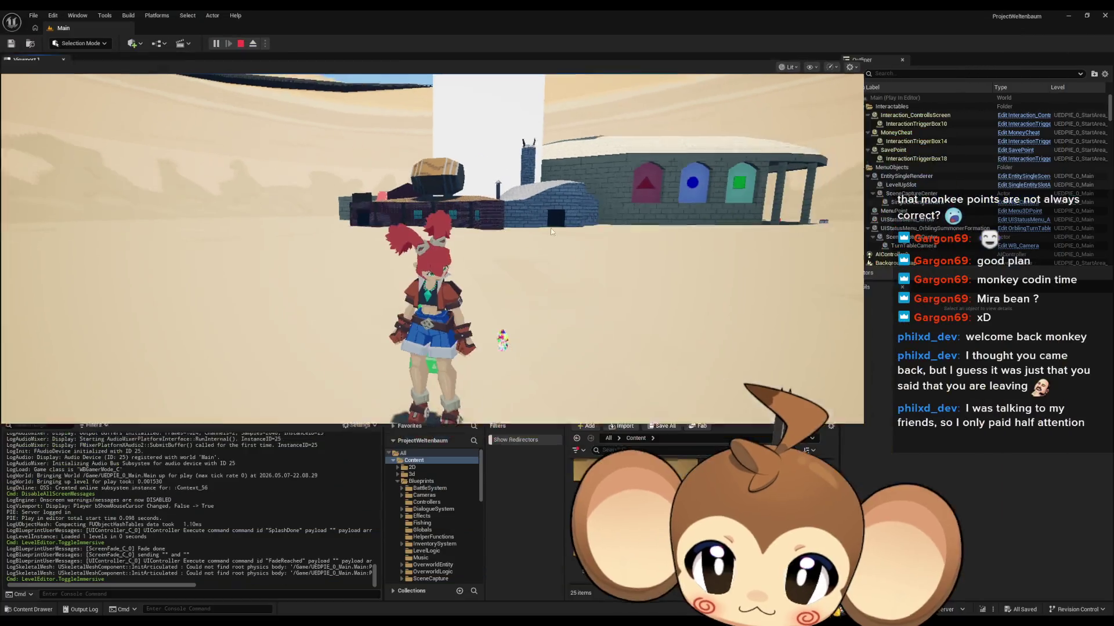
pyautogui.press('Escape')
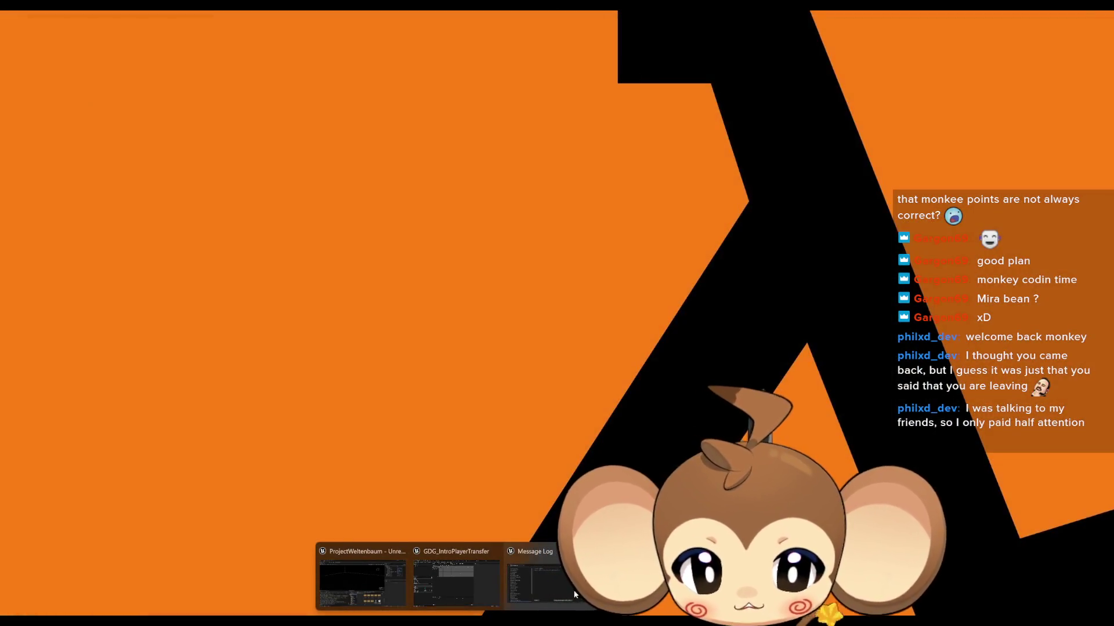
pyautogui.click(437, 581)
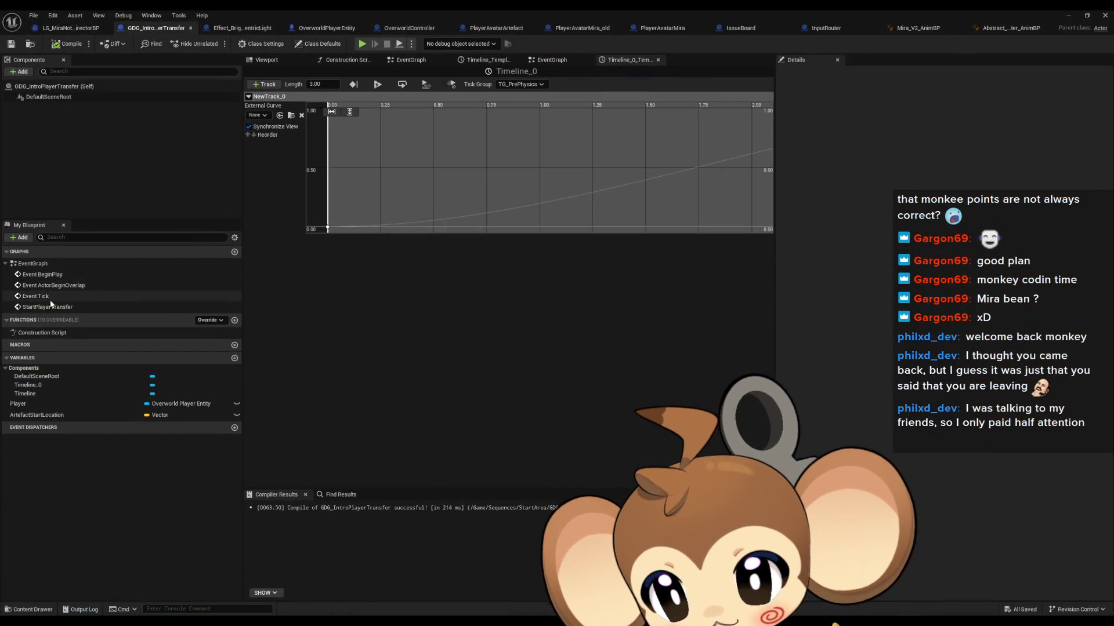
# Step: Open the EventGraph and navigate to the camera chain's SET, Timeline and Lerp nodes
pyautogui.doubleClick(32, 263)
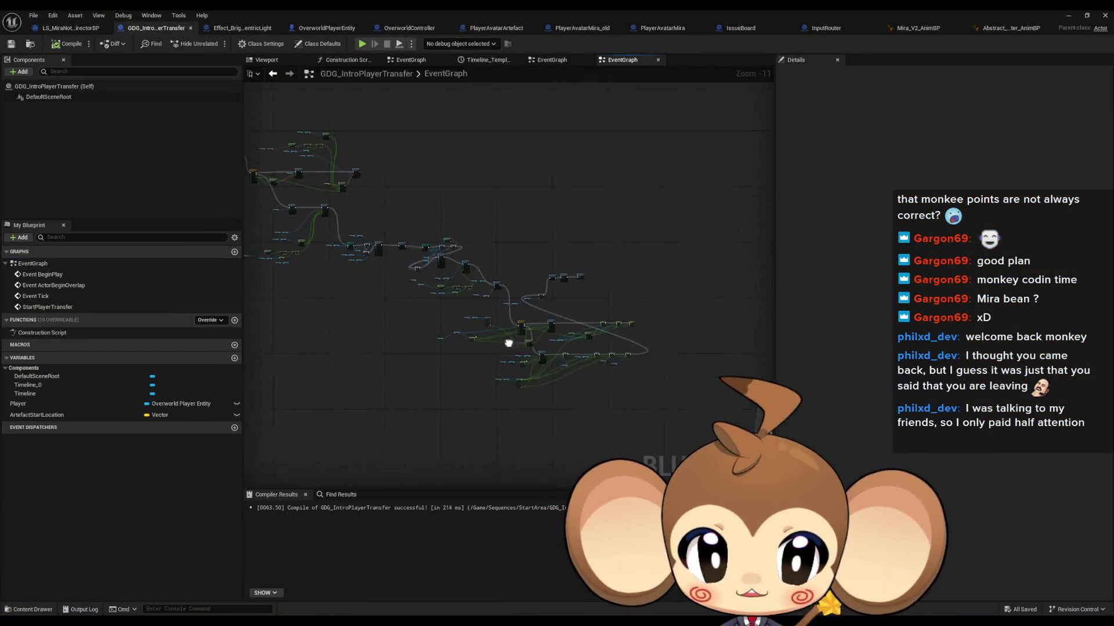
pyautogui.scroll(5, 511, 345)
pyautogui.scroll(-4, 510, 346)
pyautogui.scroll(2, 673, 370)
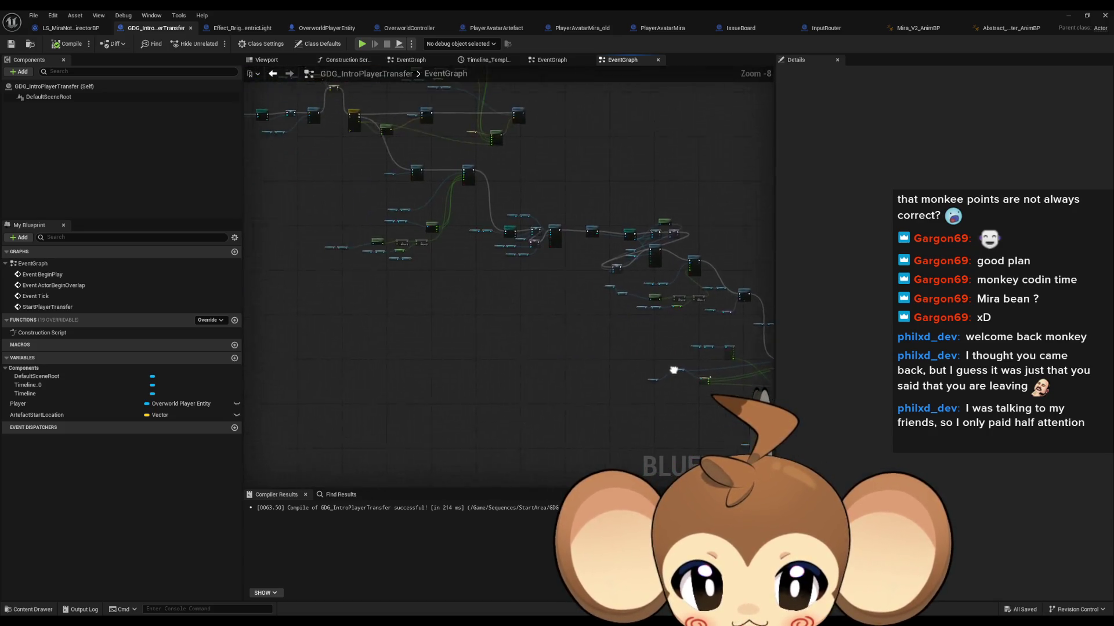
pyautogui.moveTo(673, 370); pyautogui.dragTo(708, 443)
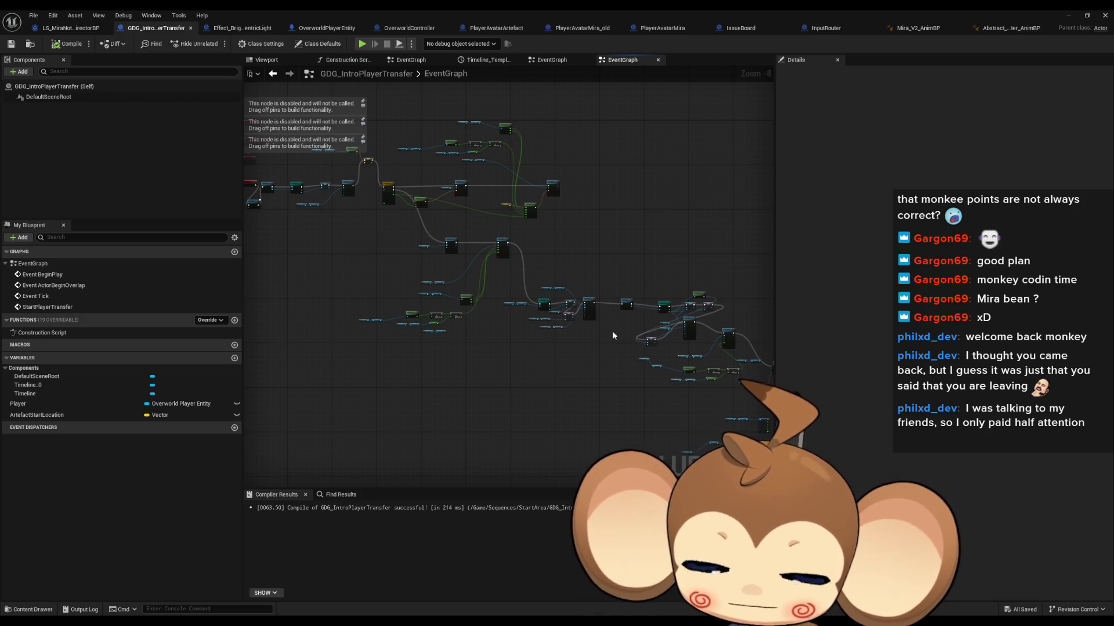
pyautogui.moveTo(612, 331)
pyautogui.mouseDown()
pyautogui.moveTo(440, 236)
pyautogui.moveTo(386, 223)
pyautogui.mouseUp()
pyautogui.scroll(4, 597, 311)
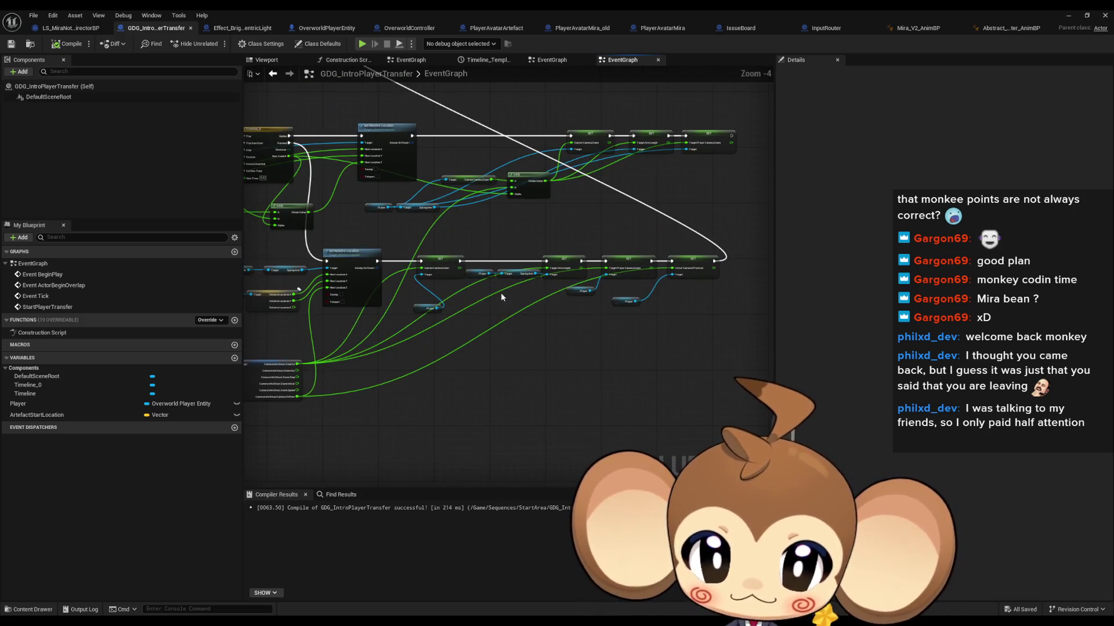
pyautogui.moveTo(500, 292); pyautogui.dragTo(588, 342)
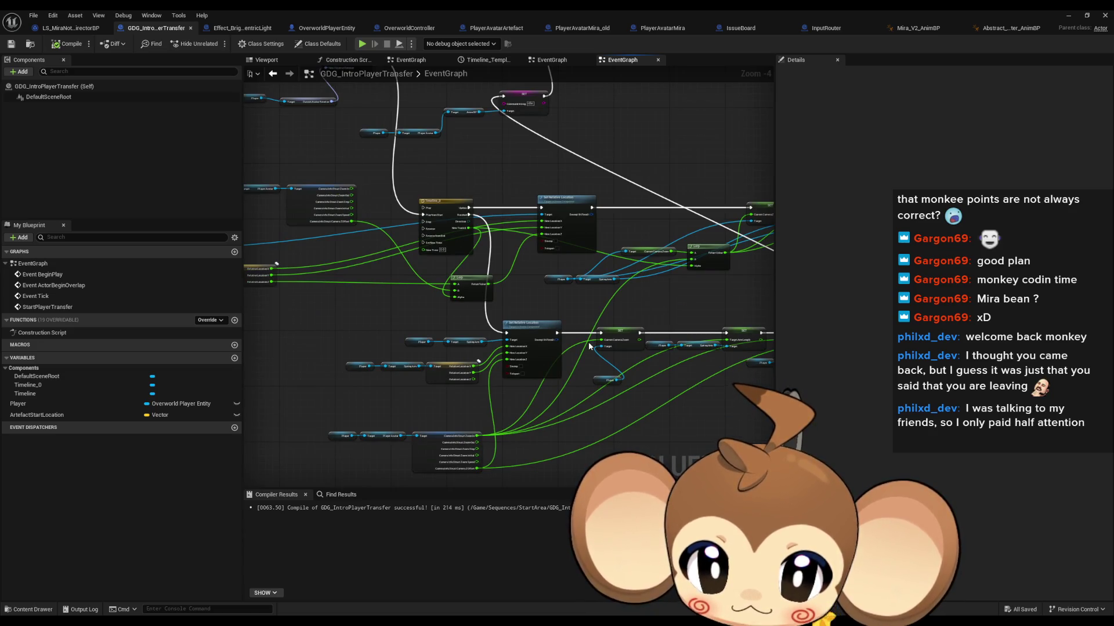
pyautogui.scroll(-2, 589, 345)
pyautogui.scroll(3, 493, 220)
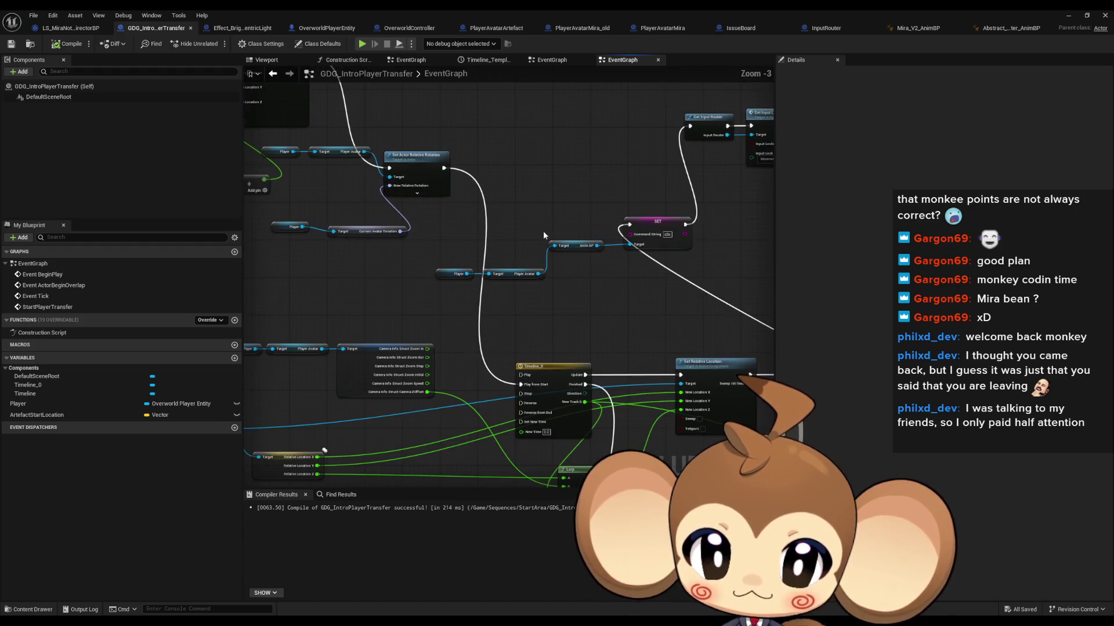
pyautogui.moveTo(543, 230); pyautogui.dragTo(500, 240)
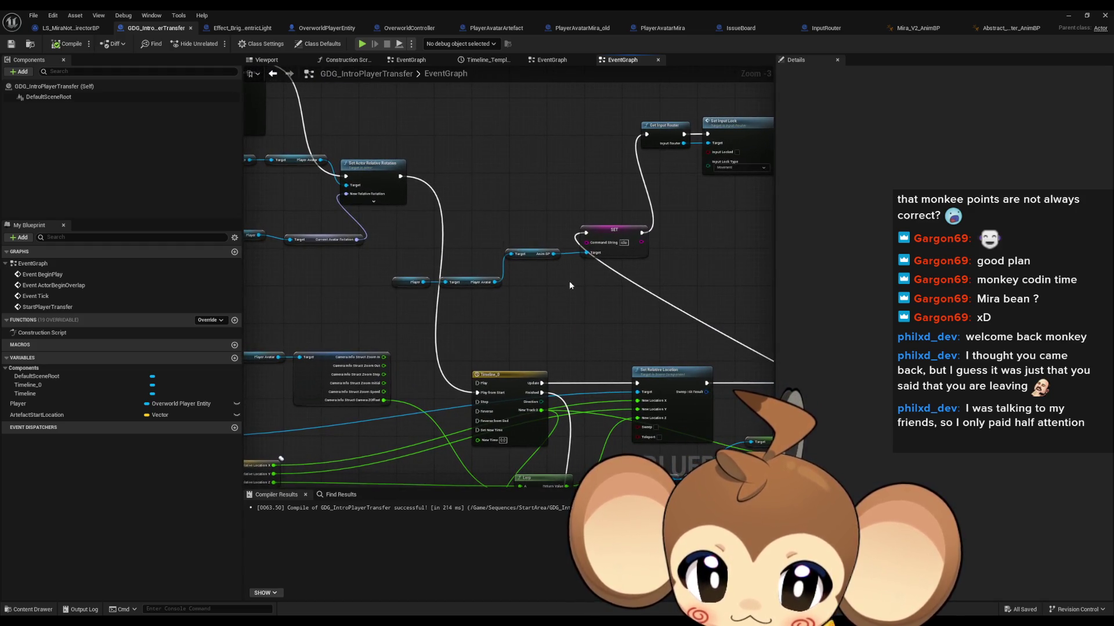
pyautogui.moveTo(569, 284); pyautogui.dragTo(493, 198)
pyautogui.moveTo(510, 219); pyautogui.dragTo(592, 211)
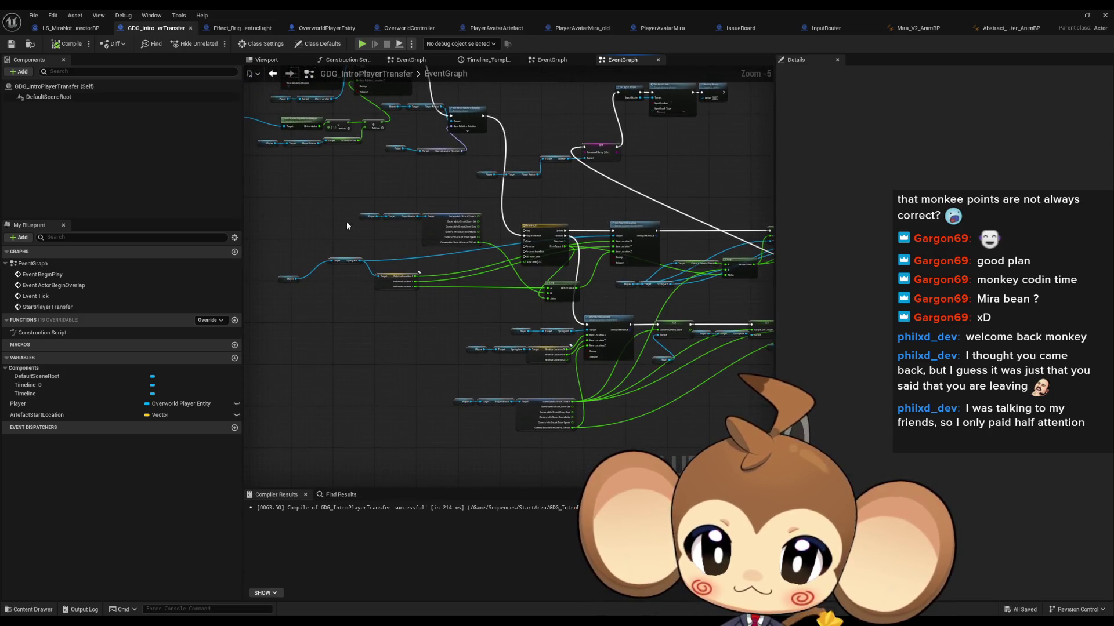
# Step: Move the Spring Arm getter node down-left and bring up the graph's context menu
pyautogui.moveTo(350, 259)
pyautogui.mouseDown()
pyautogui.moveTo(309, 279)
pyautogui.moveTo(406, 316)
pyautogui.moveTo(395, 299)
pyautogui.moveTo(447, 299)
pyautogui.moveTo(482, 163)
pyautogui.moveTo(565, 167)
pyautogui.moveTo(588, 209)
pyautogui.moveTo(457, 266)
pyautogui.moveTo(659, 223)
pyautogui.mouseUp()
pyautogui.click(318, 277)
pyautogui.rightClick(318, 276)
pyautogui.scroll(3, 312, 246)
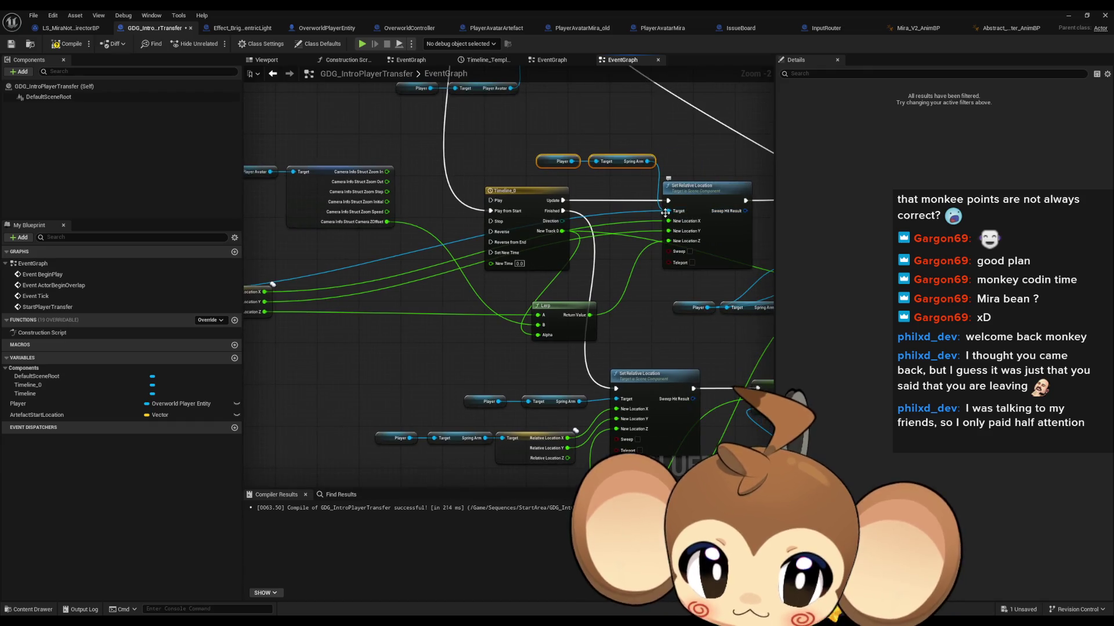
# Step: Move the Player and Camera Info nodes lower and wire Camera ZOffset into Lerp's B input
pyautogui.moveTo(404, 242); pyautogui.dragTo(517, 265)
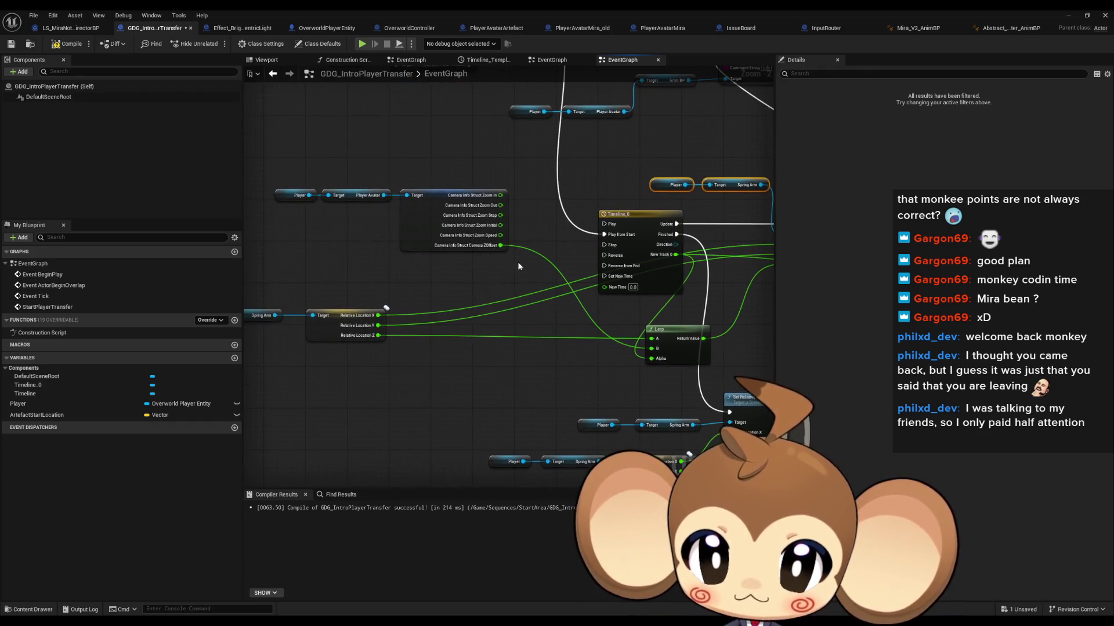
pyautogui.moveTo(297, 182); pyautogui.dragTo(511, 255)
pyautogui.moveTo(423, 198)
pyautogui.mouseDown()
pyautogui.moveTo(412, 381)
pyautogui.moveTo(363, 235)
pyautogui.moveTo(455, 250)
pyautogui.mouseUp()
pyautogui.scroll(-2, 412, 380)
pyautogui.scroll(1, 455, 264)
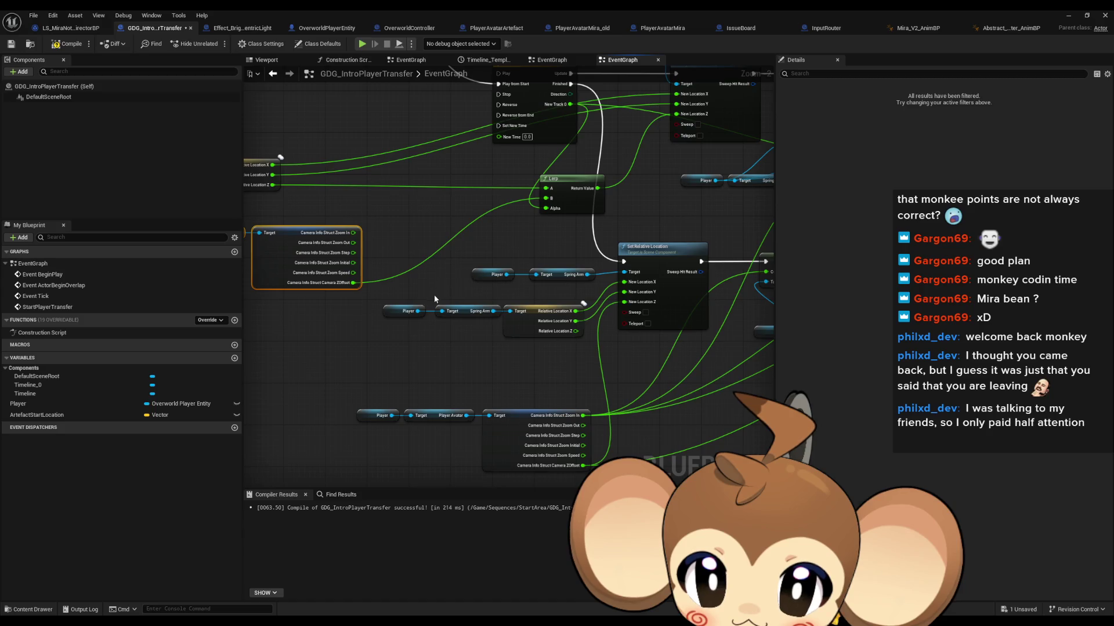
pyautogui.scroll(1, 434, 295)
pyautogui.moveTo(613, 427); pyautogui.dragTo(577, 164)
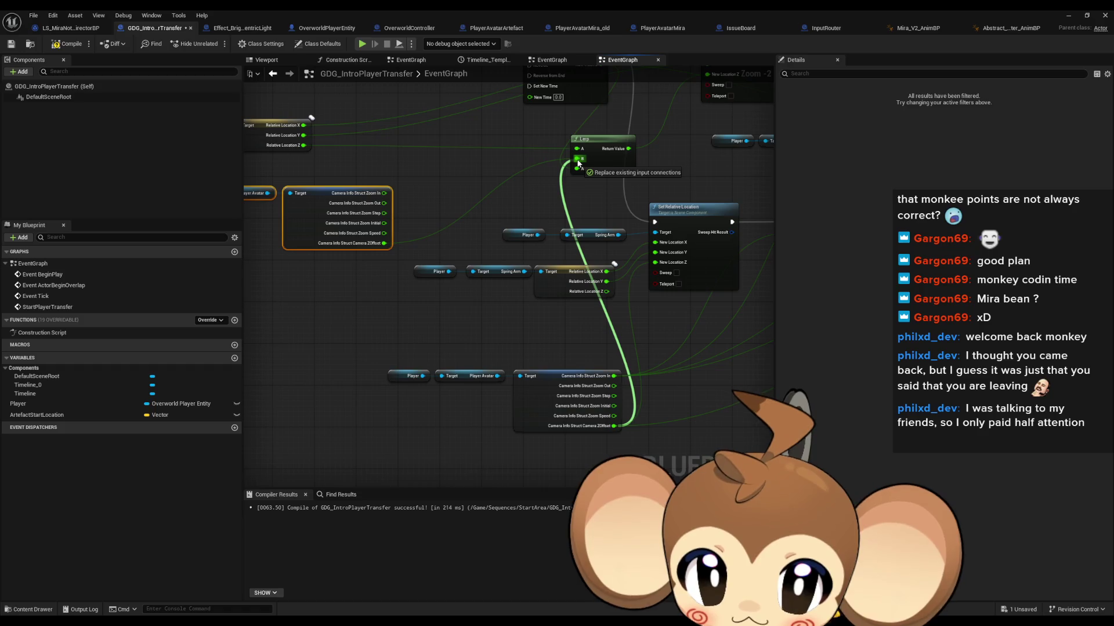
pyautogui.moveTo(577, 164); pyautogui.dragTo(578, 163)
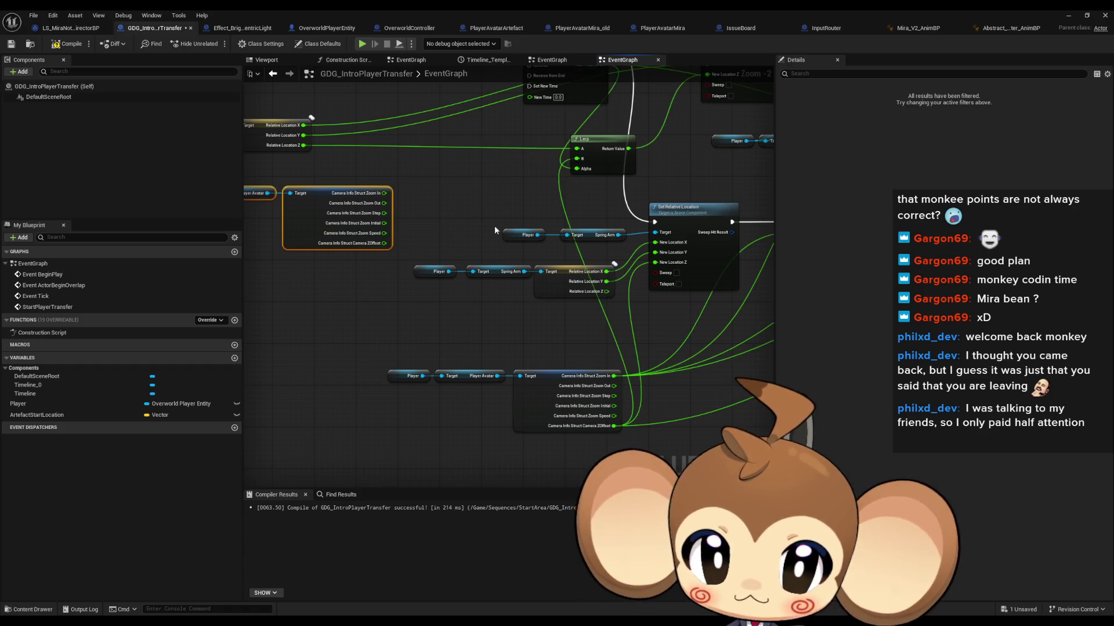
# Step: Delete the extra Camera Info and Player Avatar nodes and shift the remaining nodes up-left
pyautogui.press('Delete')
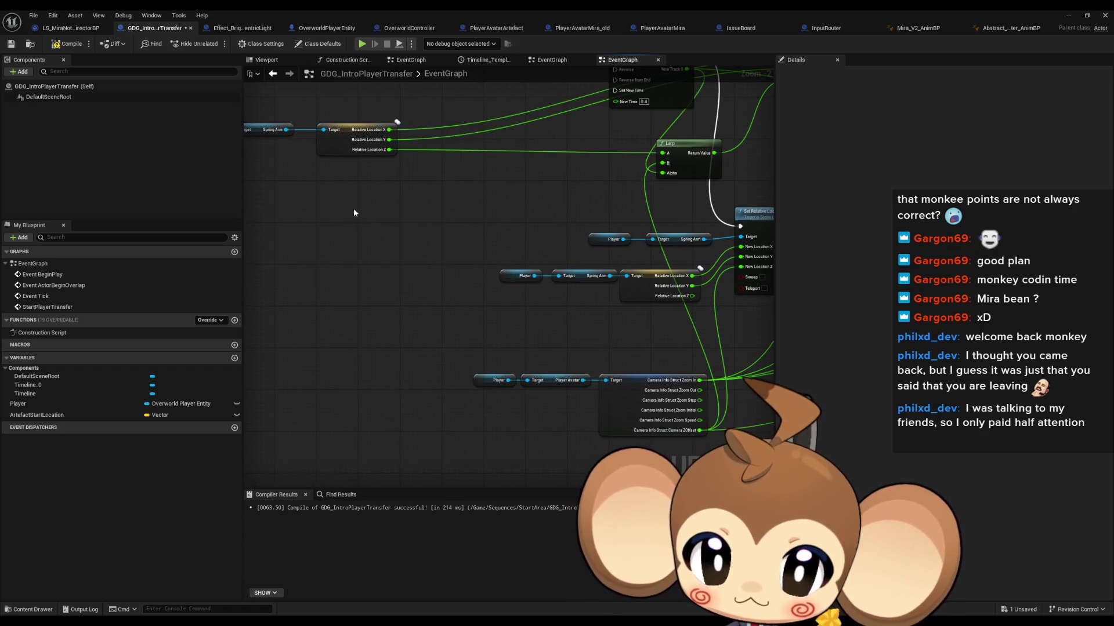
pyautogui.moveTo(360, 312); pyautogui.dragTo(614, 409)
pyautogui.moveTo(534, 377)
pyautogui.mouseDown()
pyautogui.moveTo(454, 367)
pyautogui.moveTo(455, 334)
pyautogui.mouseUp()
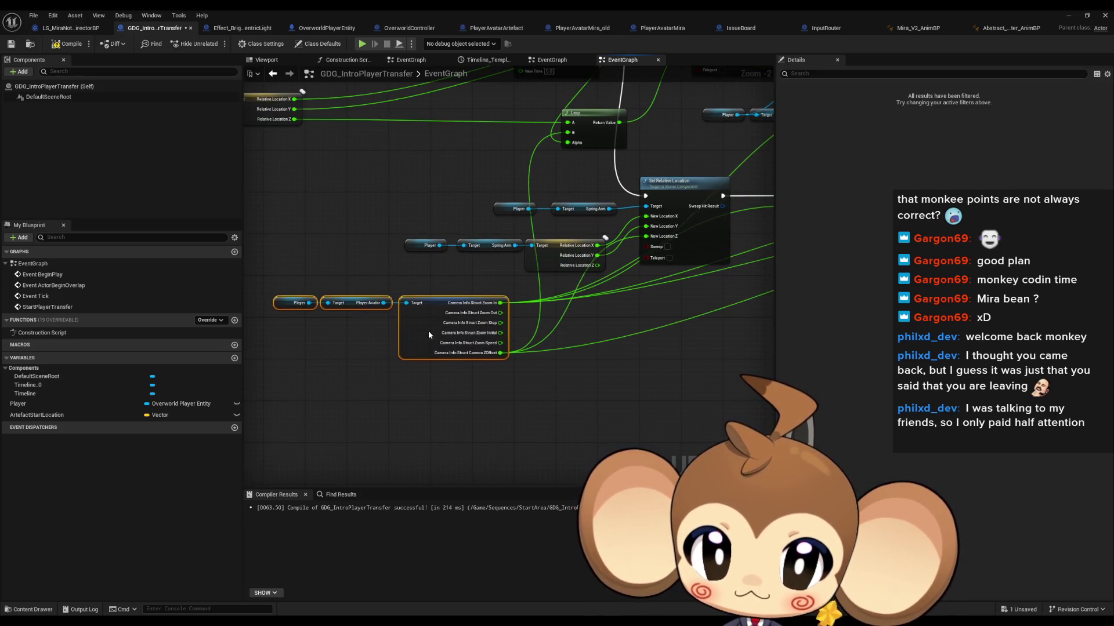
pyautogui.scroll(-3, 603, 272)
pyautogui.moveTo(604, 271)
pyautogui.mouseDown()
pyautogui.moveTo(545, 261)
pyautogui.moveTo(441, 211)
pyautogui.moveTo(532, 243)
pyautogui.mouseUp()
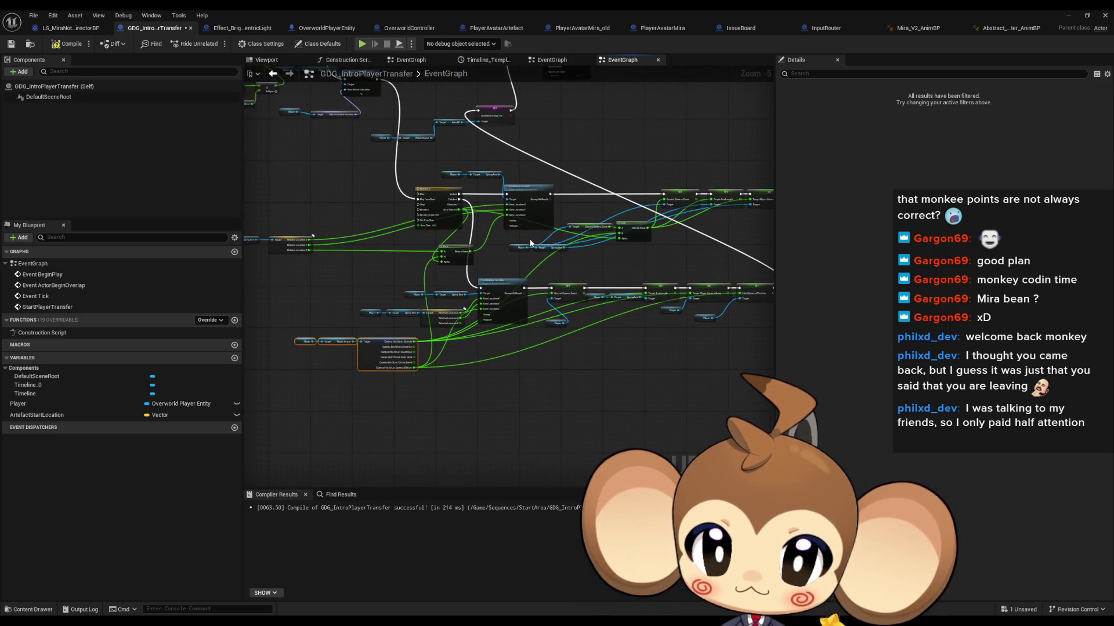
pyautogui.scroll(4, 526, 238)
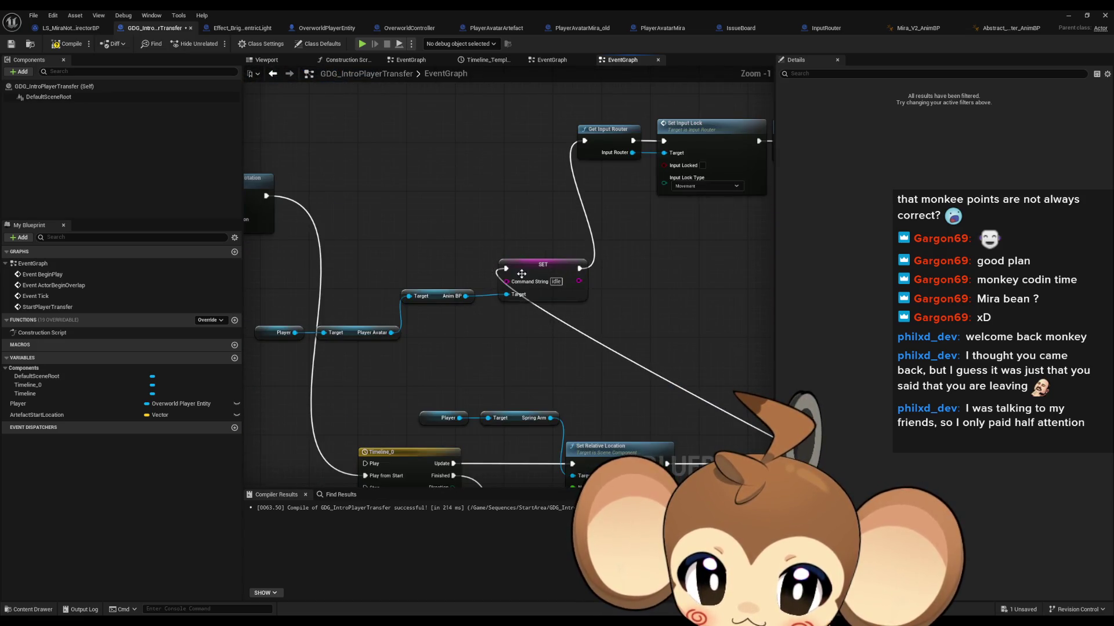
# Step: Insert a Delay of 2 after the rotation node, its Completed wired into SET Command String
pyautogui.click(533, 247)
pyautogui.moveTo(532, 248); pyautogui.dragTo(514, 200)
pyautogui.moveTo(319, 208)
pyautogui.mouseDown()
pyautogui.moveTo(411, 235)
pyautogui.moveTo(400, 222)
pyautogui.mouseUp()
pyautogui.write('delay')
pyautogui.press('Return')
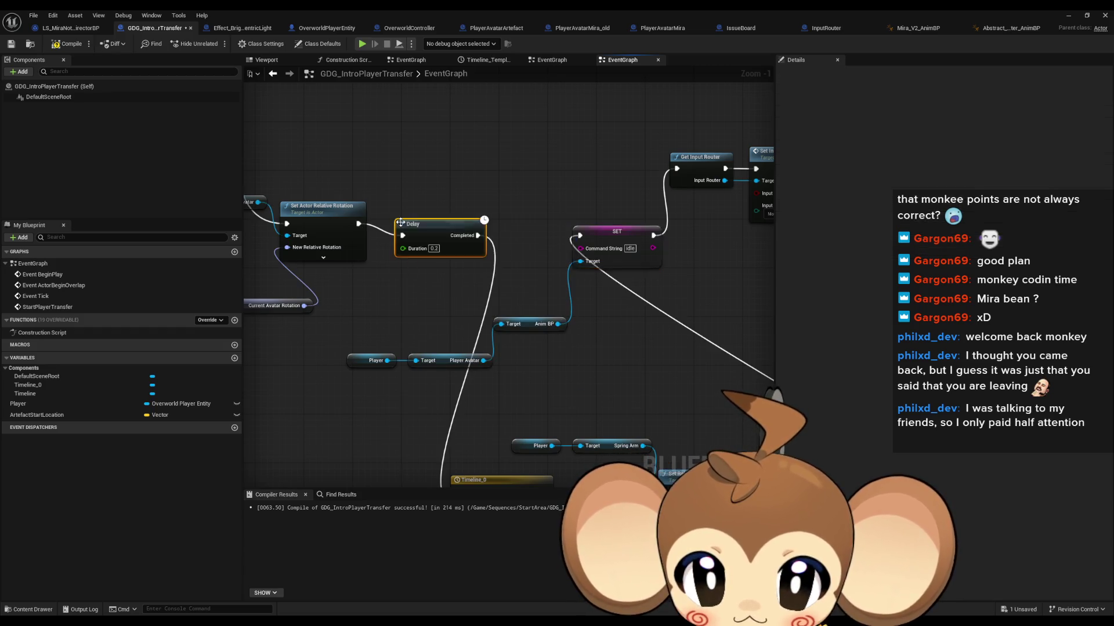
pyautogui.write('2')
pyautogui.press('Return')
pyautogui.moveTo(478, 235); pyautogui.dragTo(580, 236)
# Step: Select the lower camera-animation node group and review the disabled nodes and left chain
pyautogui.scroll(-4, 580, 237)
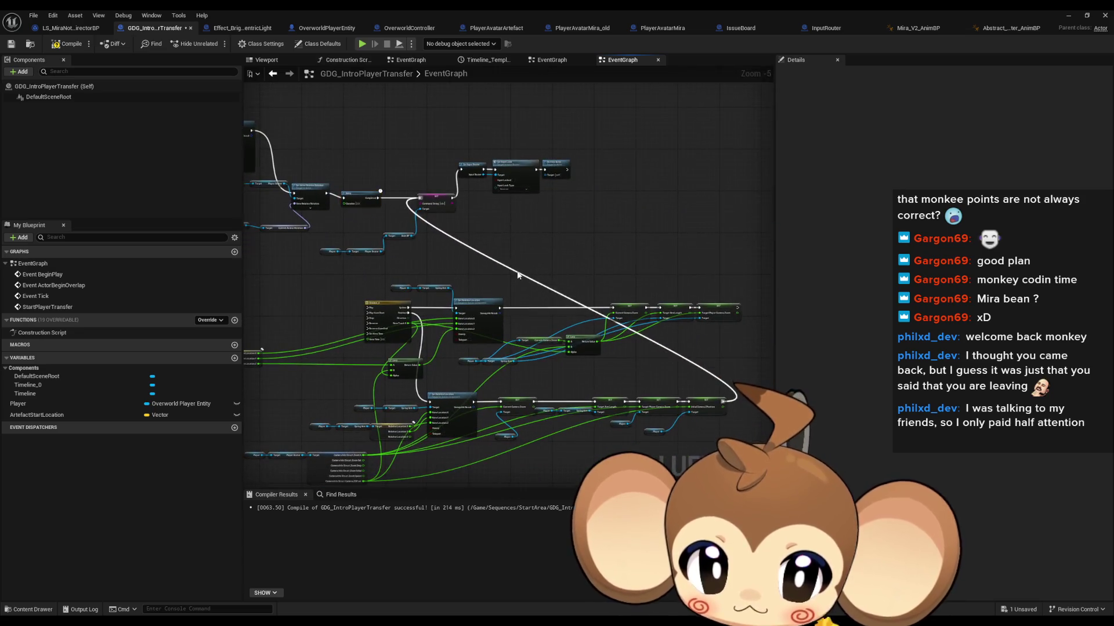
pyautogui.scroll(2, 743, 390)
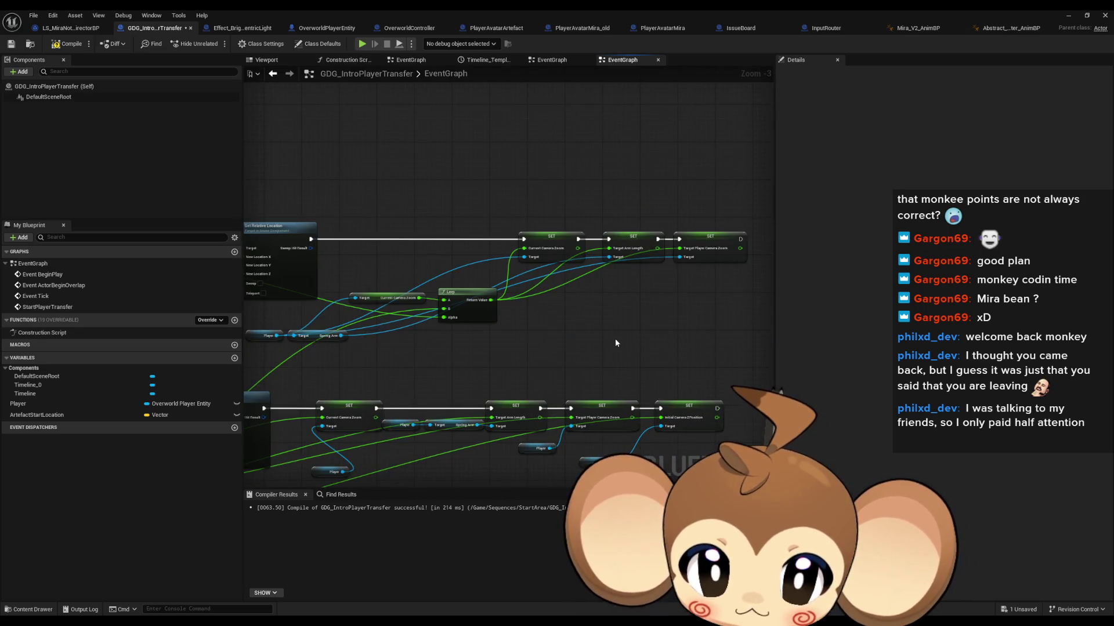
pyautogui.scroll(-2, 615, 343)
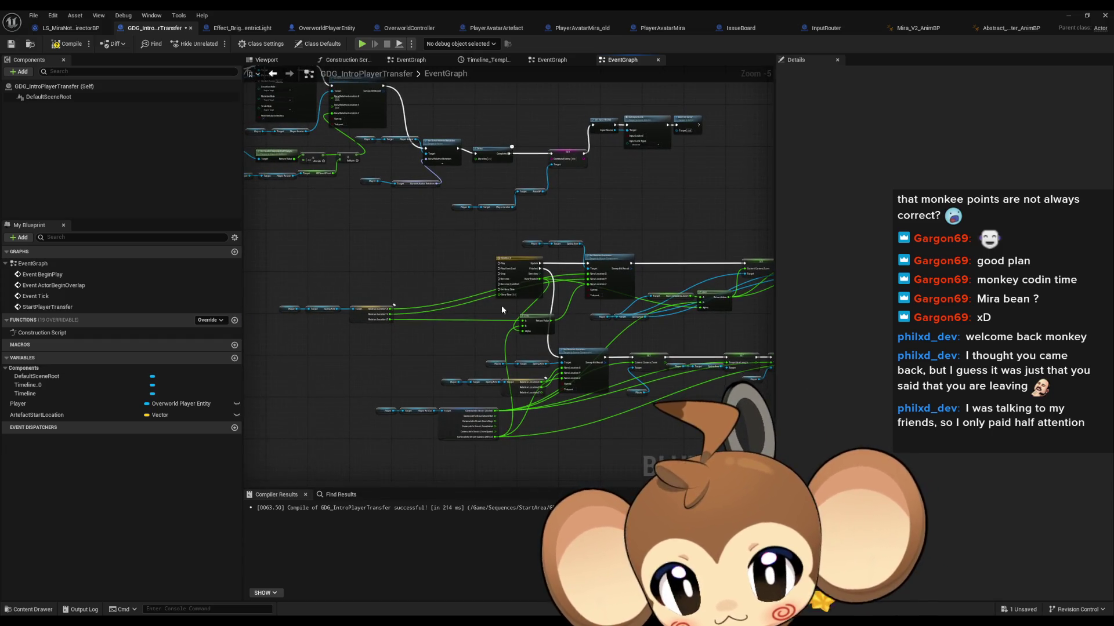
pyautogui.scroll(-2, 501, 309)
pyautogui.moveTo(401, 301); pyautogui.dragTo(747, 399)
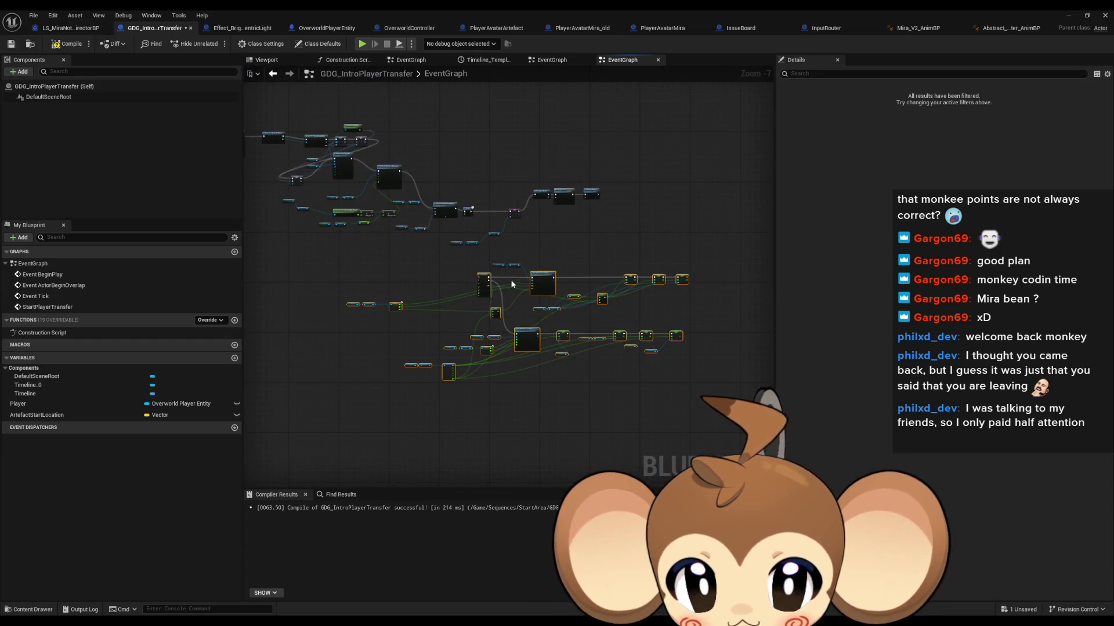
pyautogui.scroll(-1, 679, 329)
pyautogui.scroll(6, 661, 308)
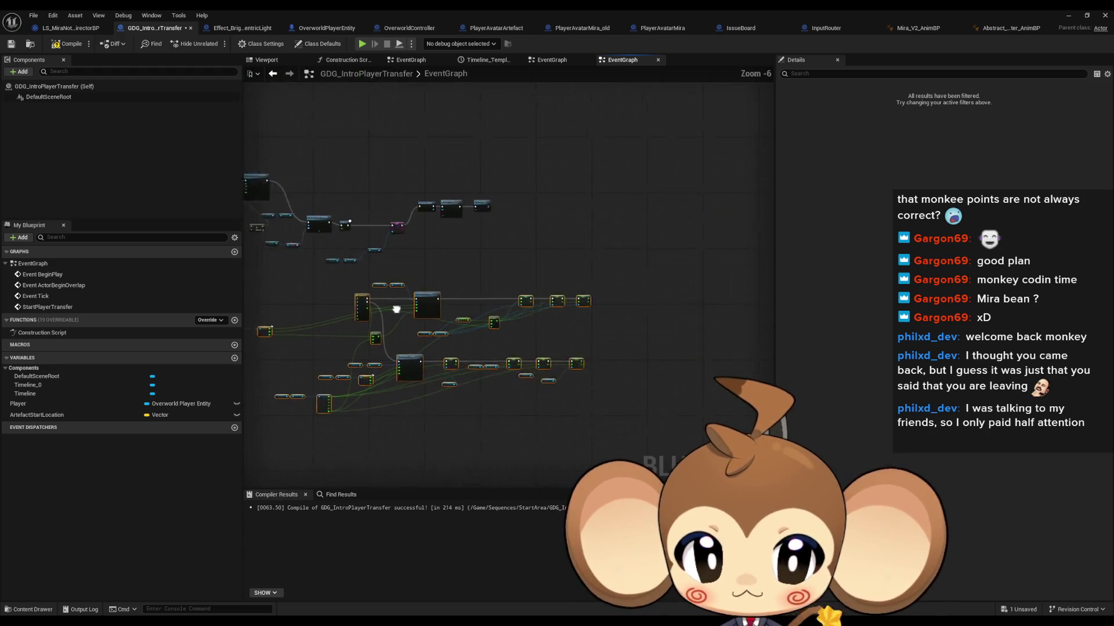
pyautogui.scroll(1, 567, 283)
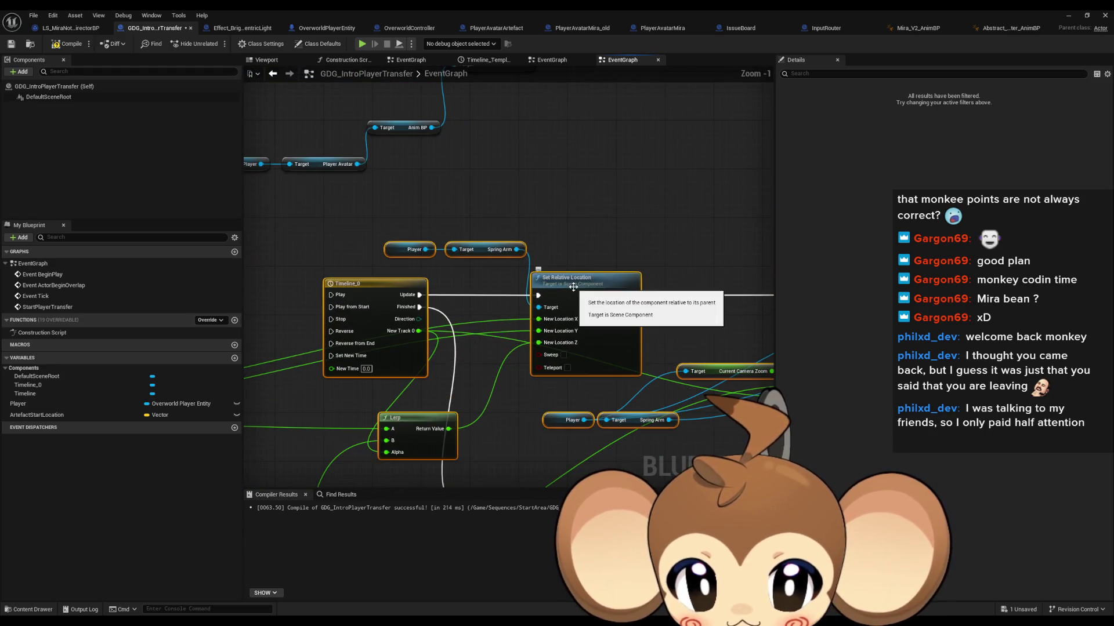
pyautogui.scroll(-6, 666, 295)
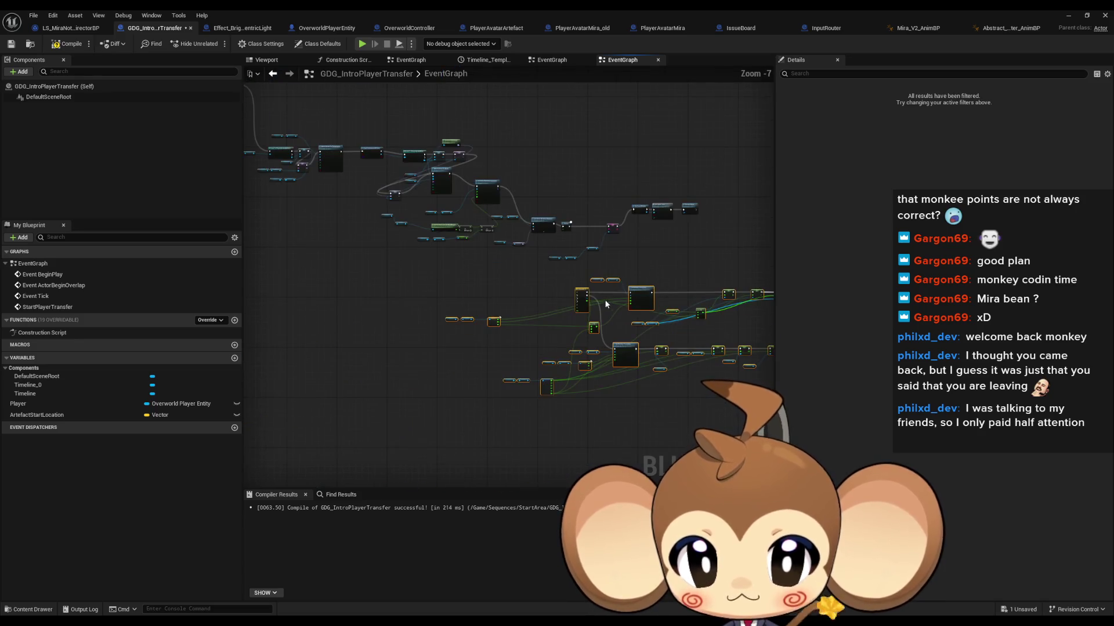
pyautogui.moveTo(583, 289)
pyautogui.mouseDown()
pyautogui.moveTo(516, 269)
pyautogui.moveTo(521, 533)
pyautogui.mouseUp()
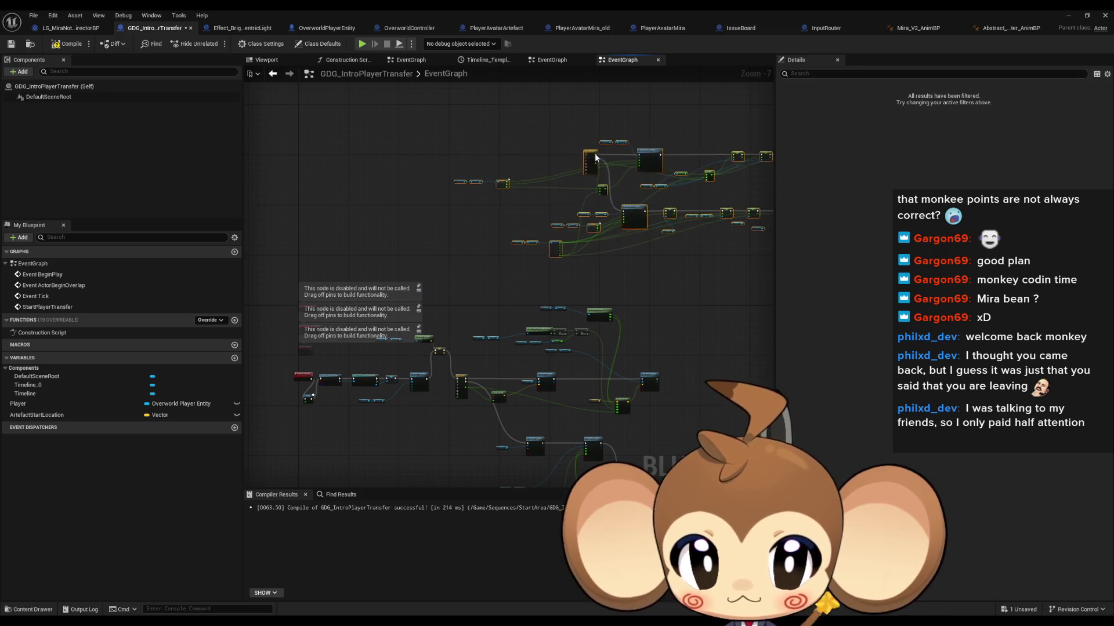
pyautogui.scroll(2, 679, 260)
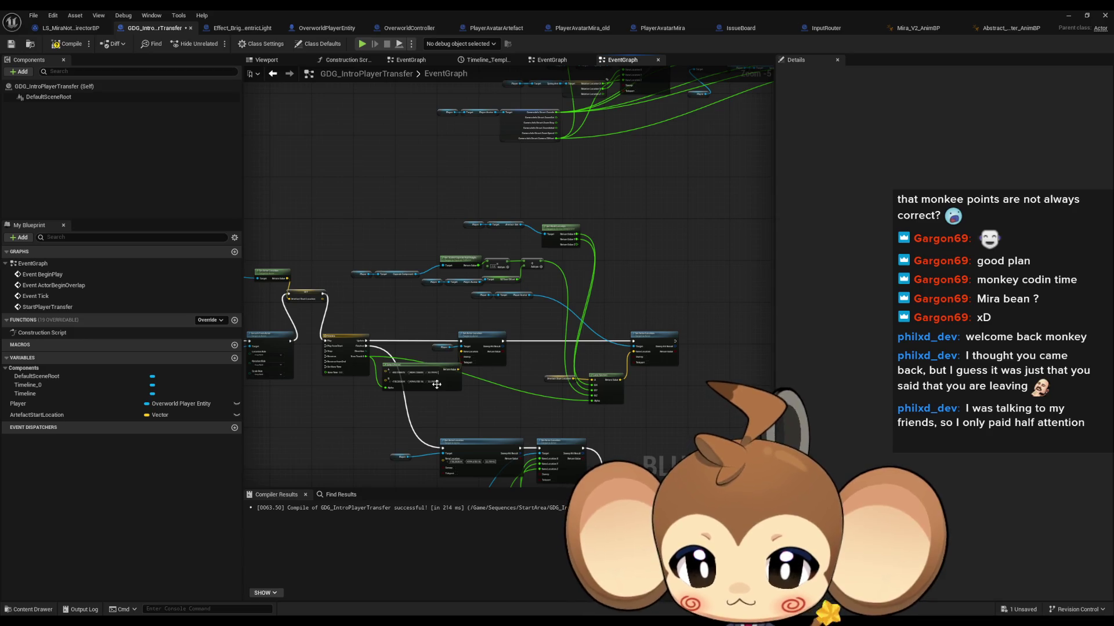
pyautogui.moveTo(459, 260)
pyautogui.mouseDown()
pyautogui.moveTo(421, 278)
pyautogui.moveTo(412, 147)
pyautogui.mouseUp()
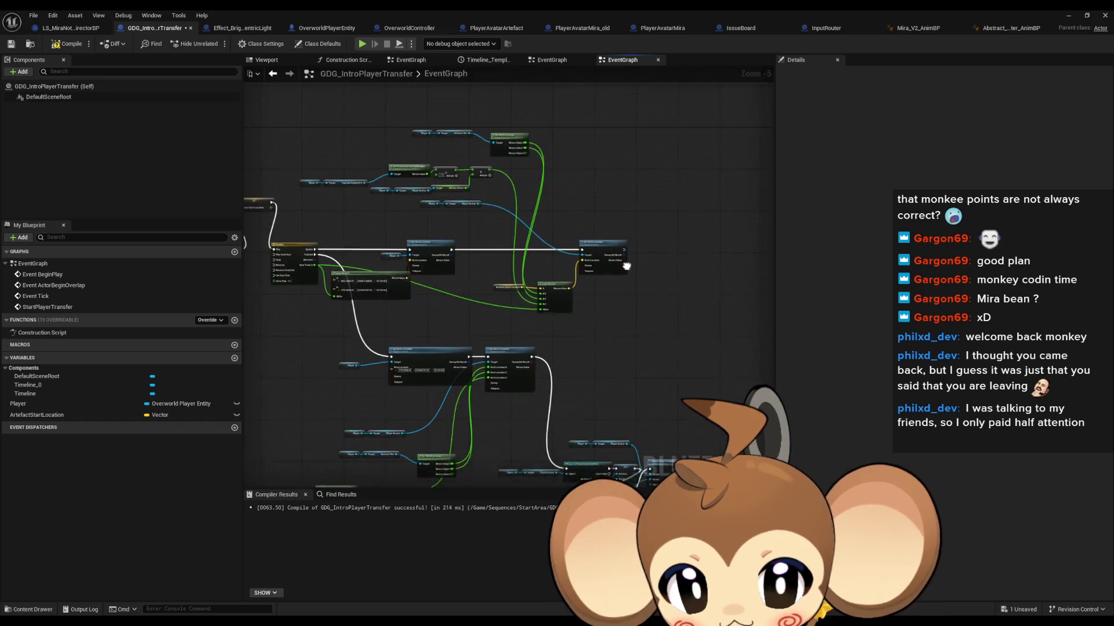
pyautogui.moveTo(626, 266); pyautogui.dragTo(597, 181)
pyautogui.scroll(3, 518, 236)
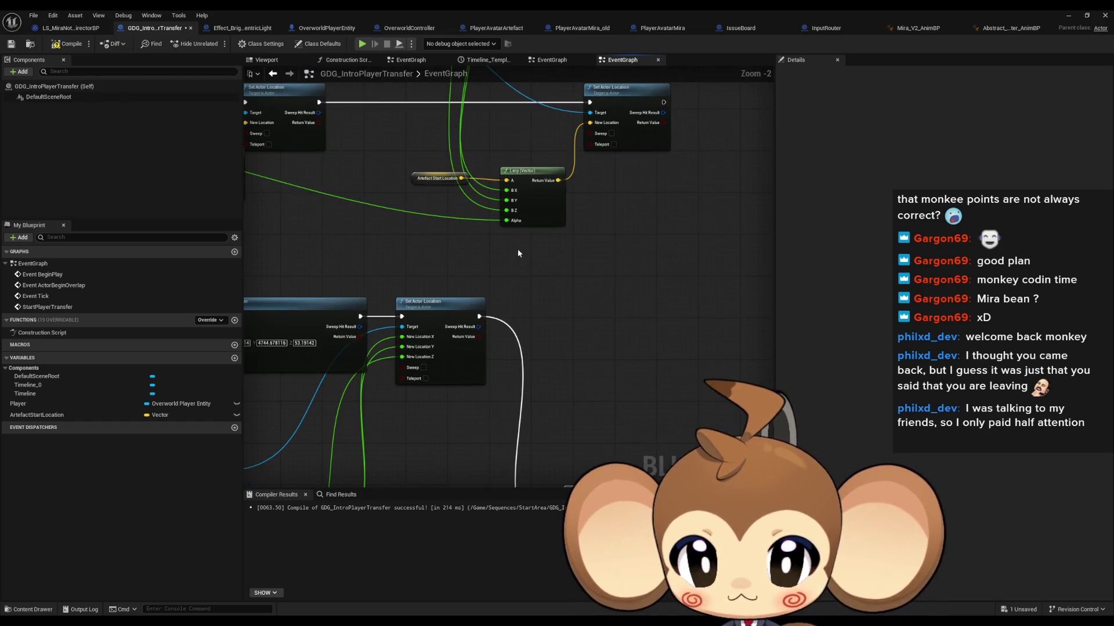
pyautogui.moveTo(518, 253)
pyautogui.mouseDown()
pyautogui.moveTo(517, 318)
pyautogui.moveTo(580, 400)
pyautogui.moveTo(641, 429)
pyautogui.mouseUp()
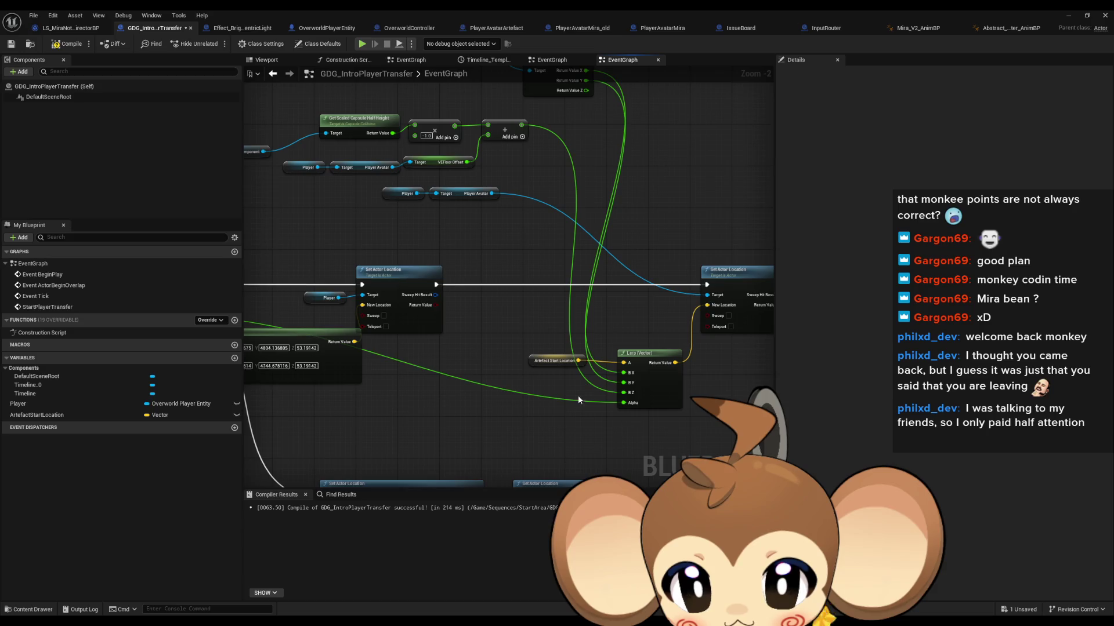
pyautogui.scroll(-2, 524, 329)
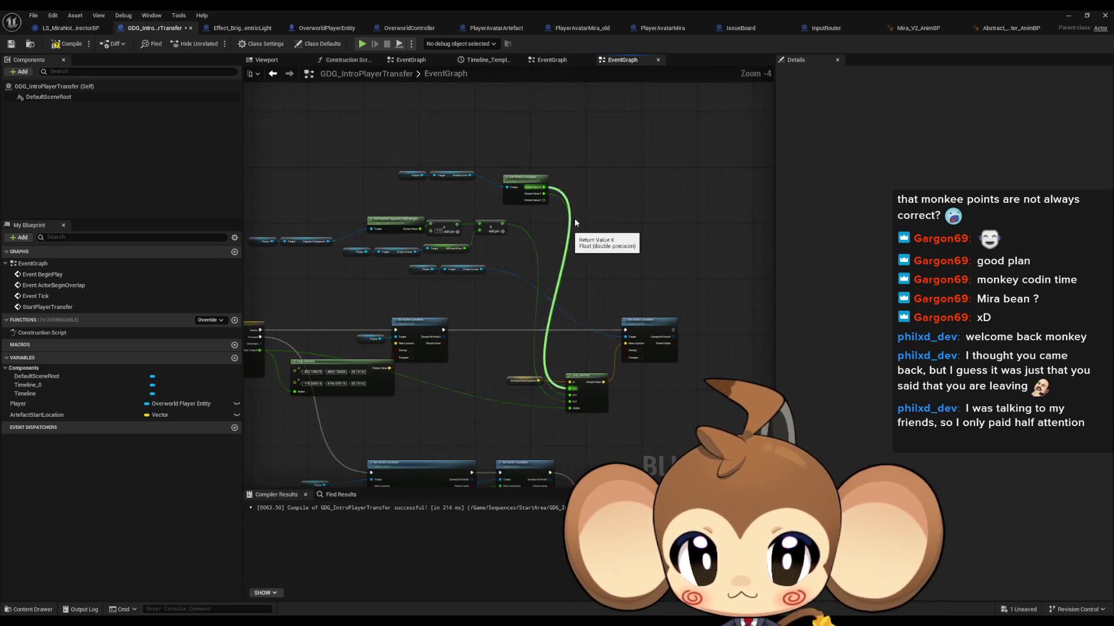
pyautogui.scroll(-1, 574, 218)
pyautogui.moveTo(574, 218)
pyautogui.mouseDown()
pyautogui.moveTo(615, 255)
pyautogui.moveTo(622, 243)
pyautogui.moveTo(562, 296)
pyautogui.mouseUp()
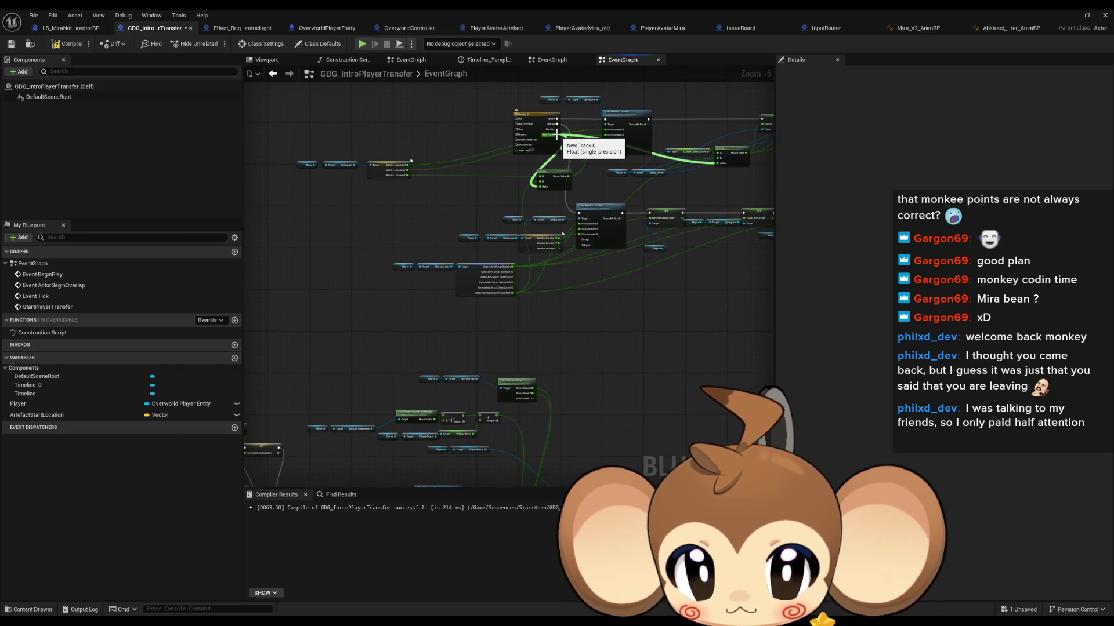
pyautogui.moveTo(551, 194)
pyautogui.mouseDown()
pyautogui.moveTo(551, 122)
pyautogui.moveTo(441, 310)
pyautogui.moveTo(330, 442)
pyautogui.moveTo(551, 279)
pyautogui.moveTo(777, 162)
pyautogui.moveTo(670, 156)
pyautogui.mouseUp()
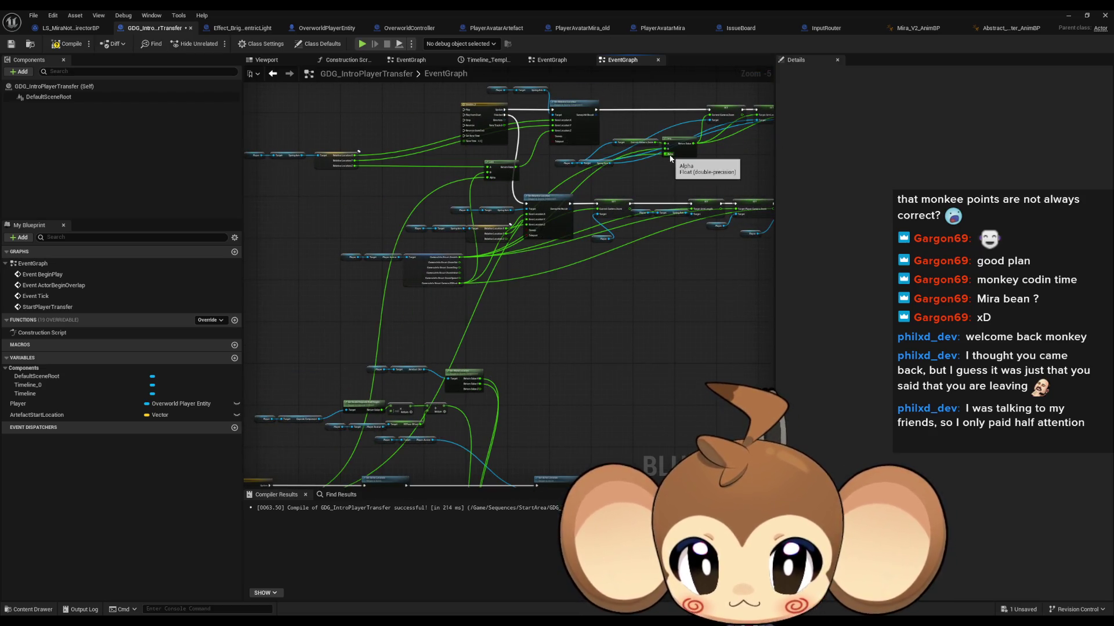
pyautogui.click(470, 109)
pyautogui.moveTo(497, 249)
pyautogui.mouseDown()
pyautogui.moveTo(625, 269)
pyautogui.moveTo(614, 273)
pyautogui.moveTo(617, 251)
pyautogui.moveTo(598, 272)
pyautogui.moveTo(579, 145)
pyautogui.moveTo(588, 141)
pyautogui.mouseUp()
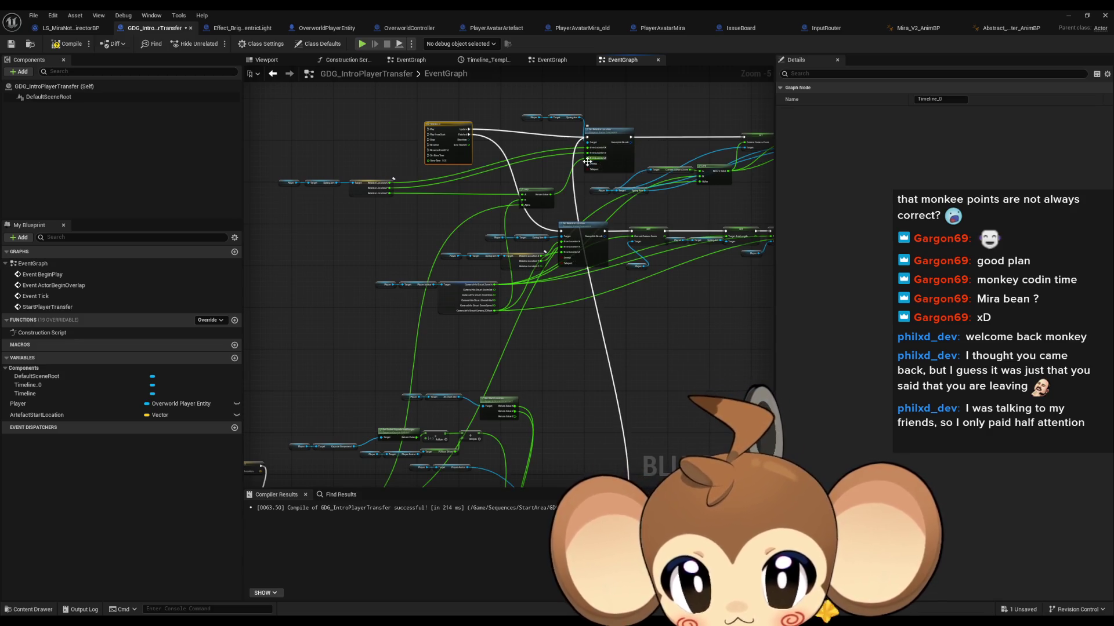
pyautogui.moveTo(582, 197)
pyautogui.mouseDown()
pyautogui.moveTo(574, 276)
pyautogui.moveTo(567, 200)
pyautogui.mouseUp()
pyautogui.scroll(-1, 567, 206)
pyautogui.scroll(1, 699, 173)
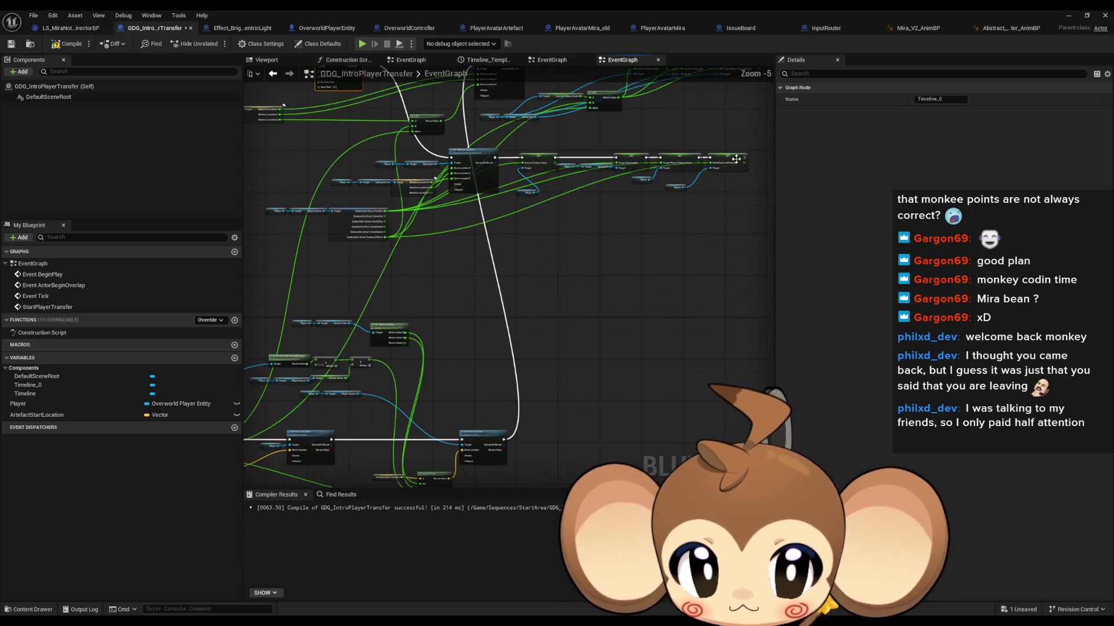
pyautogui.moveTo(747, 162)
pyautogui.mouseDown()
pyautogui.moveTo(481, 394)
pyautogui.moveTo(561, 338)
pyautogui.mouseUp()
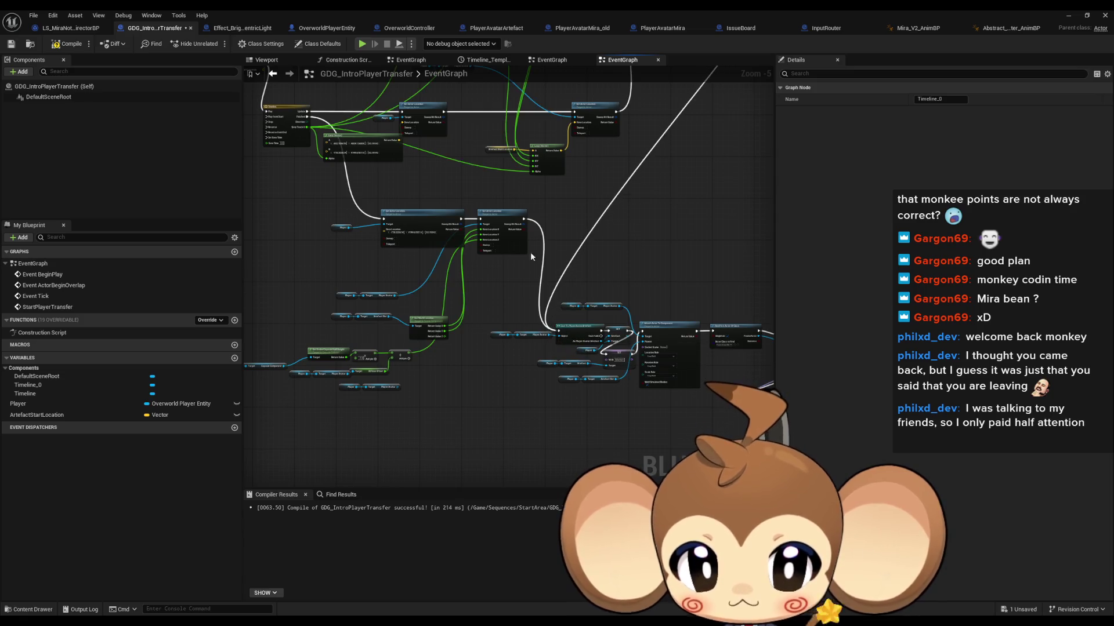
pyautogui.moveTo(526, 222)
pyautogui.mouseDown()
pyautogui.moveTo(522, 102)
pyautogui.moveTo(554, 212)
pyautogui.moveTo(591, 214)
pyautogui.moveTo(668, 275)
pyautogui.mouseUp()
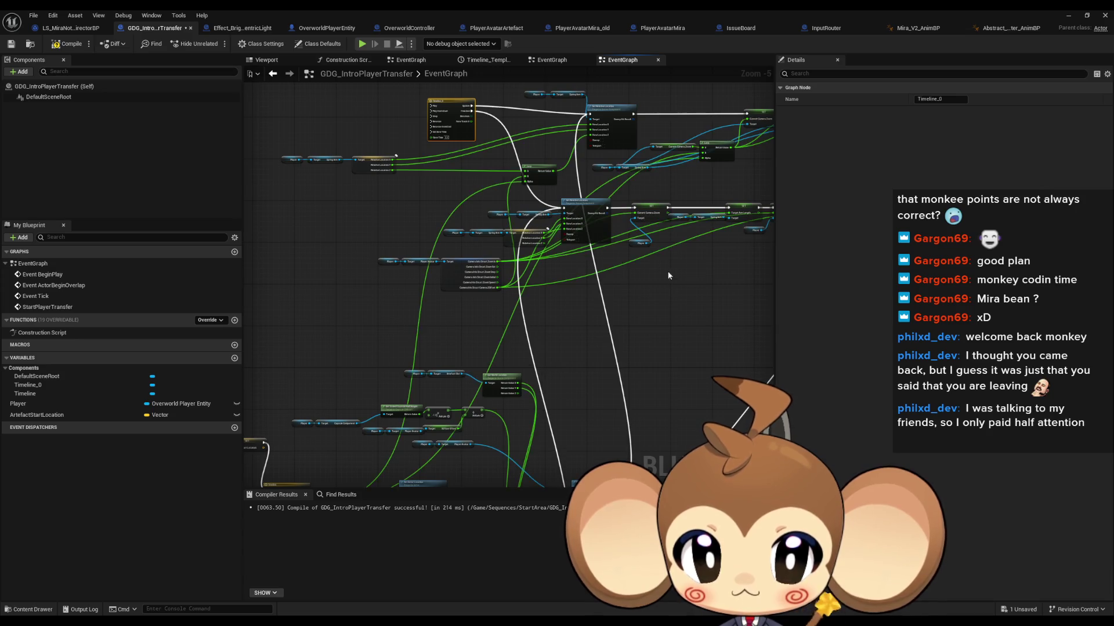
pyautogui.scroll(-1, 691, 321)
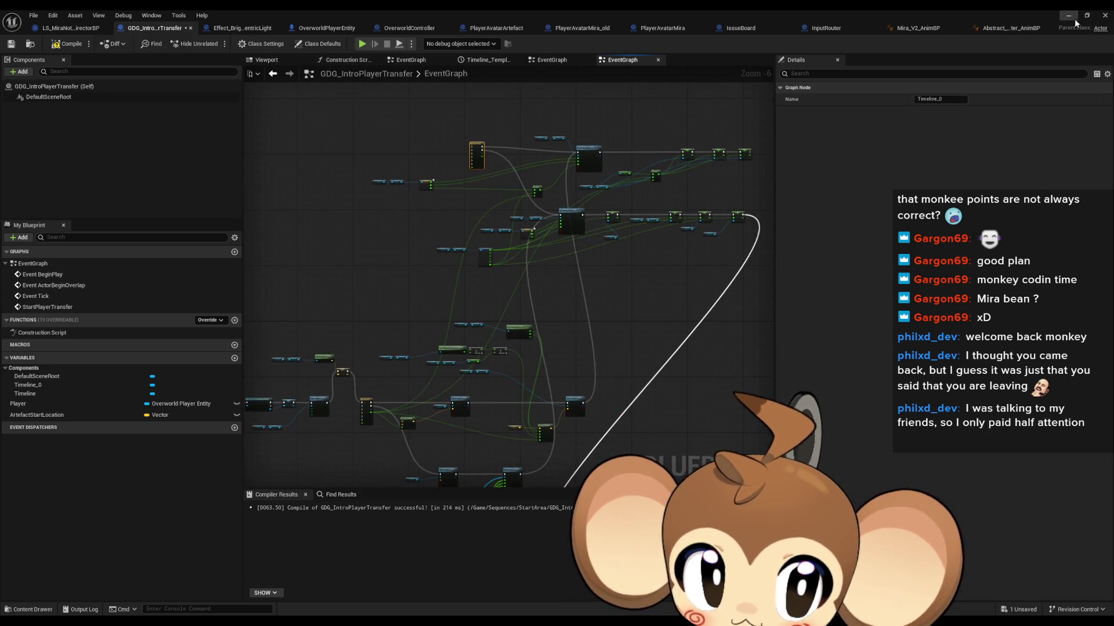
# Step: Minimize the Blueprint editor and save all unsaved assets
pyautogui.click(1067, 16)
pyautogui.click(33, 15)
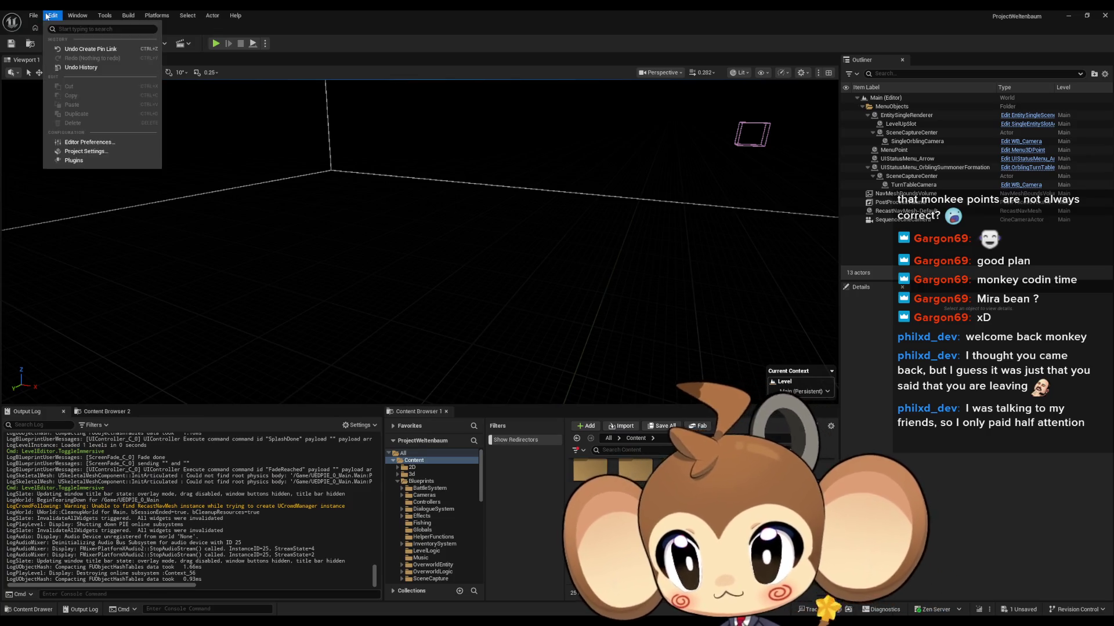
pyautogui.click(56, 142)
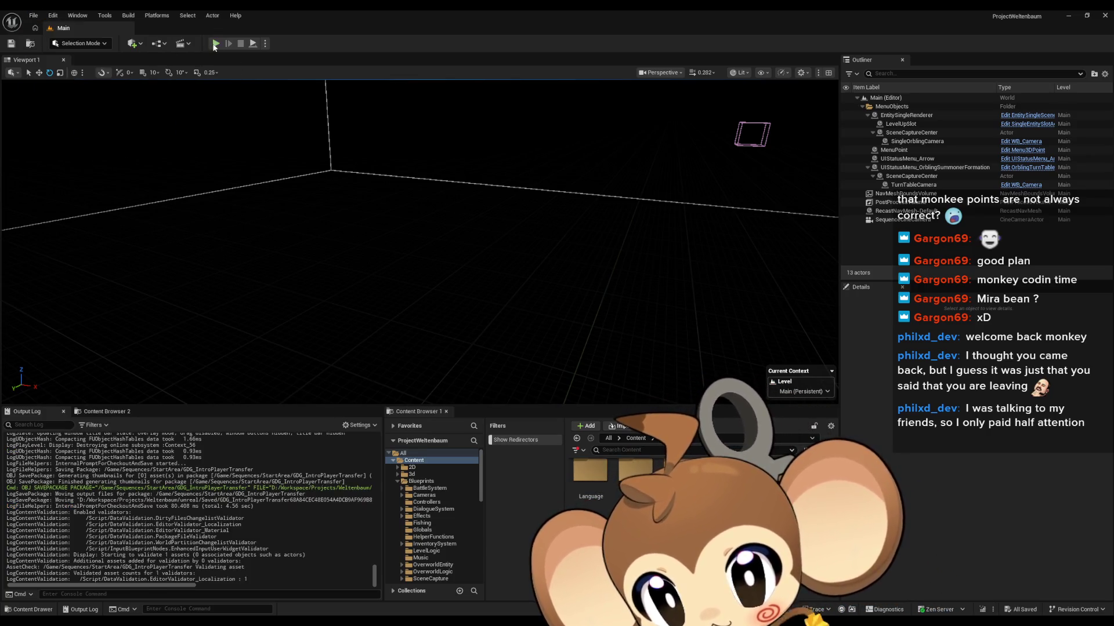
# Step: Play-test the level fullscreen, swing the weapon, then stop and return to GDG_IntroPlayerTransfer
pyautogui.click(215, 42)
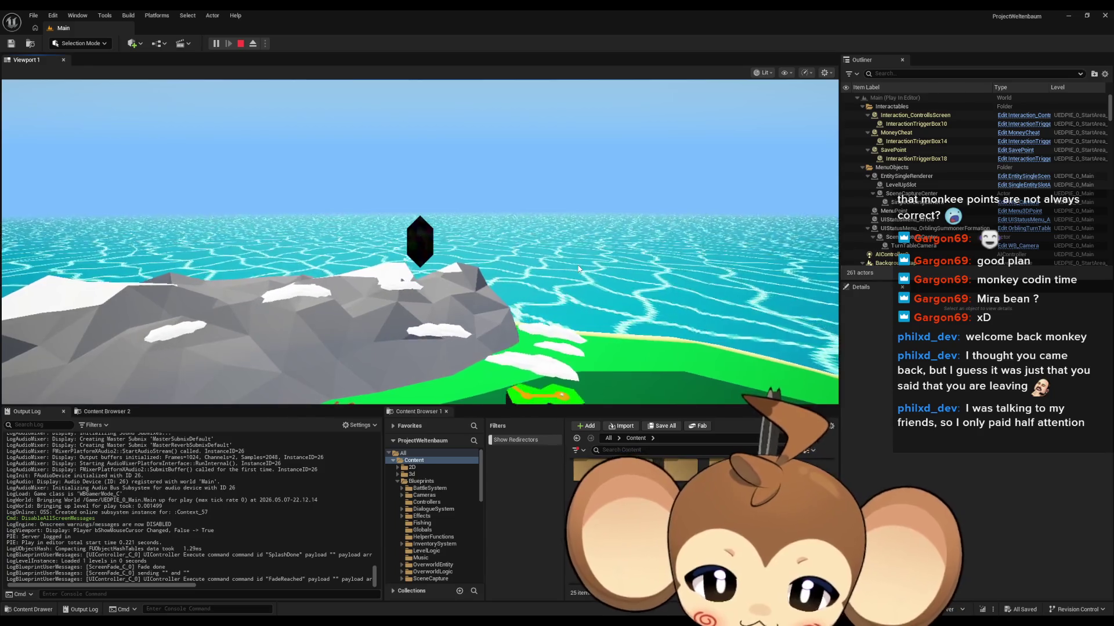
pyautogui.press('F11')
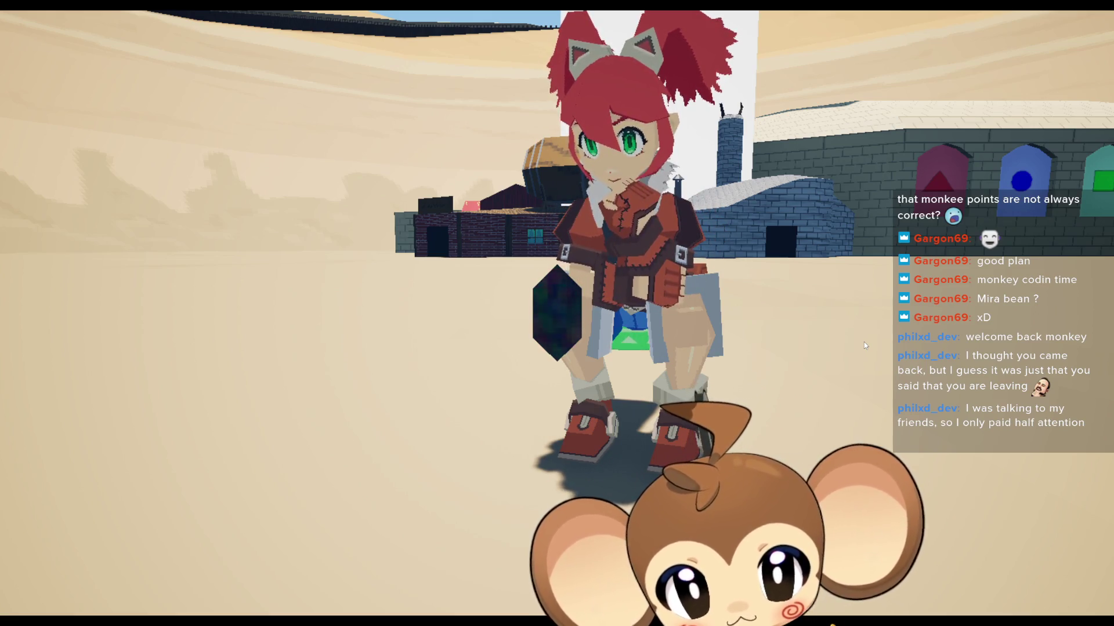
pyautogui.click(864, 345)
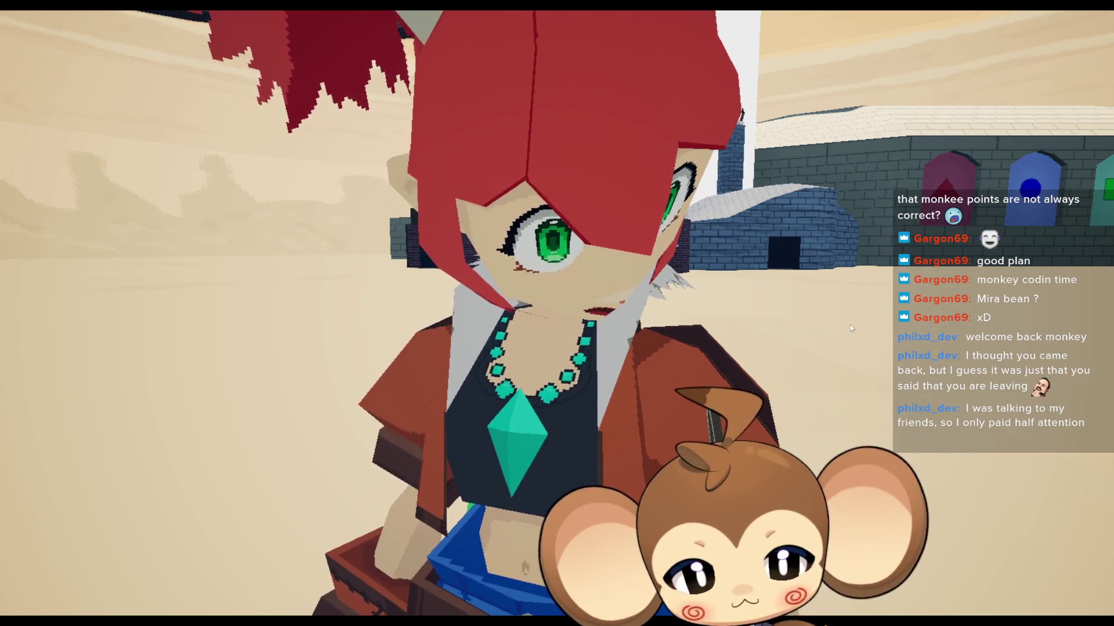
pyautogui.moveTo(850, 324); pyautogui.dragTo(815, 461)
pyautogui.scroll(-5, 812, 462)
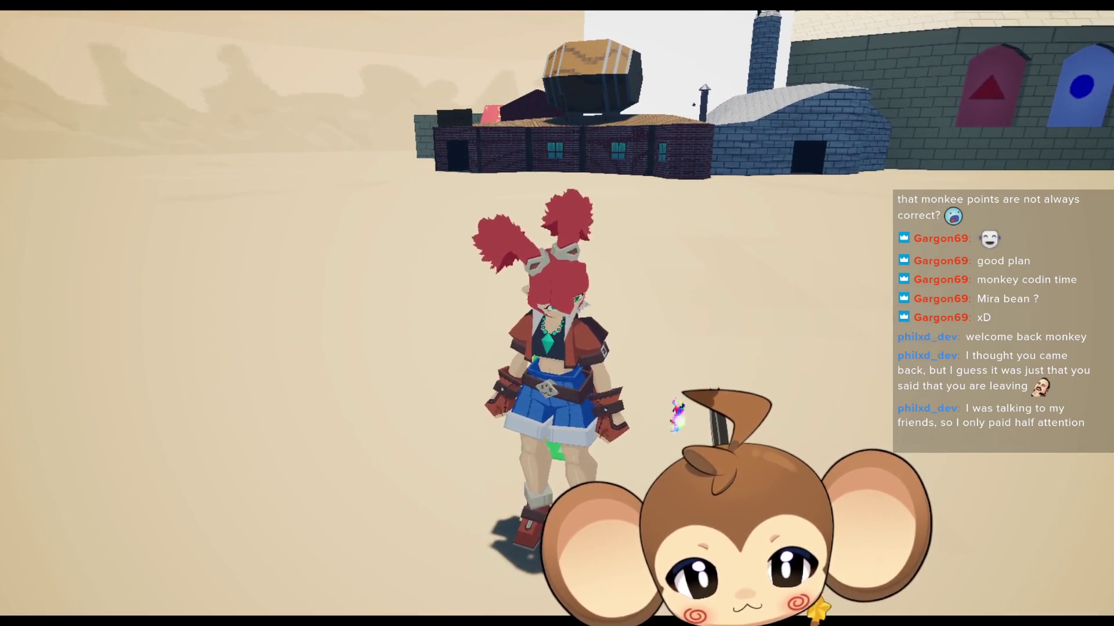
pyautogui.press('F11')
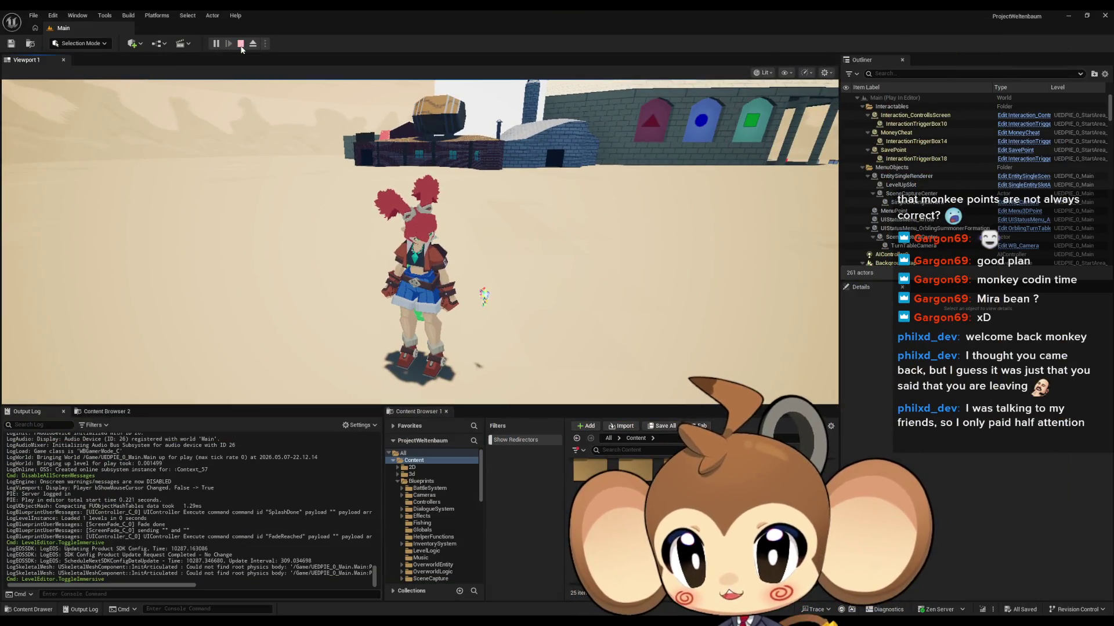
pyautogui.click(227, 38)
pyautogui.click(455, 583)
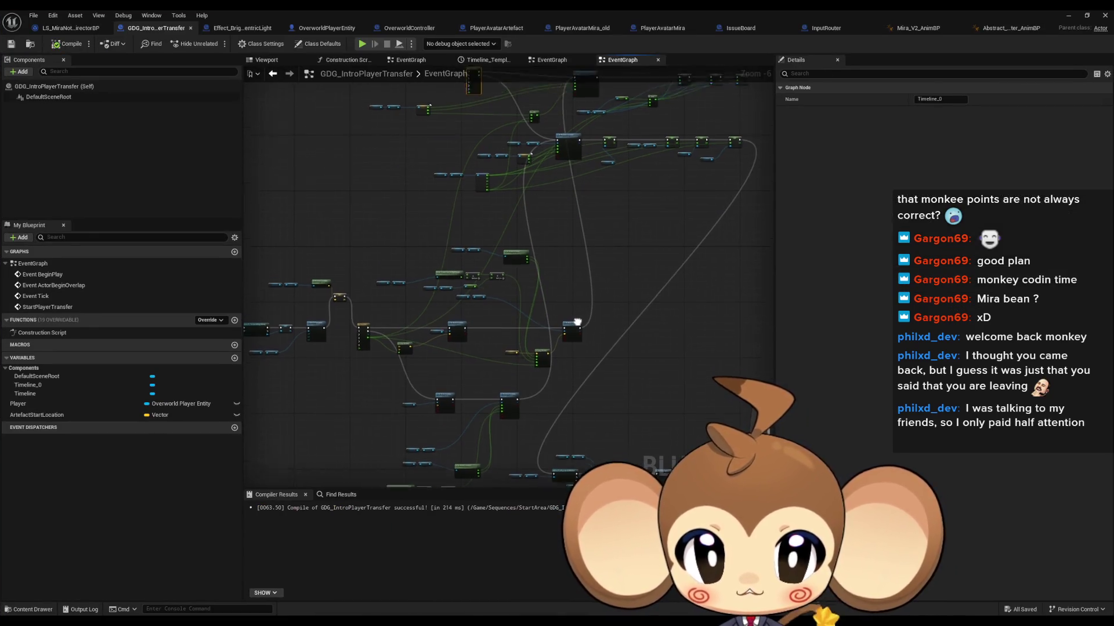
# Step: Look over the EventGraph's Timeline, Lerp, Set Actor Location and Camera Info nodes
pyautogui.scroll(2, 492, 329)
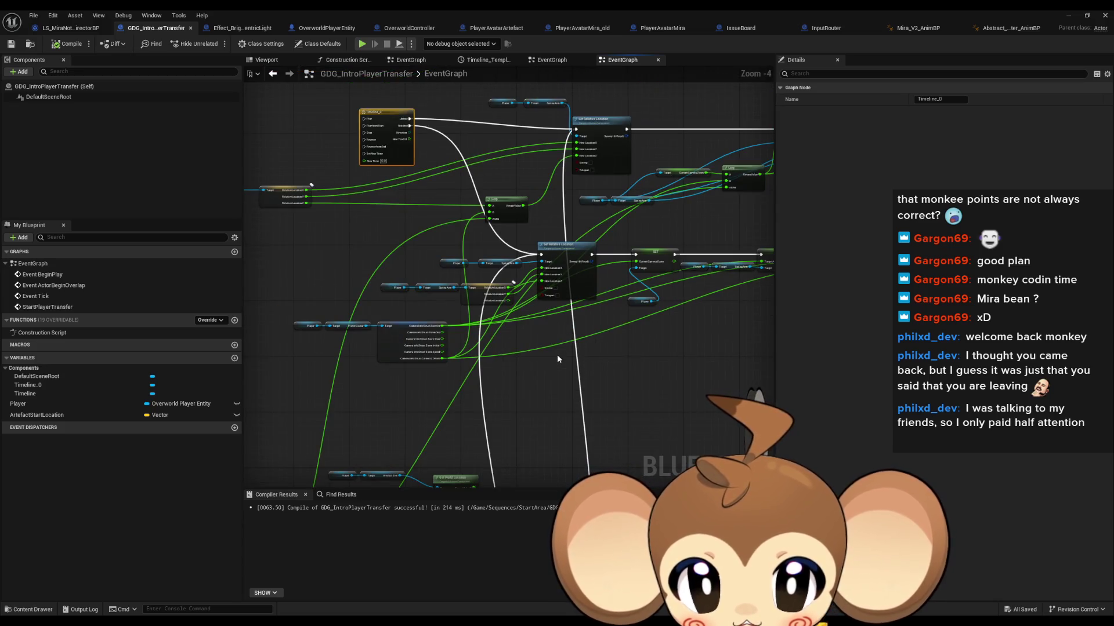
pyautogui.moveTo(514, 391); pyautogui.dragTo(503, 325)
pyautogui.scroll(-3, 503, 325)
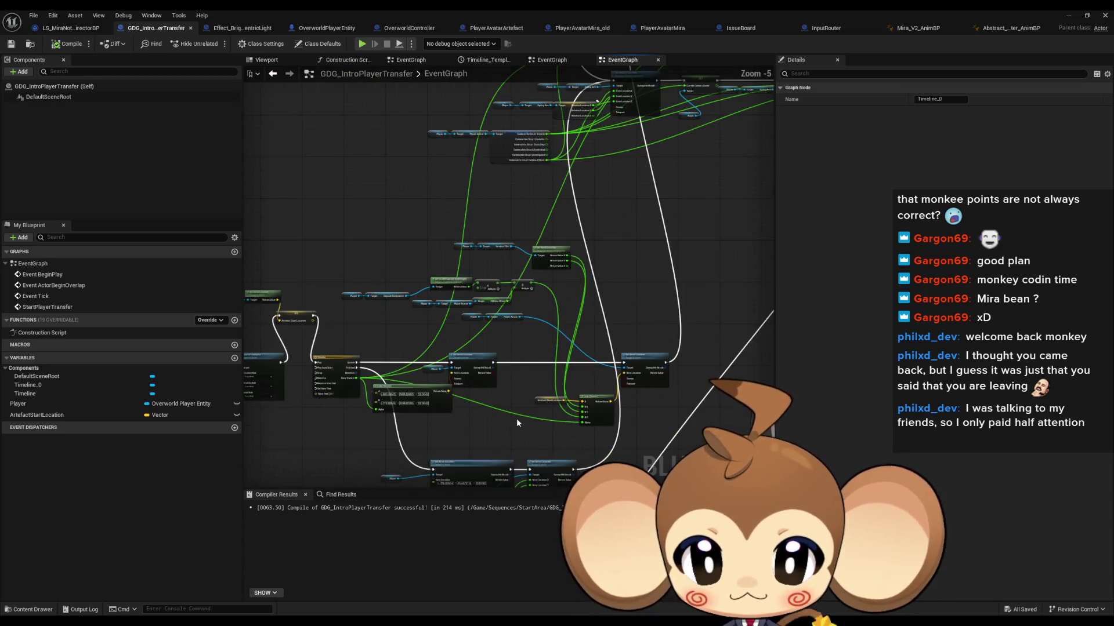
pyautogui.moveTo(641, 370)
pyautogui.mouseDown()
pyautogui.moveTo(608, 350)
pyautogui.moveTo(510, 336)
pyautogui.moveTo(378, 206)
pyautogui.moveTo(656, 355)
pyautogui.mouseUp()
pyautogui.scroll(3, 464, 277)
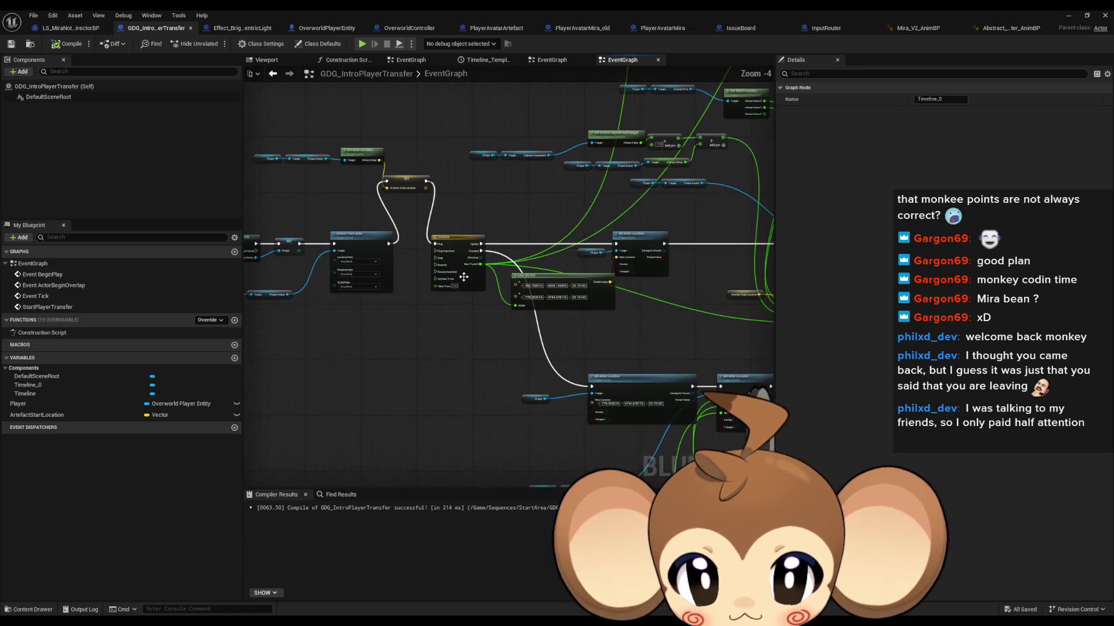
pyautogui.moveTo(582, 344)
pyautogui.mouseDown()
pyautogui.moveTo(430, 291)
pyautogui.moveTo(448, 275)
pyautogui.mouseUp()
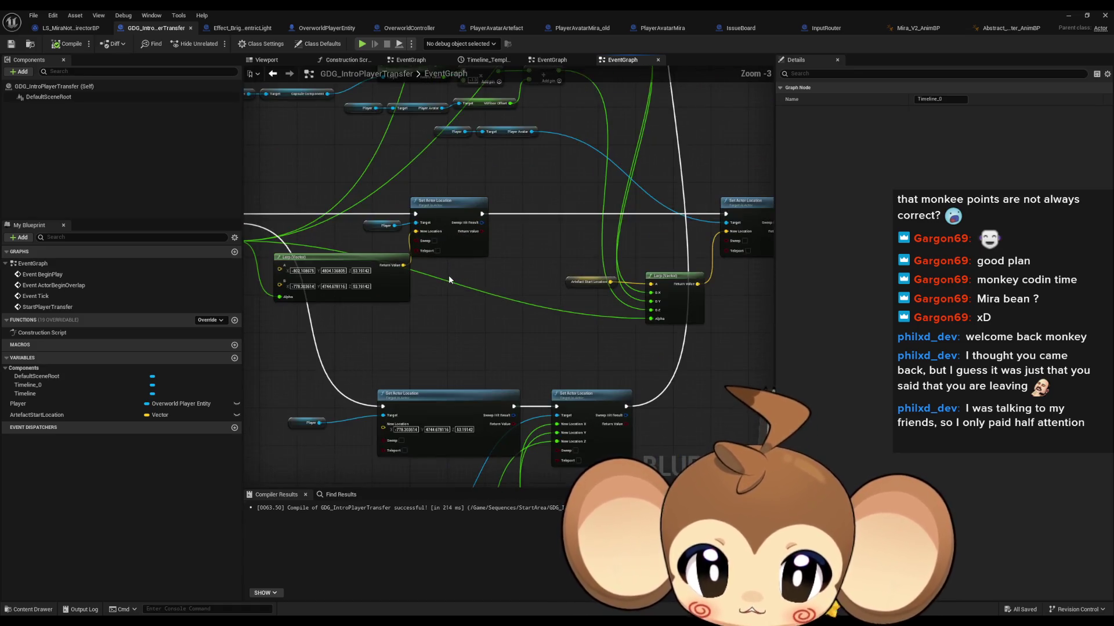
pyautogui.scroll(1, 448, 275)
pyautogui.scroll(-1, 520, 267)
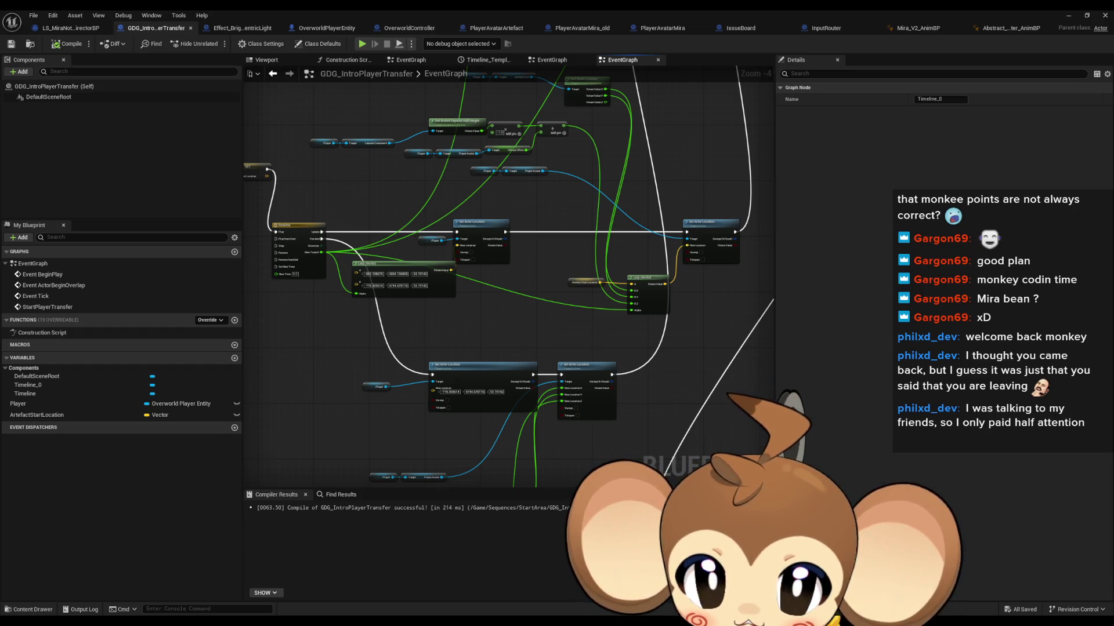
pyautogui.moveTo(554, 230); pyautogui.dragTo(541, 337)
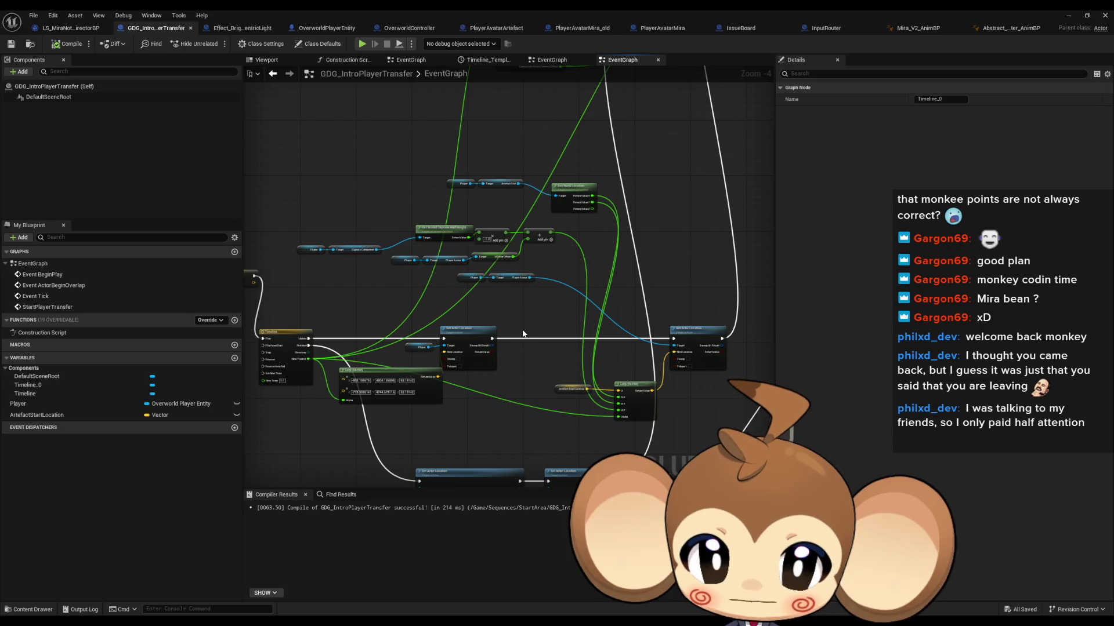
pyautogui.scroll(2, 523, 334)
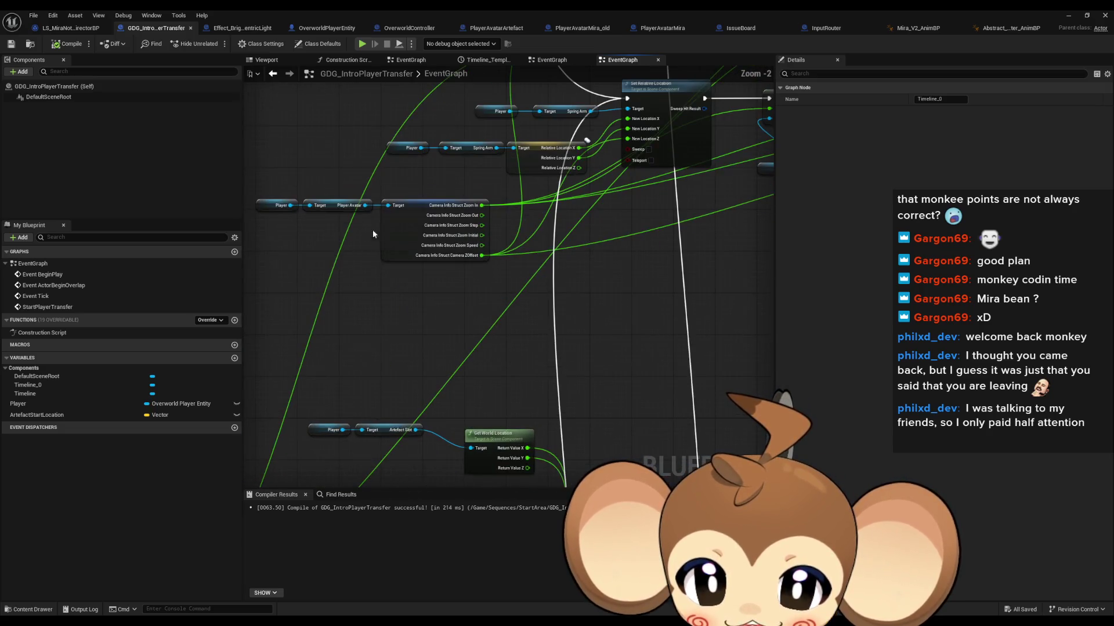
pyautogui.moveTo(400, 263); pyautogui.dragTo(419, 287)
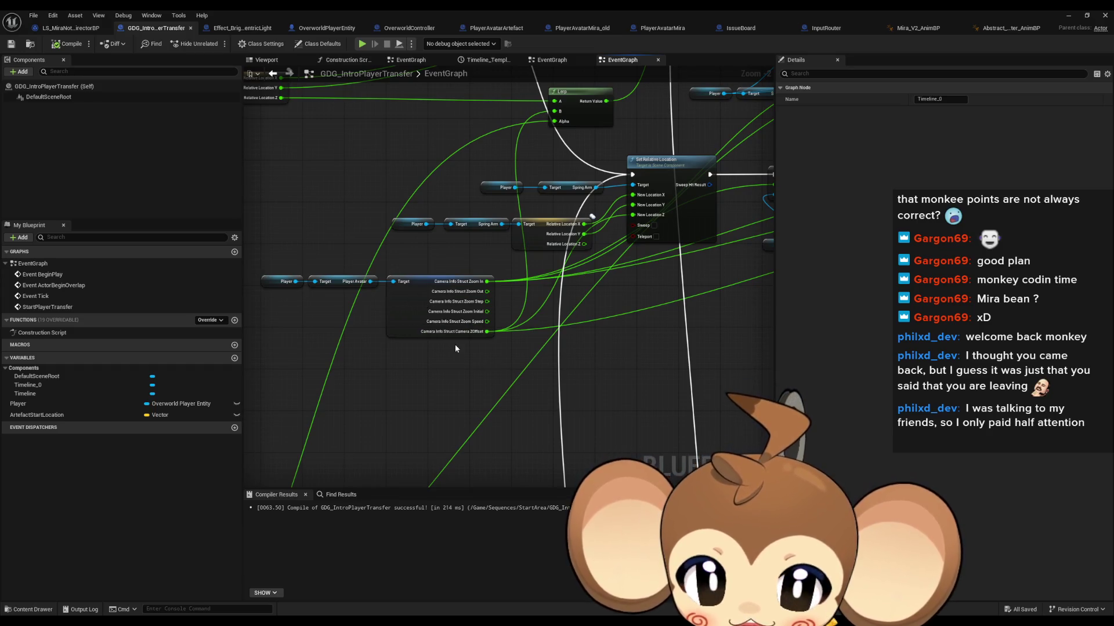
pyautogui.moveTo(620, 328)
pyautogui.mouseDown()
pyautogui.moveTo(469, 341)
pyautogui.moveTo(513, 338)
pyautogui.mouseUp()
pyautogui.scroll(-1, 469, 341)
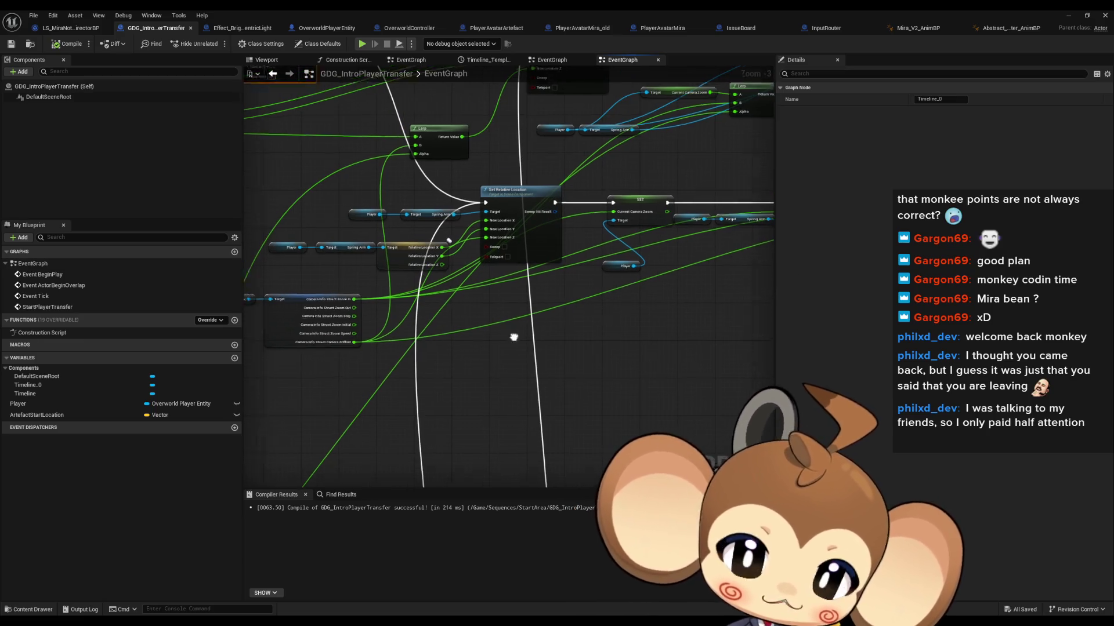
pyautogui.scroll(3, 458, 333)
# Step: Inspect the PlayerAvatar variable node's details, then move to another node cluster
pyautogui.click(416, 279)
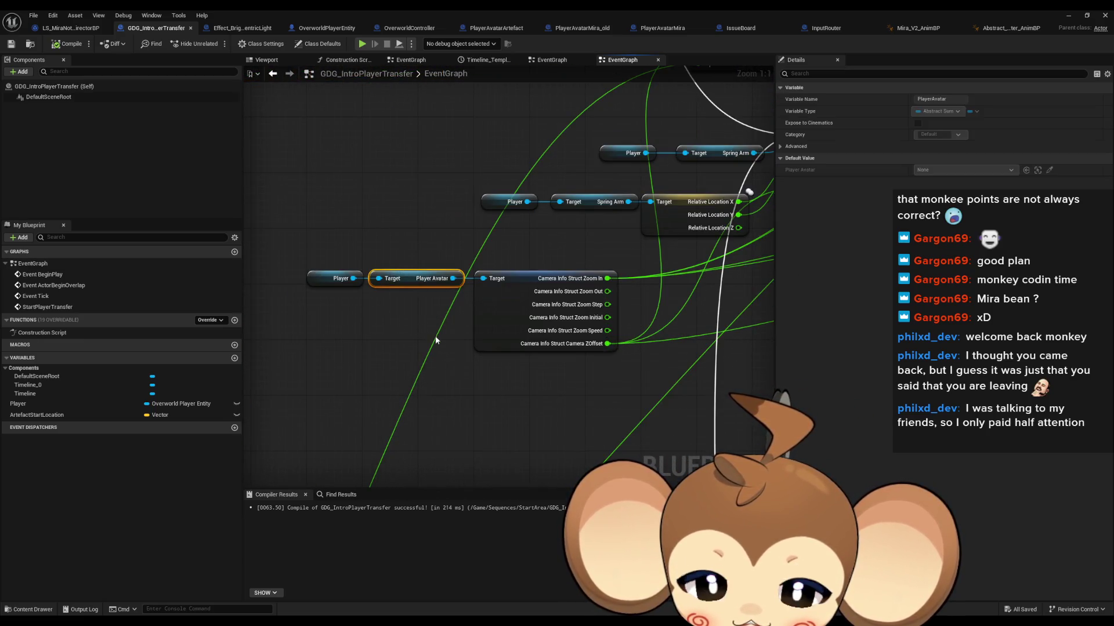
pyautogui.scroll(-4, 439, 338)
pyautogui.scroll(-2, 477, 346)
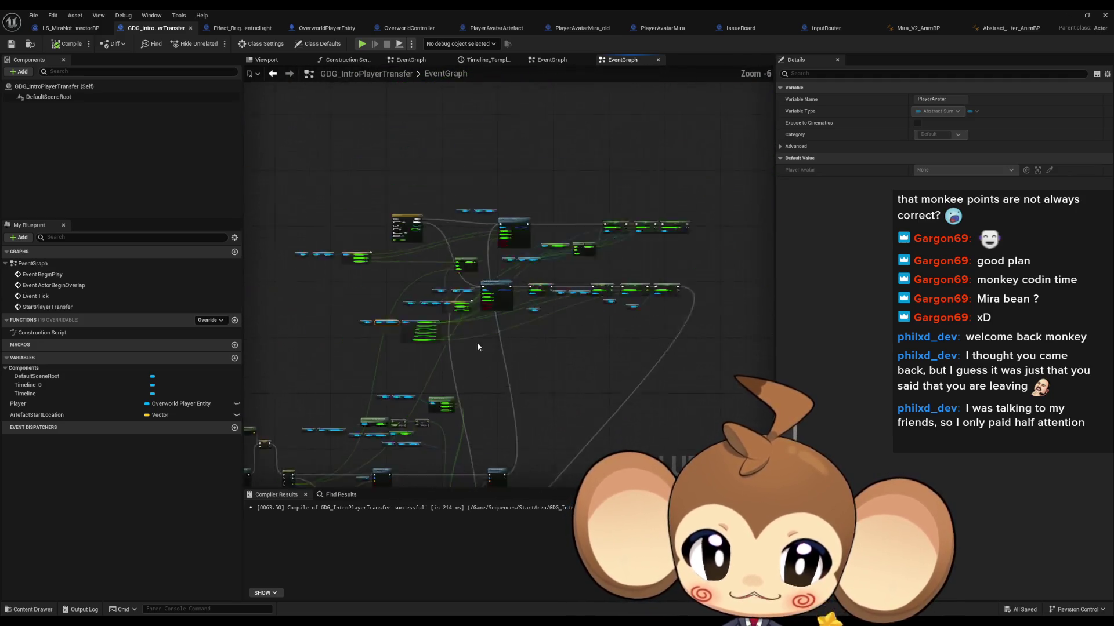
pyautogui.moveTo(477, 346); pyautogui.dragTo(381, 216)
pyautogui.scroll(-1, 462, 281)
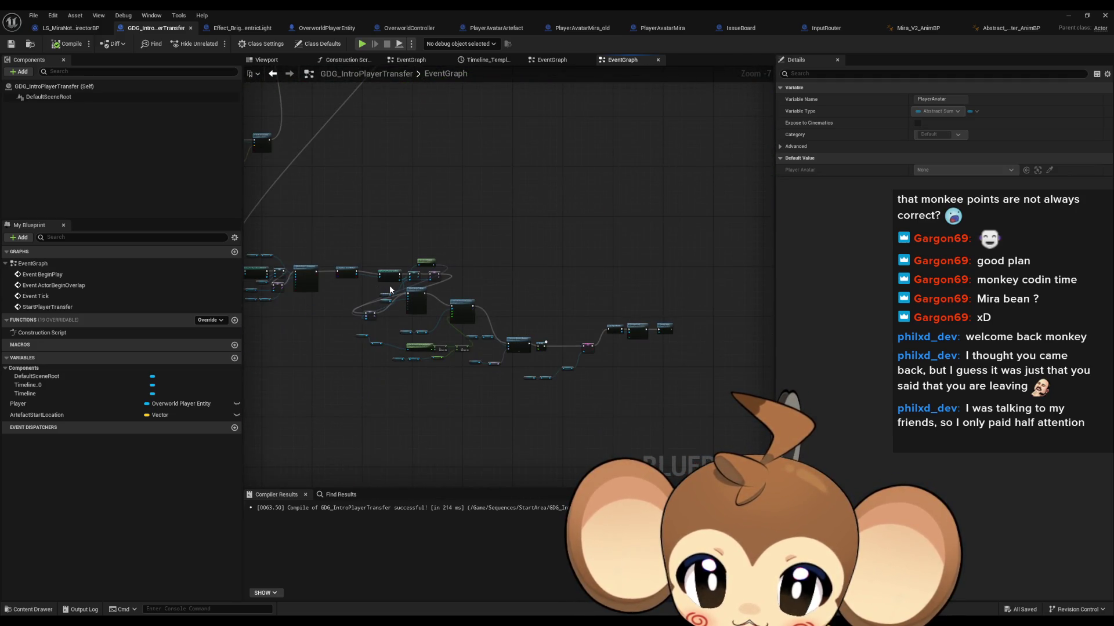
pyautogui.scroll(4, 390, 290)
pyautogui.scroll(3, 411, 346)
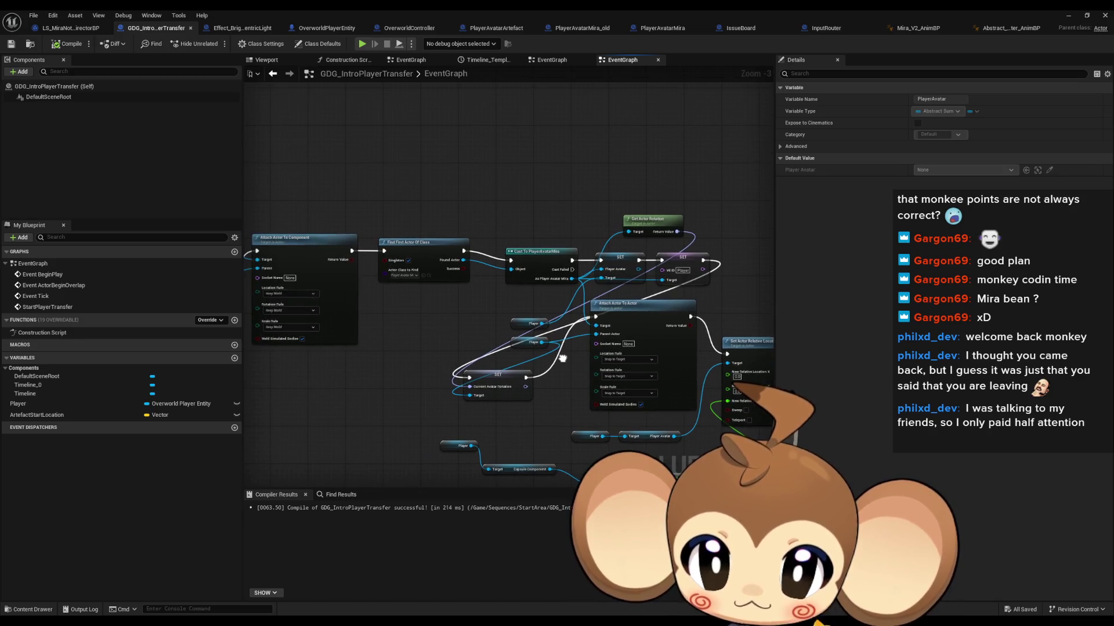
# Step: Check the Player Avatar SET node, then select the Find First Actor Of Class and Cast To PlayerAvatarMira nodes
pyautogui.moveTo(374, 170)
pyautogui.mouseDown()
pyautogui.moveTo(559, 274)
pyautogui.moveTo(564, 317)
pyautogui.mouseUp()
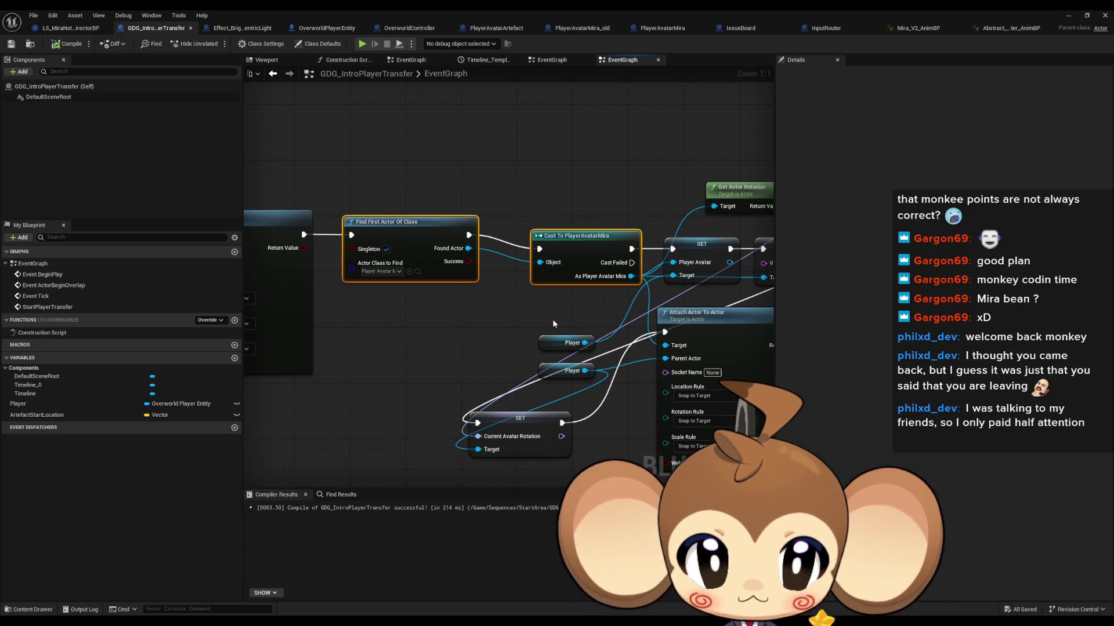
pyautogui.moveTo(553, 325); pyautogui.dragTo(488, 310)
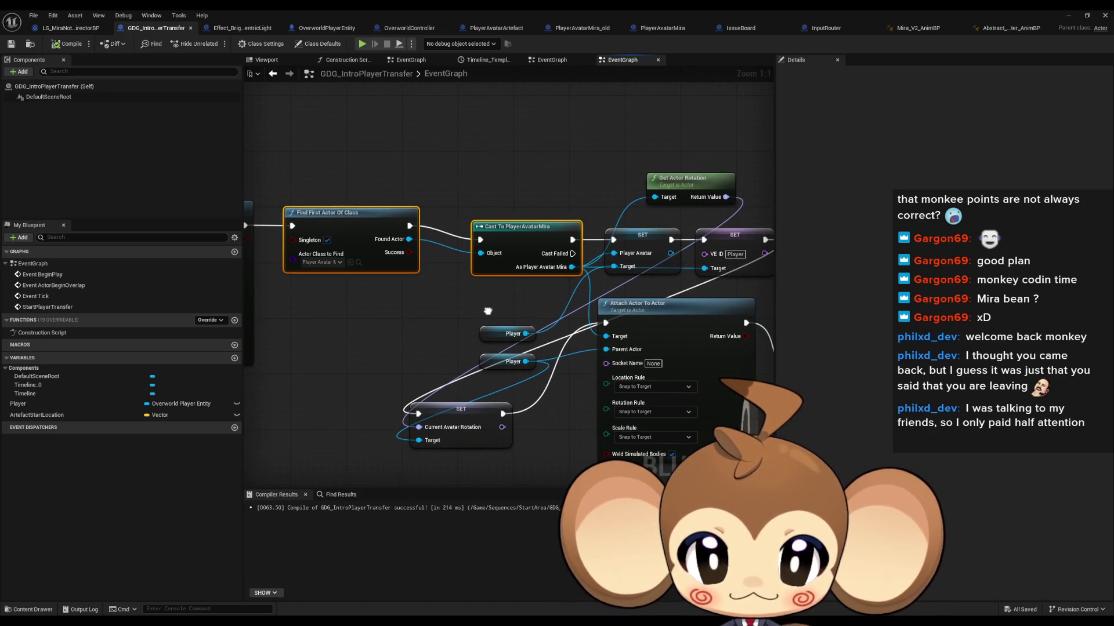
pyautogui.click(343, 196)
pyautogui.click(643, 244)
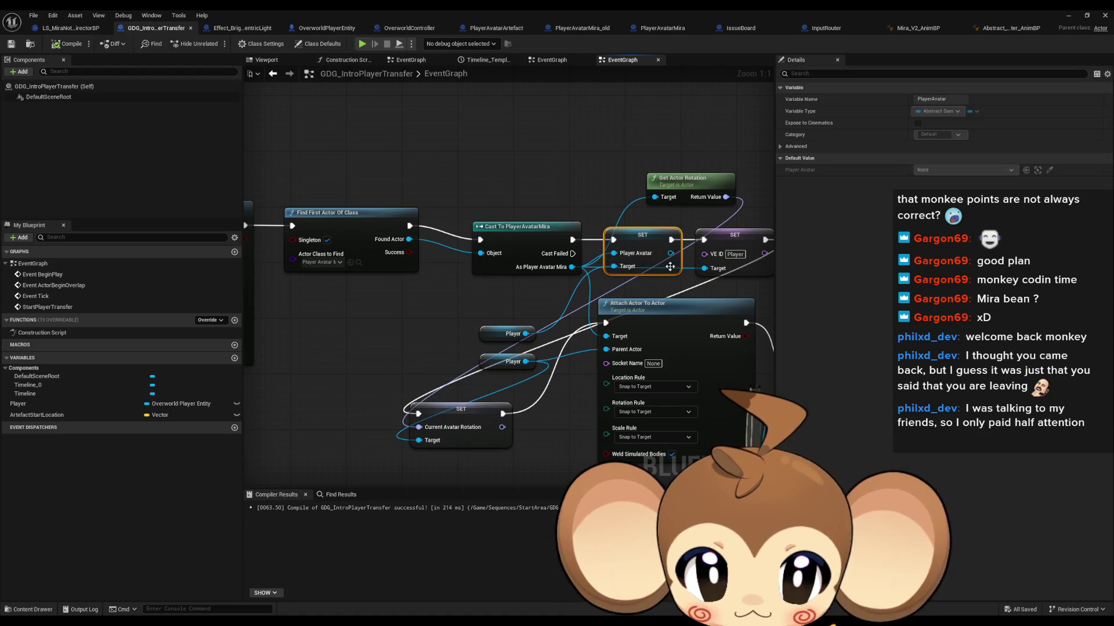
pyautogui.moveTo(528, 233); pyautogui.dragTo(561, 255)
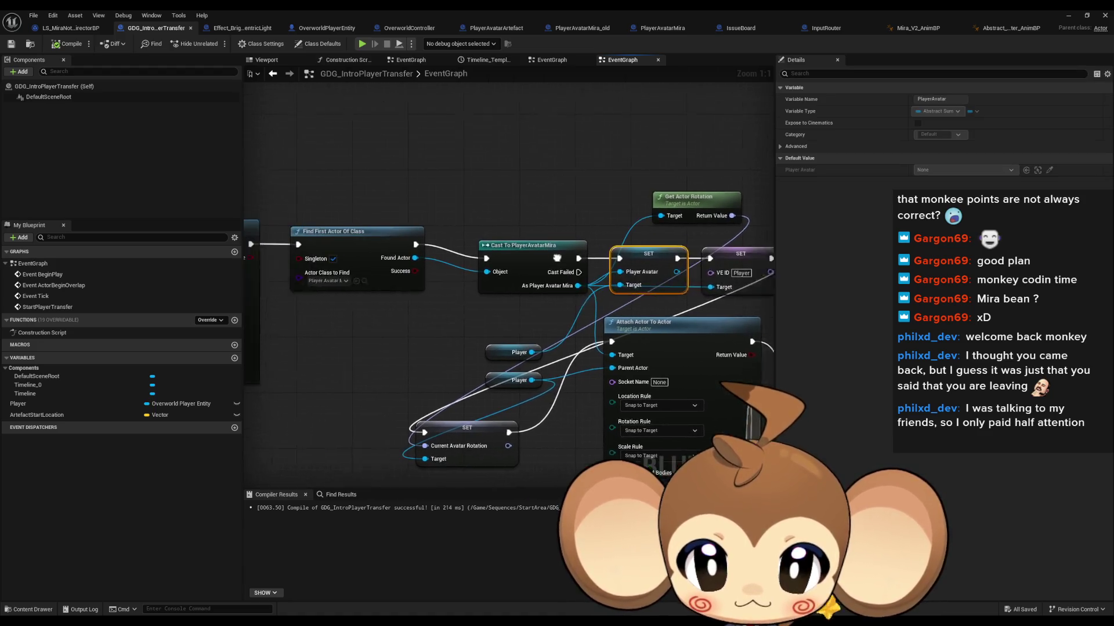
pyautogui.moveTo(385, 205)
pyautogui.mouseDown()
pyautogui.moveTo(526, 279)
pyautogui.moveTo(534, 308)
pyautogui.mouseUp()
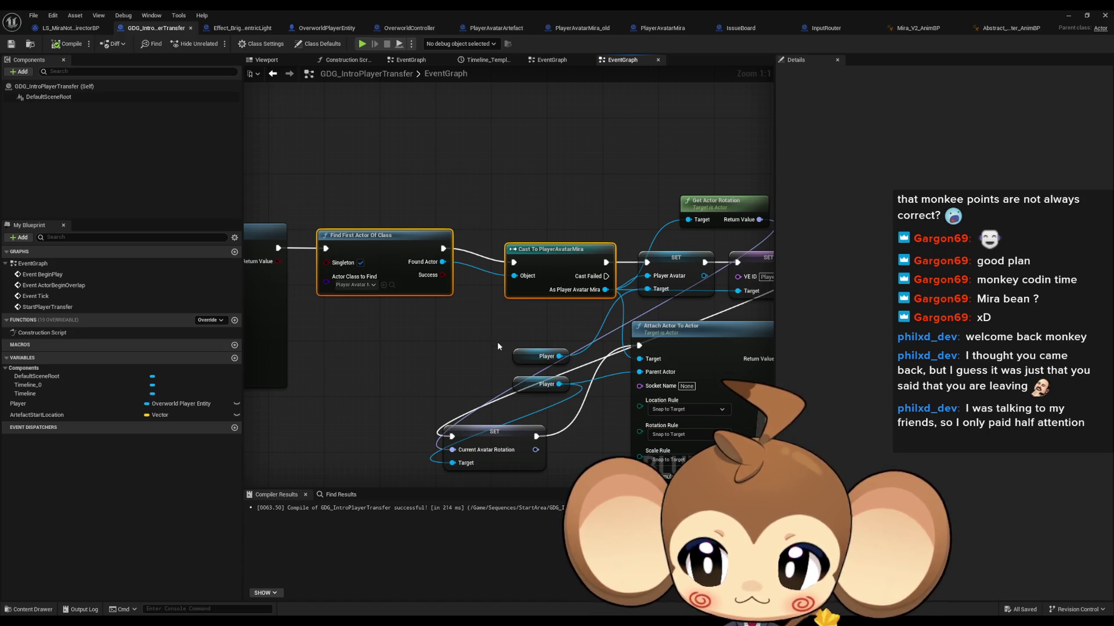
pyautogui.scroll(-6, 496, 343)
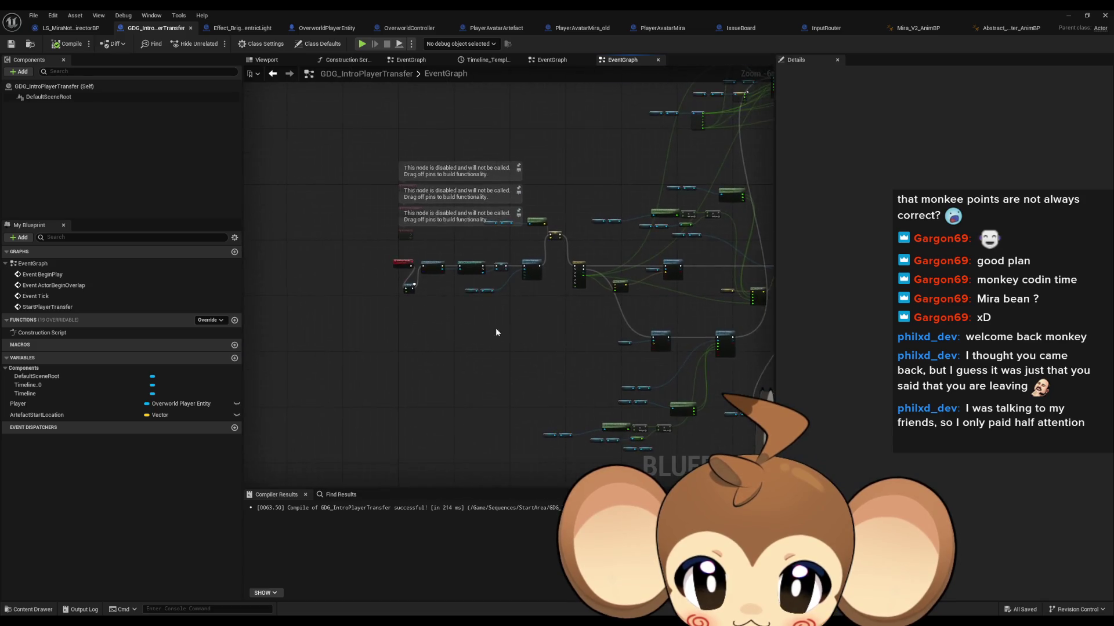
pyautogui.scroll(4, 496, 331)
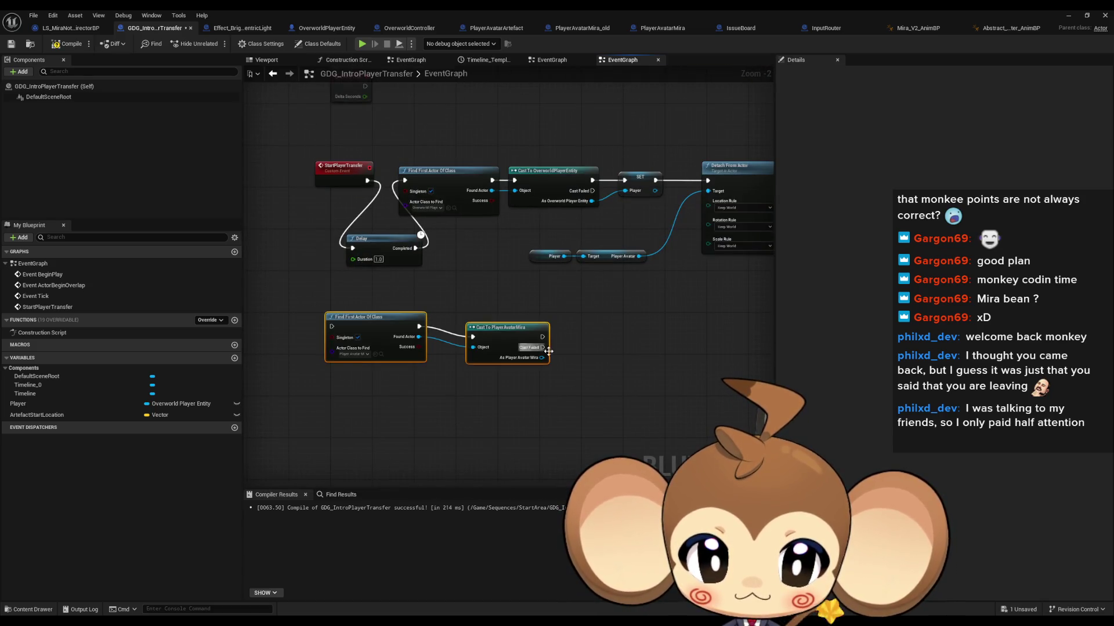
# Step: Promote the cast's As Player Avatar Mira output to a new variable named Mira
pyautogui.moveTo(543, 356); pyautogui.dragTo(570, 351)
pyautogui.write('pro')
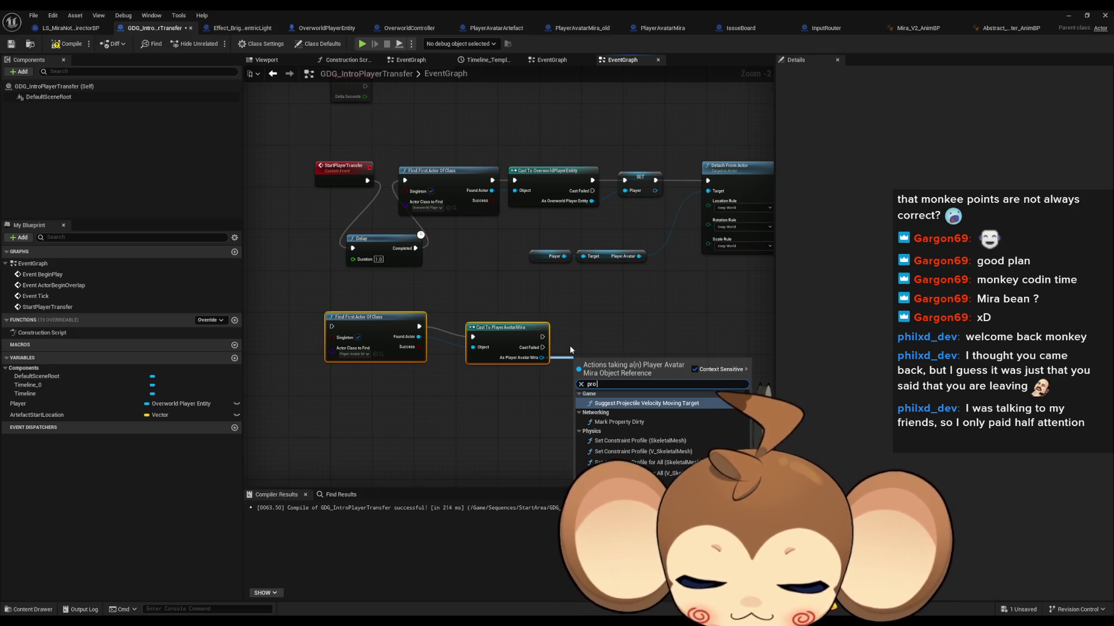
pyautogui.write('mo')
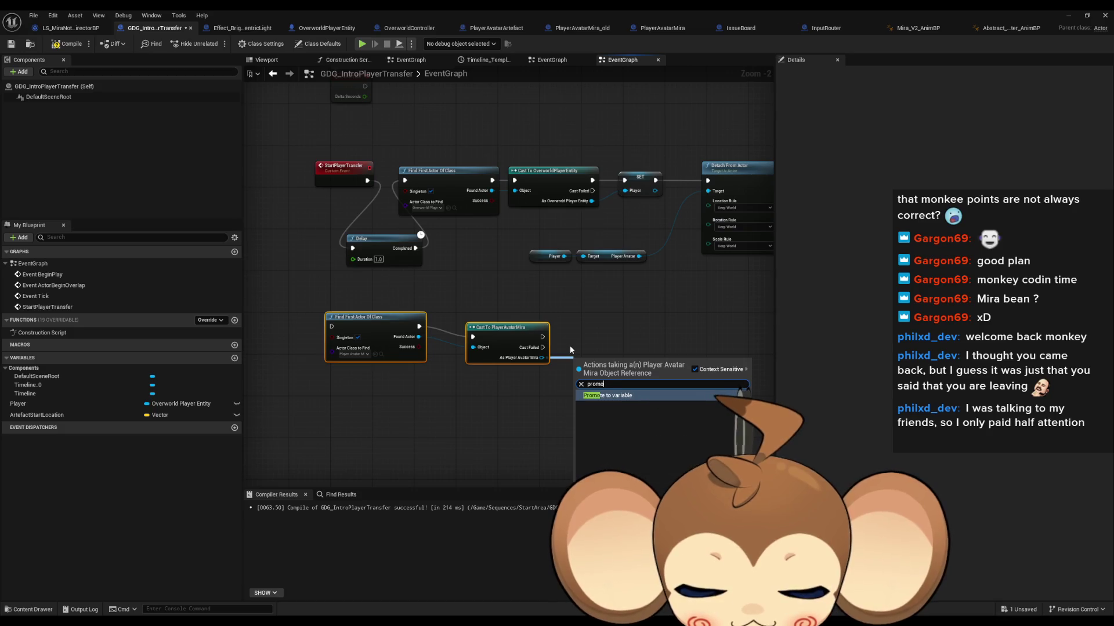
pyautogui.press('Return')
pyautogui.write('Mira')
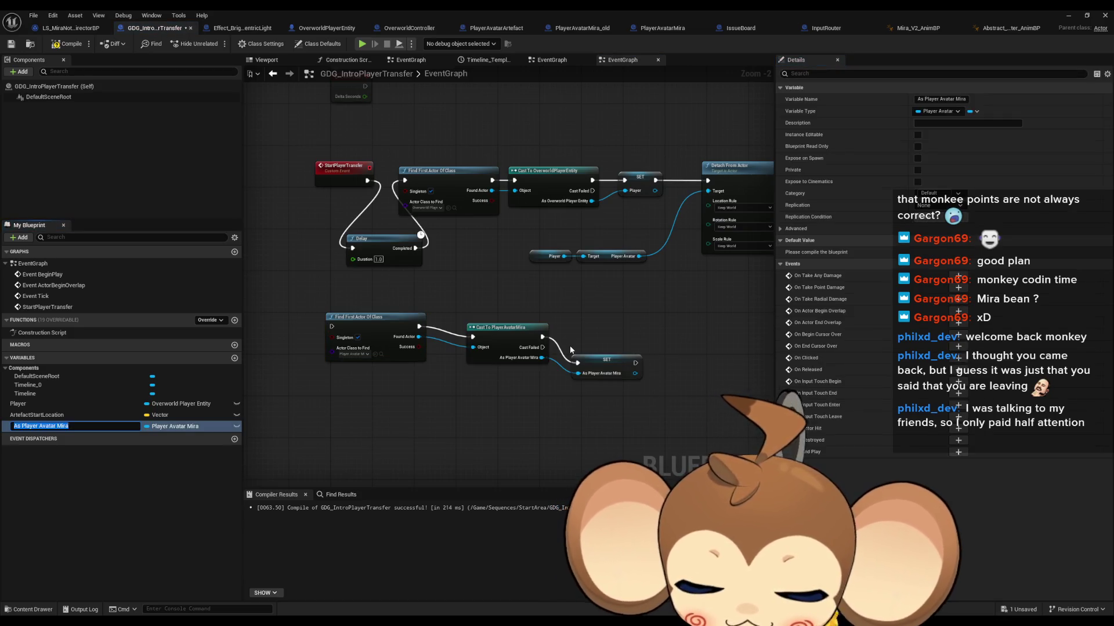
pyautogui.press('Return')
pyautogui.moveTo(600, 368)
pyautogui.mouseDown()
pyautogui.moveTo(582, 342)
pyautogui.moveTo(749, 197)
pyautogui.moveTo(708, 181)
pyautogui.moveTo(332, 326)
pyautogui.mouseUp()
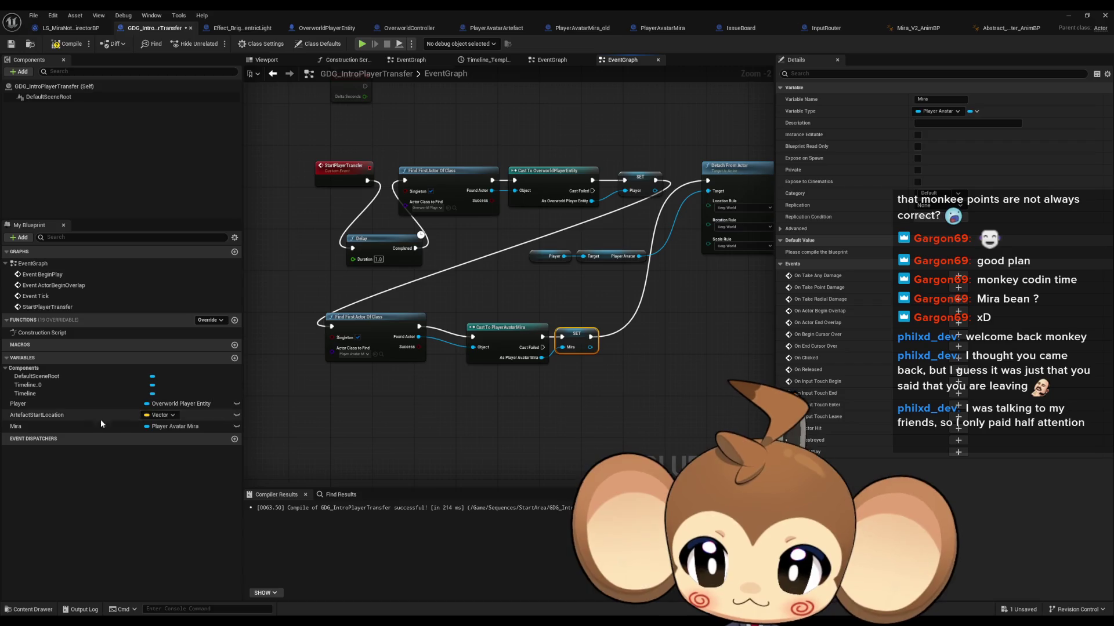
# Step: Chain the copied Find First Actor Of Class lookup after the first SET node
pyautogui.moveTo(87, 426)
pyautogui.mouseDown()
pyautogui.moveTo(535, 414)
pyautogui.moveTo(523, 408)
pyautogui.mouseUp()
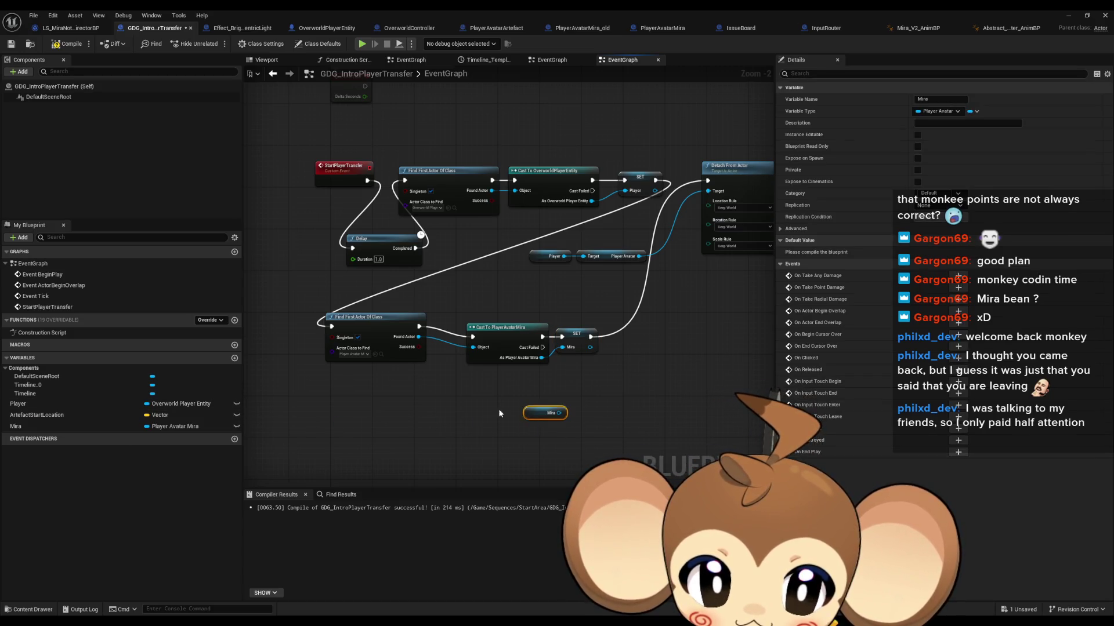
pyautogui.click(605, 408)
pyautogui.scroll(-2, 666, 350)
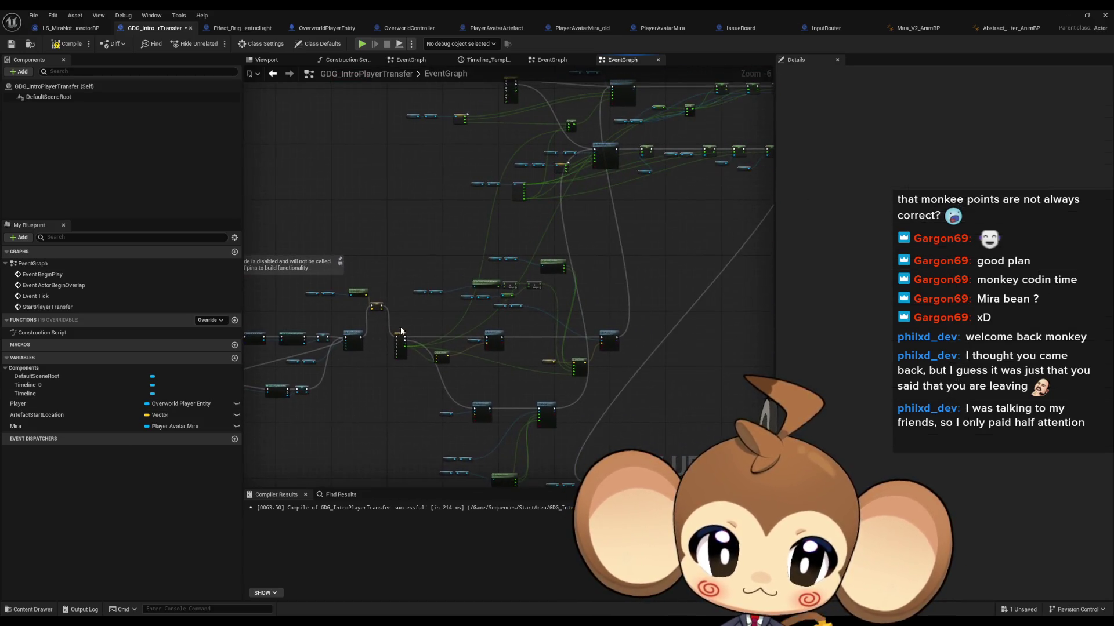
# Step: Paste a Mira getter into the Camera Info Struct break node's Target pin
pyautogui.scroll(5, 549, 295)
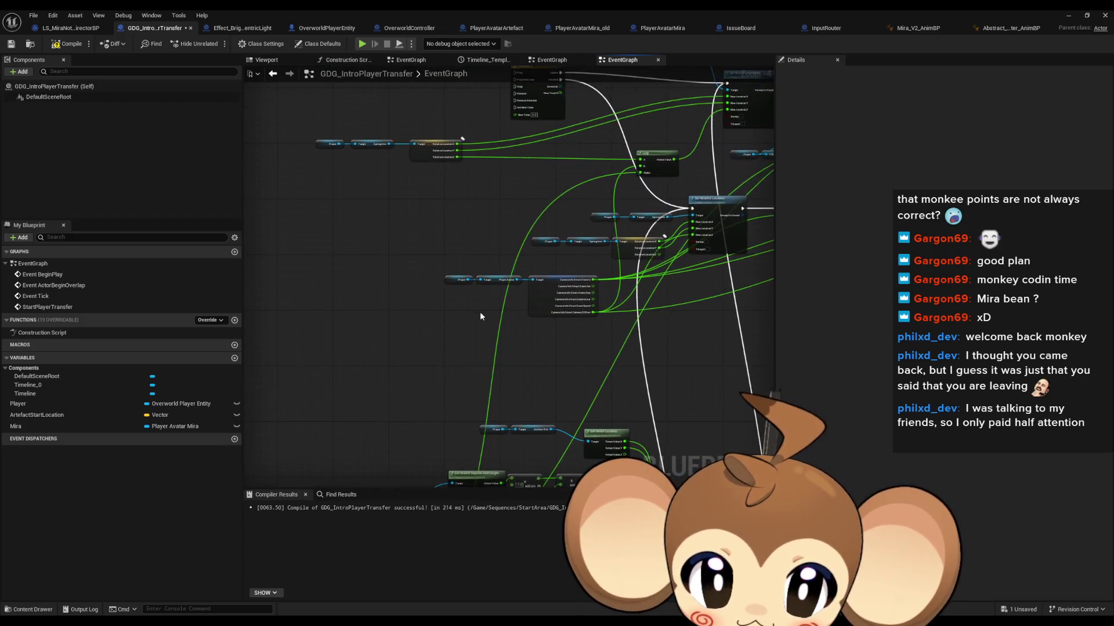
pyautogui.moveTo(517, 300)
pyautogui.mouseDown()
pyautogui.moveTo(451, 344)
pyautogui.moveTo(545, 293)
pyautogui.mouseUp()
pyautogui.hotkey('ctrl', 'v')
pyautogui.scroll(-3, 580, 313)
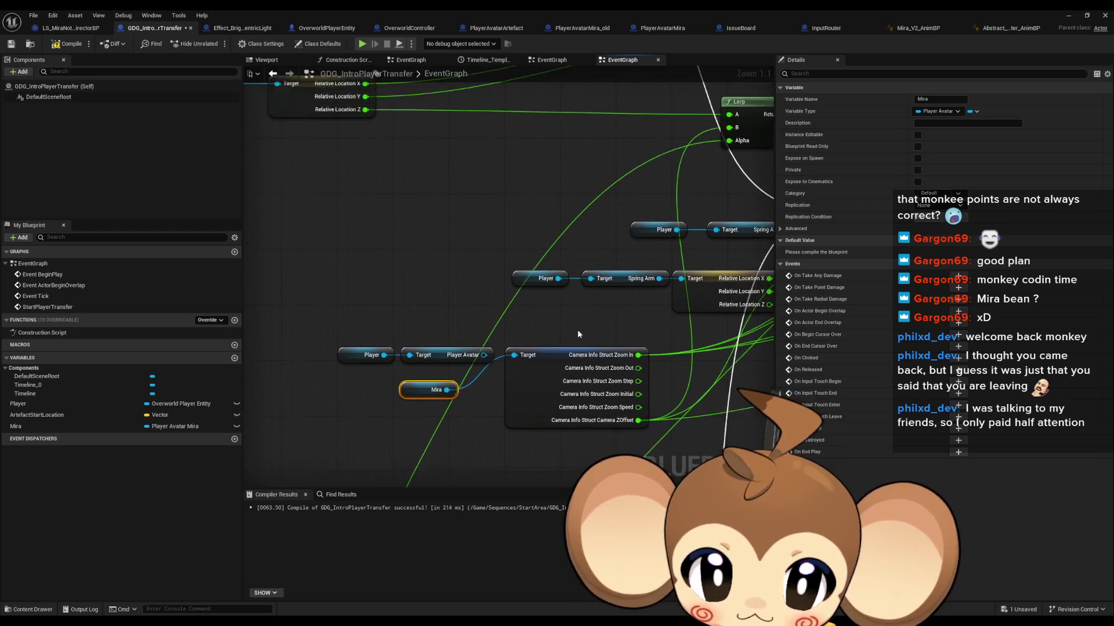
pyautogui.scroll(3, 459, 307)
pyautogui.click(534, 339)
pyautogui.scroll(-2, 535, 340)
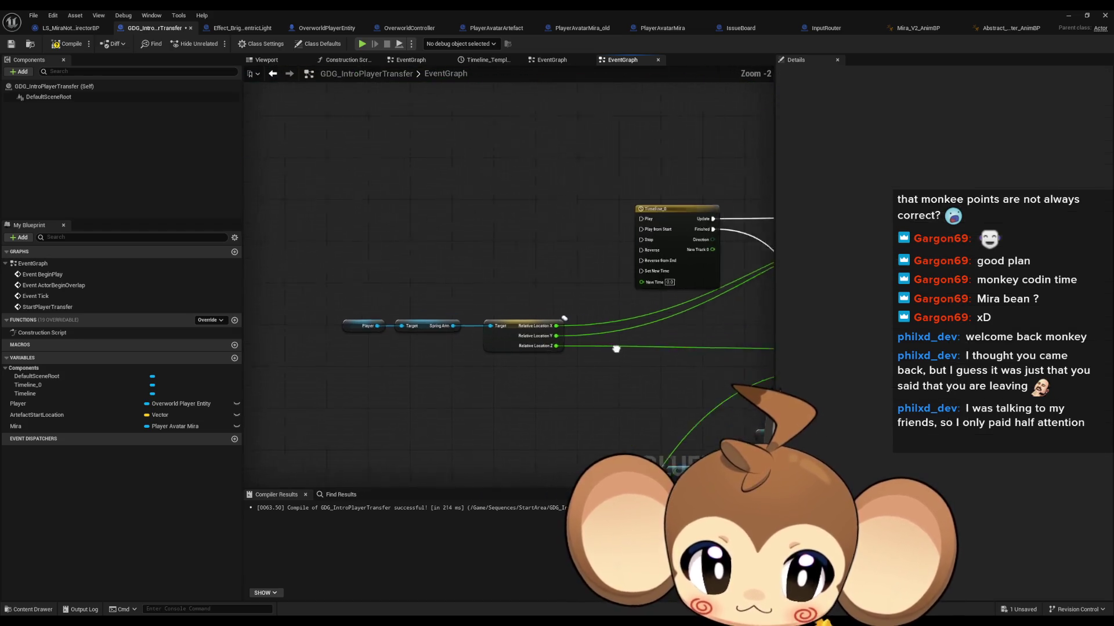
# Step: Delete the unused Timeline_0 node
pyautogui.click(400, 219)
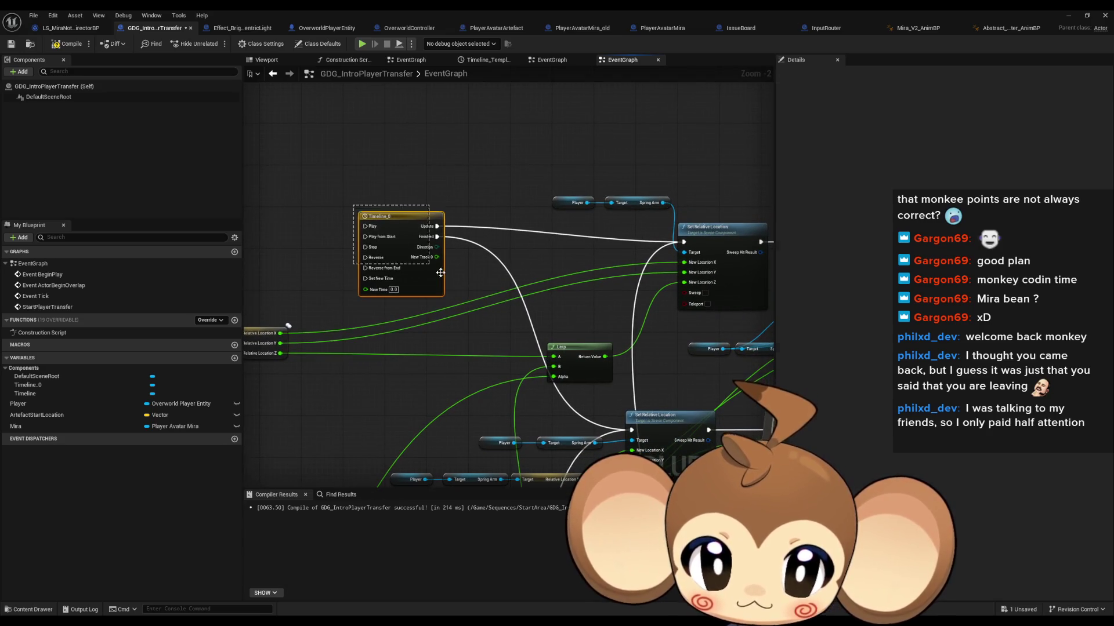
pyautogui.press('Delete')
pyautogui.moveTo(464, 261)
pyautogui.mouseDown()
pyautogui.moveTo(330, 212)
pyautogui.moveTo(256, 218)
pyautogui.moveTo(441, 327)
pyautogui.moveTo(429, 325)
pyautogui.moveTo(522, 302)
pyautogui.moveTo(471, 427)
pyautogui.moveTo(415, 458)
pyautogui.moveTo(505, 348)
pyautogui.moveTo(495, 351)
pyautogui.mouseUp()
pyautogui.scroll(-3, 504, 348)
pyautogui.scroll(1, 495, 350)
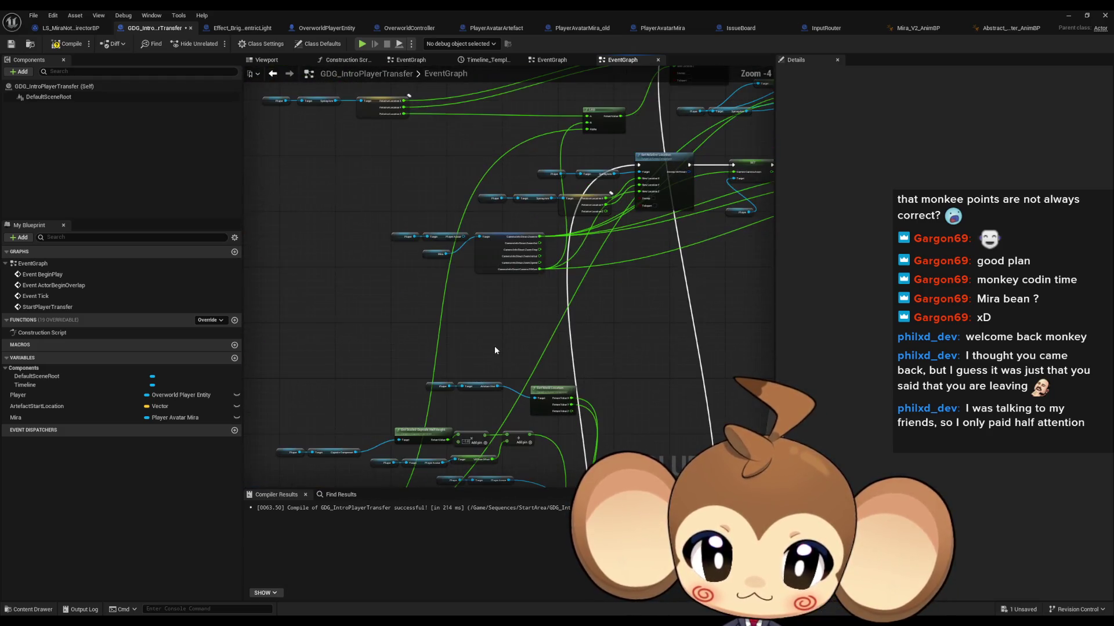
pyautogui.scroll(2, 386, 402)
# Step: Review the Timeline and Set Actor Location area and the Player and Player Avatar getters
pyautogui.moveTo(385, 401)
pyautogui.mouseDown()
pyautogui.moveTo(491, 304)
pyautogui.moveTo(507, 382)
pyautogui.moveTo(623, 308)
pyautogui.moveTo(754, 256)
pyautogui.moveTo(661, 256)
pyautogui.moveTo(446, 307)
pyautogui.moveTo(586, 200)
pyautogui.mouseUp()
pyautogui.scroll(-3, 506, 386)
pyautogui.scroll(3, 525, 327)
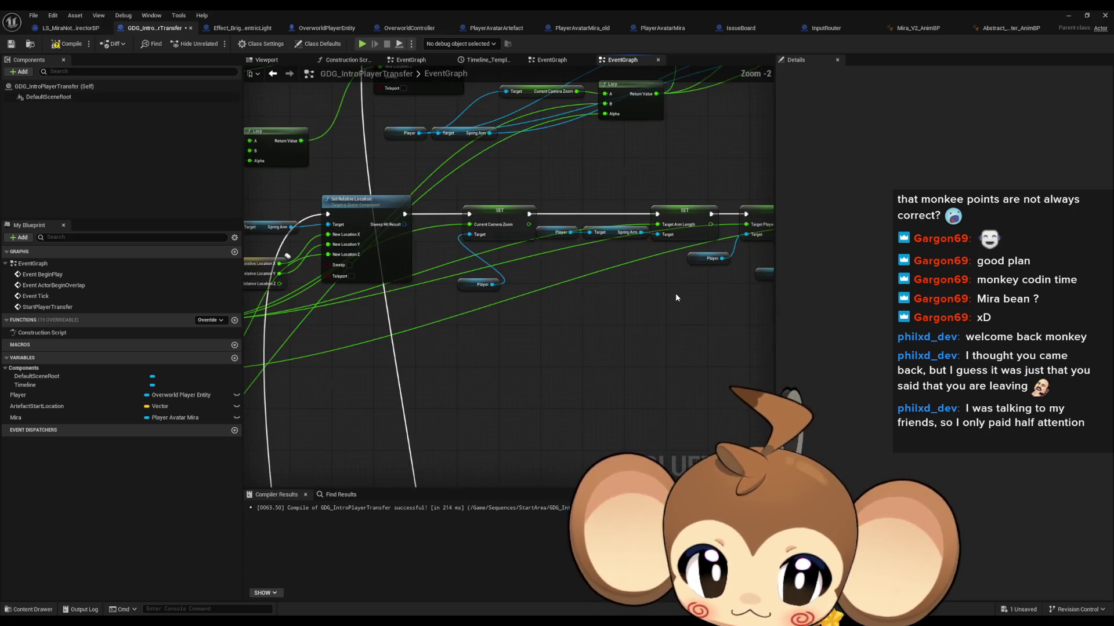
pyautogui.moveTo(542, 323)
pyautogui.mouseDown()
pyautogui.moveTo(435, 385)
pyautogui.moveTo(414, 456)
pyautogui.moveTo(640, 408)
pyautogui.moveTo(516, 426)
pyautogui.moveTo(694, 304)
pyautogui.mouseUp()
pyautogui.scroll(-2, 516, 426)
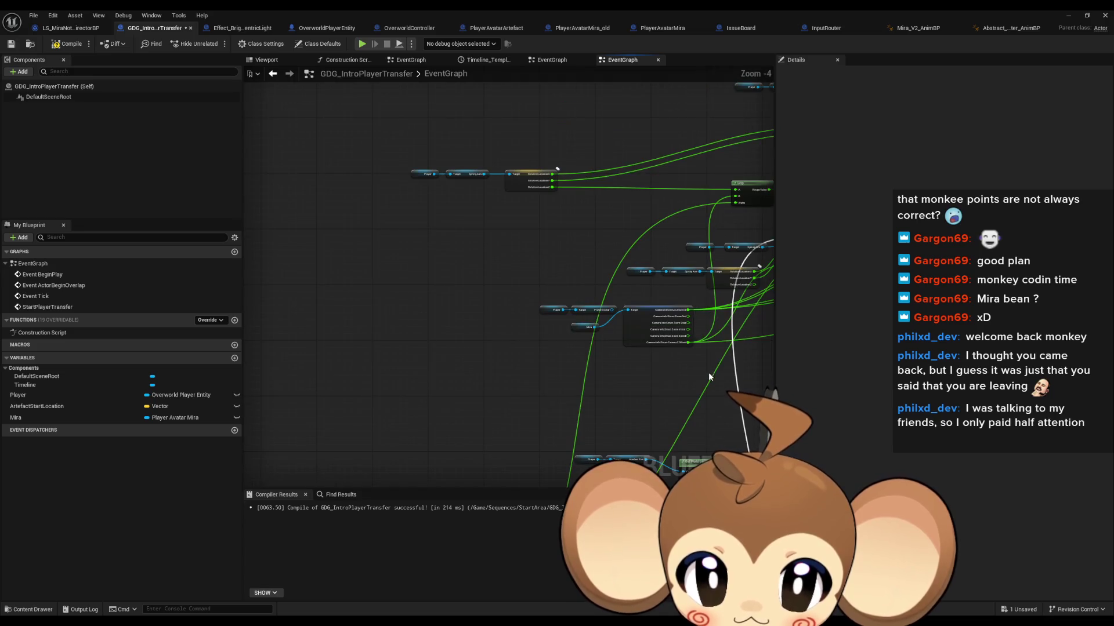
pyautogui.scroll(2, 577, 378)
pyautogui.moveTo(363, 236); pyautogui.dragTo(461, 270)
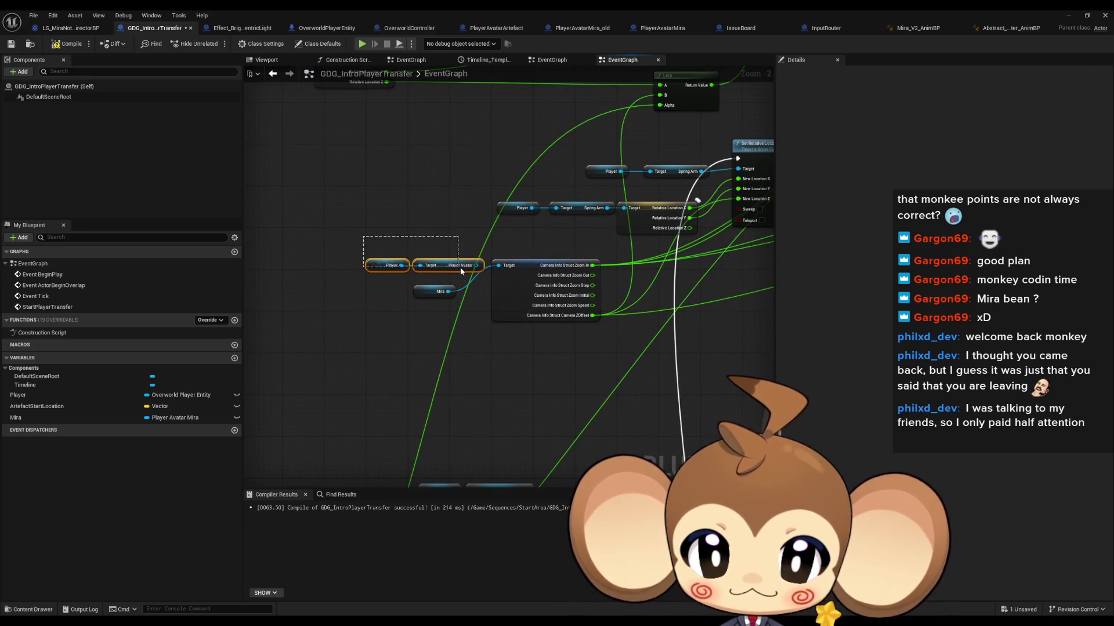
pyautogui.click(500, 351)
# Step: Return to the artefact cast, attach and Find First Actor Of Class nodes
pyautogui.scroll(-2, 500, 350)
pyautogui.moveTo(500, 351); pyautogui.dragTo(507, 191)
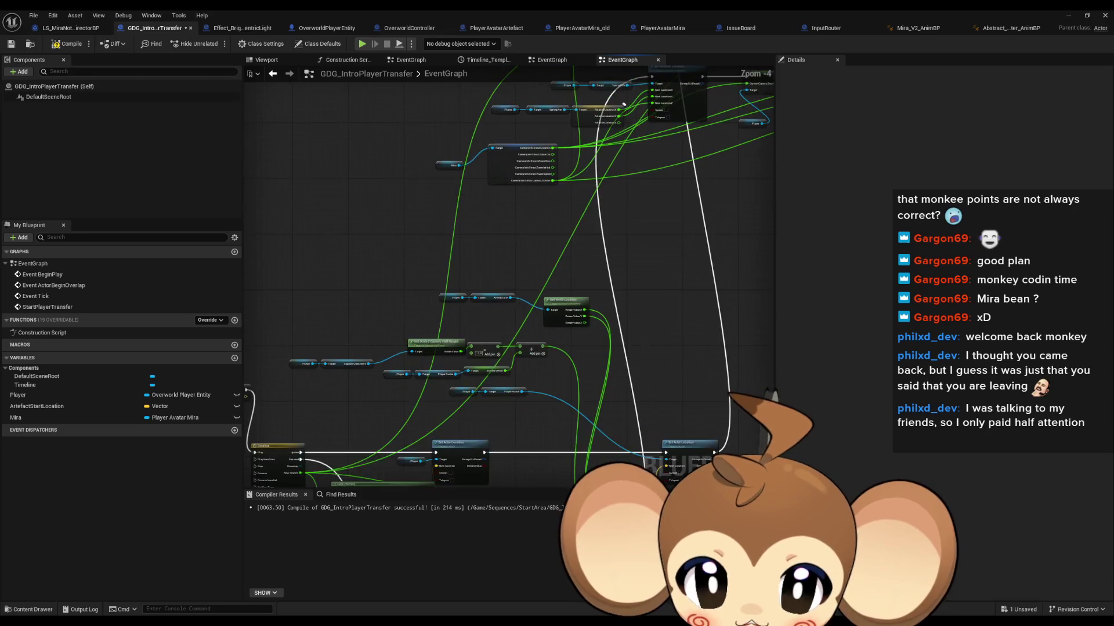
pyautogui.moveTo(529, 340); pyautogui.dragTo(507, 145)
pyautogui.moveTo(550, 345); pyautogui.dragTo(476, 182)
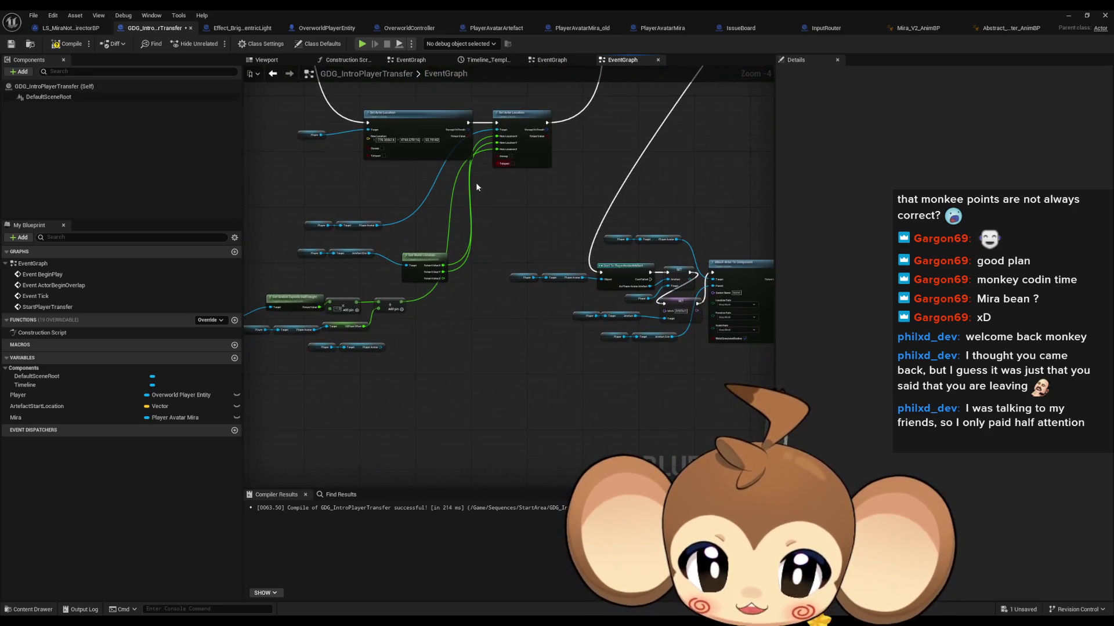
pyautogui.scroll(3, 619, 217)
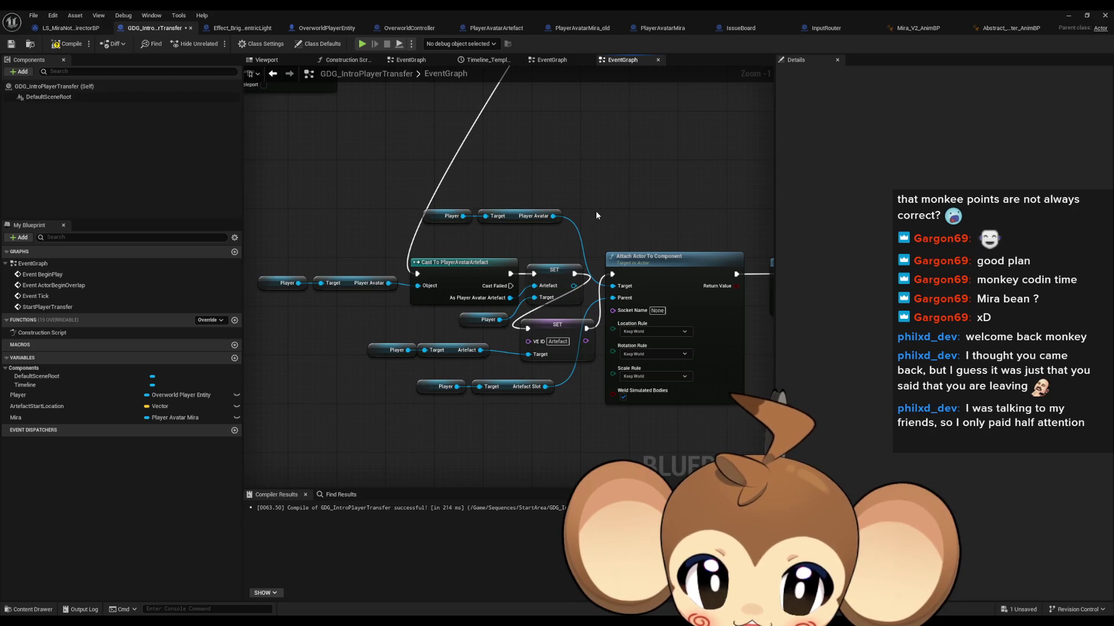
pyautogui.scroll(-1, 597, 215)
pyautogui.moveTo(657, 222)
pyautogui.mouseDown()
pyautogui.moveTo(618, 216)
pyautogui.moveTo(604, 236)
pyautogui.moveTo(381, 209)
pyautogui.mouseUp()
pyautogui.moveTo(610, 232)
pyautogui.mouseDown()
pyautogui.moveTo(448, 199)
pyautogui.moveTo(428, 134)
pyautogui.moveTo(408, 150)
pyautogui.mouseUp()
# Step: Paste Mira getter nodes beside the SET node and connect one to its target
pyautogui.hotkey('ctrl', 'v')
pyautogui.moveTo(522, 188); pyautogui.dragTo(562, 218)
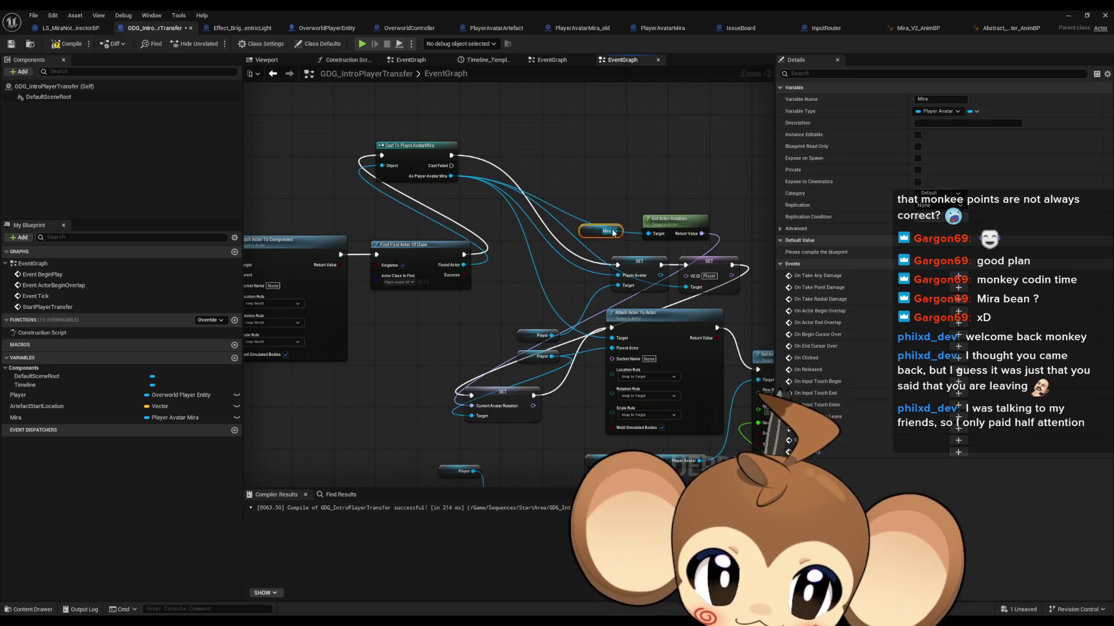
pyautogui.click(519, 284)
pyautogui.moveTo(593, 272)
pyautogui.mouseDown()
pyautogui.moveTo(568, 276)
pyautogui.moveTo(597, 286)
pyautogui.mouseUp()
pyautogui.hotkey('ctrl', 'v')
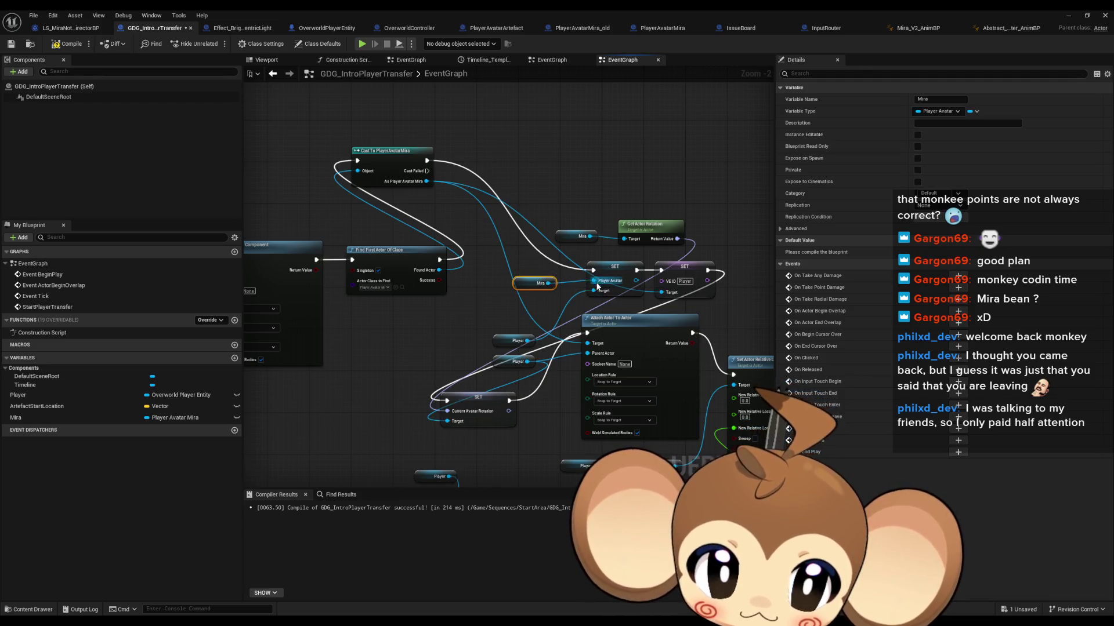
pyautogui.hotkey('ctrl', 'v')
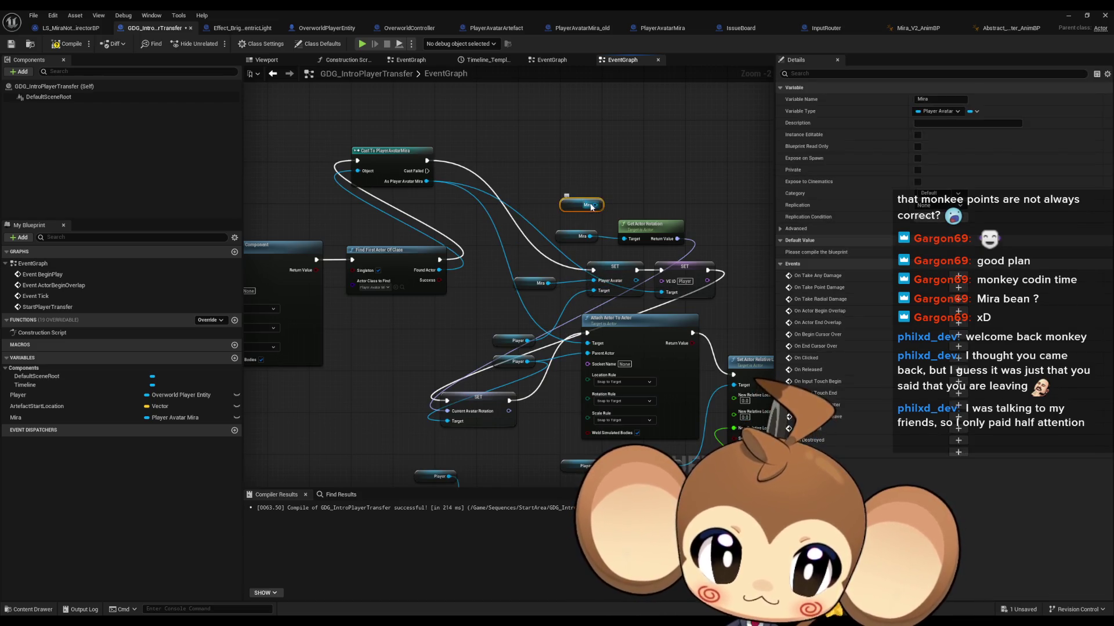
pyautogui.moveTo(595, 205); pyautogui.dragTo(661, 292)
# Step: Wire a Mira getter into Attach Actor To Actor and route execution into the SET node
pyautogui.click(621, 301)
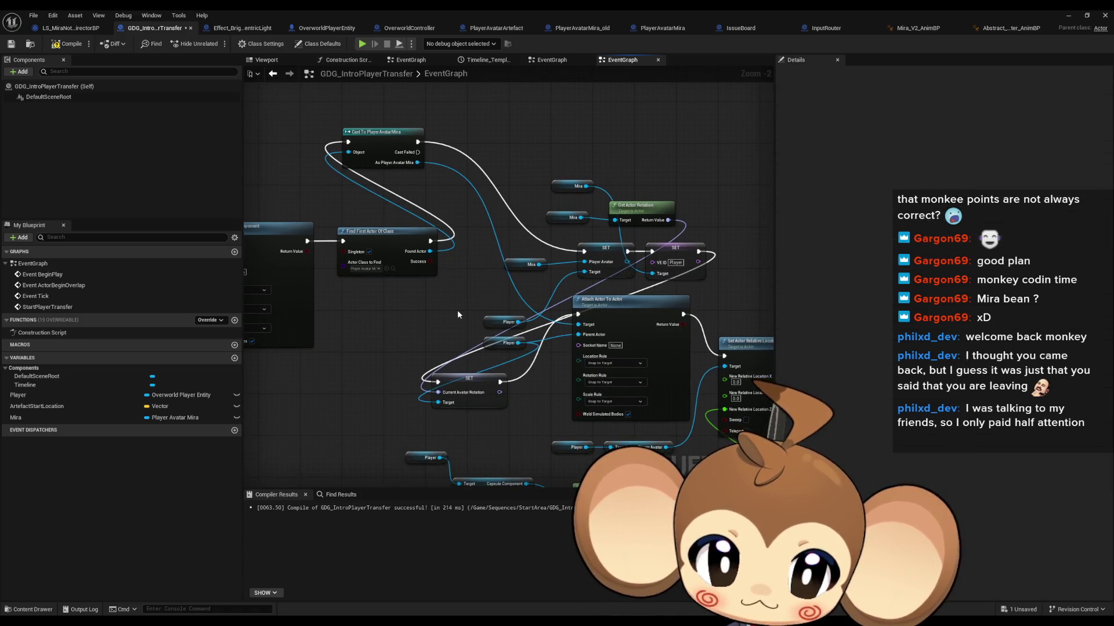
pyautogui.hotkey('ctrl', 'v')
pyautogui.moveTo(497, 306); pyautogui.dragTo(579, 335)
pyautogui.moveTo(400, 231); pyautogui.dragTo(416, 189)
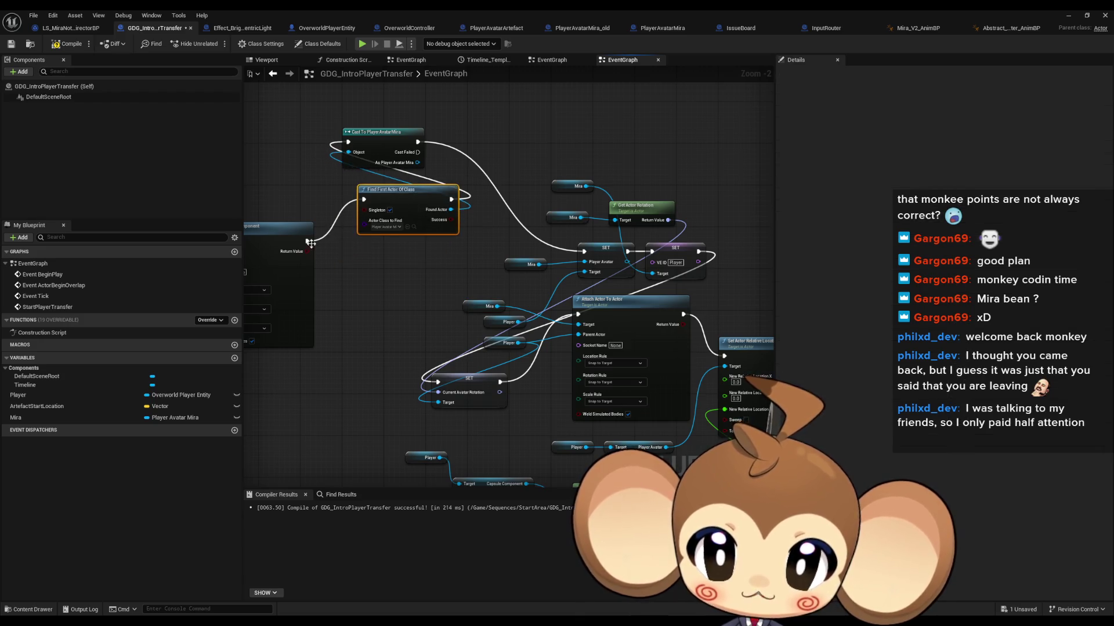
pyautogui.moveTo(306, 241)
pyautogui.mouseDown()
pyautogui.moveTo(583, 251)
pyautogui.moveTo(410, 179)
pyautogui.mouseUp()
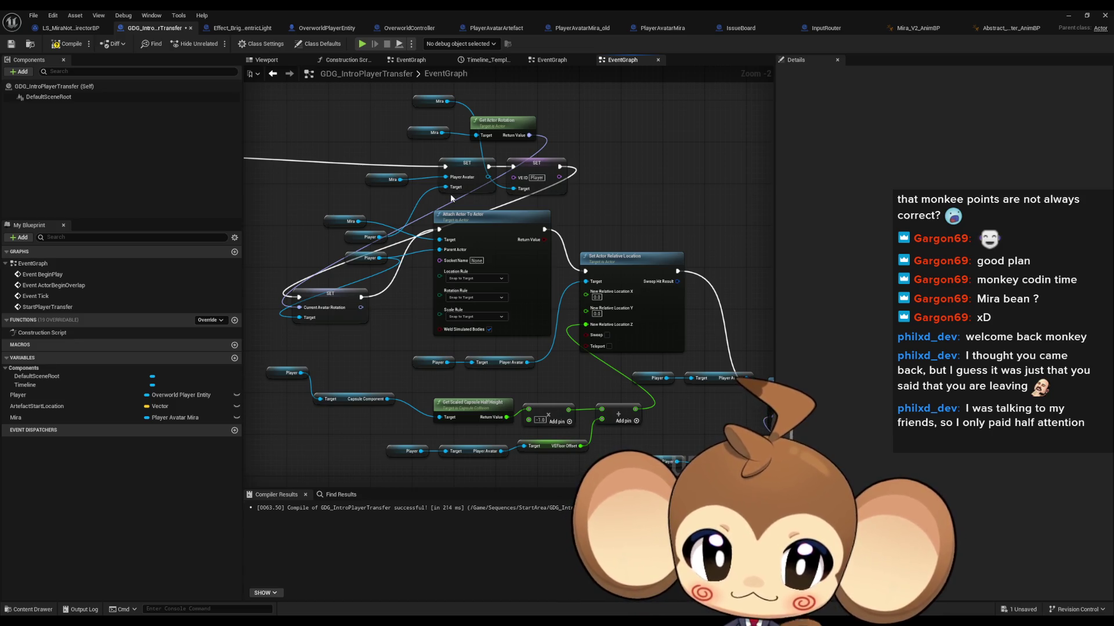
# Step: Zoom over the node network, then minimize the Blueprint editor
pyautogui.scroll(-2, 452, 199)
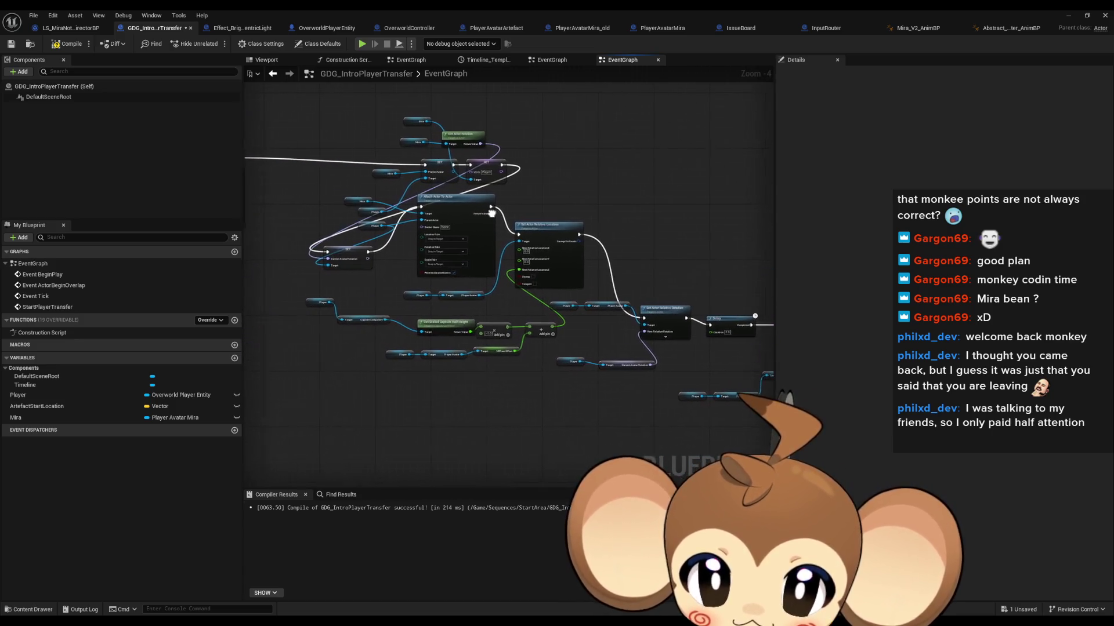
pyautogui.scroll(2, 395, 221)
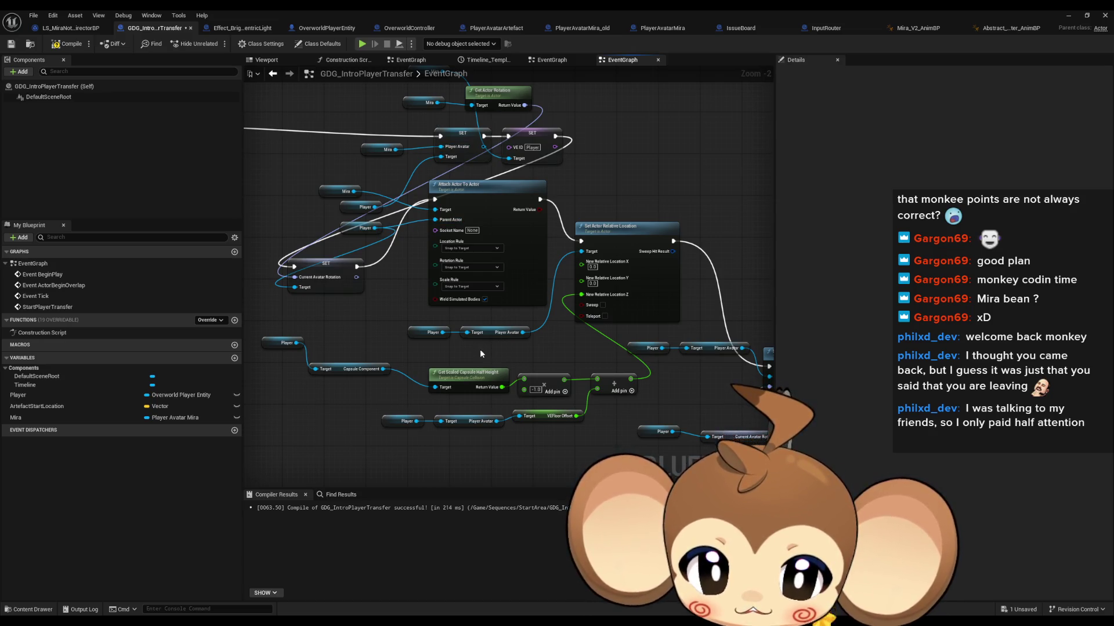
pyautogui.scroll(-6, 530, 332)
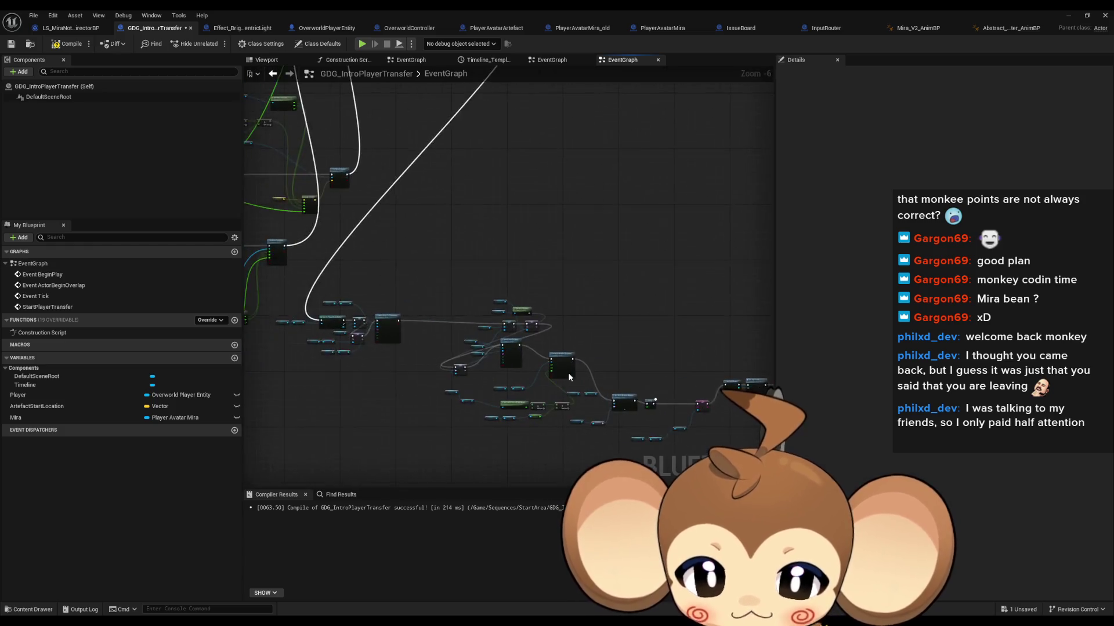
pyautogui.moveTo(638, 407); pyautogui.dragTo(694, 430)
pyautogui.click(1067, 15)
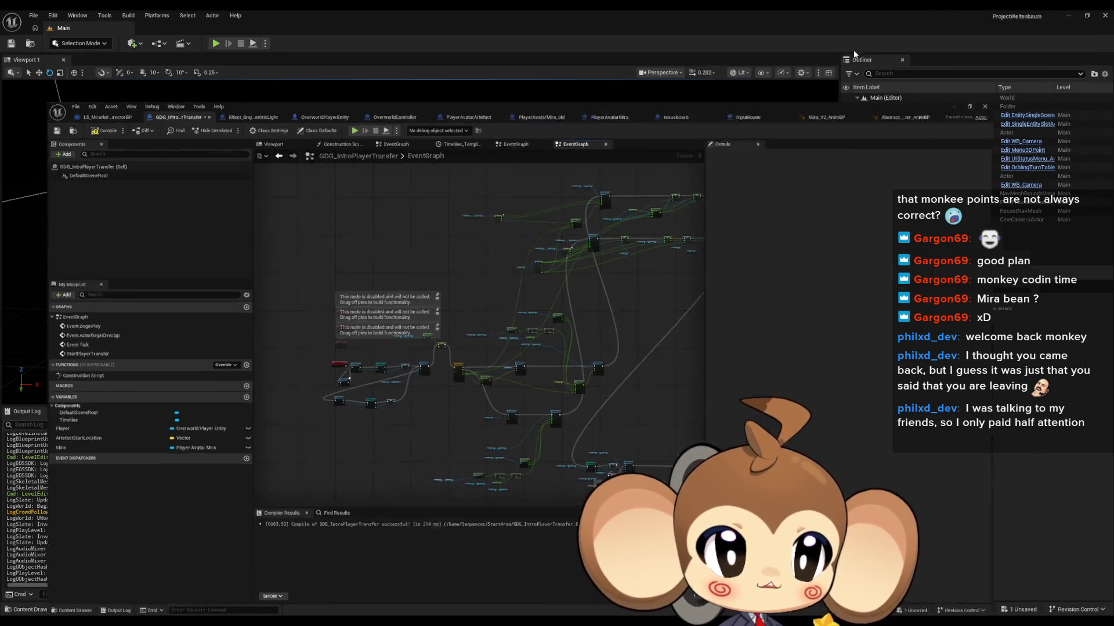
pyautogui.hotkey('alt', 'p')
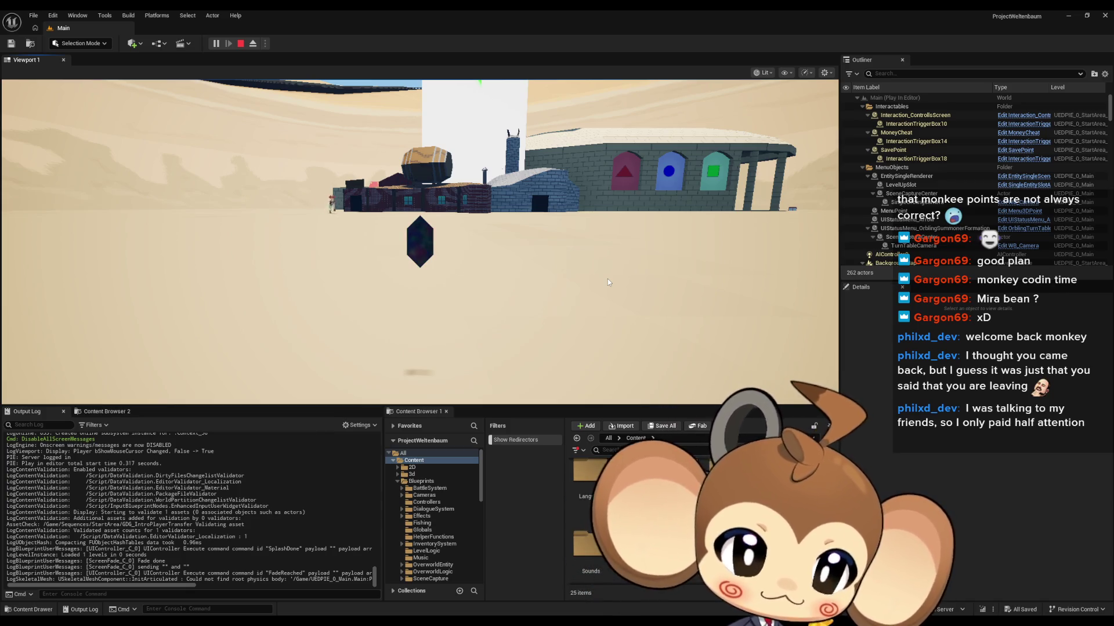
pyautogui.press('d')
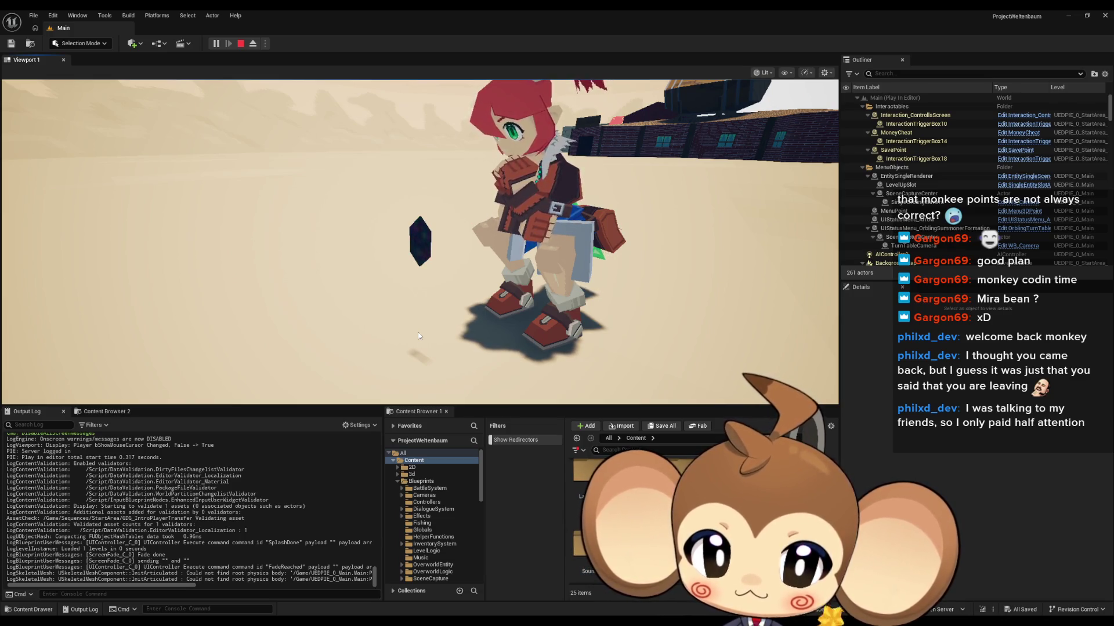
pyautogui.press('a')
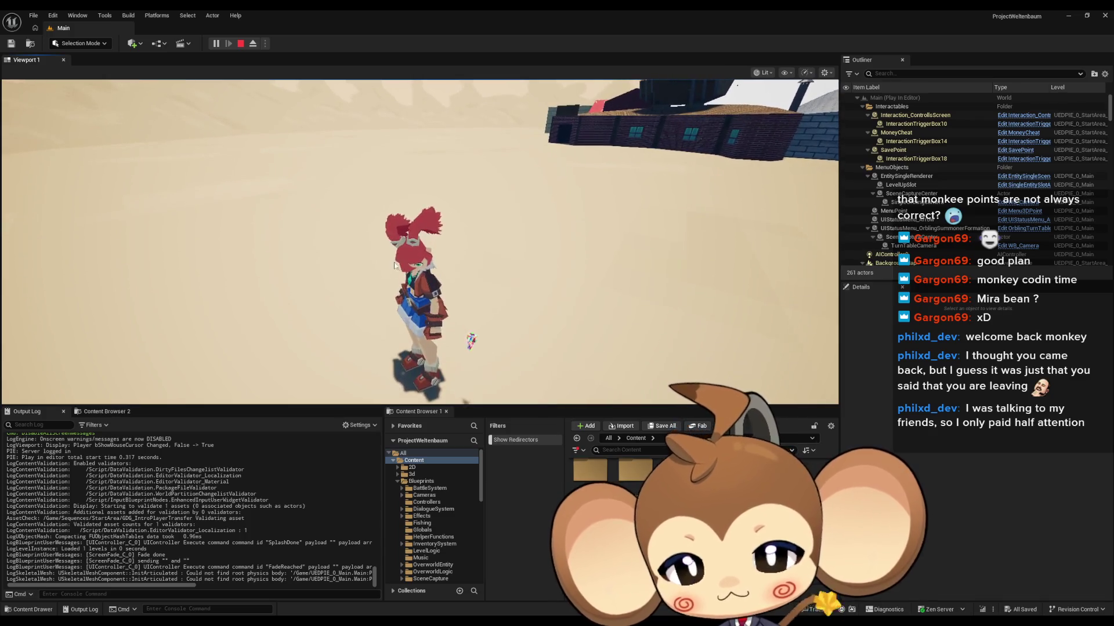
pyautogui.click(240, 44)
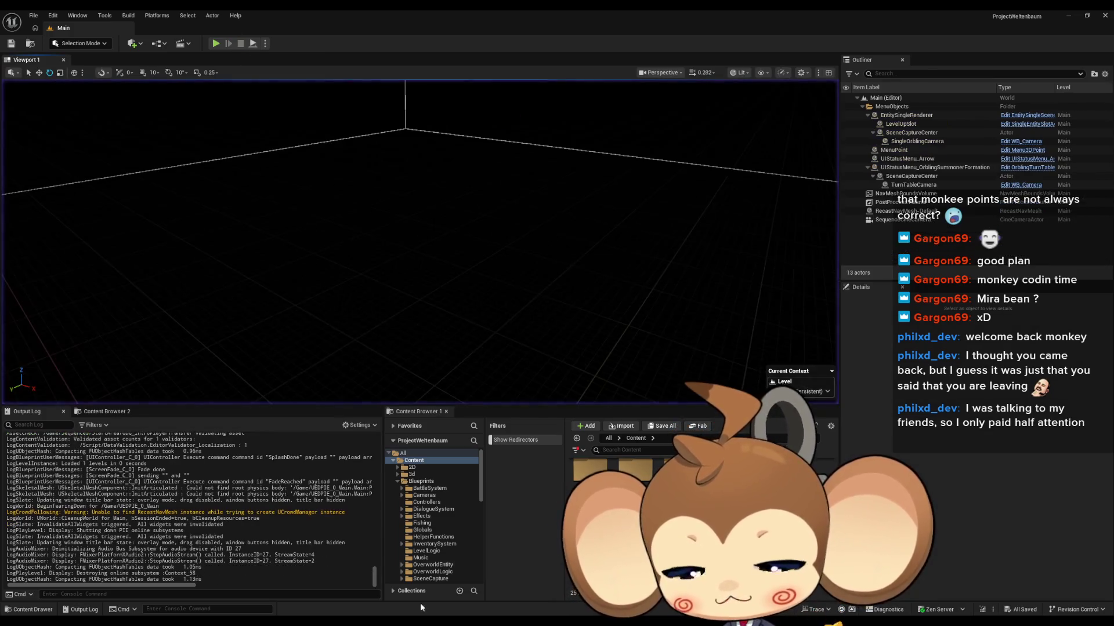
# Step: Bring the GDG_IntroPlayerTransfer Blueprint window back from the taskbar
pyautogui.moveTo(446, 615)
pyautogui.click(454, 584)
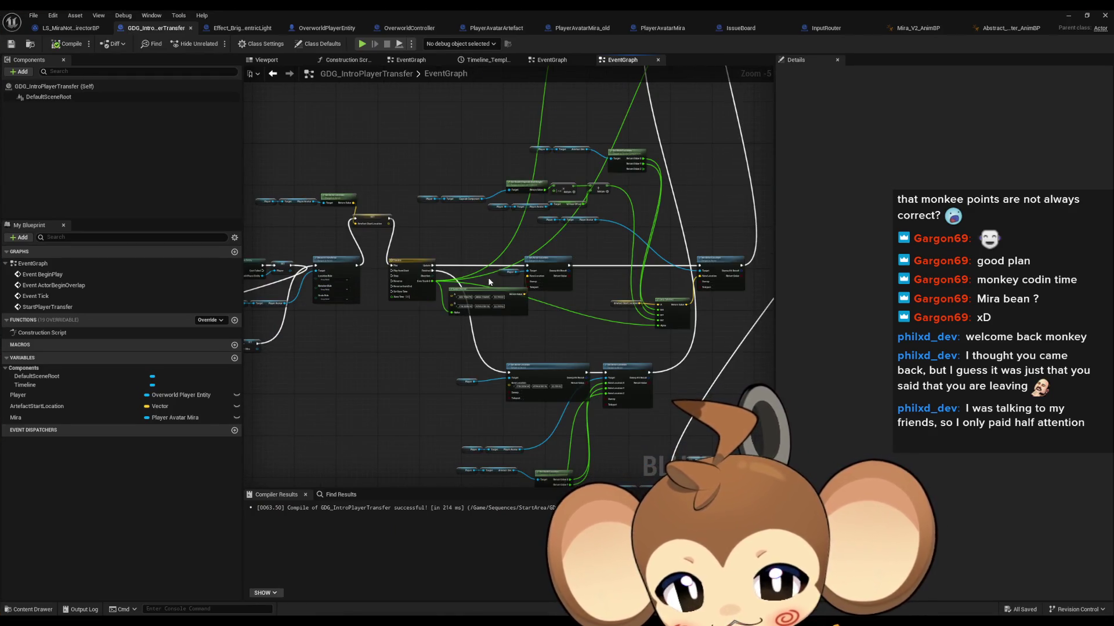
pyautogui.scroll(-2, 590, 224)
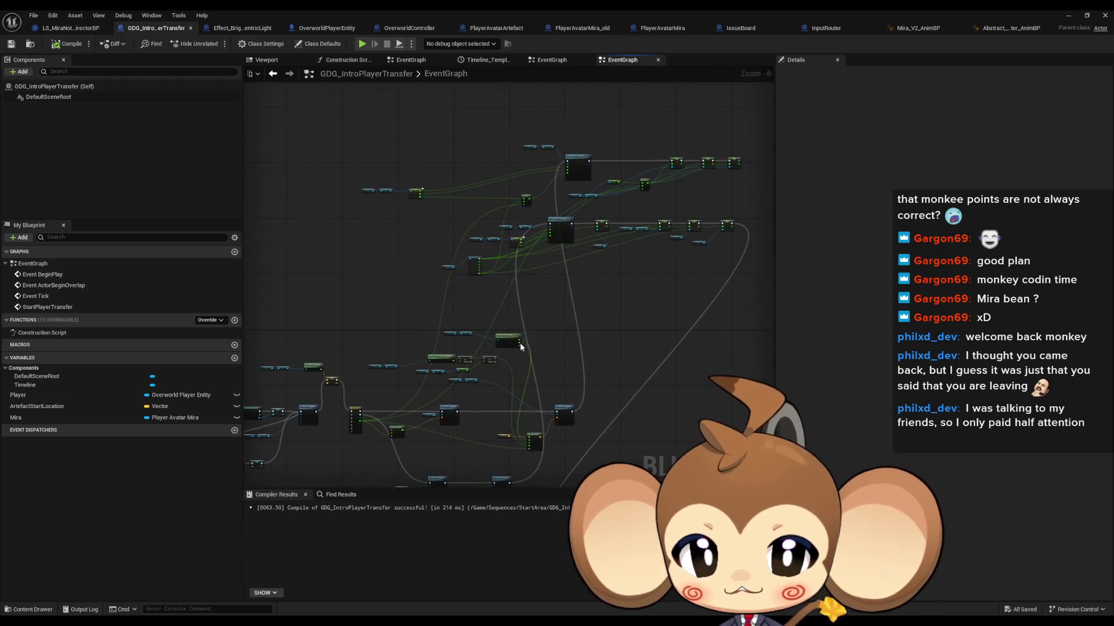
pyautogui.scroll(1, 520, 343)
pyautogui.moveTo(519, 343)
pyautogui.mouseDown()
pyautogui.moveTo(499, 172)
pyautogui.moveTo(462, 177)
pyautogui.moveTo(473, 320)
pyautogui.mouseUp()
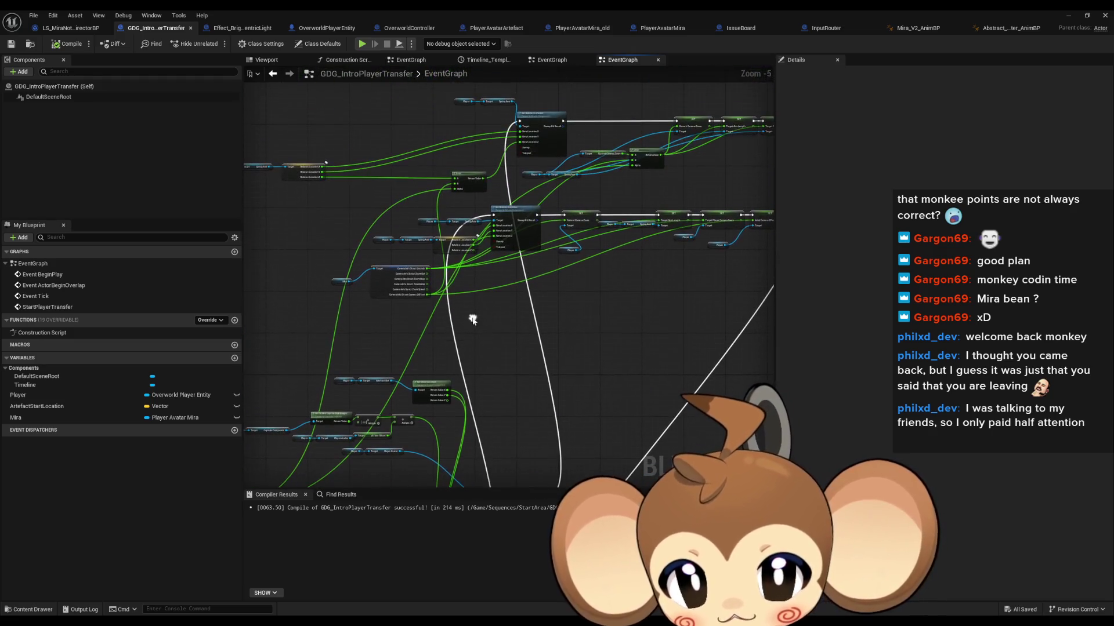
# Step: Move the middle node row down-right and the Target and Mira nodes up-left
pyautogui.moveTo(315, 221); pyautogui.dragTo(750, 328)
pyautogui.moveTo(417, 212)
pyautogui.mouseDown()
pyautogui.moveTo(634, 277)
pyautogui.moveTo(625, 281)
pyautogui.moveTo(635, 300)
pyautogui.mouseUp()
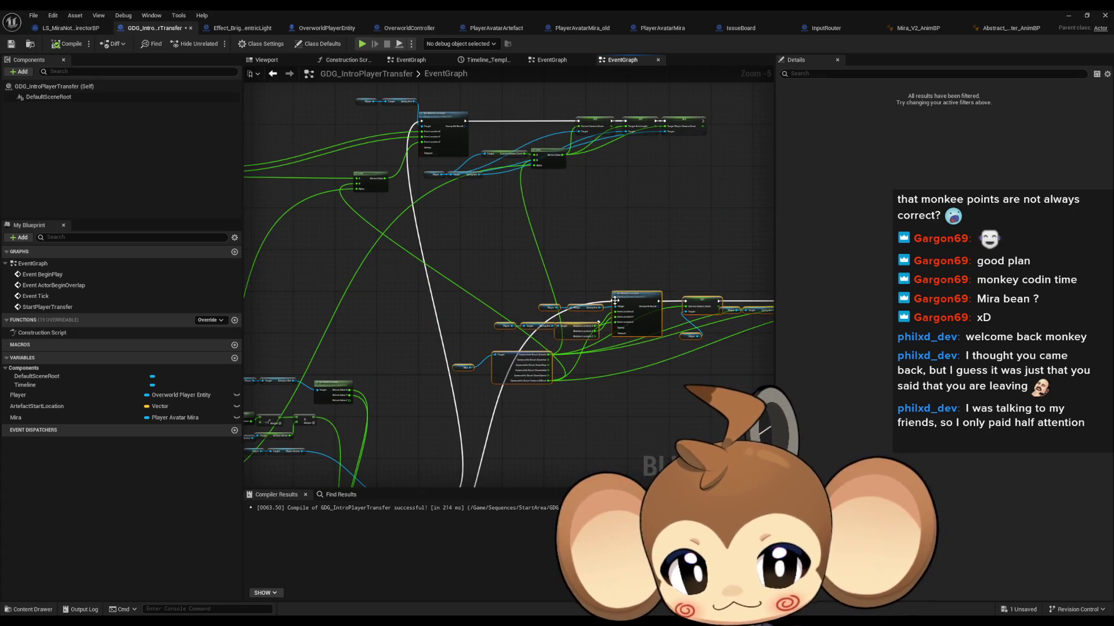
pyautogui.moveTo(446, 355)
pyautogui.mouseDown()
pyautogui.moveTo(557, 386)
pyautogui.moveTo(355, 321)
pyautogui.moveTo(301, 274)
pyautogui.moveTo(305, 245)
pyautogui.moveTo(412, 252)
pyautogui.mouseUp()
pyautogui.scroll(3, 356, 229)
# Step: Move the Player, Spring Arm and Relative Location nodes further left
pyautogui.click(355, 201)
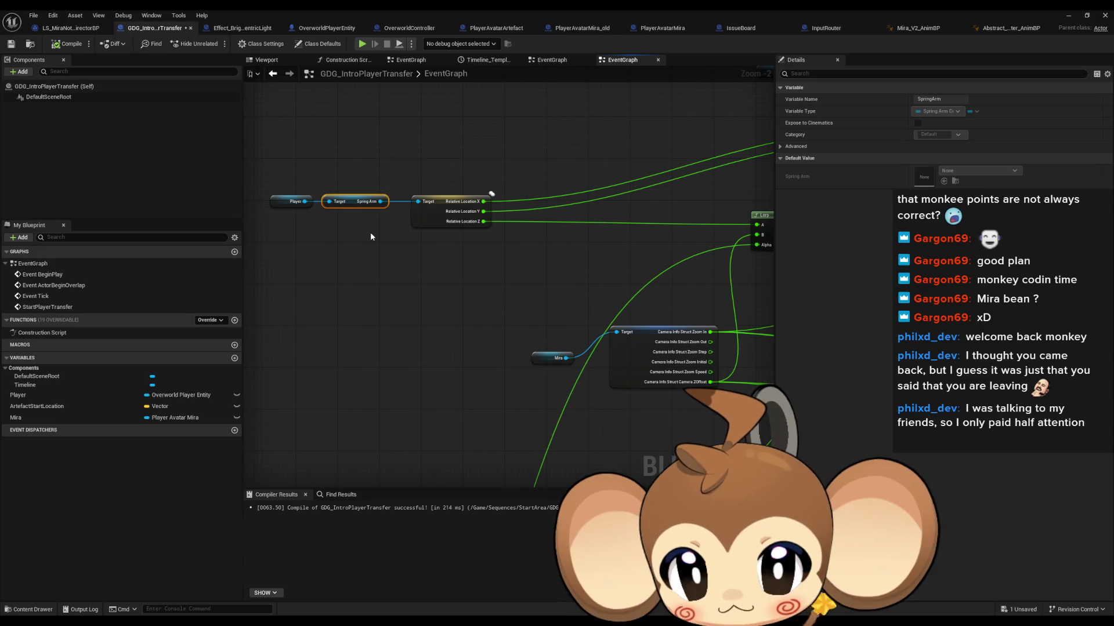
pyautogui.moveTo(499, 252)
pyautogui.mouseDown()
pyautogui.moveTo(453, 249)
pyautogui.moveTo(468, 263)
pyautogui.mouseUp()
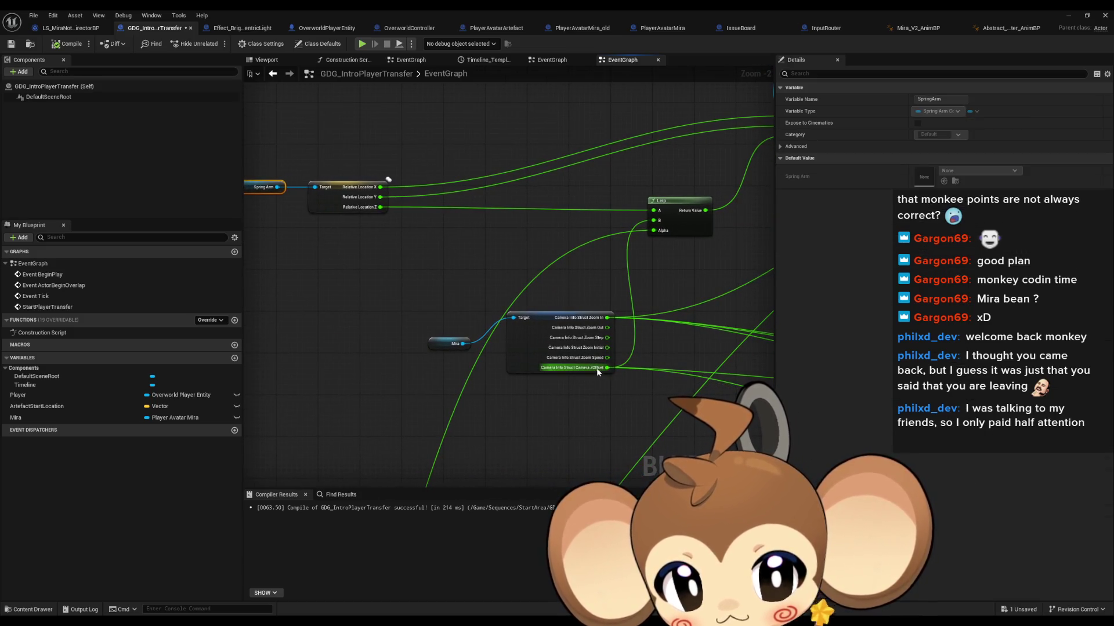
pyautogui.moveTo(570, 239)
pyautogui.mouseDown()
pyautogui.moveTo(507, 286)
pyautogui.moveTo(407, 334)
pyautogui.moveTo(322, 340)
pyautogui.moveTo(714, 334)
pyautogui.mouseUp()
pyautogui.moveTo(329, 223)
pyautogui.mouseDown()
pyautogui.moveTo(397, 266)
pyautogui.moveTo(579, 319)
pyautogui.mouseUp()
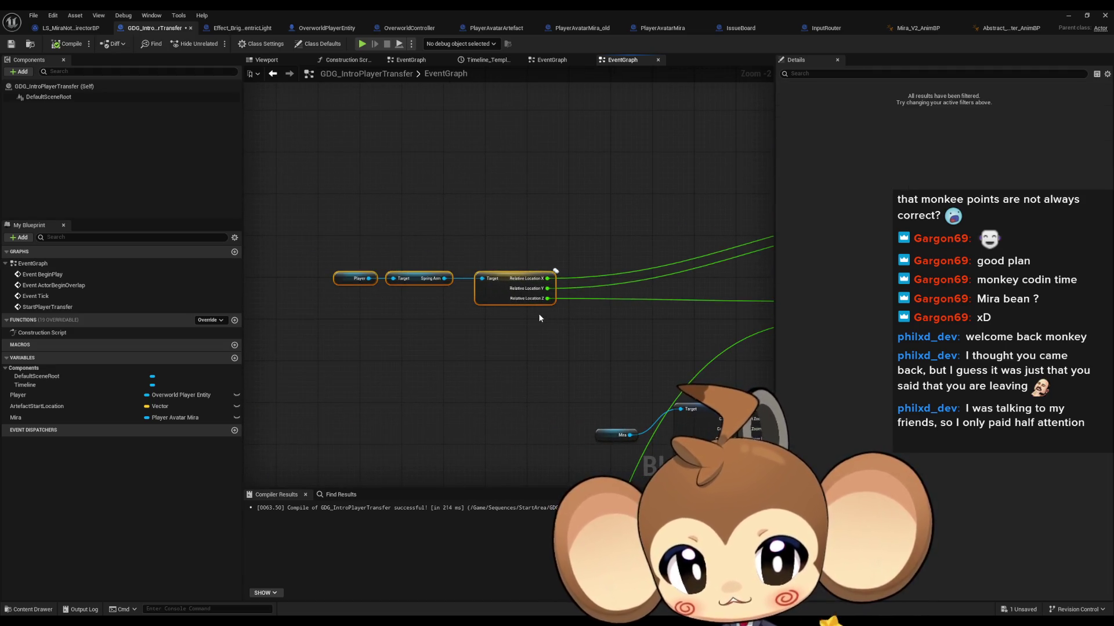
pyautogui.scroll(-3, 600, 357)
pyautogui.moveTo(600, 357); pyautogui.dragTo(366, 320)
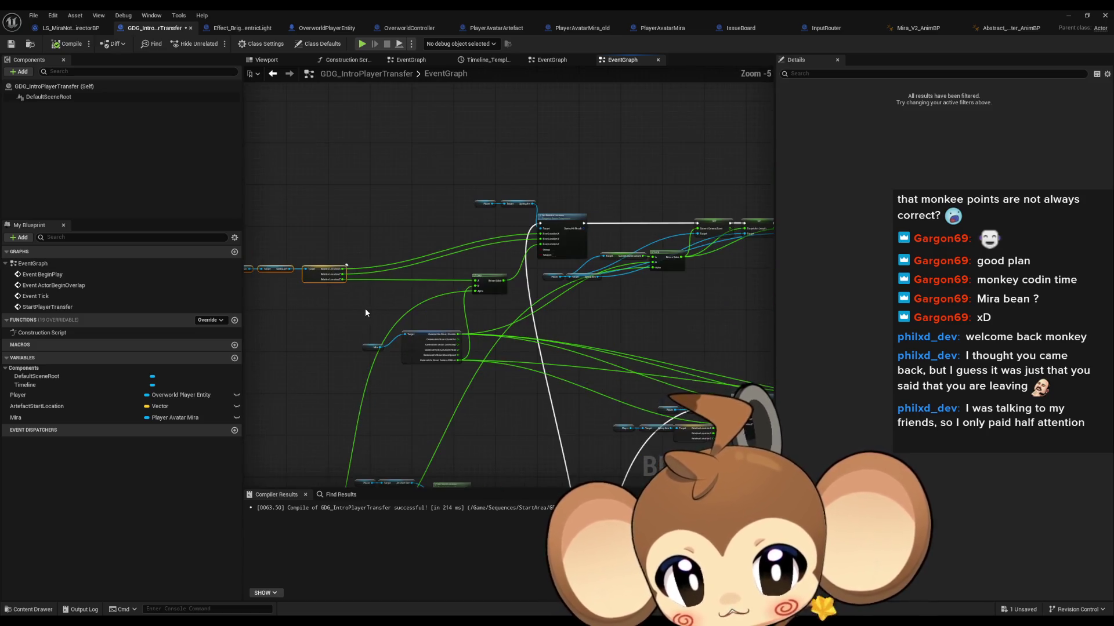
# Step: Select the Player, Spring Arm and Target nodes near the Spring Arm location getters
pyautogui.moveTo(507, 322); pyautogui.dragTo(432, 302)
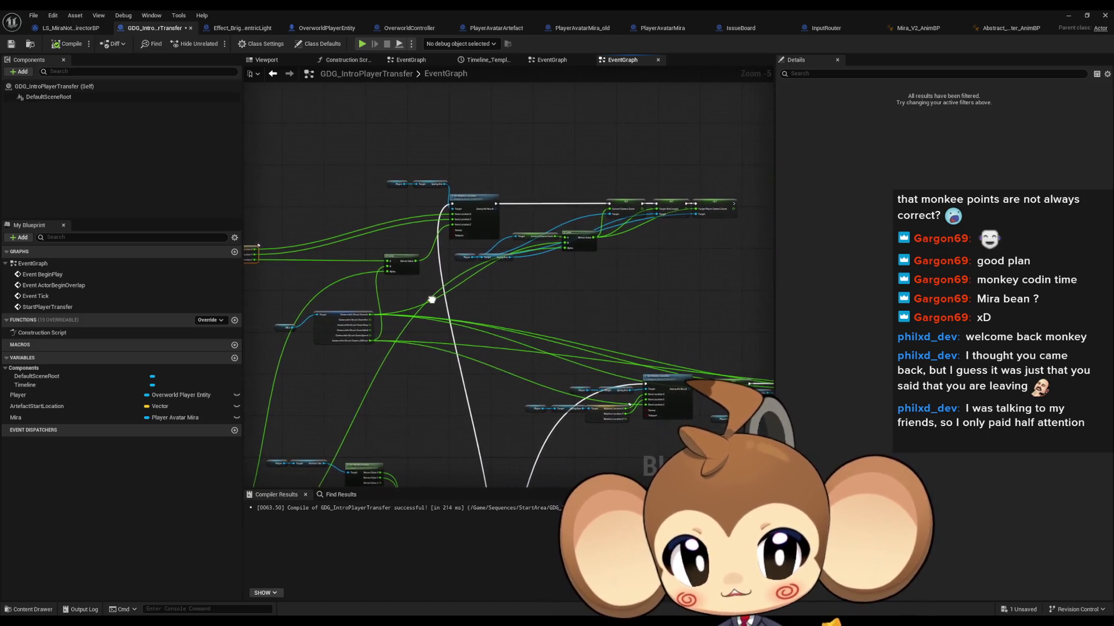
pyautogui.moveTo(629, 407); pyautogui.dragTo(490, 365)
pyautogui.scroll(1, 490, 365)
pyautogui.scroll(2, 481, 343)
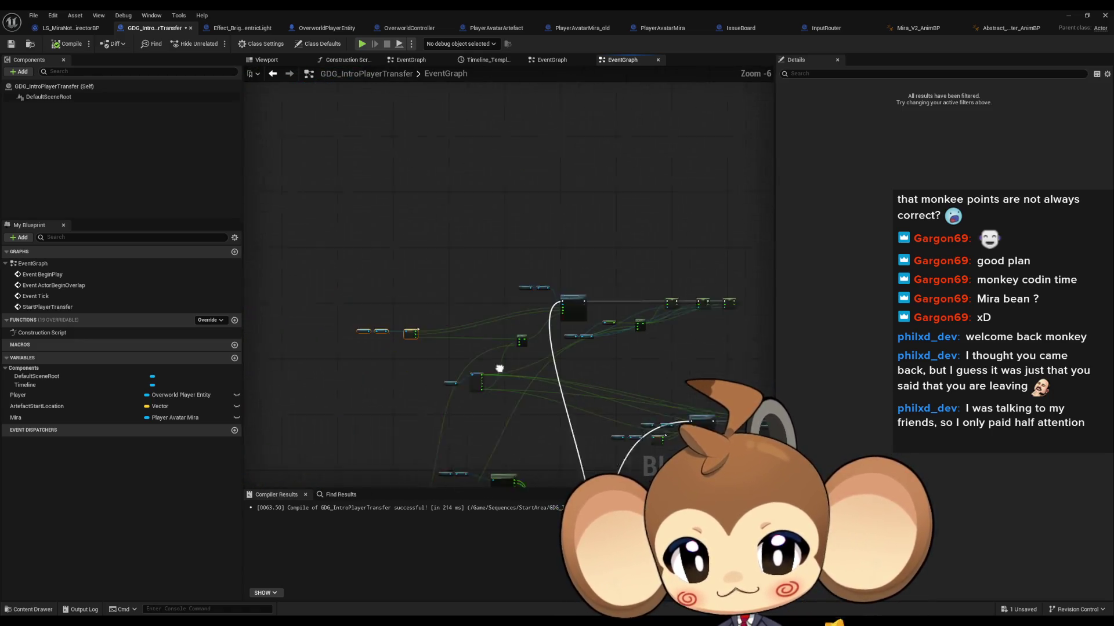
pyautogui.moveTo(532, 372)
pyautogui.mouseDown()
pyautogui.moveTo(443, 355)
pyautogui.moveTo(458, 356)
pyautogui.mouseUp()
pyautogui.moveTo(330, 216)
pyautogui.mouseDown()
pyautogui.moveTo(523, 307)
pyautogui.moveTo(516, 370)
pyautogui.moveTo(509, 229)
pyautogui.moveTo(447, 302)
pyautogui.moveTo(534, 204)
pyautogui.moveTo(569, 130)
pyautogui.mouseUp()
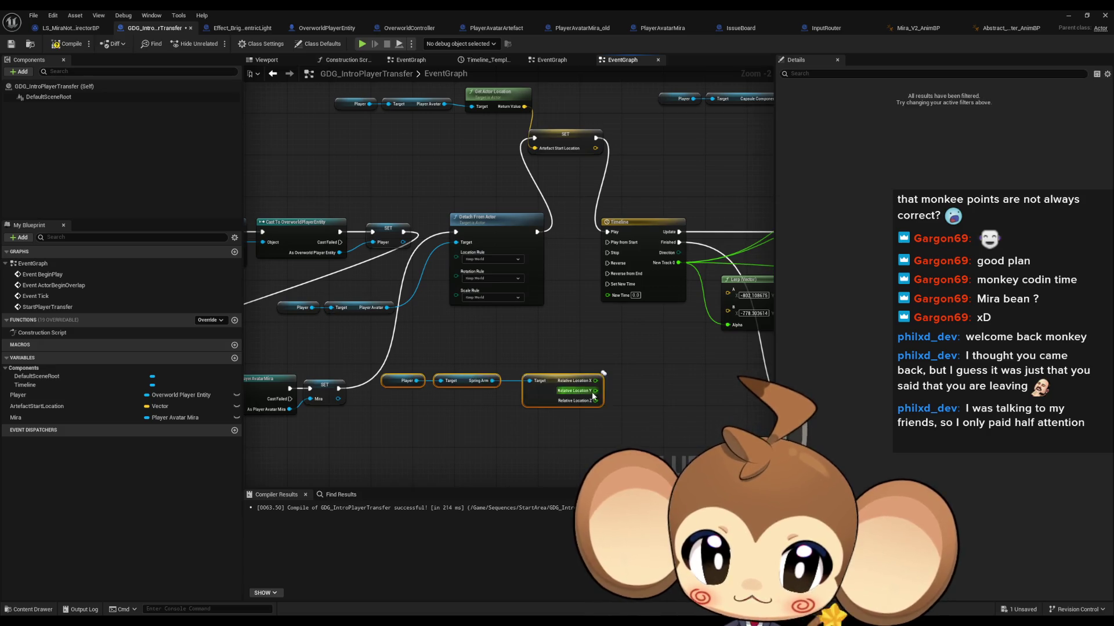
# Step: Promote Relative Location Z to a Float variable StartingCameraZ and wire its SET into execution
pyautogui.moveTo(601, 401)
pyautogui.mouseDown()
pyautogui.moveTo(614, 410)
pyautogui.moveTo(617, 398)
pyautogui.mouseUp()
pyautogui.write('pro')
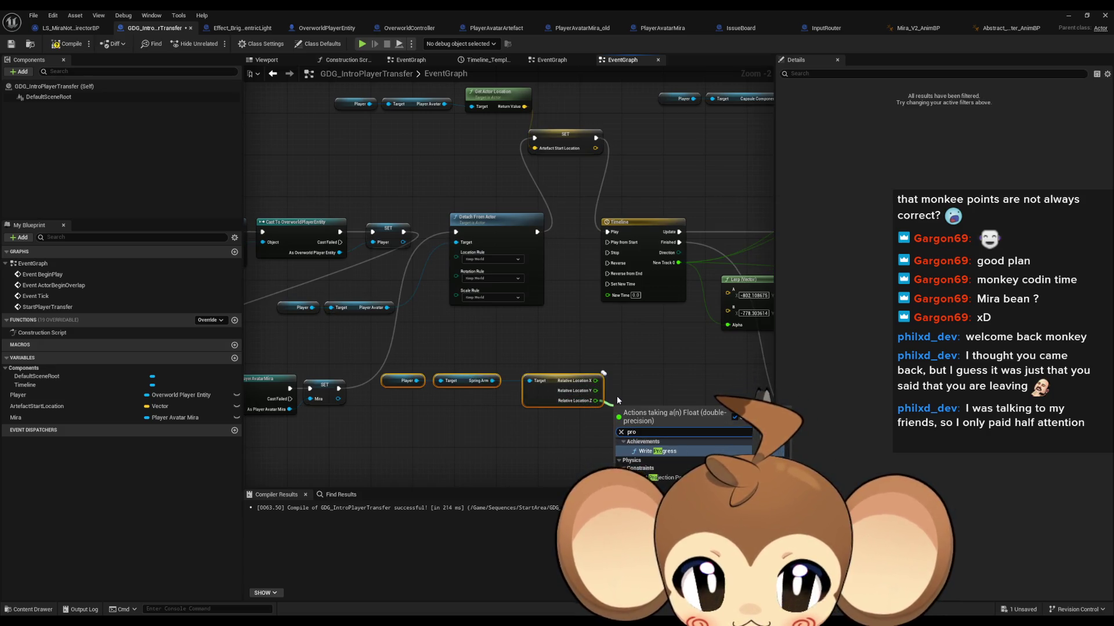
pyautogui.write('mote')
pyautogui.press('Return')
pyautogui.write('StartingCameraZ')
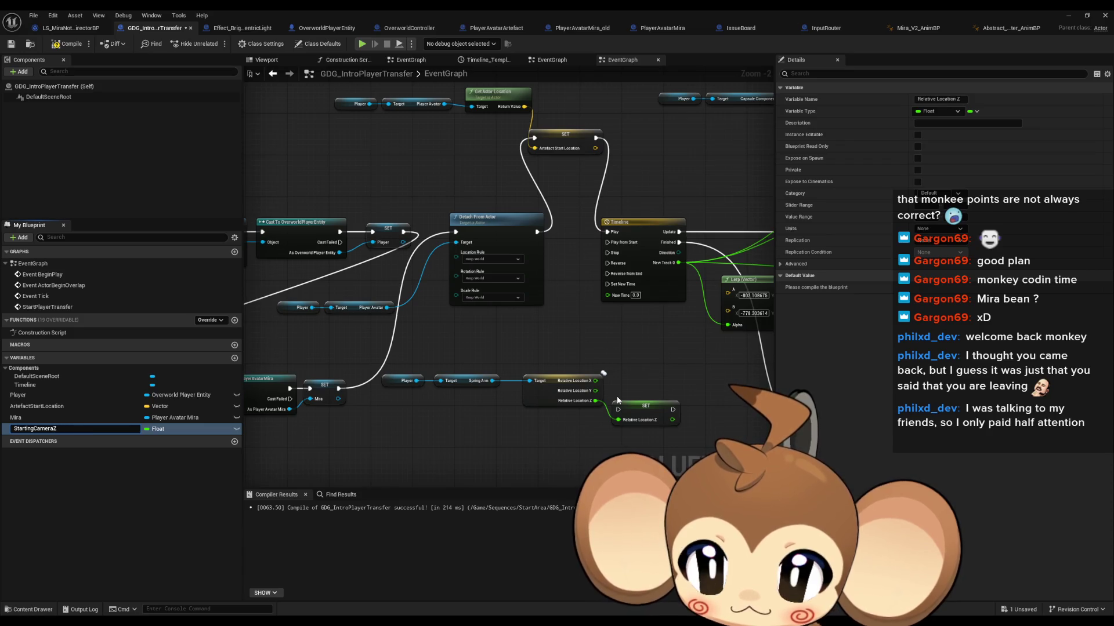
pyautogui.press('Return')
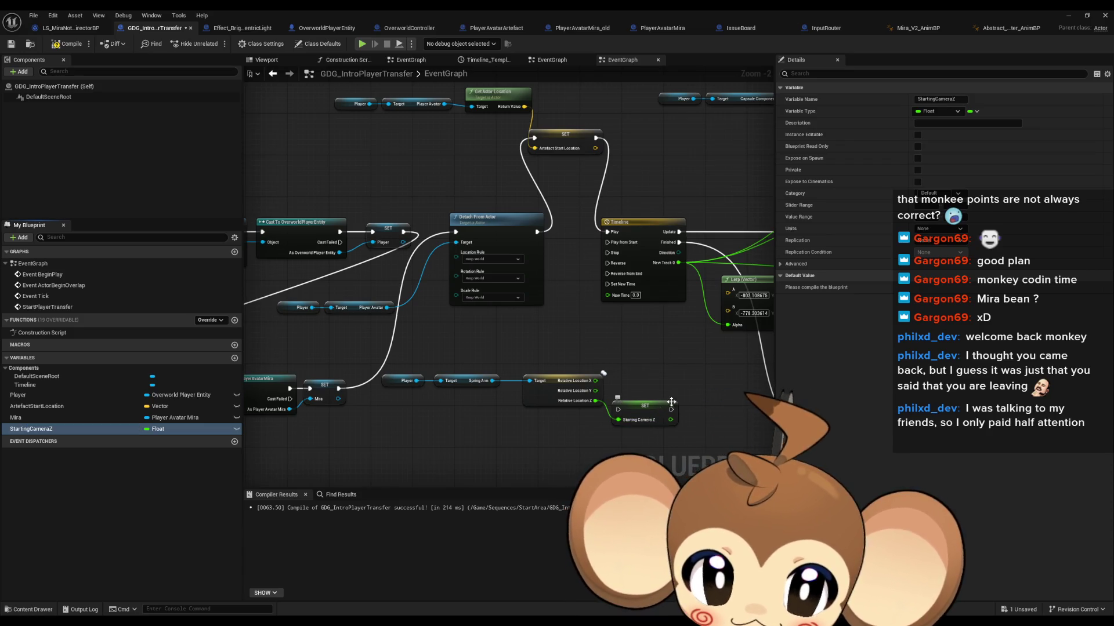
pyautogui.moveTo(671, 410)
pyautogui.mouseDown()
pyautogui.moveTo(684, 360)
pyautogui.moveTo(598, 244)
pyautogui.moveTo(596, 139)
pyautogui.mouseUp()
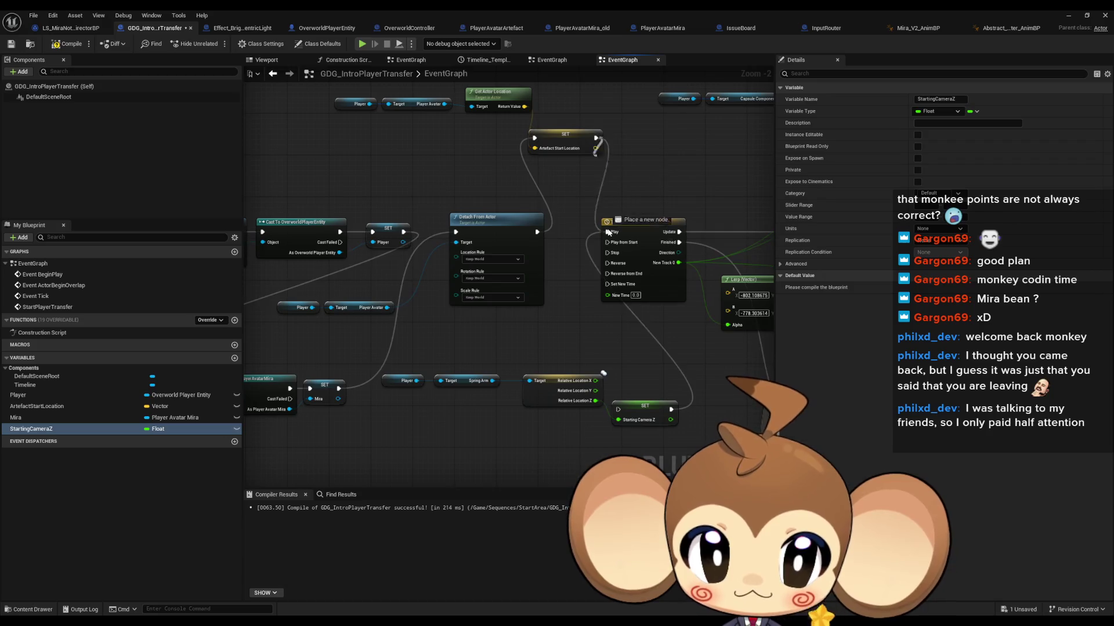
pyautogui.click(61, 432)
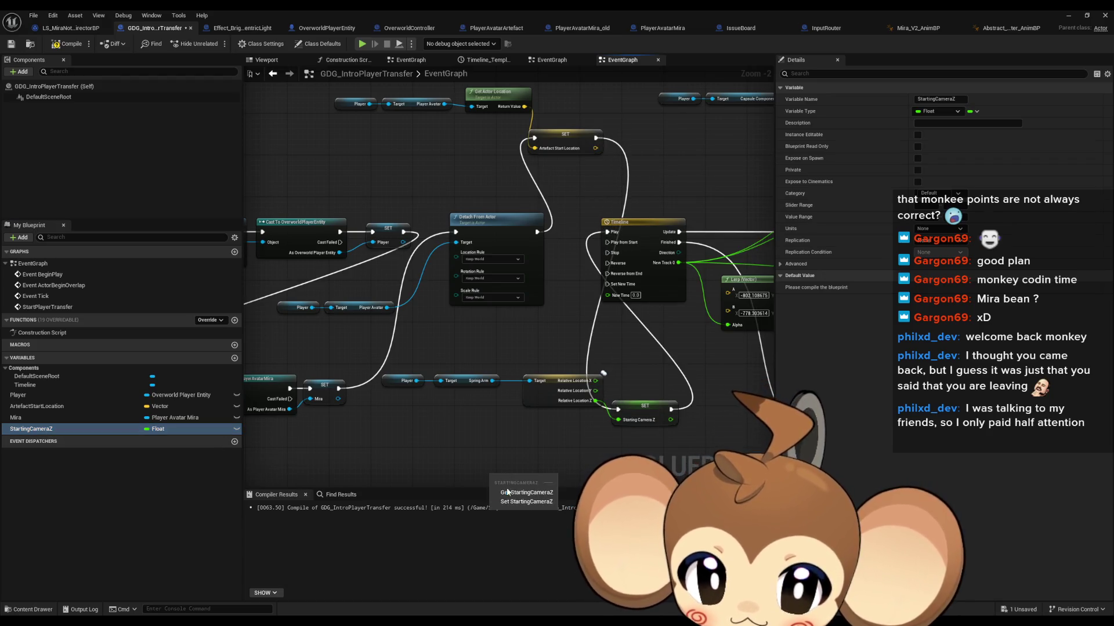
pyautogui.scroll(-1, 455, 440)
pyautogui.scroll(-2, 608, 217)
pyautogui.moveTo(608, 216); pyautogui.dragTo(457, 363)
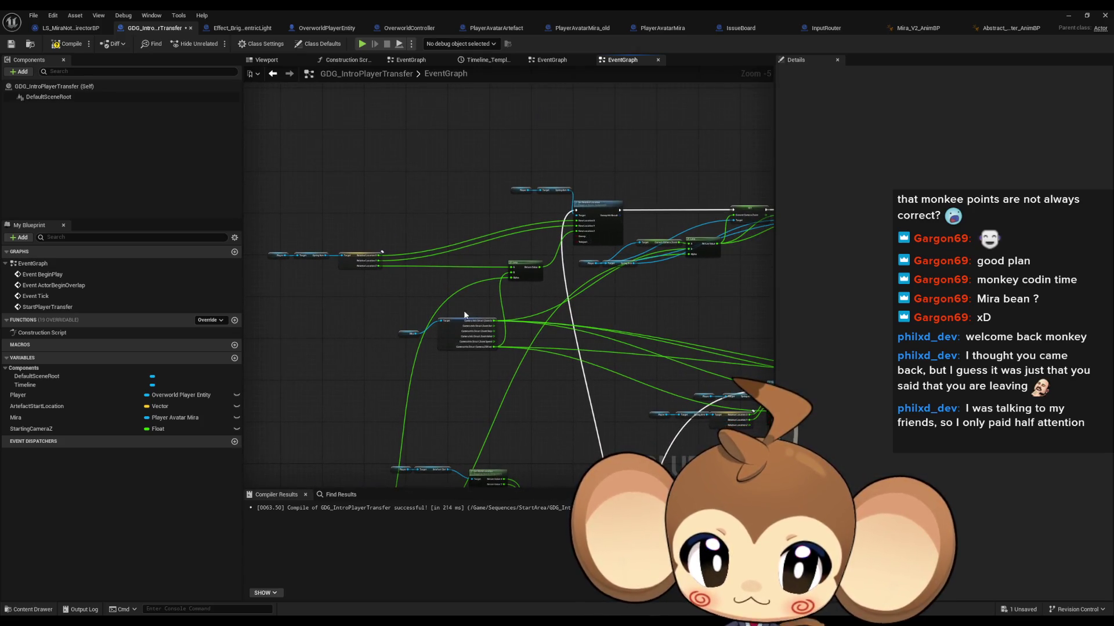
# Step: Feed a Starting Camera Z getter into the Lerp's A input
pyautogui.scroll(4, 464, 280)
pyautogui.hotkey('ctrl', 'v')
pyautogui.moveTo(576, 247)
pyautogui.mouseDown()
pyautogui.moveTo(514, 245)
pyautogui.moveTo(542, 279)
pyautogui.moveTo(557, 197)
pyautogui.moveTo(508, 238)
pyautogui.mouseUp()
pyautogui.click(444, 277)
pyautogui.scroll(-1, 450, 290)
pyautogui.scroll(-1, 450, 294)
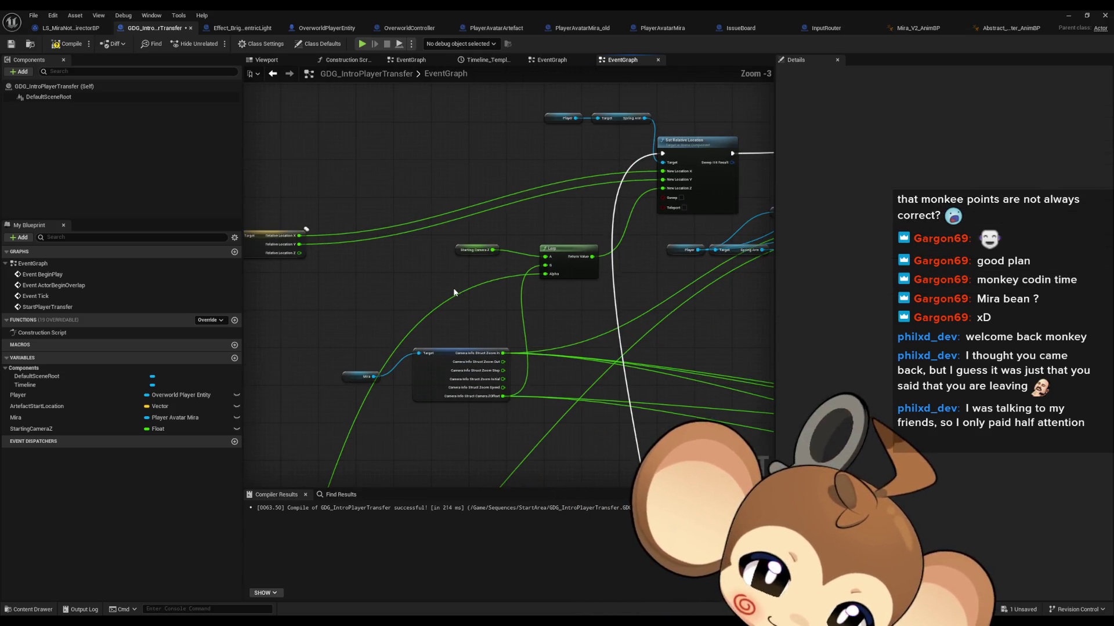
pyautogui.moveTo(701, 276); pyautogui.dragTo(540, 273)
pyautogui.scroll(-1, 541, 273)
pyautogui.moveTo(612, 270)
pyautogui.mouseDown()
pyautogui.moveTo(575, 267)
pyautogui.moveTo(724, 268)
pyautogui.moveTo(506, 242)
pyautogui.mouseUp()
pyautogui.scroll(-2, 716, 266)
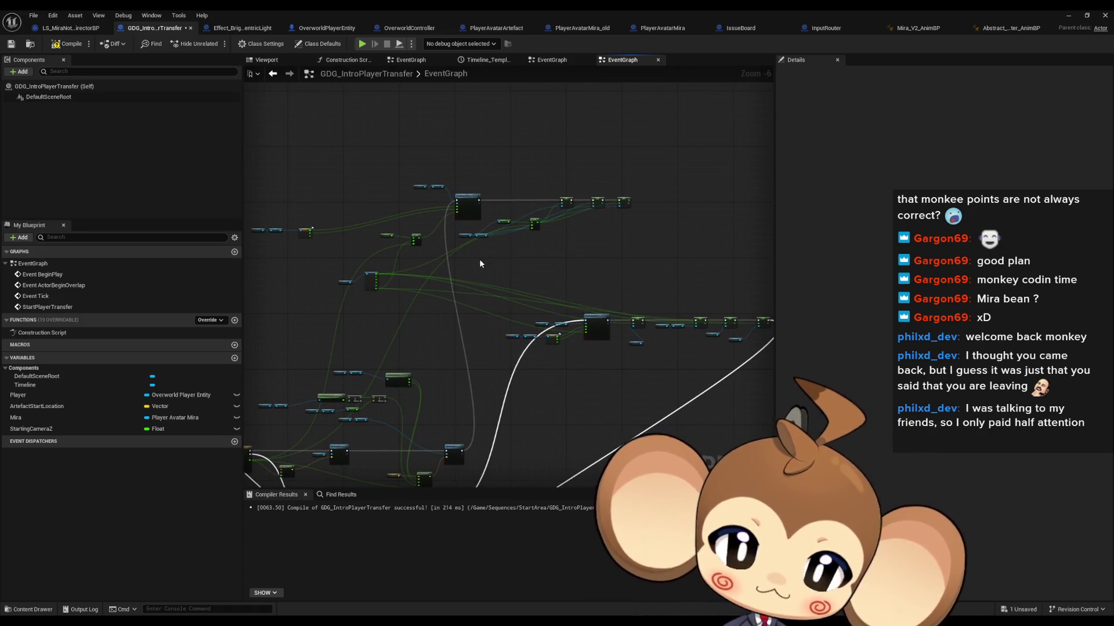
pyautogui.scroll(4, 445, 227)
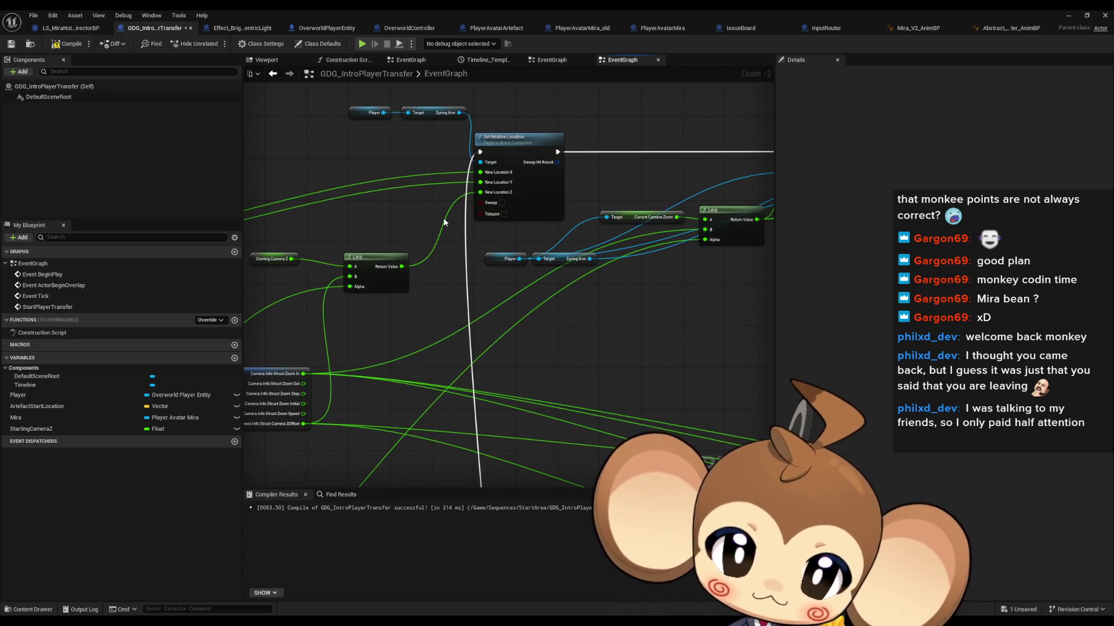
pyautogui.moveTo(443, 218)
pyautogui.mouseDown()
pyautogui.moveTo(667, 210)
pyautogui.moveTo(436, 254)
pyautogui.moveTo(520, 247)
pyautogui.mouseUp()
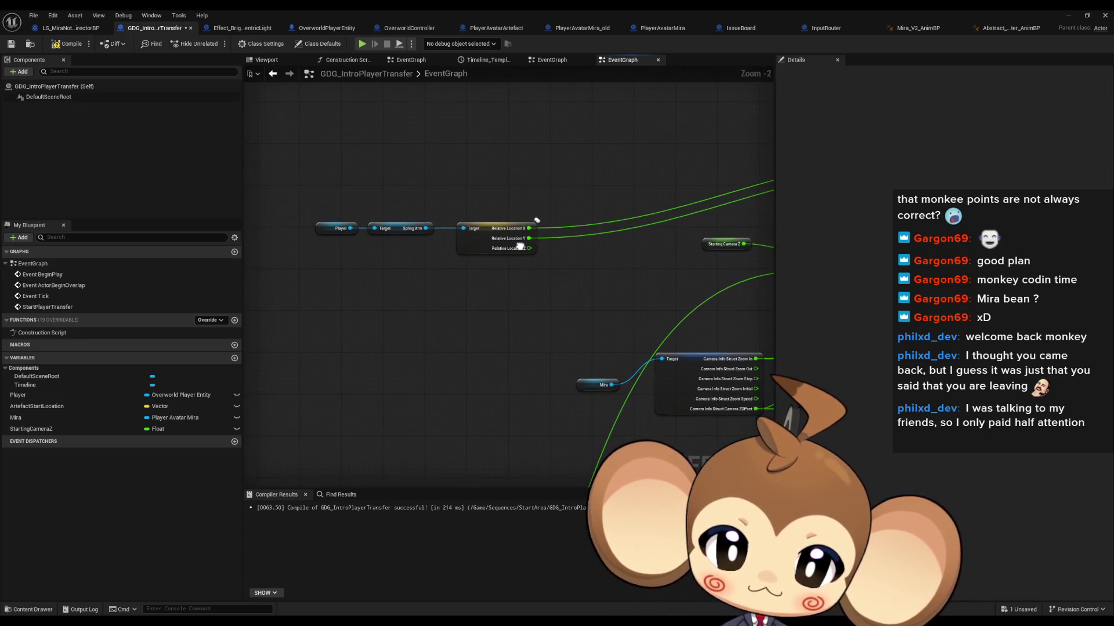
pyautogui.scroll(-3, 521, 249)
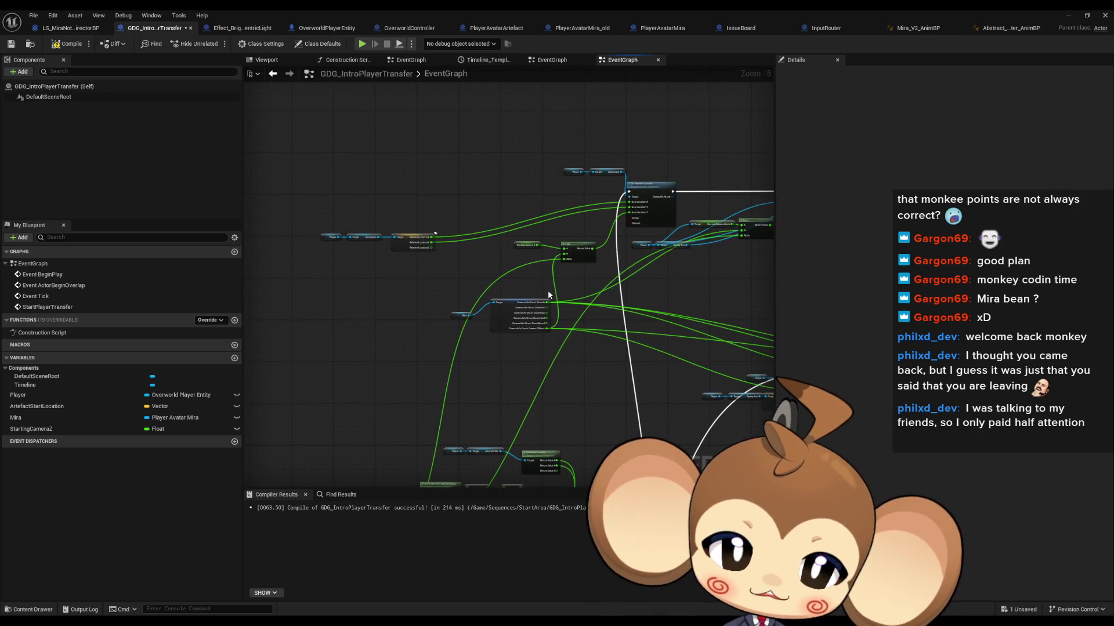
pyautogui.moveTo(518, 159)
pyautogui.mouseDown()
pyautogui.moveTo(509, 298)
pyautogui.moveTo(505, 242)
pyautogui.mouseUp()
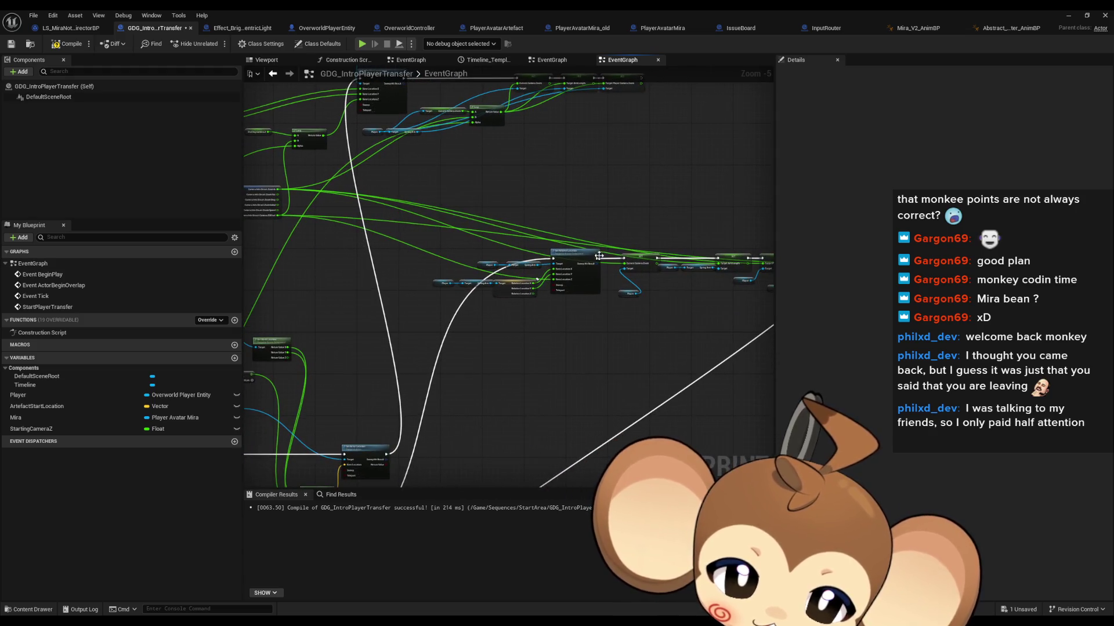
pyautogui.scroll(2, 627, 255)
pyautogui.scroll(-3, 524, 277)
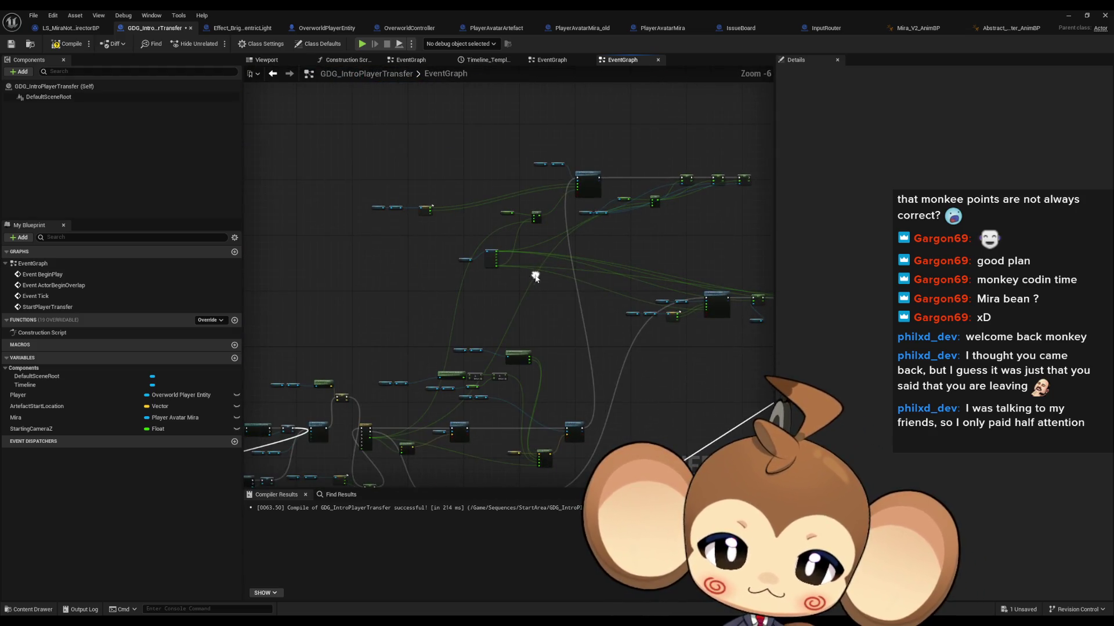
# Step: Stop the running play session and return to the GDG_IntroPlayerTransfer event graph
pyautogui.click(1074, 15)
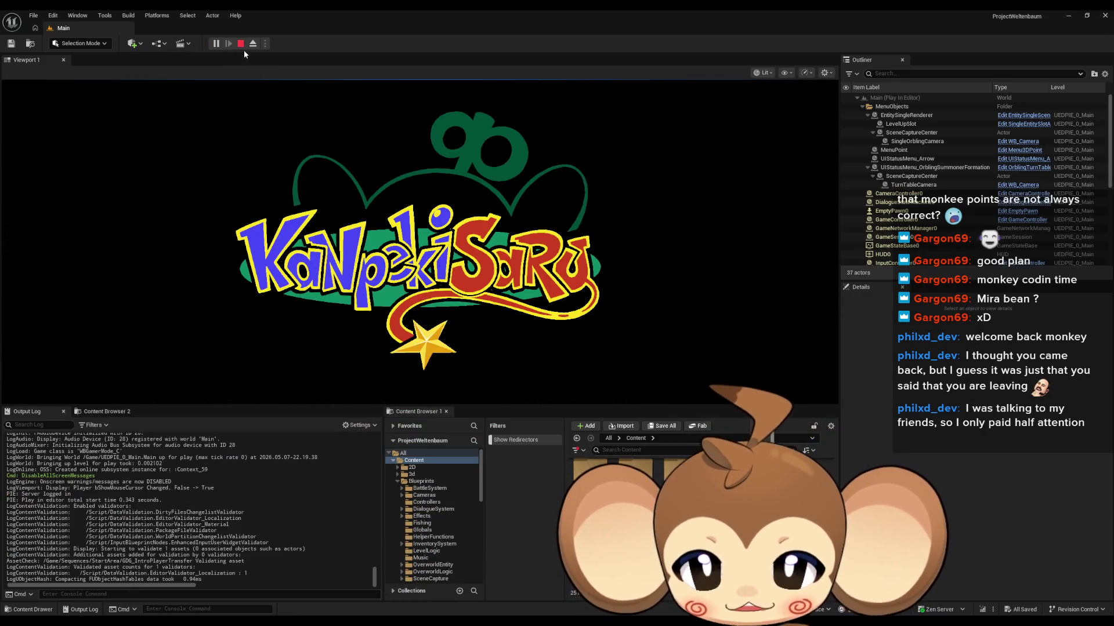
pyautogui.click(242, 47)
pyautogui.click(480, 590)
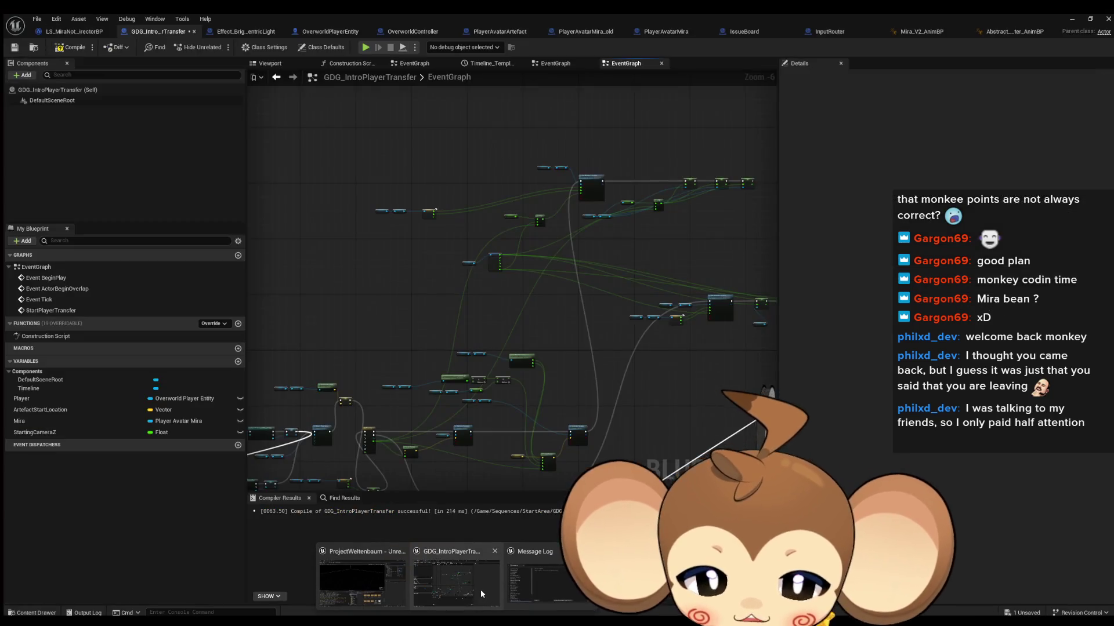
pyautogui.scroll(5, 537, 232)
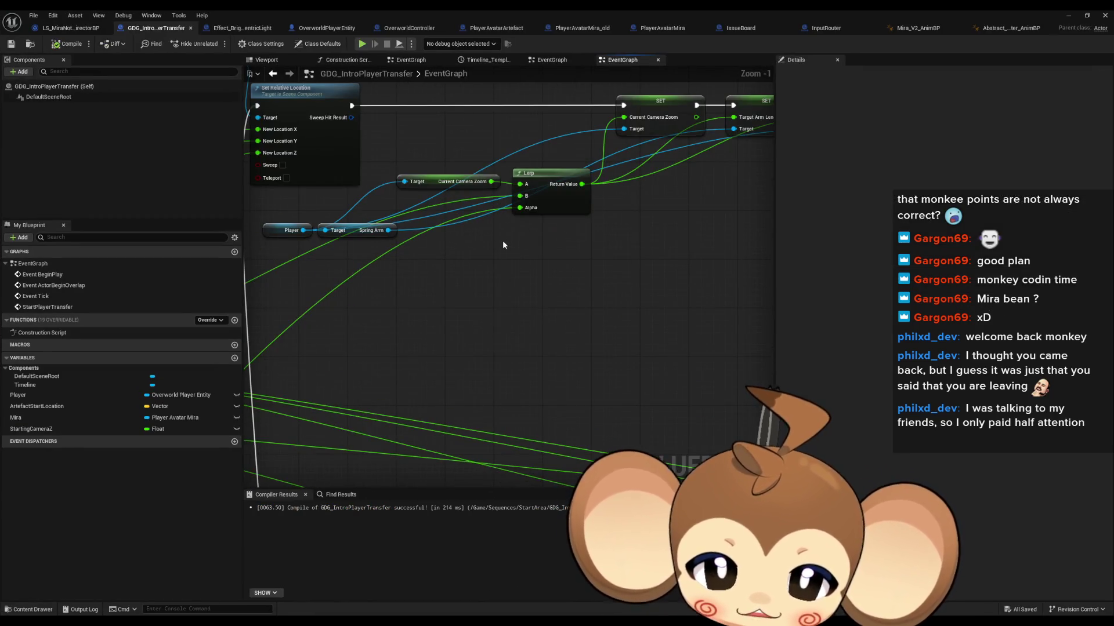
pyautogui.moveTo(487, 190); pyautogui.dragTo(561, 231)
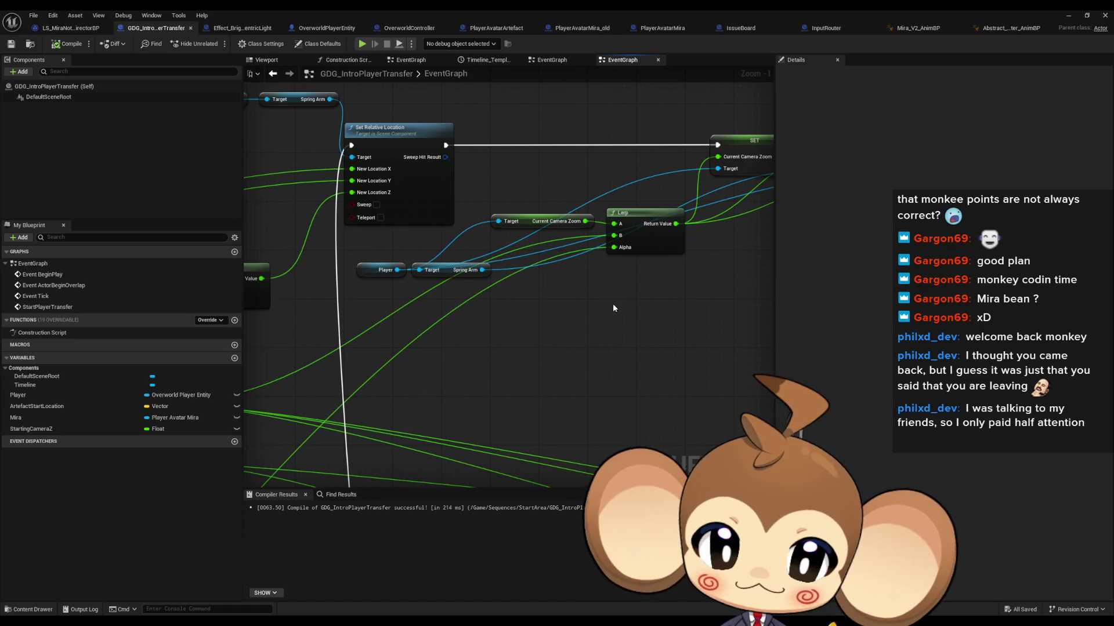
pyautogui.scroll(-2, 612, 308)
pyautogui.moveTo(531, 354); pyautogui.dragTo(684, 253)
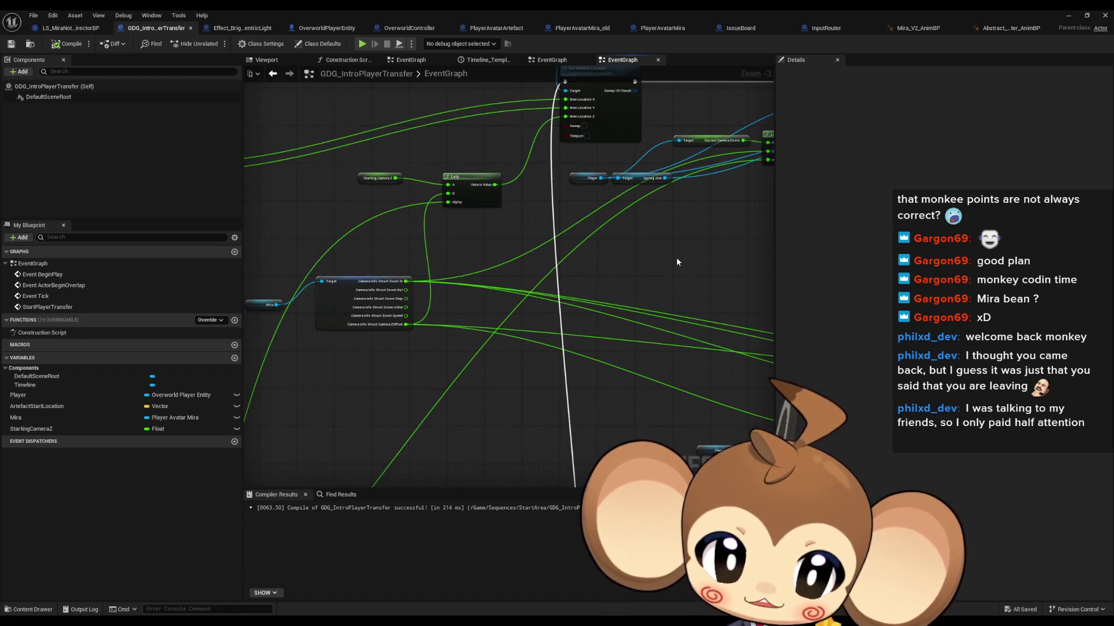
pyautogui.scroll(1, 676, 262)
# Step: Select the Player and Current Camera Zoom nodes for copying below the StartingCameraZ setter
pyautogui.click(533, 201)
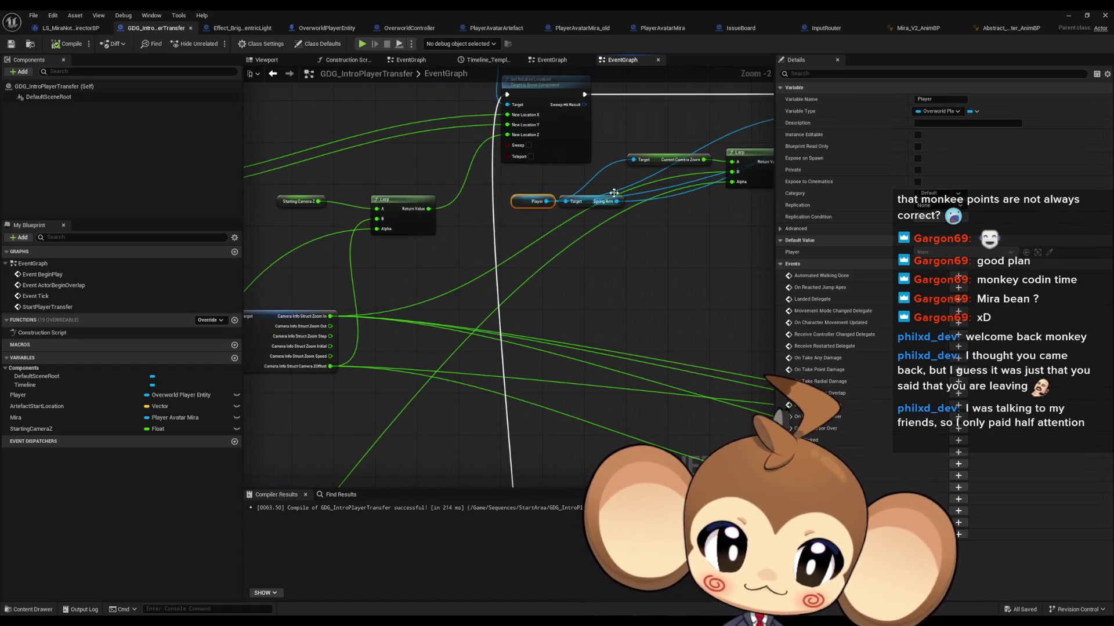
pyautogui.keyDown('ctrl'); pyautogui.click(667, 159); pyautogui.keyUp('ctrl')
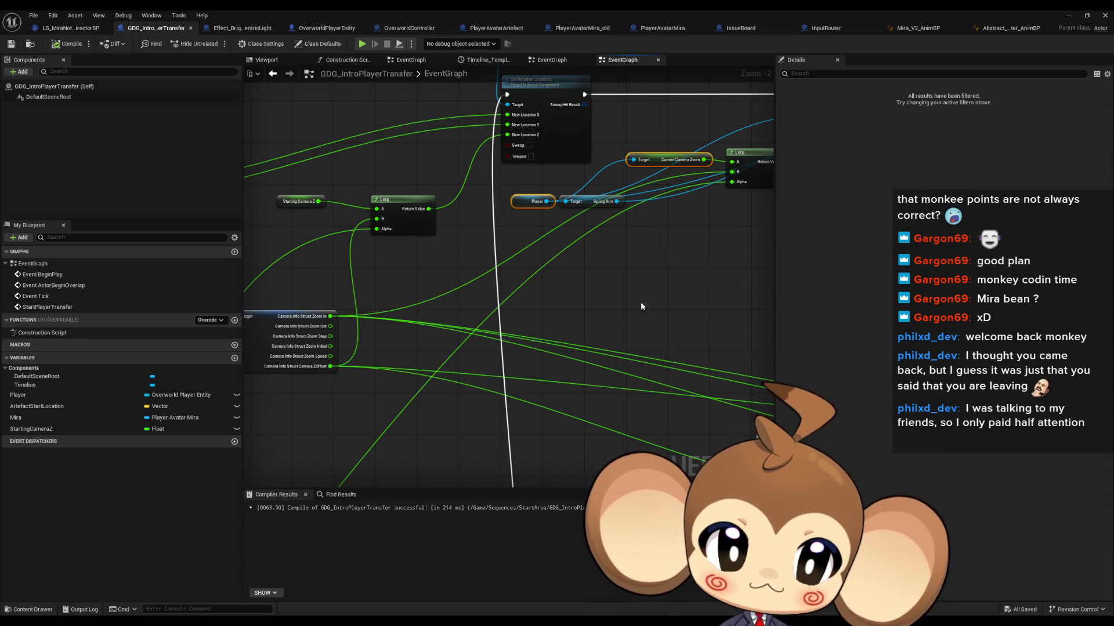
pyautogui.moveTo(641, 307)
pyautogui.mouseDown()
pyautogui.moveTo(600, 180)
pyautogui.moveTo(553, 215)
pyautogui.moveTo(496, 328)
pyautogui.moveTo(466, 338)
pyautogui.mouseUp()
pyautogui.click(466, 338)
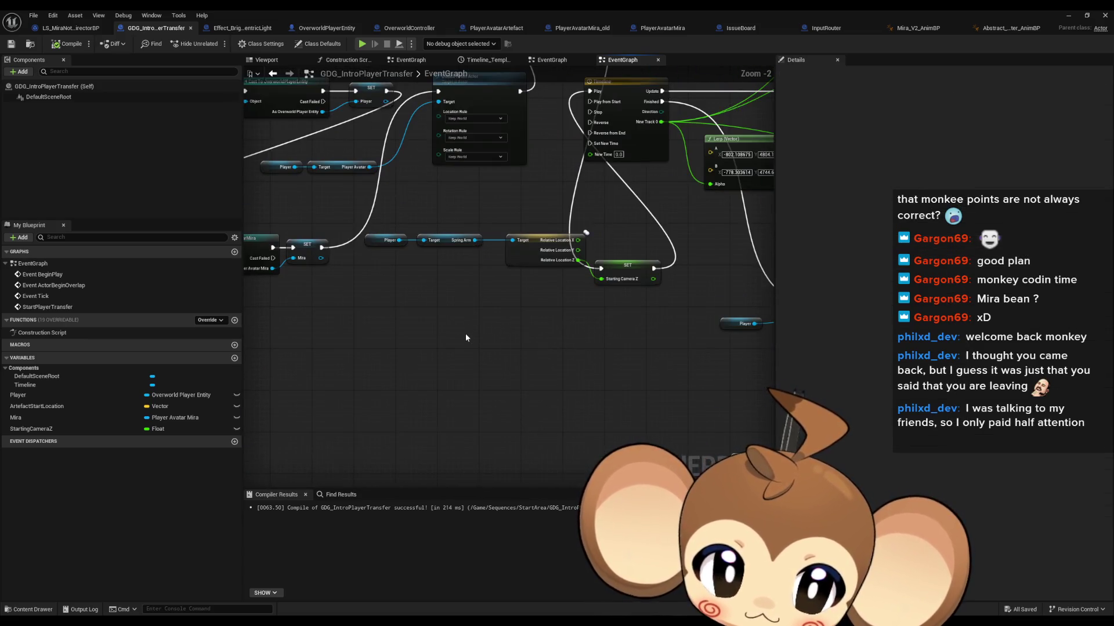
# Step: Paste the Player and Current Camera Zoom nodes and promote the zoom to a StartingZoom variable
pyautogui.hotkey('ctrl', 'v')
pyautogui.scroll(2, 511, 304)
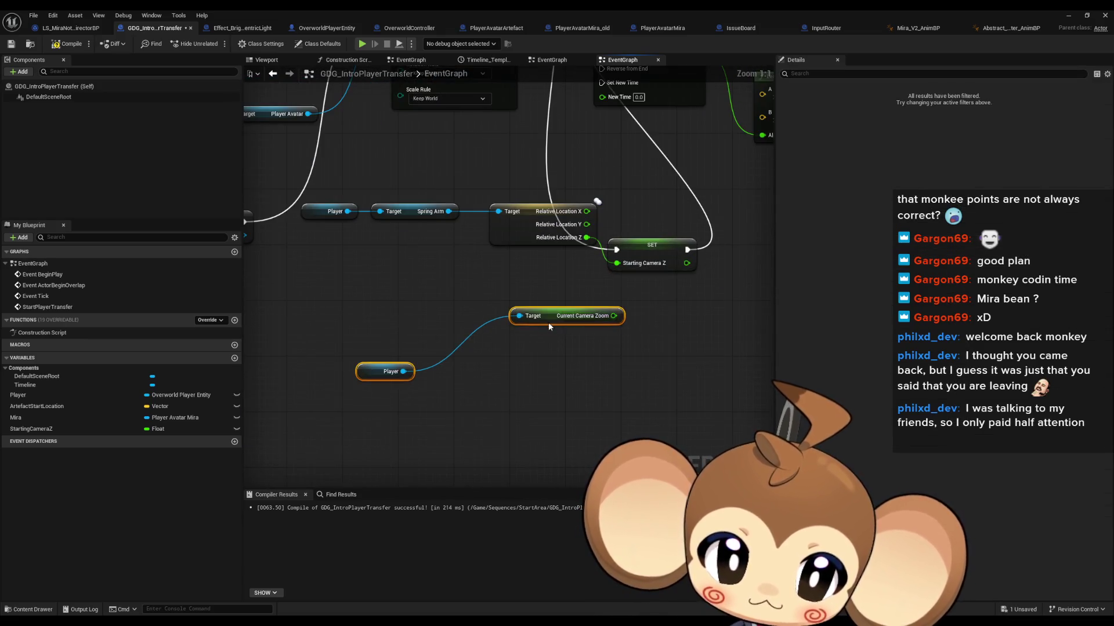
pyautogui.moveTo(549, 326); pyautogui.dragTo(492, 361)
pyautogui.moveTo(557, 351); pyautogui.dragTo(575, 351)
pyautogui.write('pro')
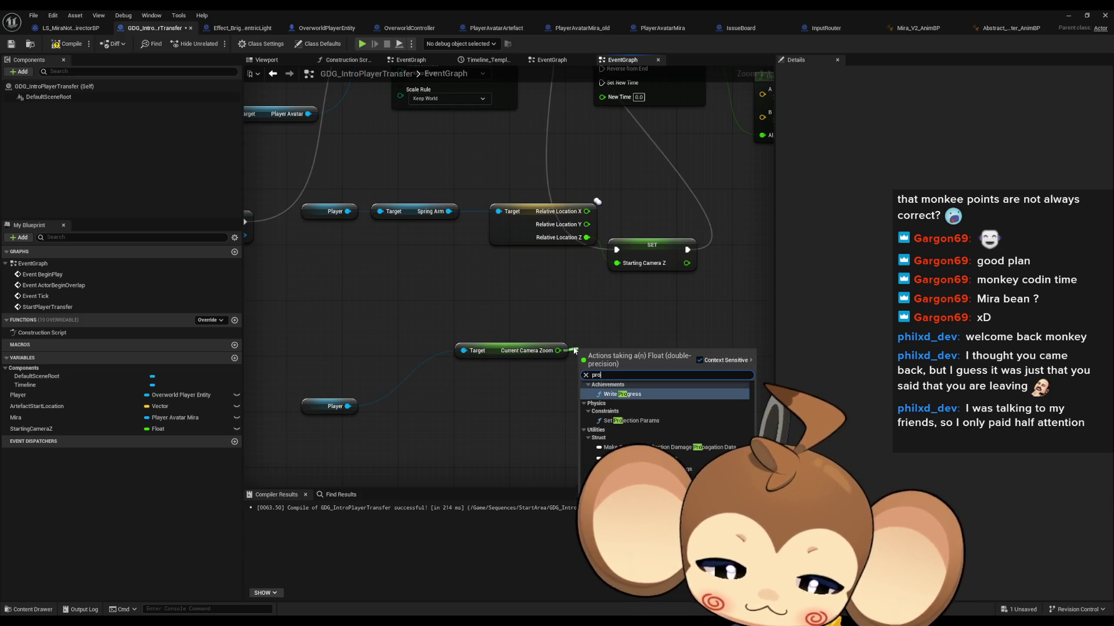
pyautogui.write('mote')
pyautogui.press('Return')
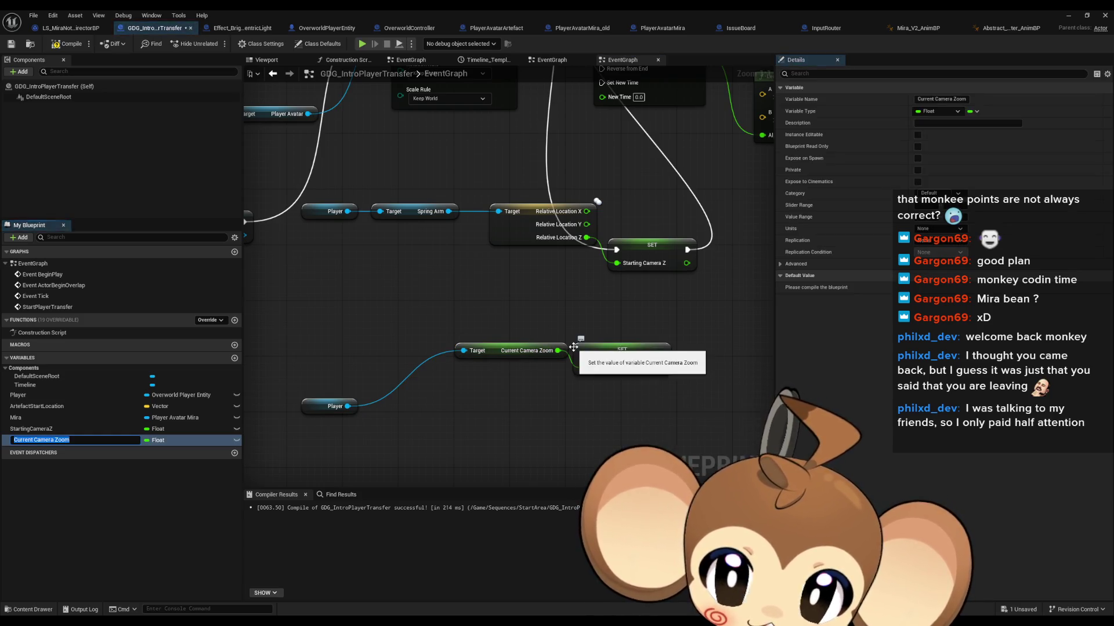
pyautogui.write('StartingZoom')
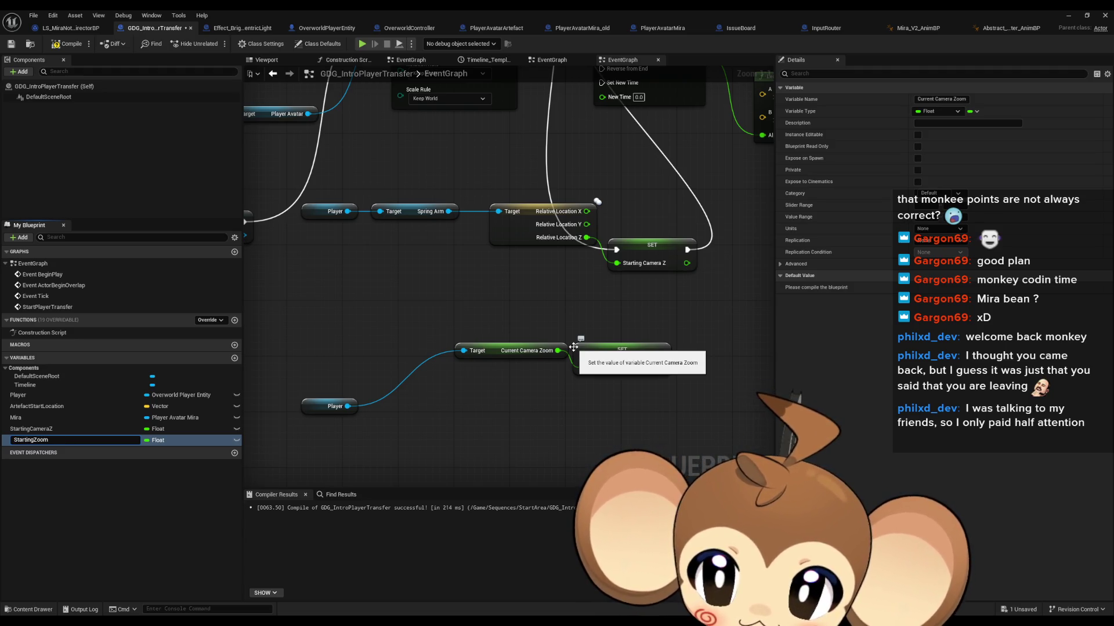
pyautogui.press('Return')
# Step: Chain the StartingZoom SET after Starting Camera Z and before the Timeline's Play
pyautogui.moveTo(573, 346); pyautogui.dragTo(427, 375)
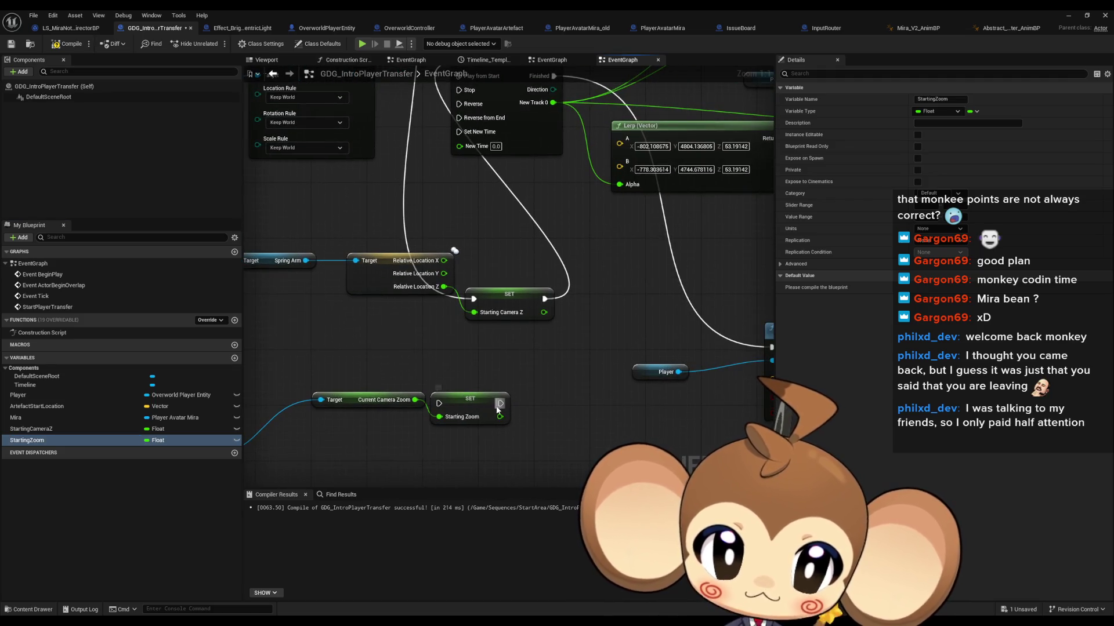
pyautogui.moveTo(497, 410)
pyautogui.mouseDown()
pyautogui.moveTo(522, 302)
pyautogui.moveTo(511, 174)
pyautogui.moveTo(458, 149)
pyautogui.mouseUp()
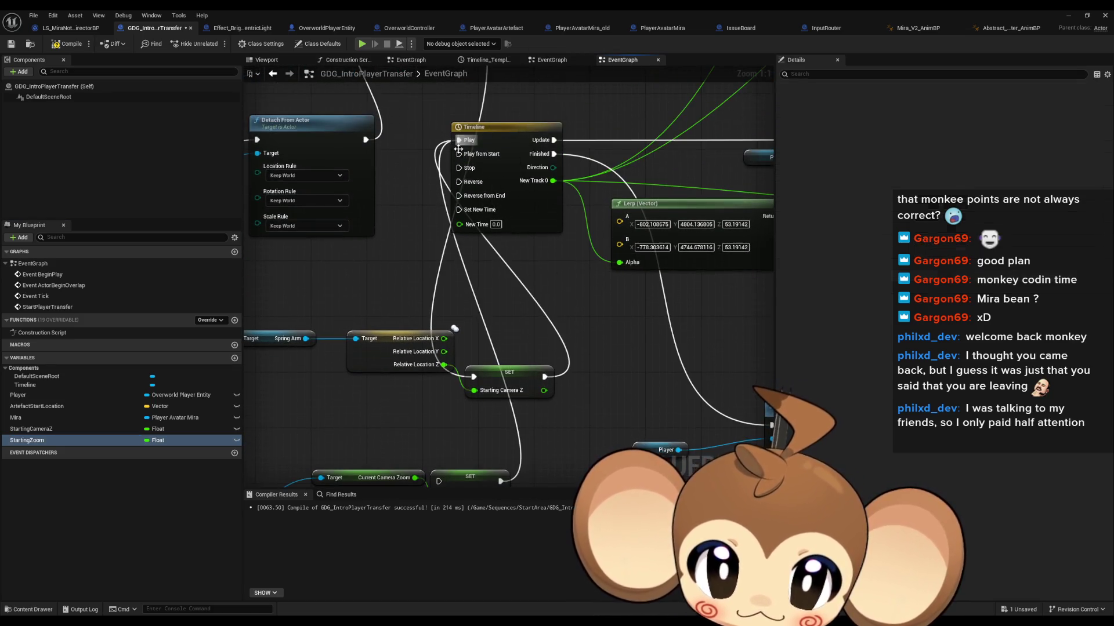
pyautogui.moveTo(544, 376)
pyautogui.mouseDown()
pyautogui.moveTo(472, 377)
pyautogui.moveTo(471, 437)
pyautogui.moveTo(442, 446)
pyautogui.mouseUp()
pyautogui.moveTo(473, 454); pyautogui.dragTo(558, 419)
# Step: Connect a StartingZoom getter to the Lerp's B input and start a Play In Editor test
pyautogui.moveTo(78, 439)
pyautogui.mouseDown()
pyautogui.moveTo(255, 406)
pyautogui.moveTo(324, 371)
pyautogui.mouseUp()
pyautogui.click(326, 378)
pyautogui.scroll(-7, 378, 376)
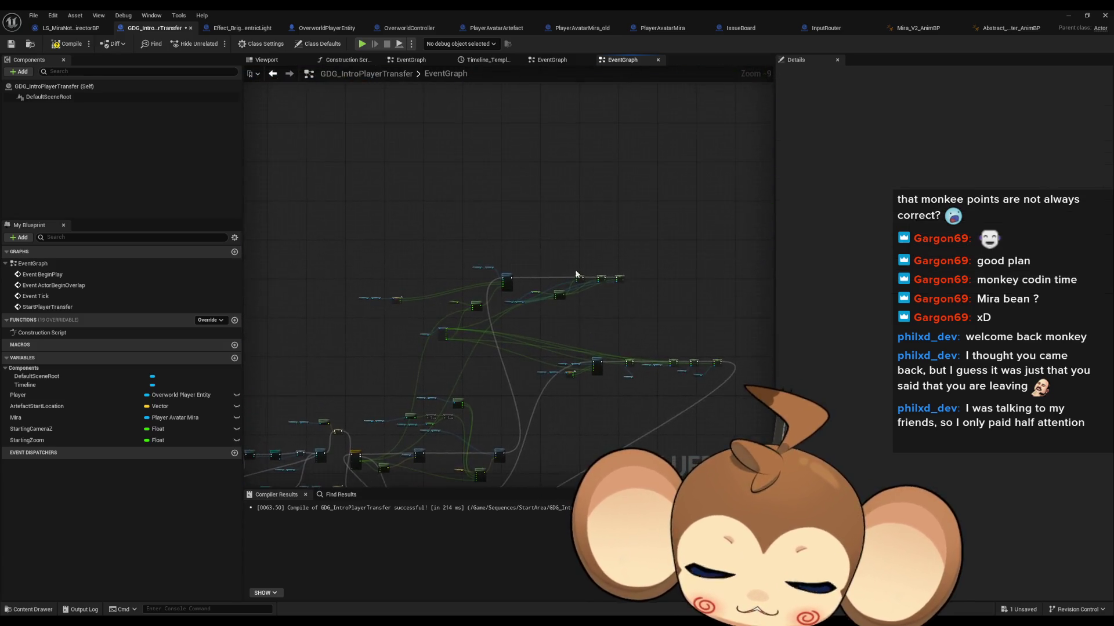
pyautogui.scroll(7, 522, 322)
pyautogui.hotkey('ctrl', 'v')
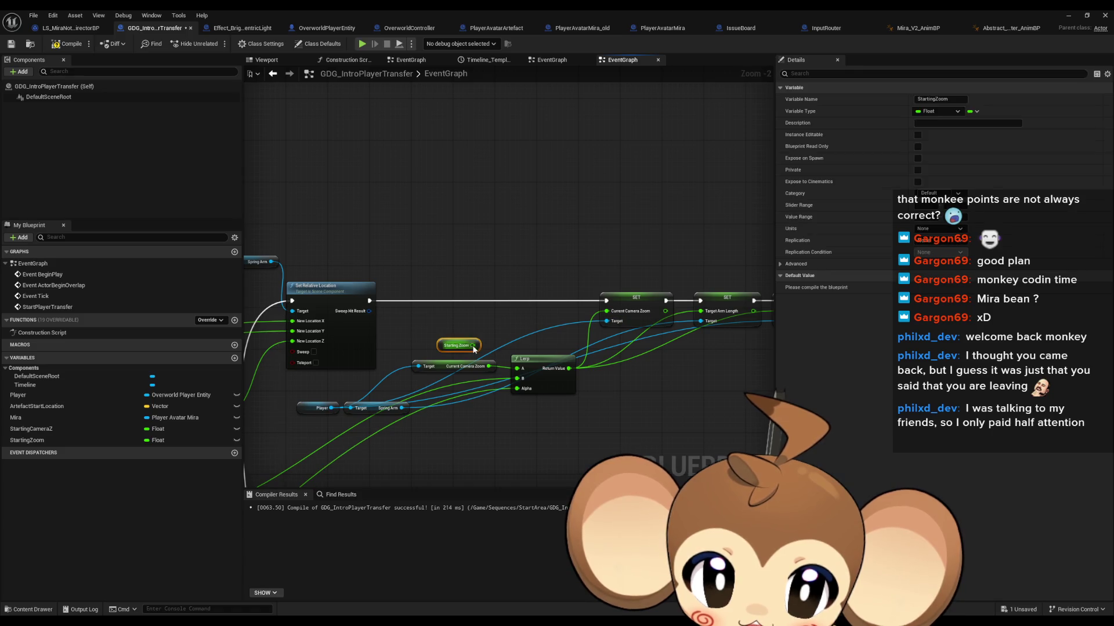
pyautogui.moveTo(473, 346)
pyautogui.mouseDown()
pyautogui.moveTo(516, 378)
pyautogui.moveTo(481, 386)
pyautogui.moveTo(502, 394)
pyautogui.moveTo(717, 376)
pyautogui.moveTo(766, 348)
pyautogui.moveTo(279, 273)
pyautogui.moveTo(265, 159)
pyautogui.moveTo(458, 134)
pyautogui.moveTo(254, 100)
pyautogui.mouseUp()
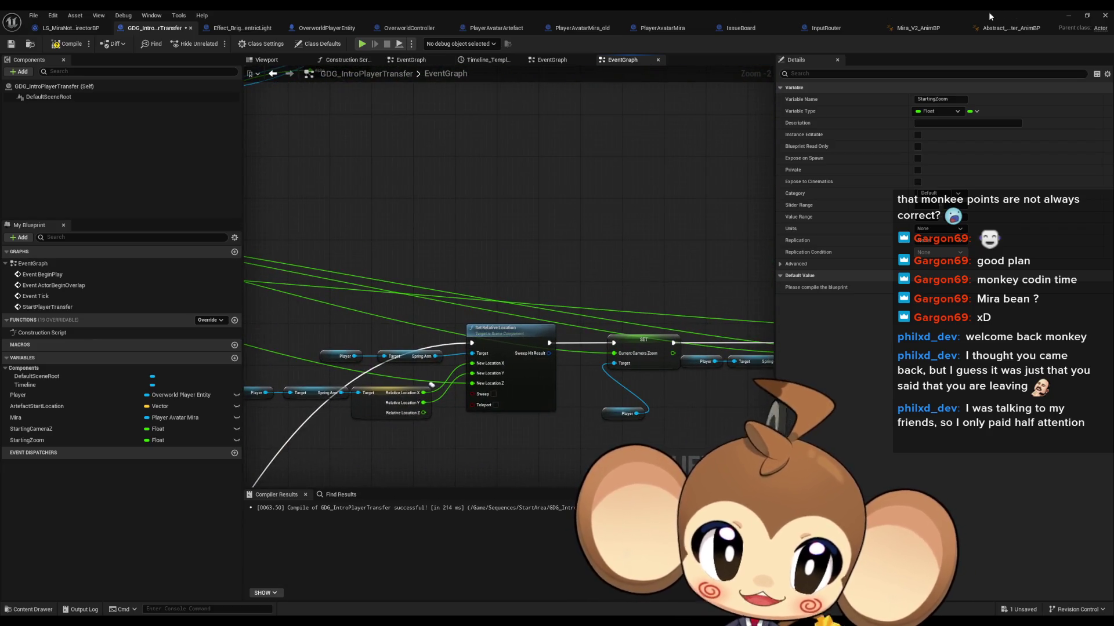
pyautogui.hotkey('alt', 'Tab')
pyautogui.click(215, 44)
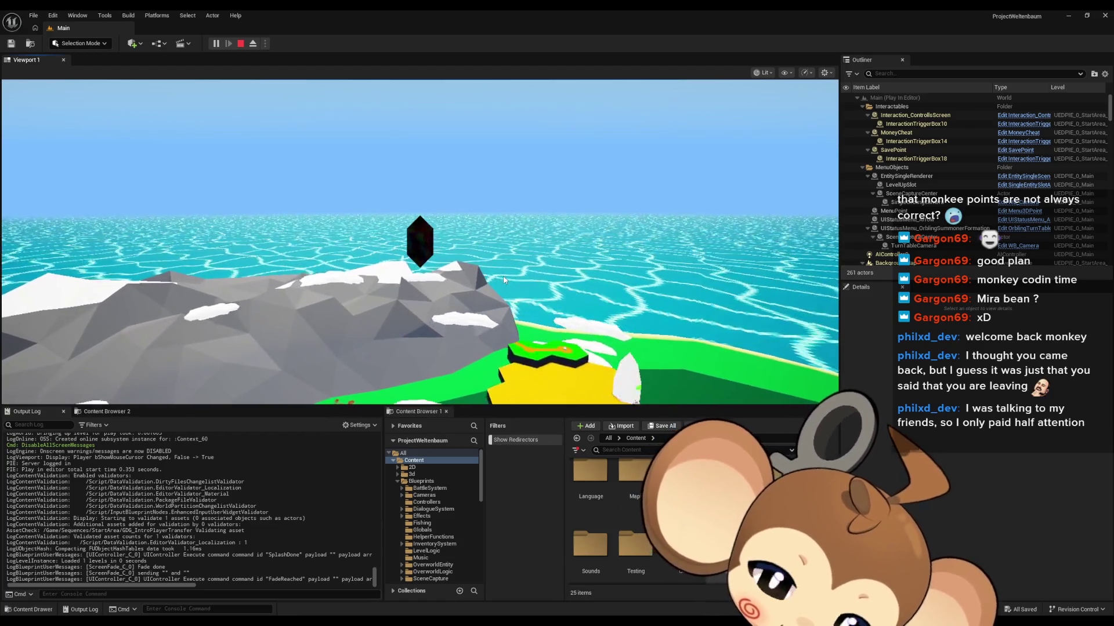
# Step: Switch the running play test to fullscreen with F11
pyautogui.press('F11')
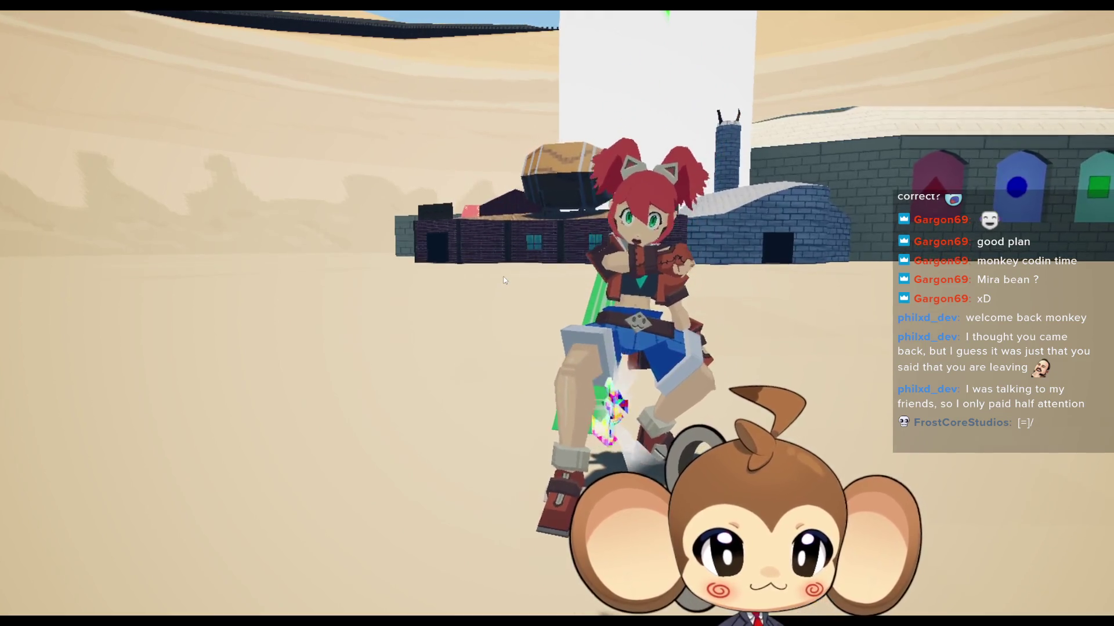
# Step: Run the character across the sand to the triangle, circle and square door building, then exit fullscreen
pyautogui.press('w')
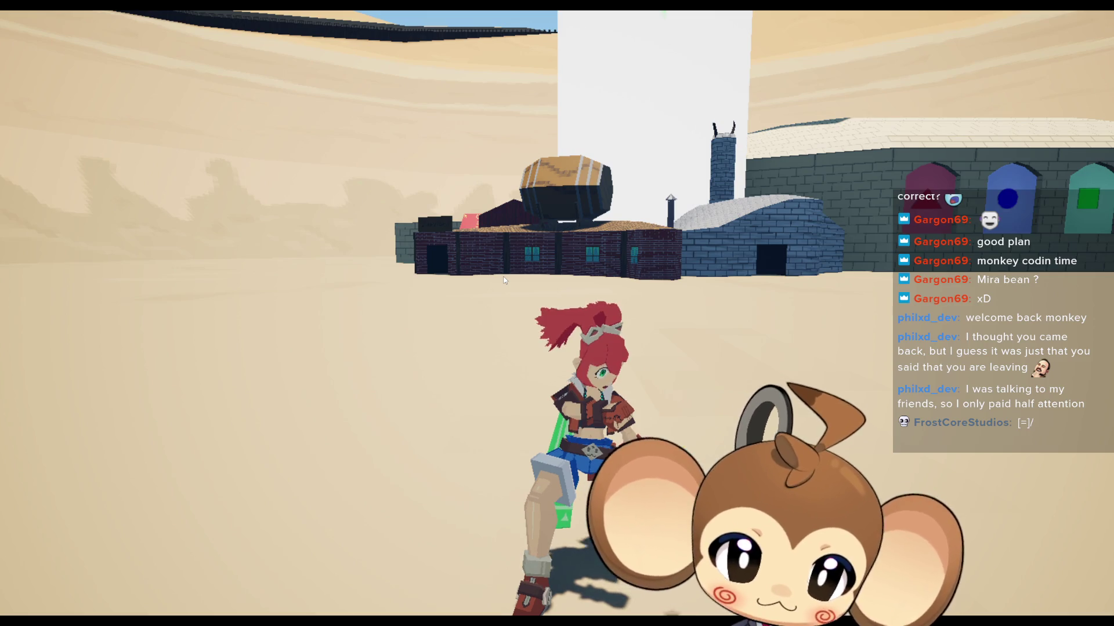
pyautogui.press('s')
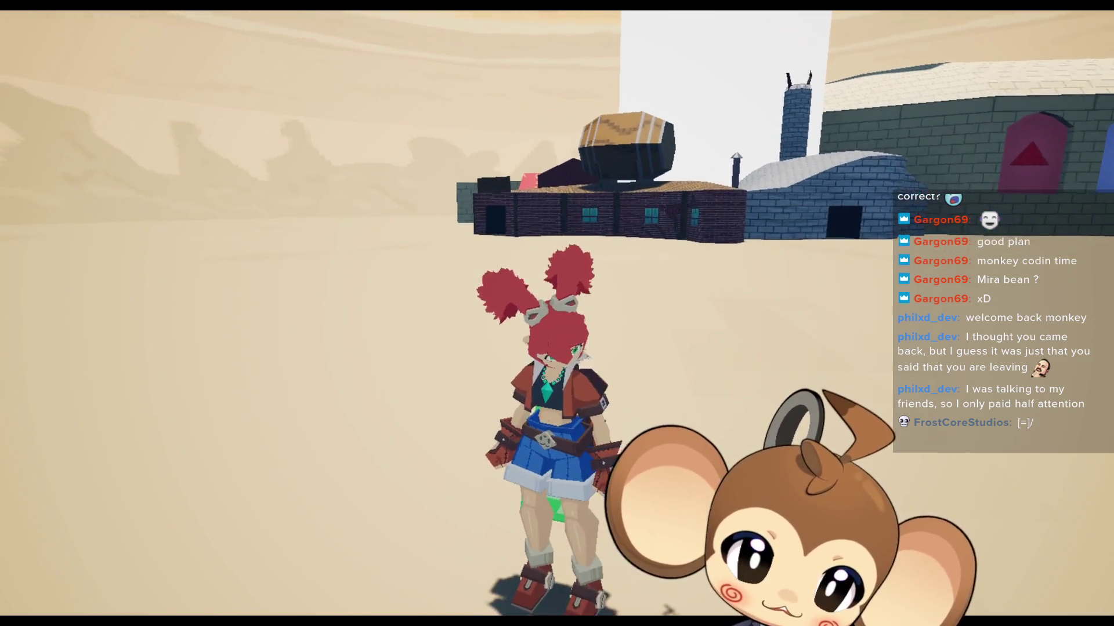
pyautogui.scroll(-3, 634, 413)
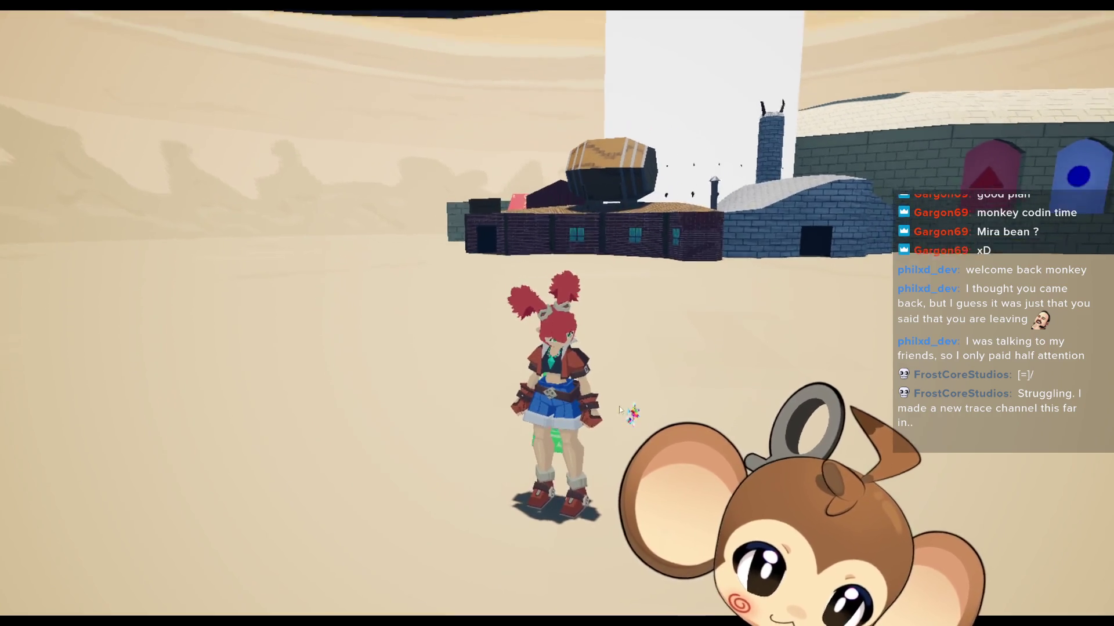
pyautogui.press('w')
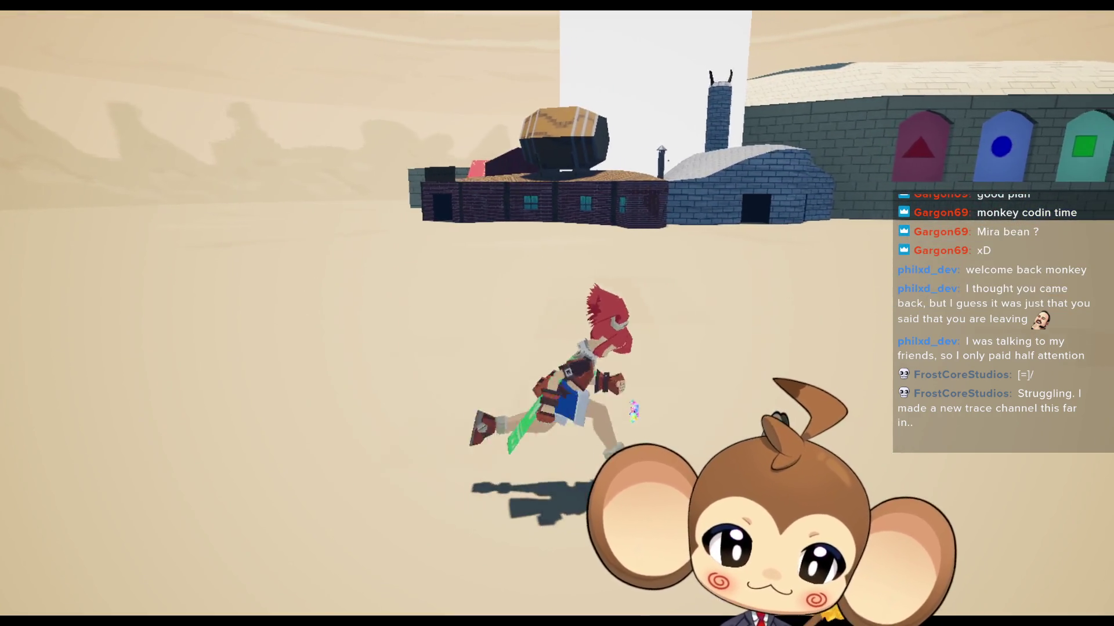
pyautogui.press('w')
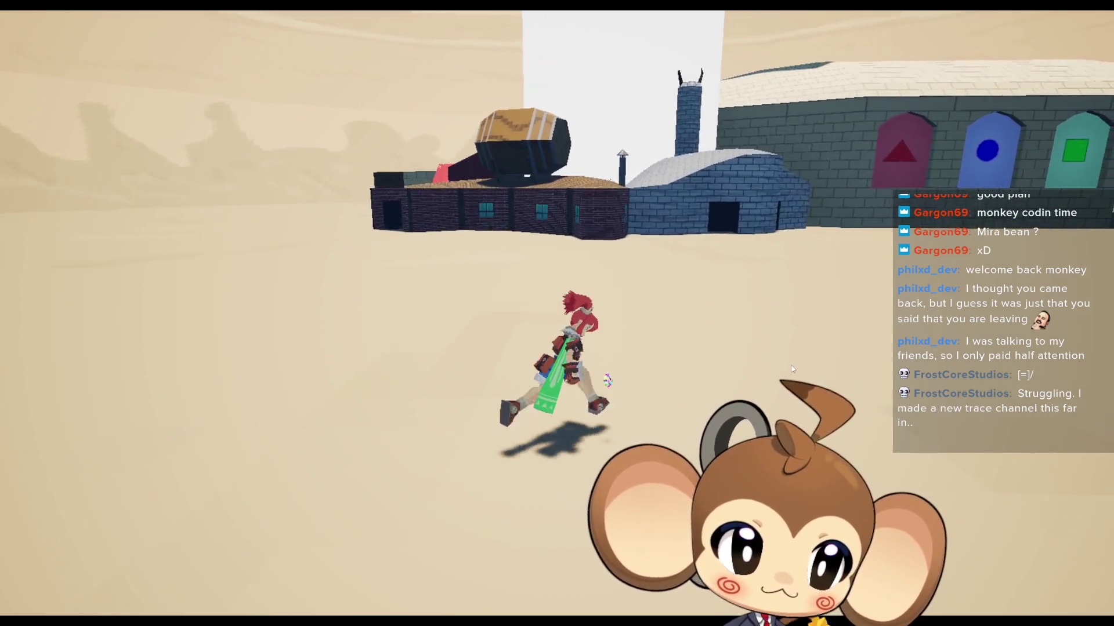
pyautogui.press('w')
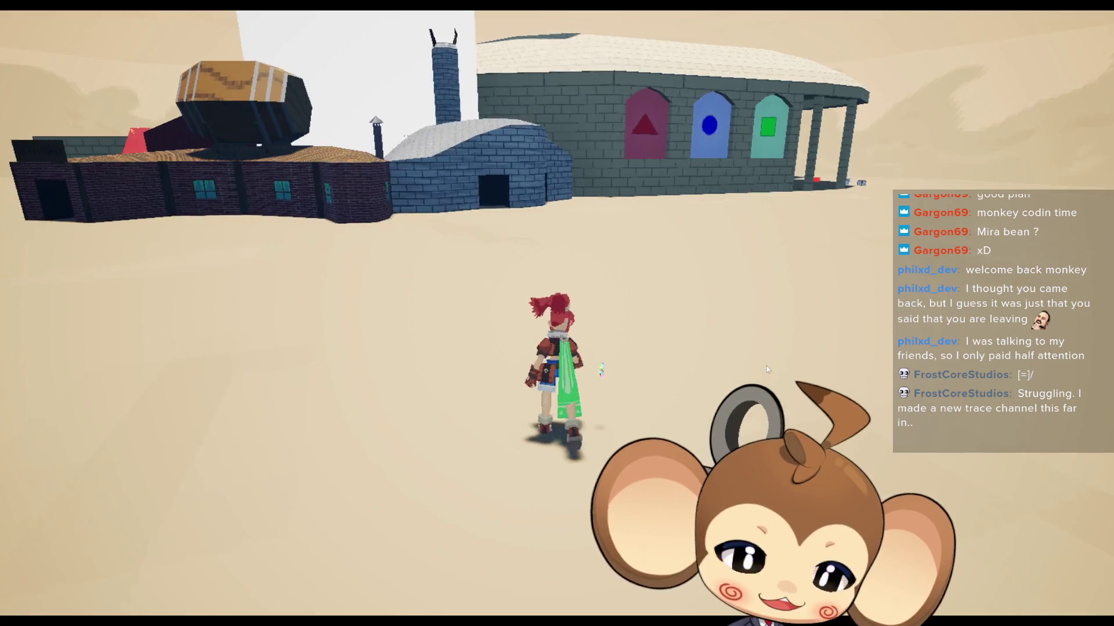
pyautogui.press('w')
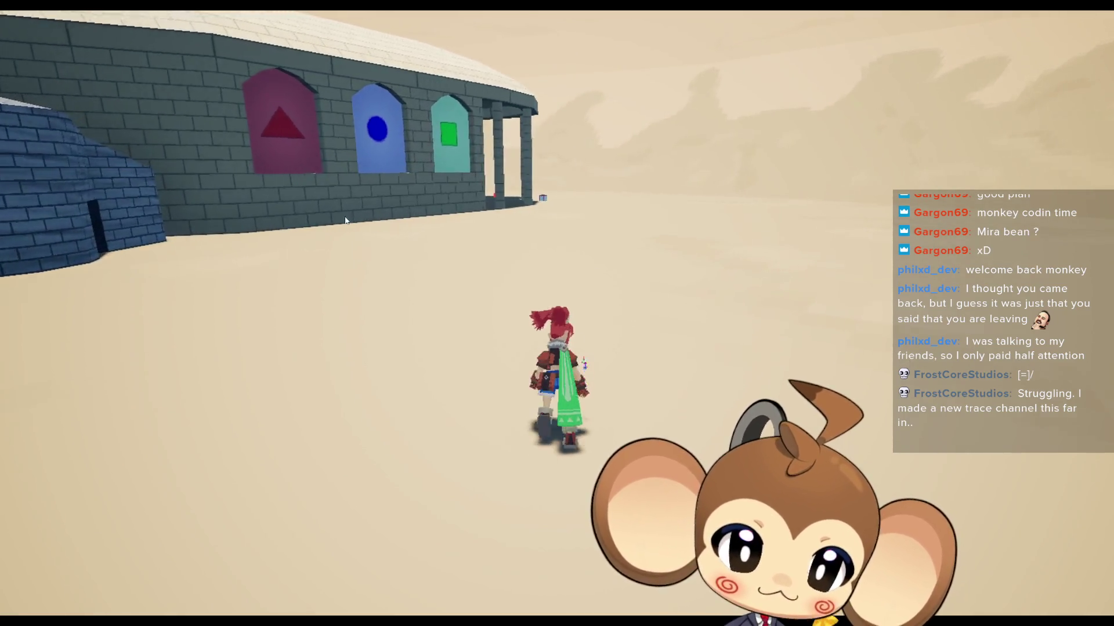
pyautogui.press('a')
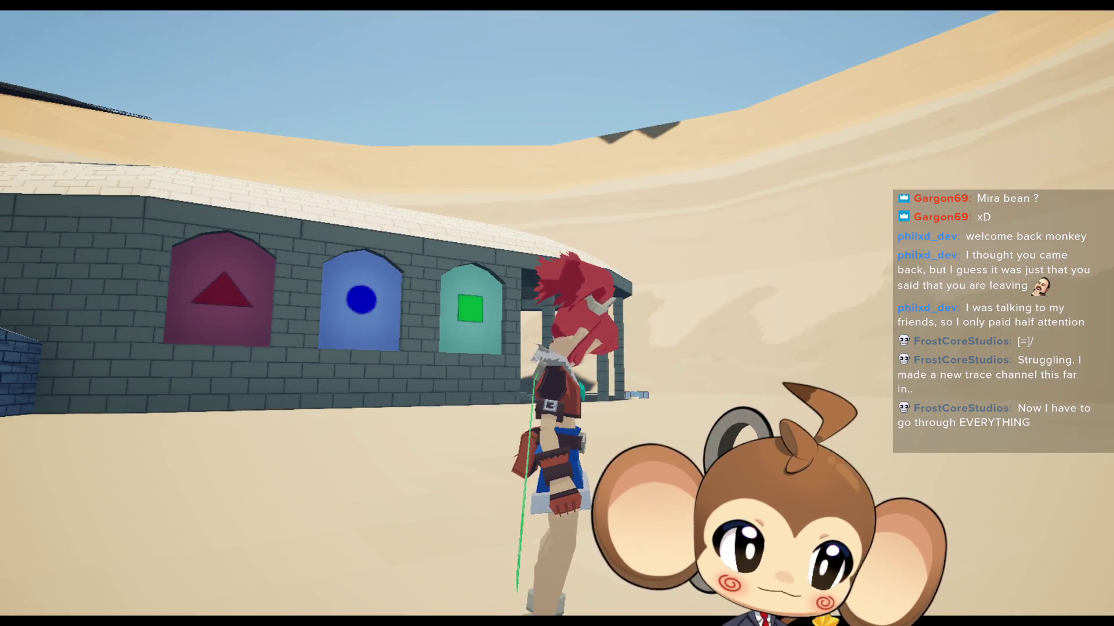
pyautogui.press('w')
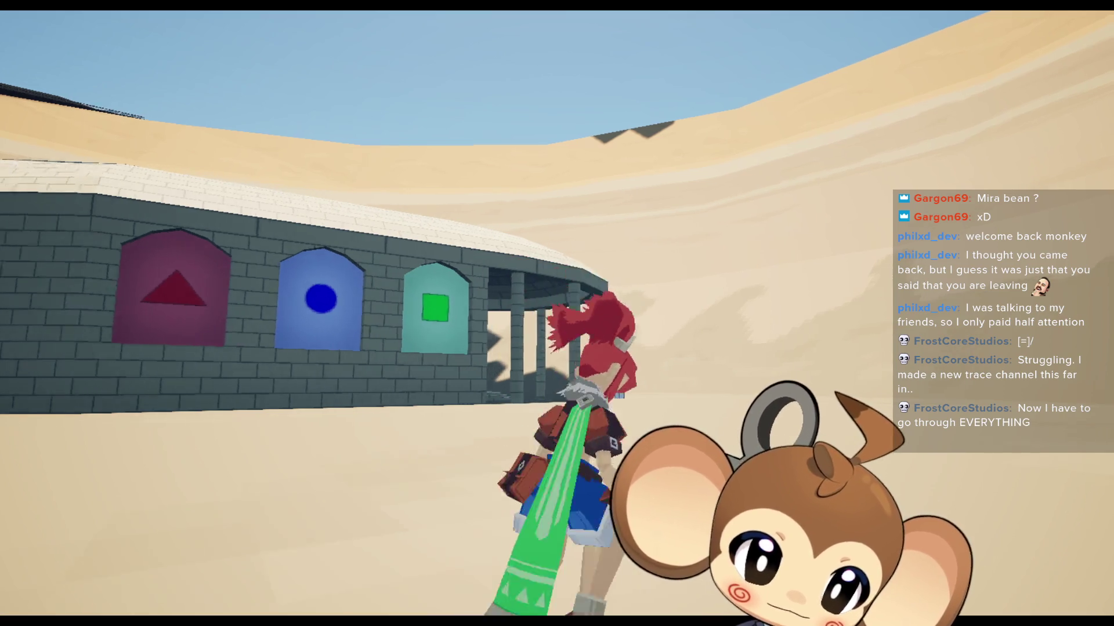
pyautogui.press('a')
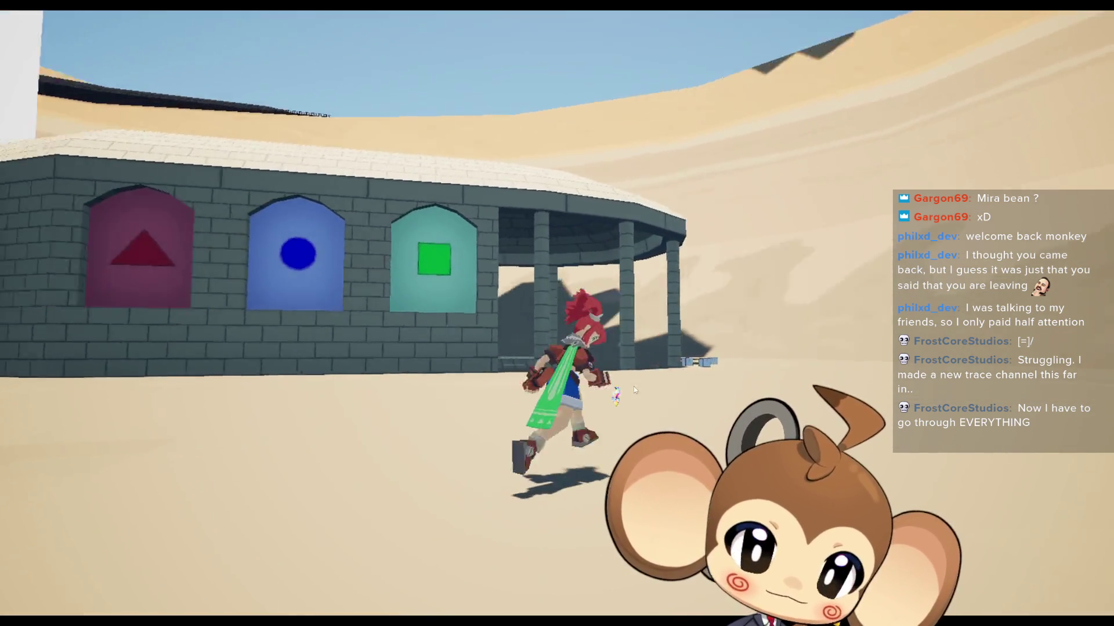
pyautogui.press('w')
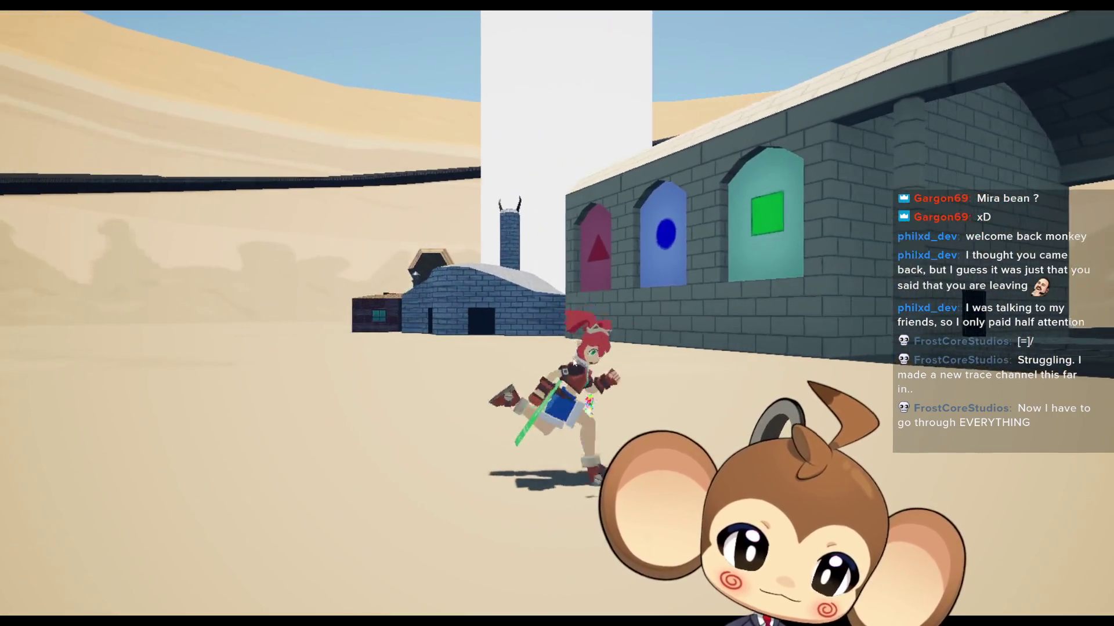
pyautogui.press('a')
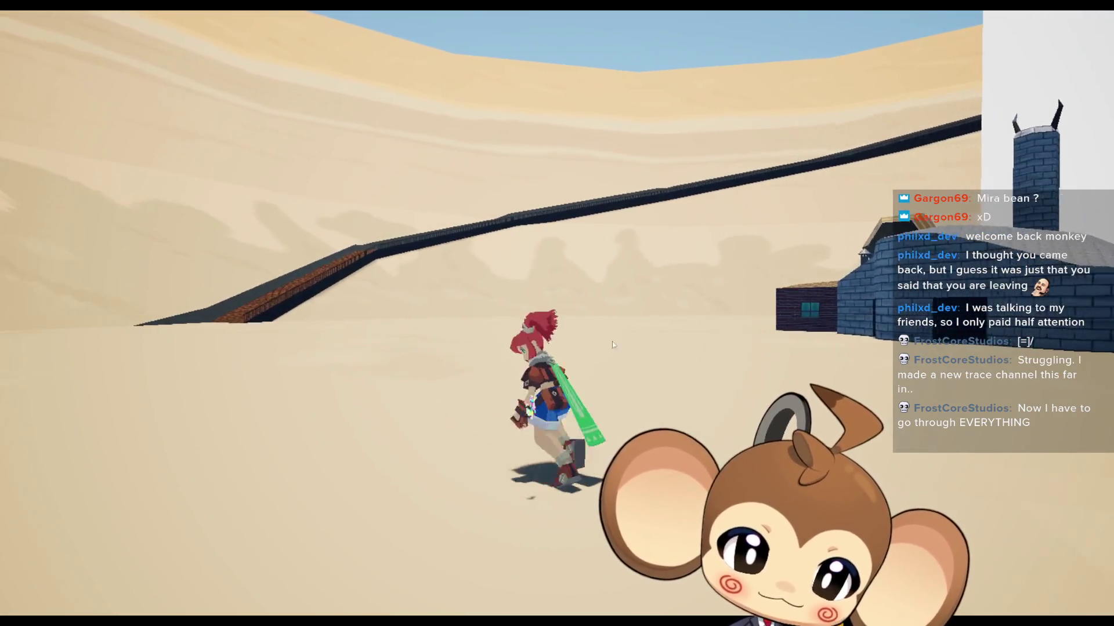
pyautogui.press('d')
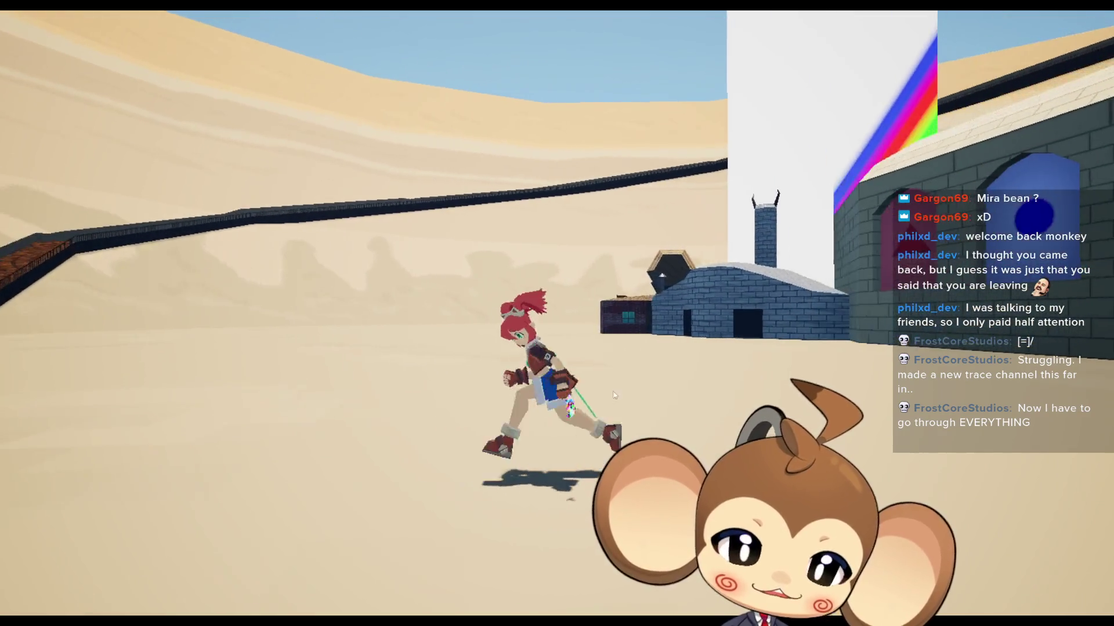
pyautogui.press('w')
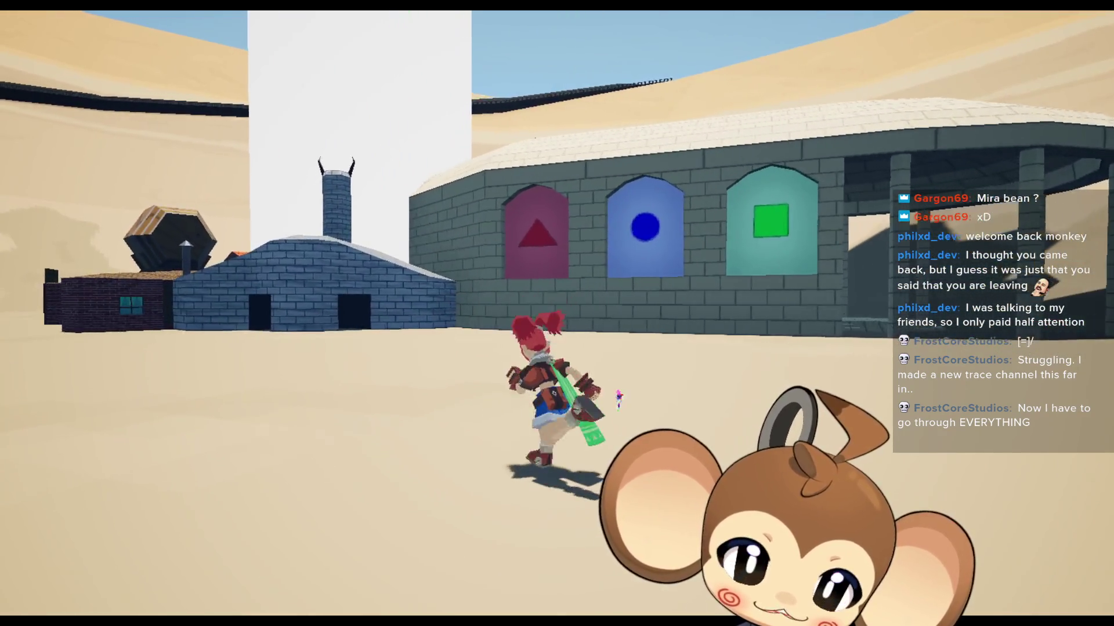
pyautogui.press('w')
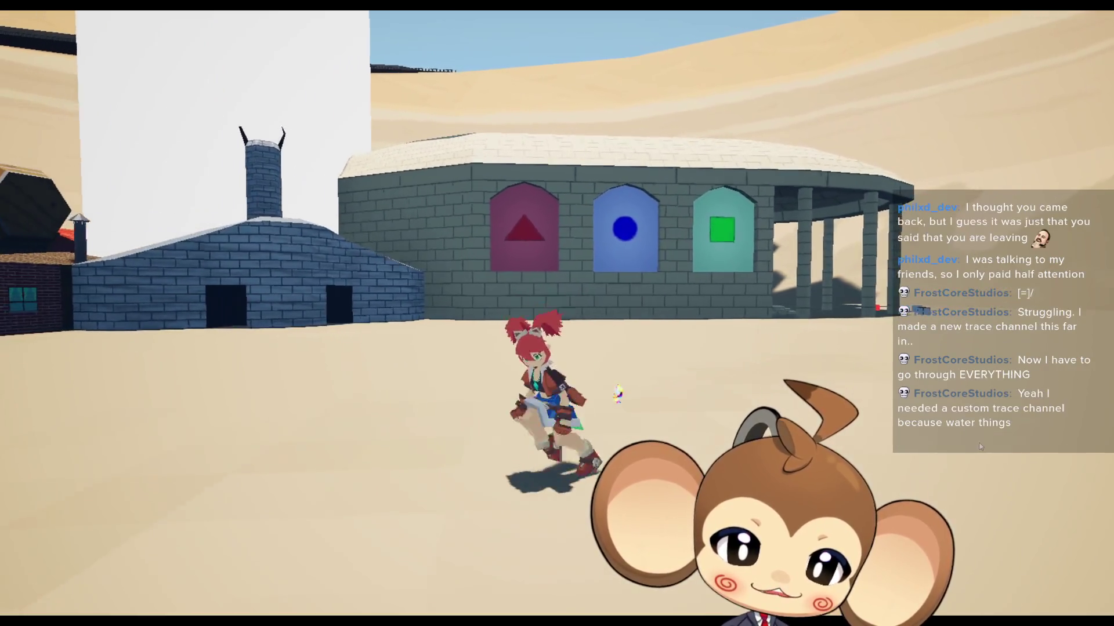
pyautogui.press('w')
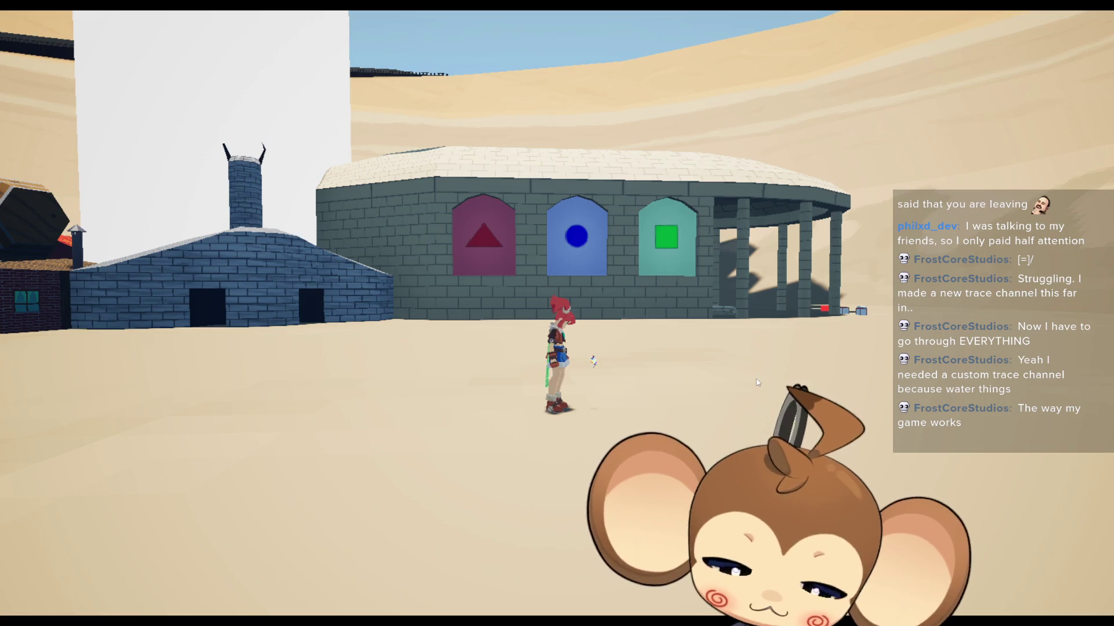
pyautogui.press('F11')
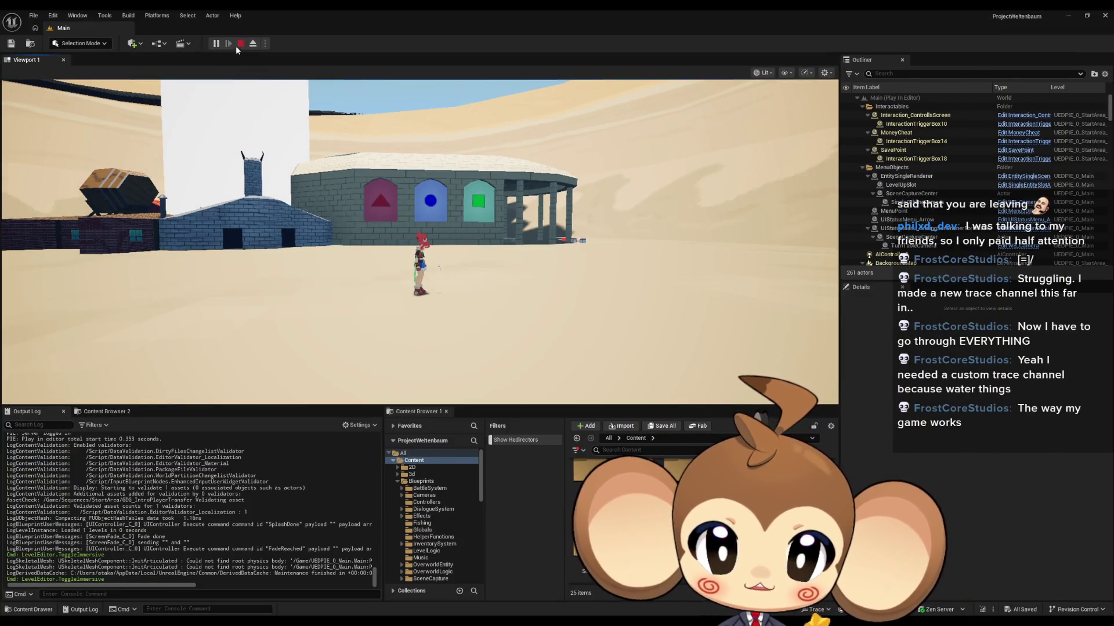
# Step: Stop Play In Editor and return to the GDG_IntroPlayerTransfer window via its taskbar preview
pyautogui.click(240, 44)
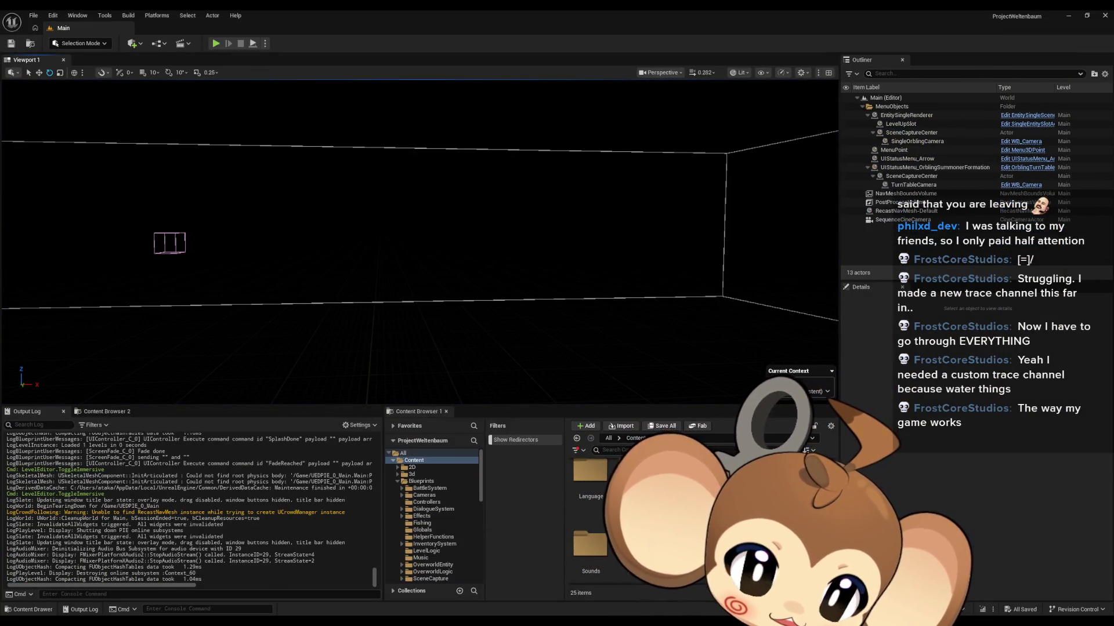
pyautogui.moveTo(457, 623)
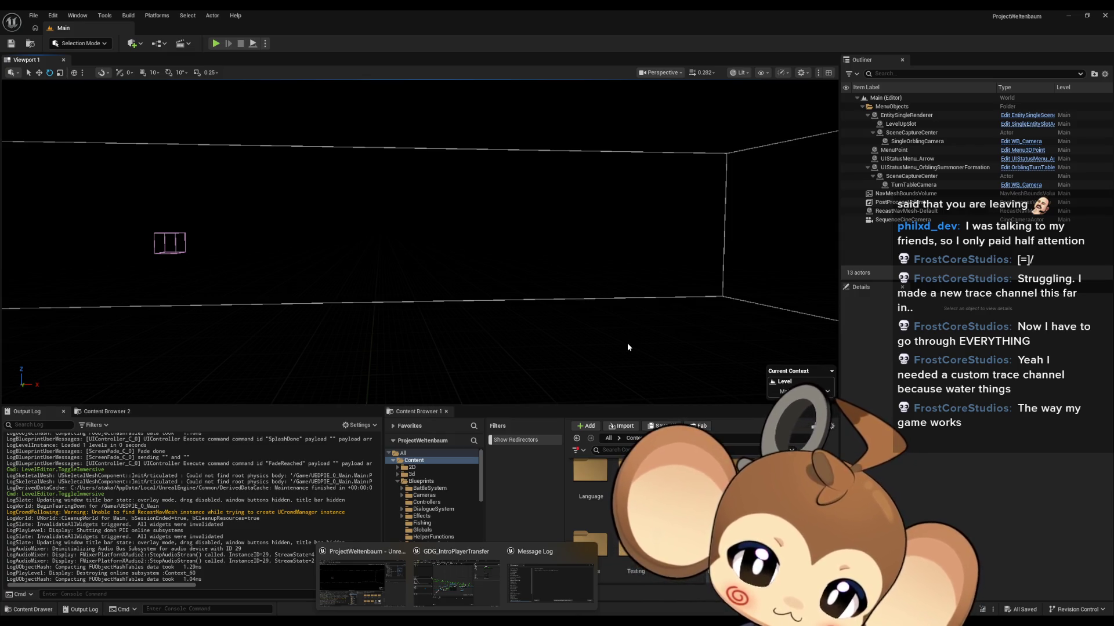
pyautogui.click(500, 597)
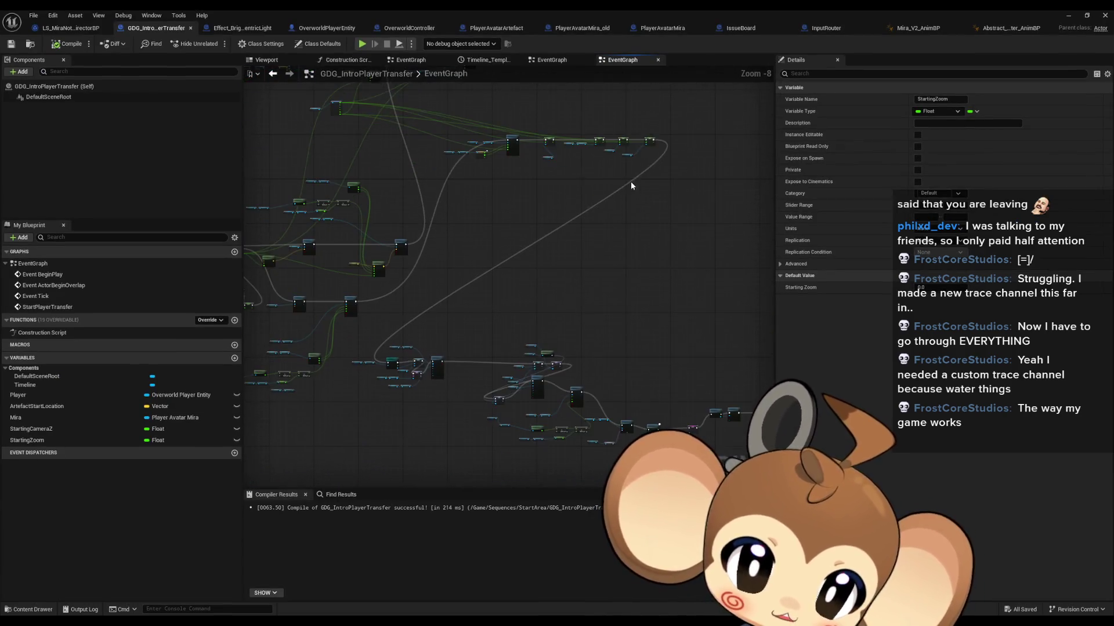
pyautogui.scroll(2, 485, 332)
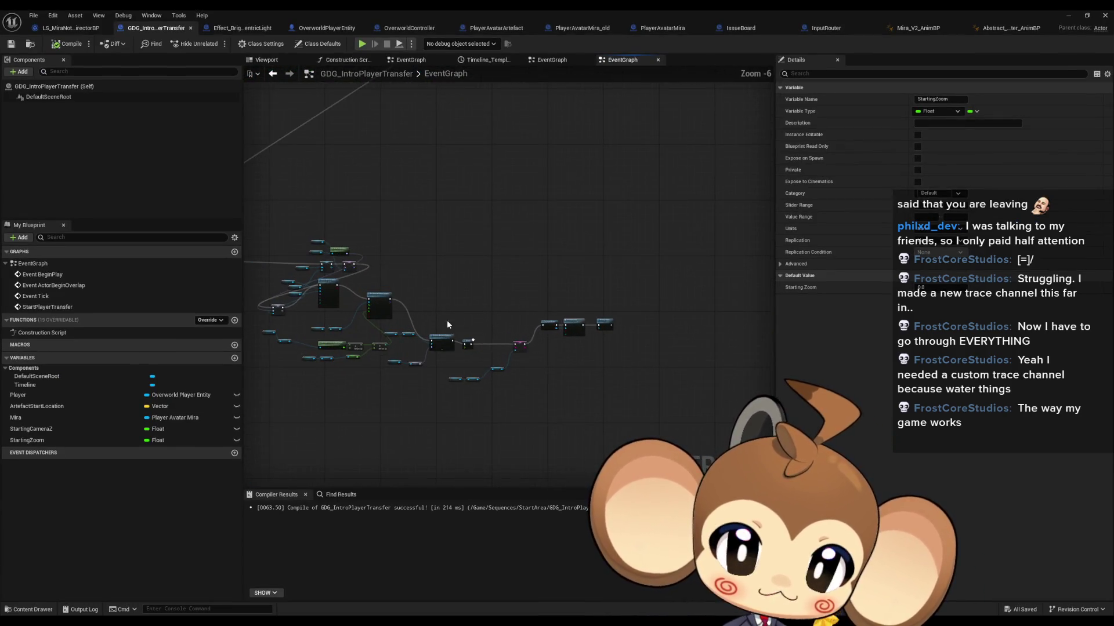
pyautogui.scroll(3, 555, 311)
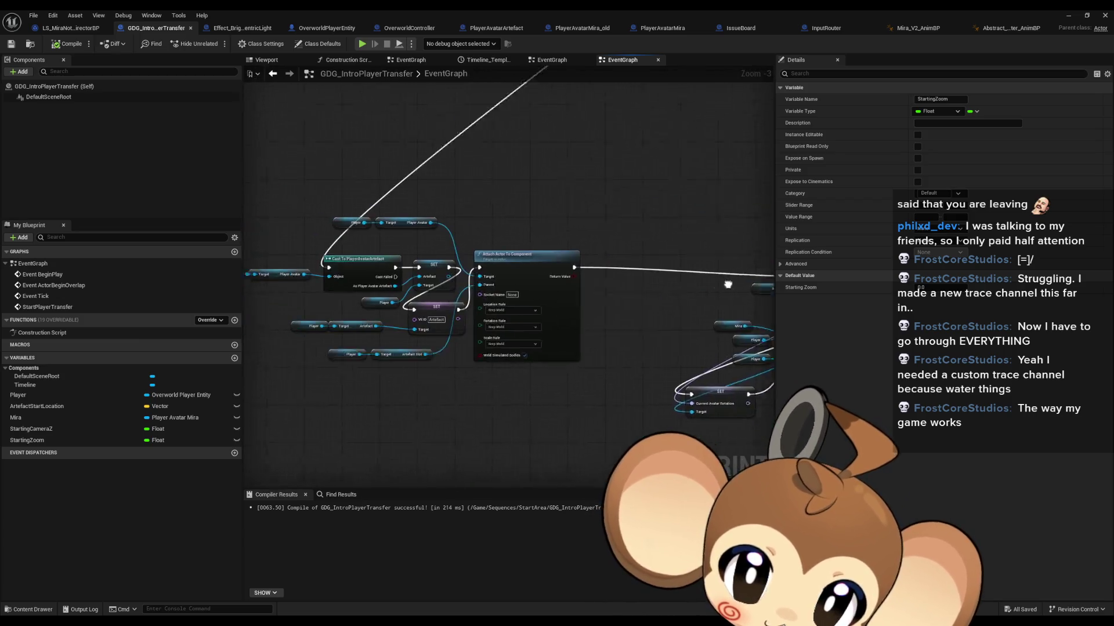
pyautogui.scroll(-4, 728, 284)
pyautogui.scroll(3, 547, 288)
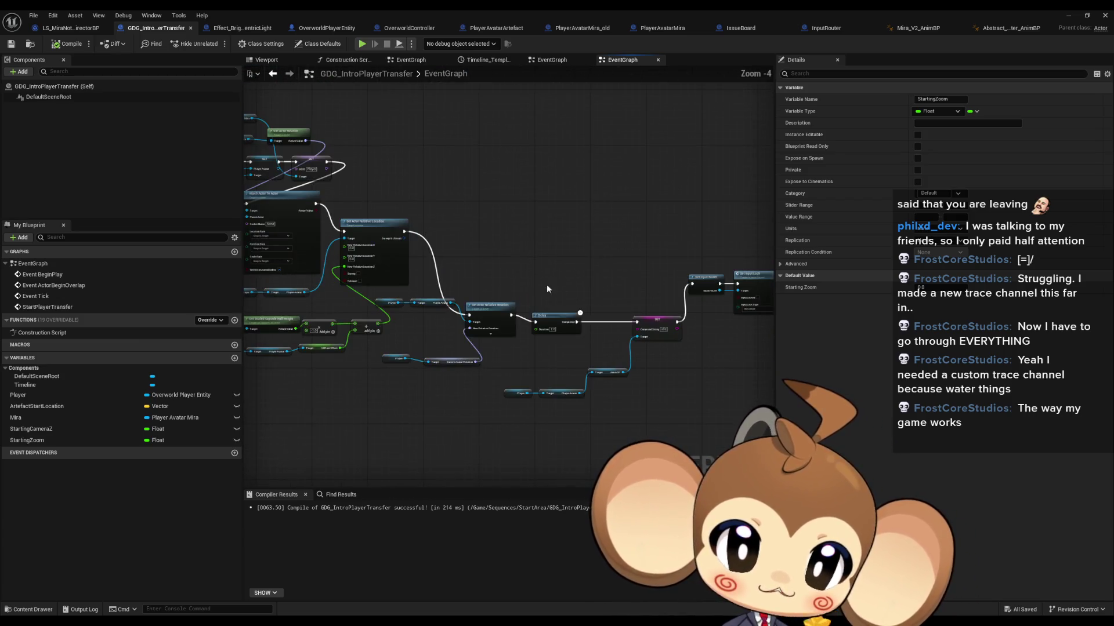
# Step: Duplicate the Player, Player Avatar and Anim BP getter nodes
pyautogui.scroll(2, 601, 339)
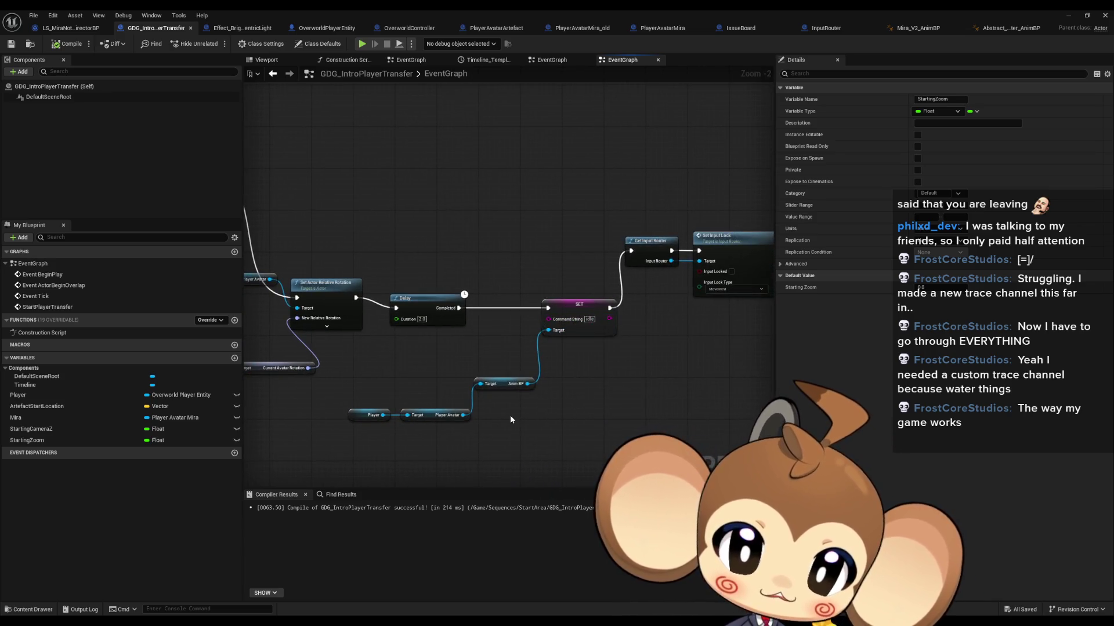
pyautogui.scroll(2, 510, 415)
pyautogui.moveTo(506, 380); pyautogui.dragTo(504, 427)
pyautogui.moveTo(332, 406); pyautogui.dragTo(528, 460)
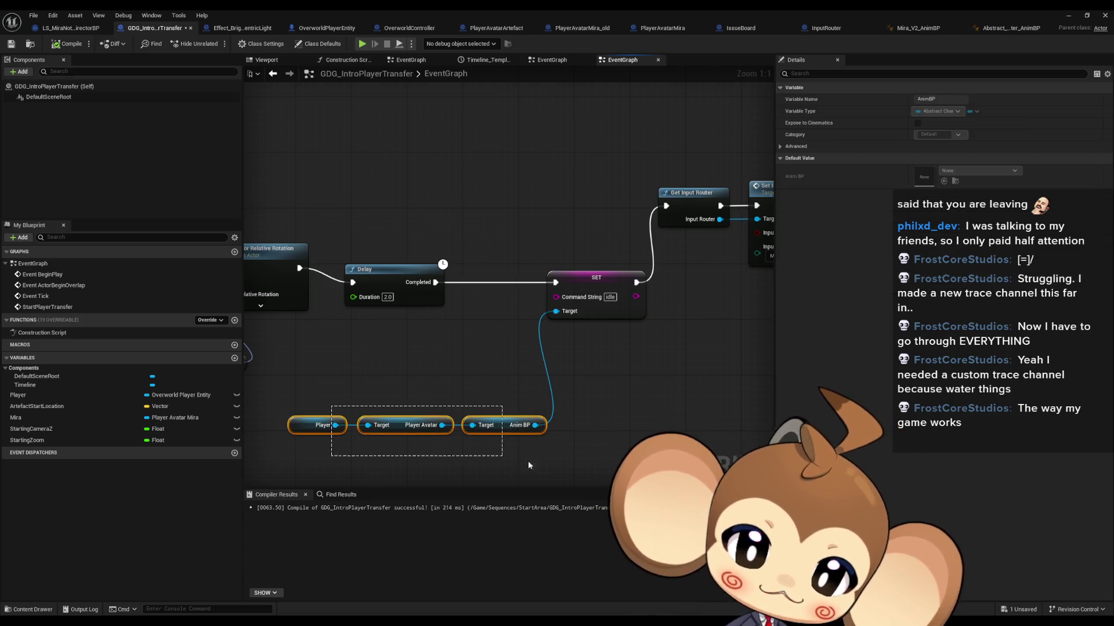
pyautogui.hotkey('ctrl', 'd')
# Step: Add a SET Animation Switch Enum node from the copied Anim BP output
pyautogui.moveTo(493, 376); pyautogui.dragTo(541, 385)
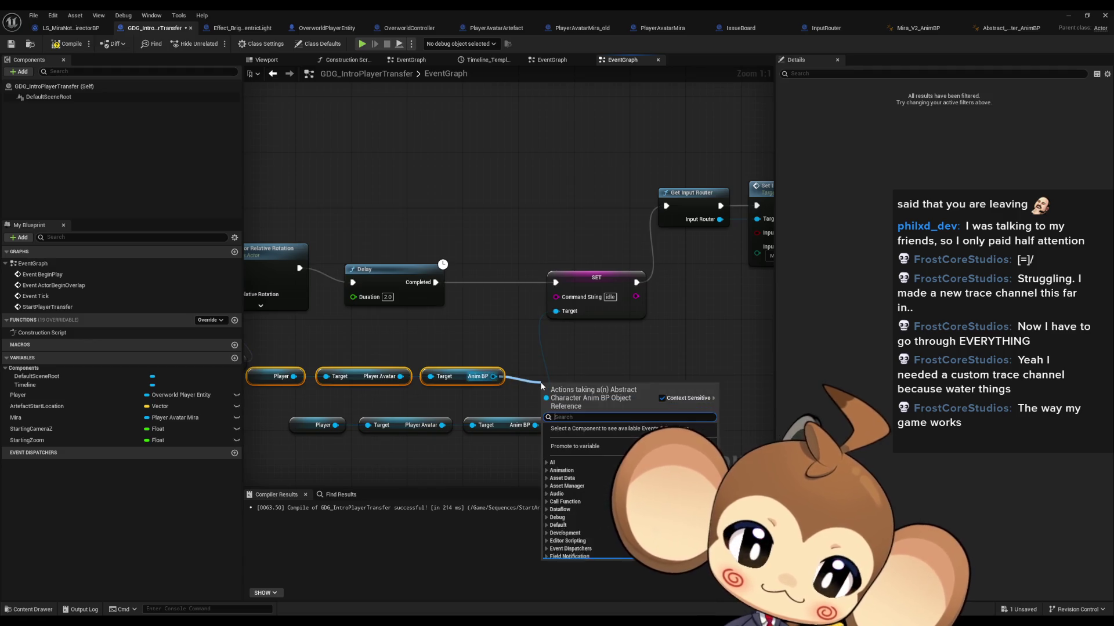
pyautogui.scroll(-2, 632, 493)
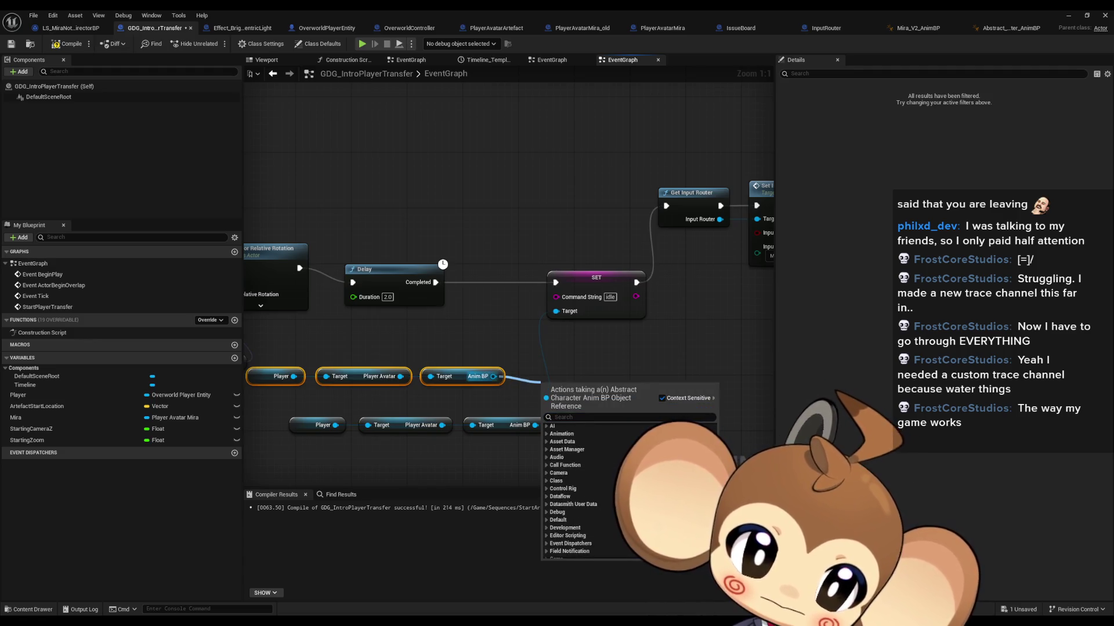
pyautogui.scroll(-8, 570, 538)
pyautogui.click(551, 540)
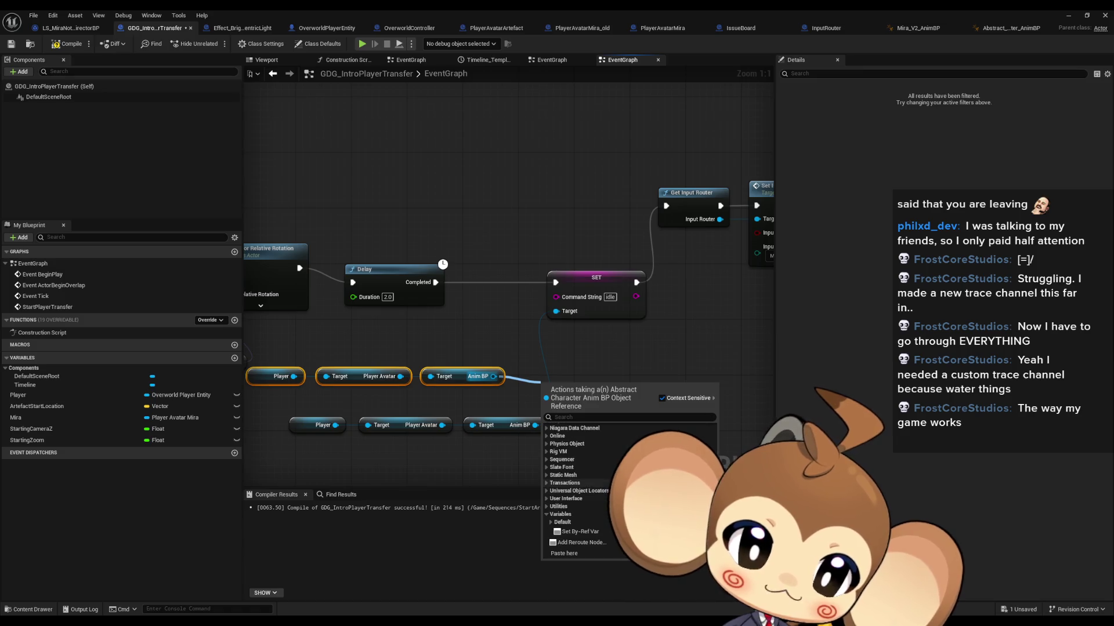
pyautogui.scroll(-2, 571, 493)
pyautogui.scroll(-5, 572, 493)
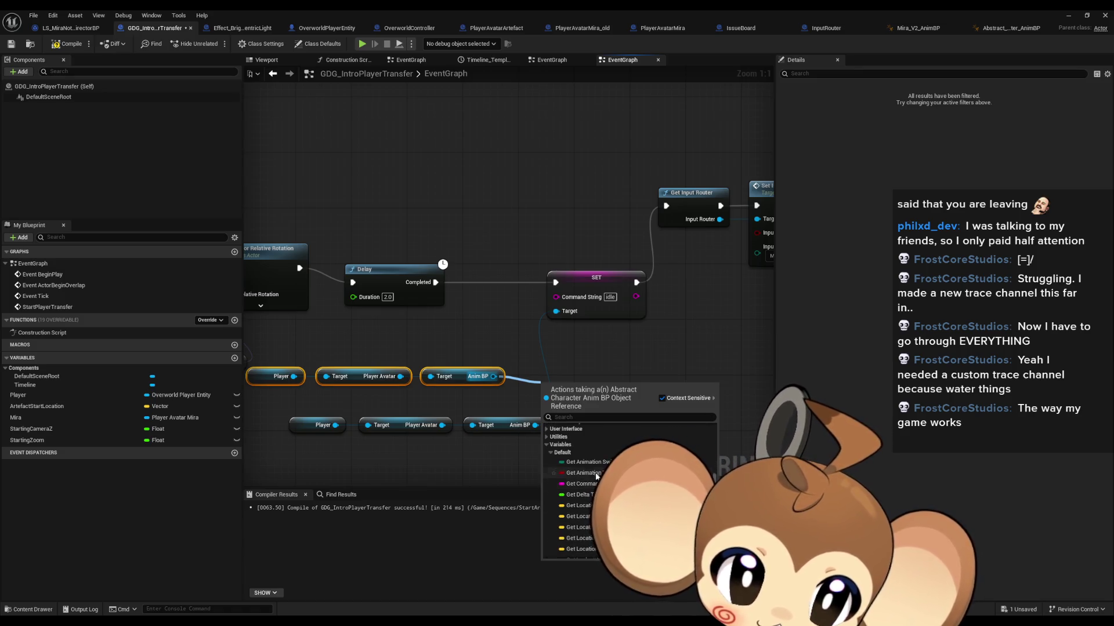
pyautogui.scroll(-1, 572, 493)
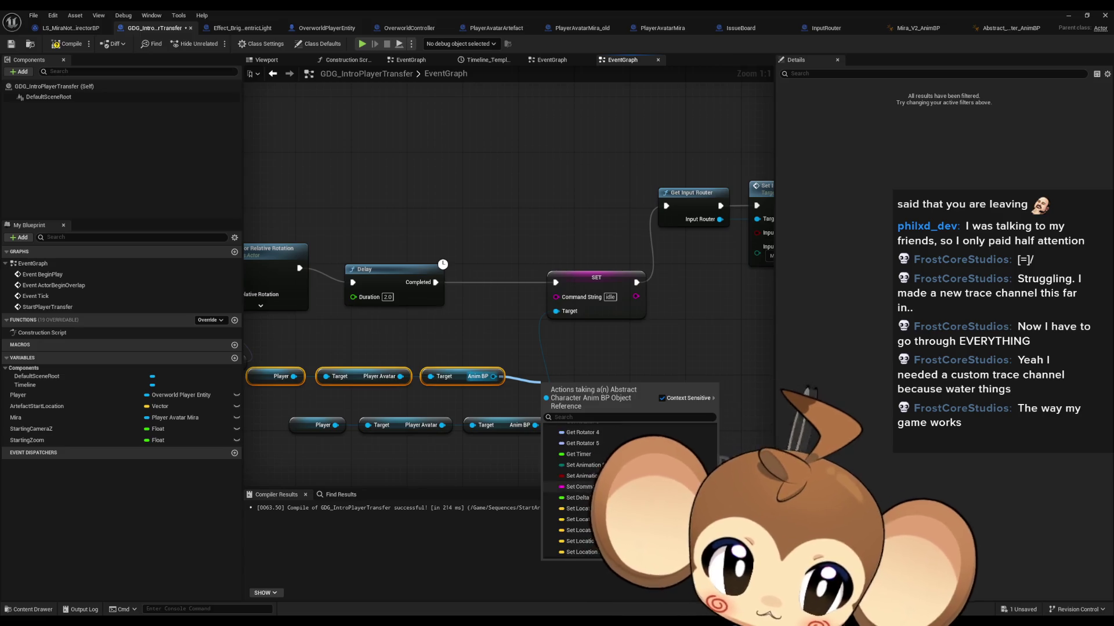
pyautogui.click(580, 542)
# Step: Keep the enum value at None and wire the setter between Delay and SET Command String
pyautogui.moveTo(615, 406); pyautogui.dragTo(613, 369)
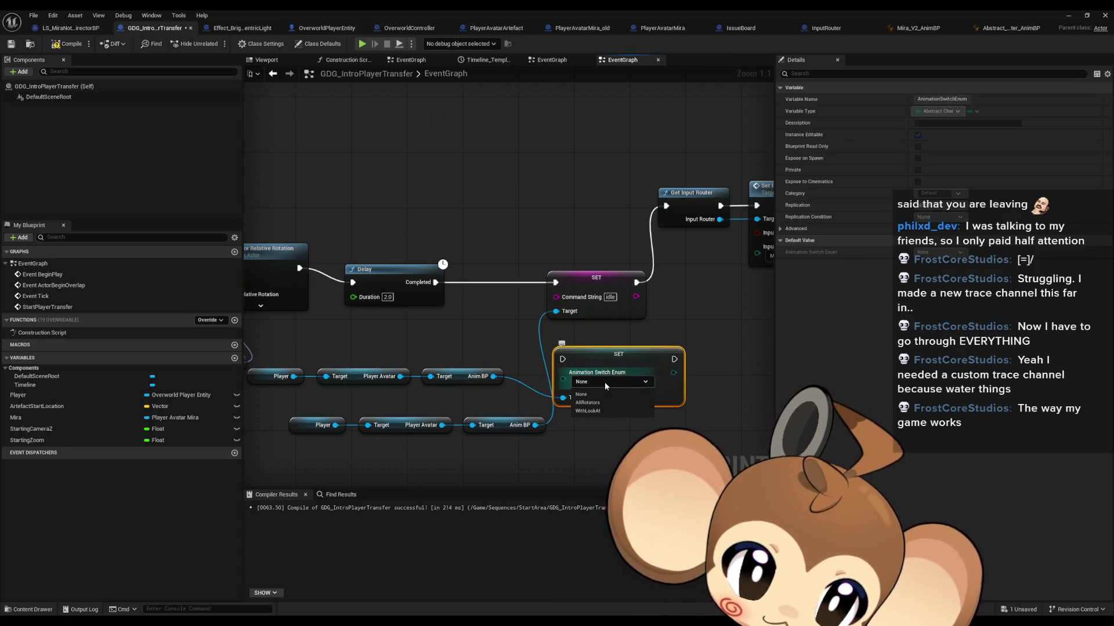
pyautogui.click(606, 382)
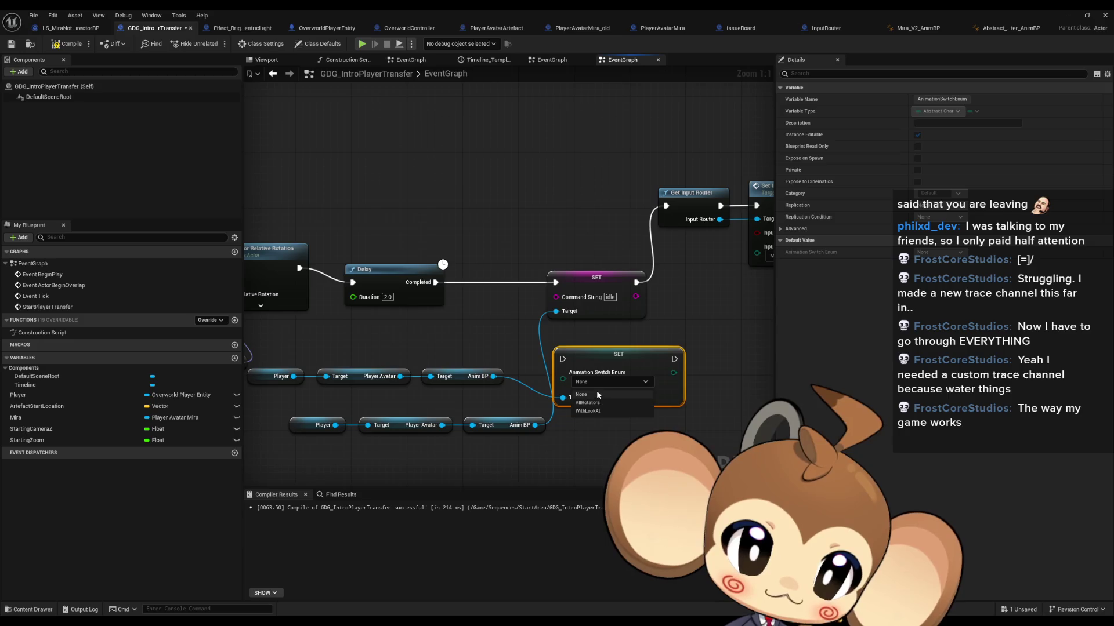
pyautogui.click(596, 393)
pyautogui.moveTo(674, 359); pyautogui.dragTo(556, 282)
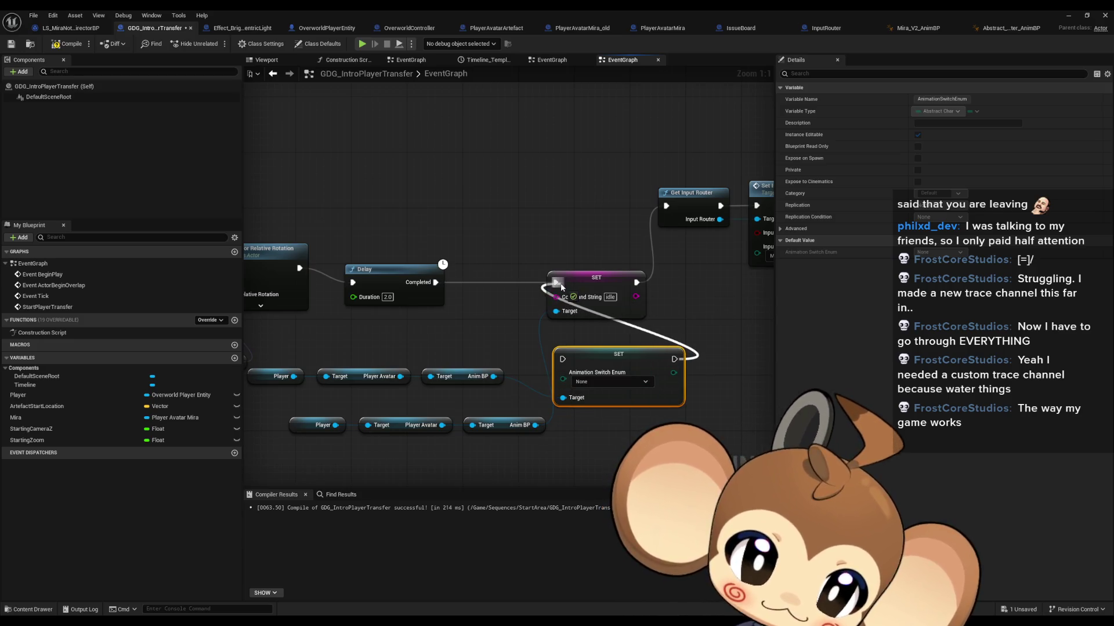
pyautogui.moveTo(562, 359); pyautogui.dragTo(436, 282)
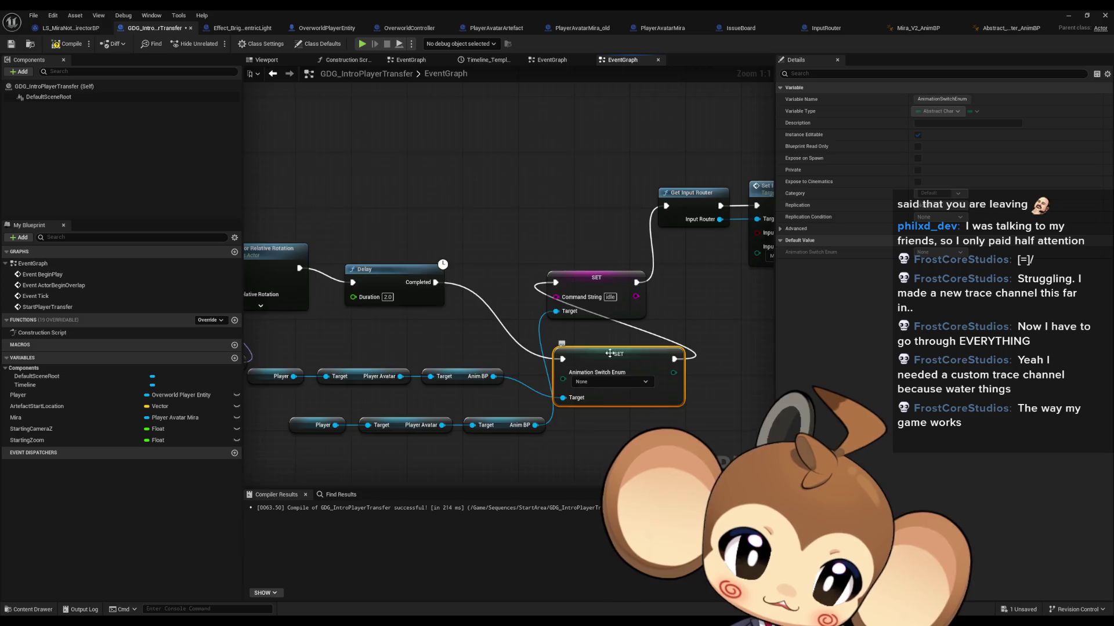
# Step: Shift the Command String SET and trailing nodes right and align them with the new setter
pyautogui.scroll(-2, 625, 381)
pyautogui.moveTo(385, 199); pyautogui.dragTo(746, 311)
pyautogui.moveTo(407, 281)
pyautogui.mouseDown()
pyautogui.moveTo(535, 311)
pyautogui.moveTo(513, 334)
pyautogui.moveTo(522, 340)
pyautogui.mouseUp()
pyautogui.moveTo(414, 325); pyautogui.dragTo(395, 281)
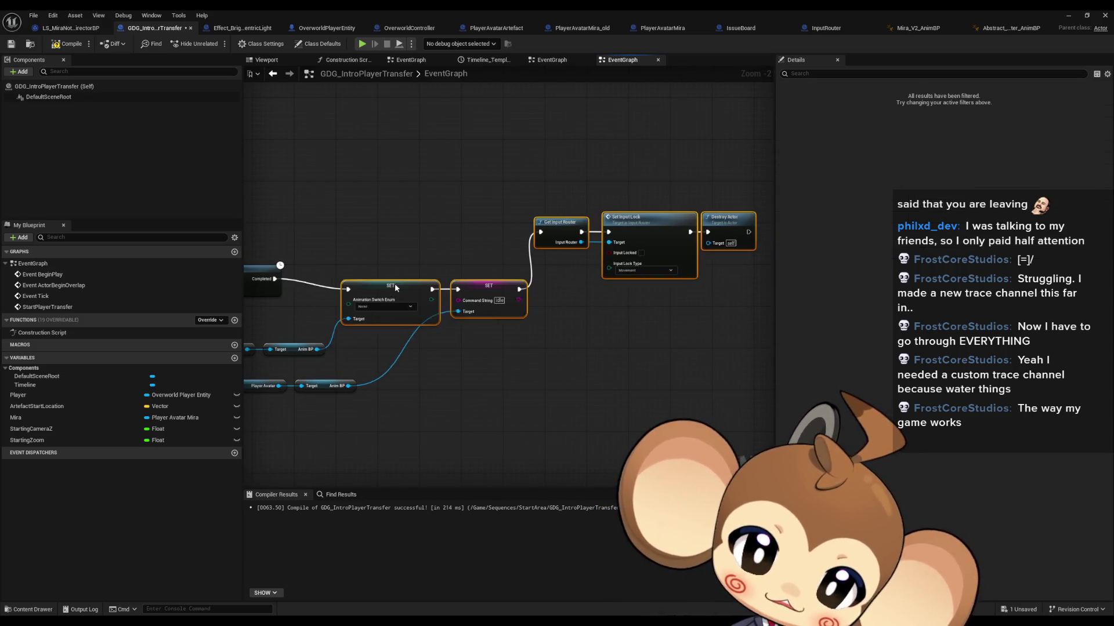
pyautogui.click(497, 393)
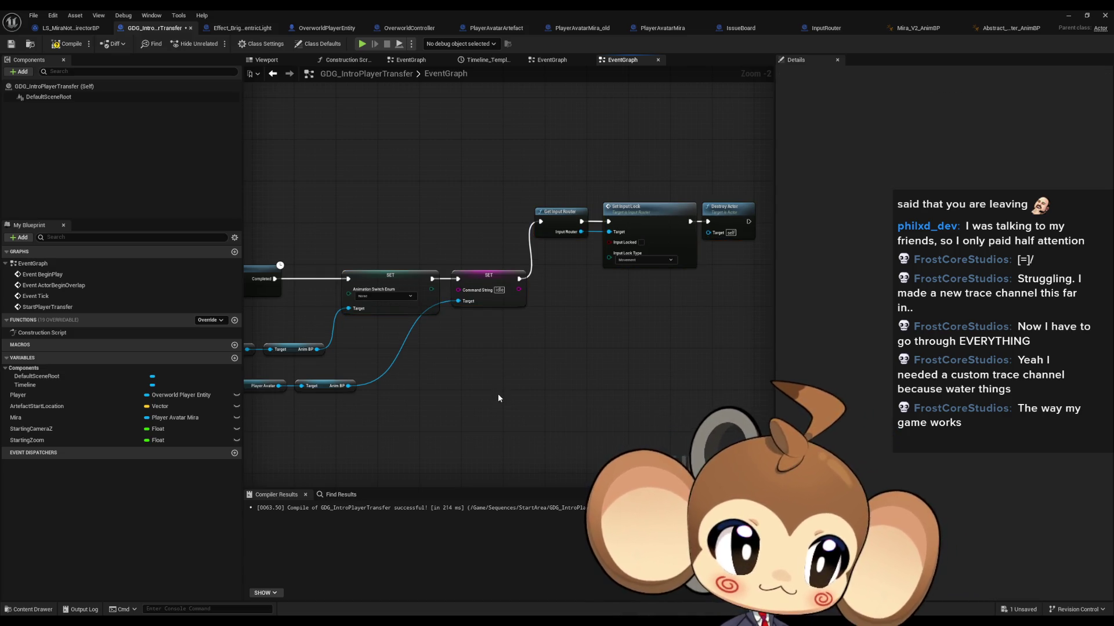
pyautogui.moveTo(497, 398); pyautogui.dragTo(622, 402)
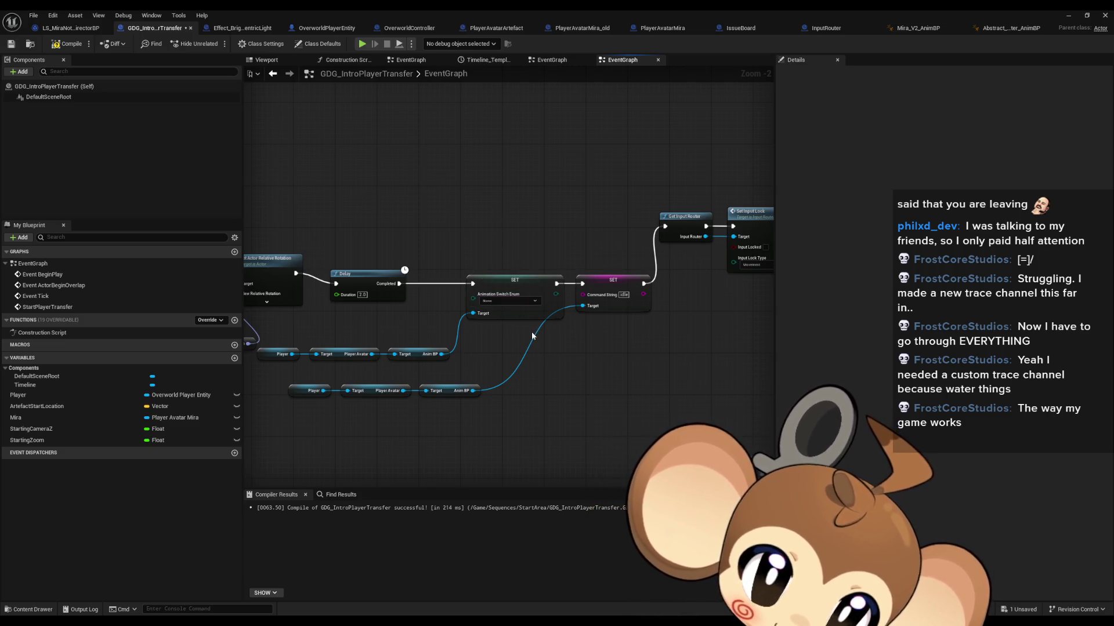
pyautogui.moveTo(525, 336); pyautogui.dragTo(632, 359)
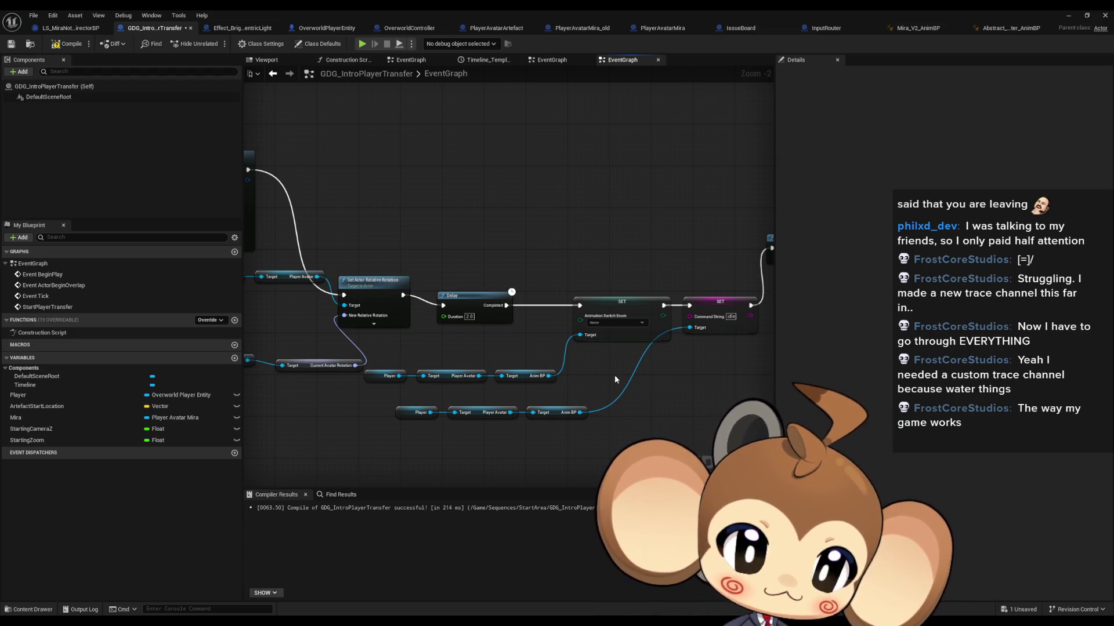
pyautogui.moveTo(391, 360); pyautogui.dragTo(541, 388)
pyautogui.moveTo(616, 372)
pyautogui.mouseDown()
pyautogui.moveTo(536, 379)
pyautogui.moveTo(528, 361)
pyautogui.moveTo(527, 384)
pyautogui.moveTo(562, 392)
pyautogui.mouseUp()
pyautogui.write('set')
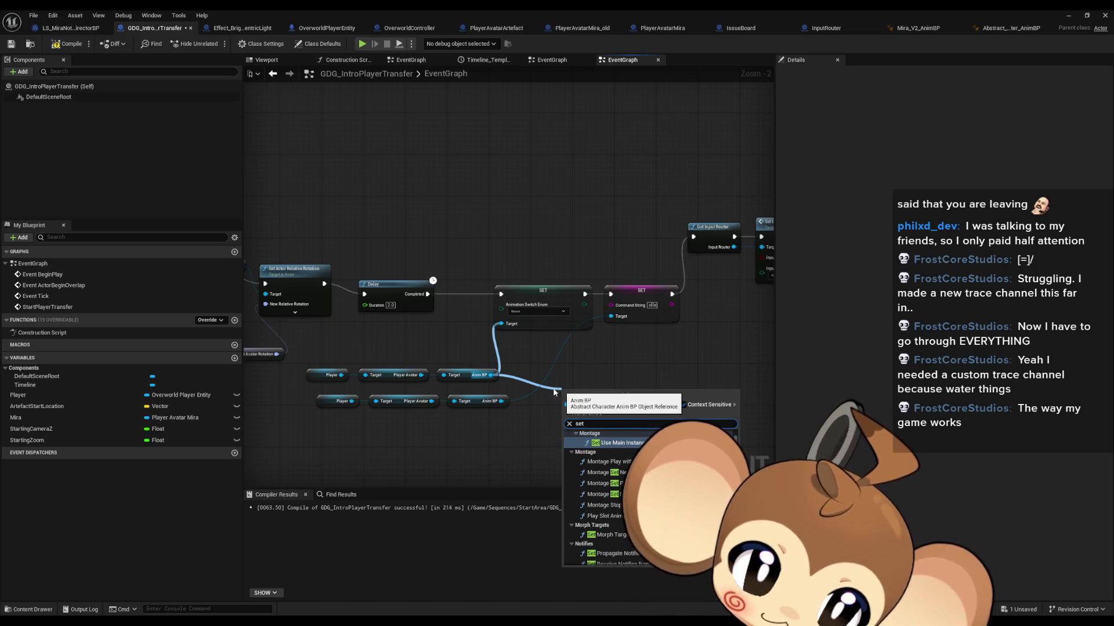
pyautogui.scroll(-10, 585, 493)
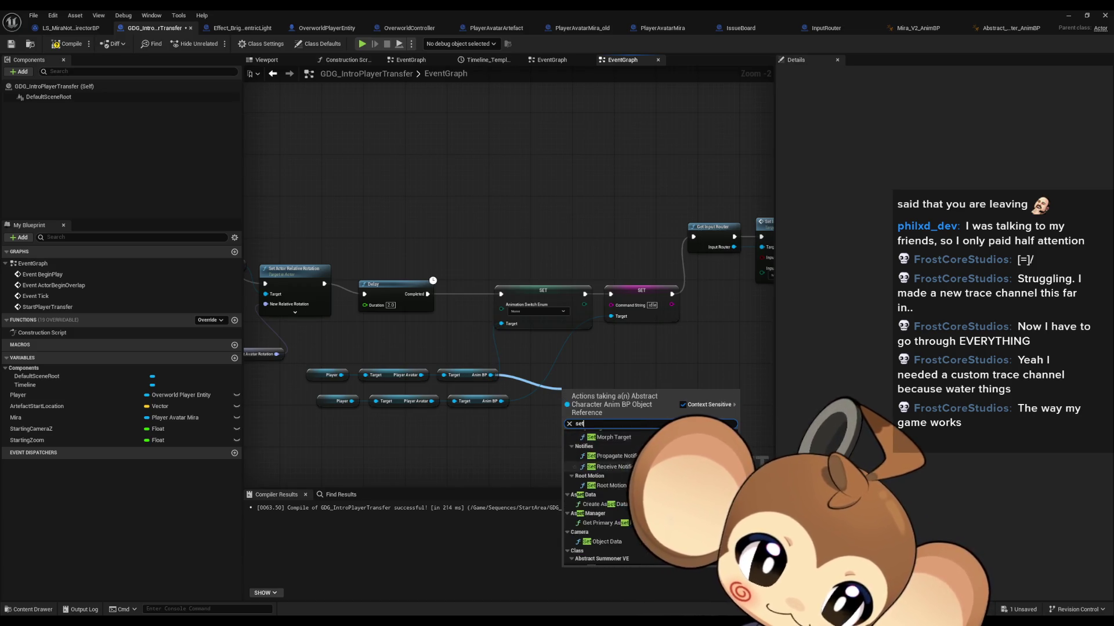
pyautogui.scroll(10, 586, 493)
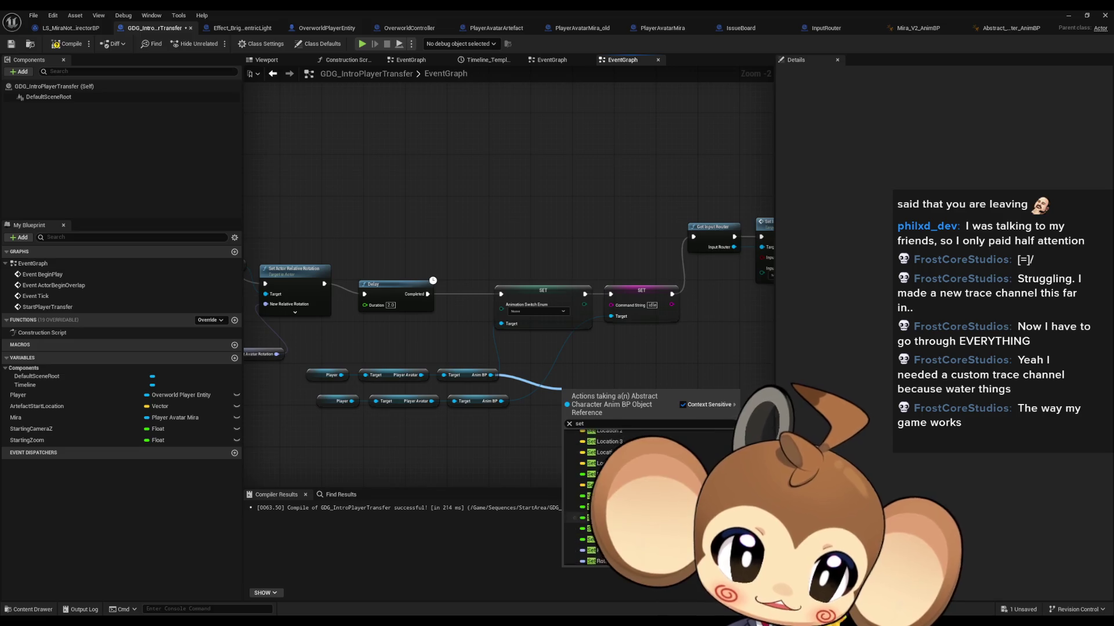
pyautogui.scroll(2, 586, 493)
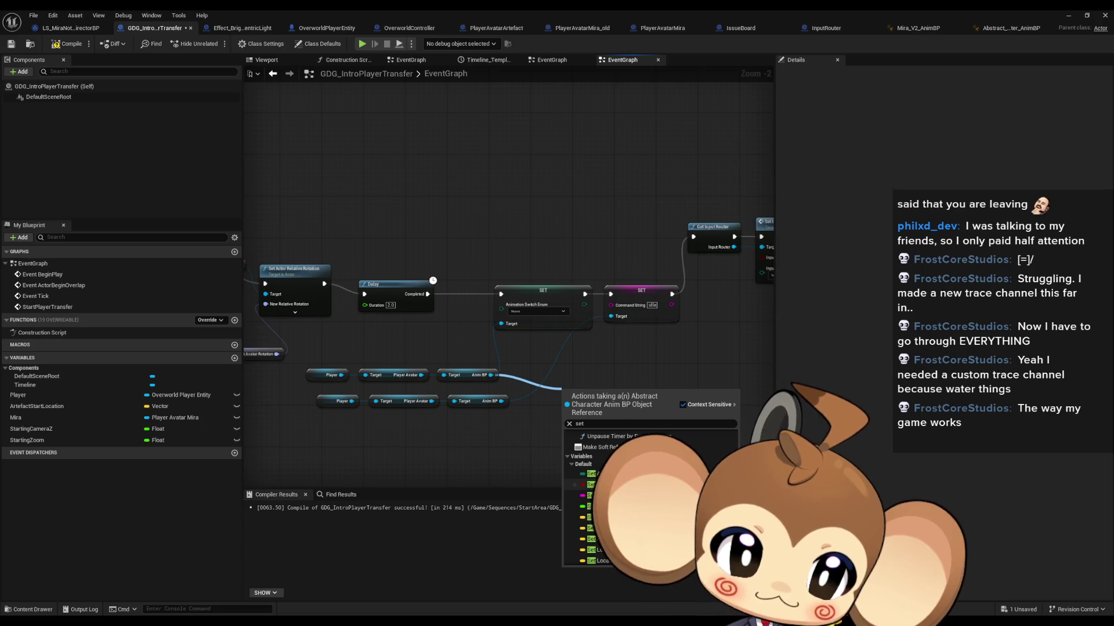
pyautogui.scroll(-5, 586, 493)
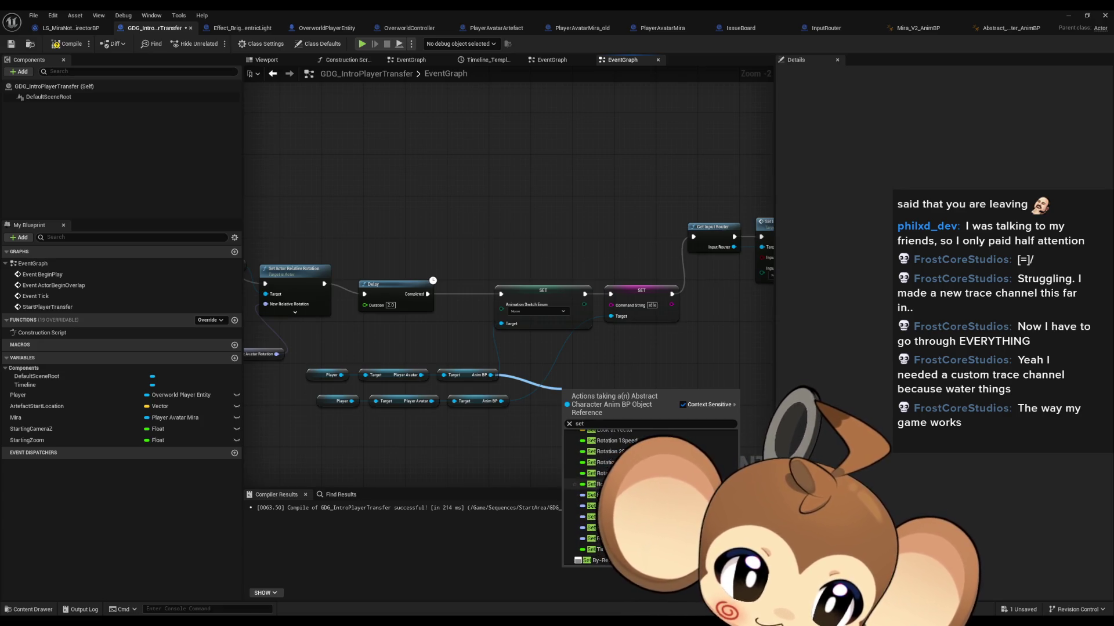
pyautogui.click(601, 357)
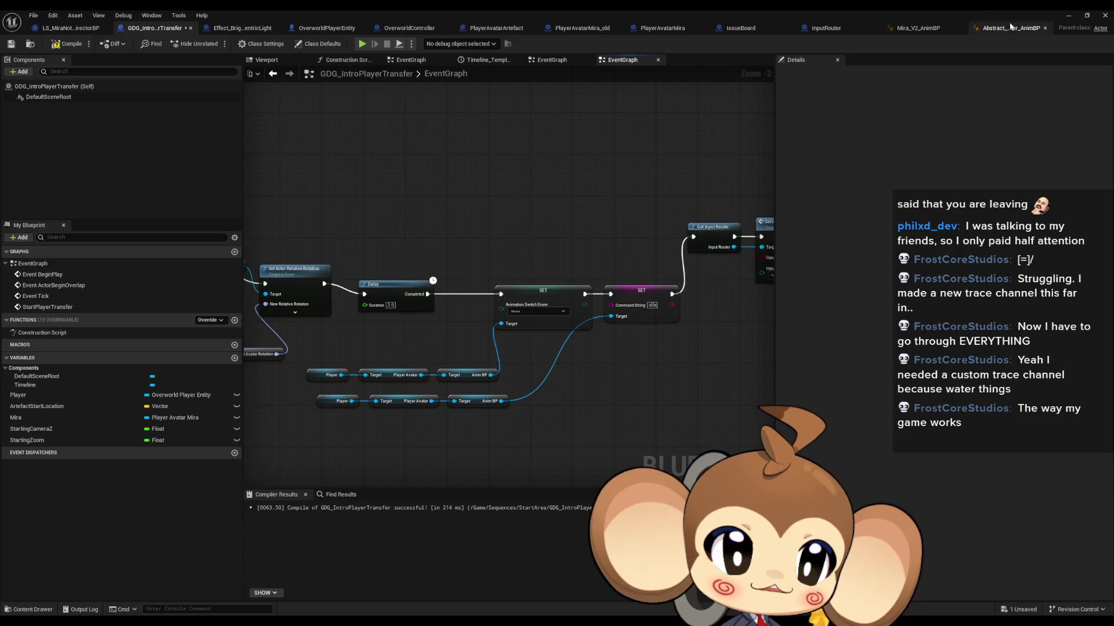
# Step: Switch to Abstract_Character_AnimBP and open its EventGraph
pyautogui.click(920, 30)
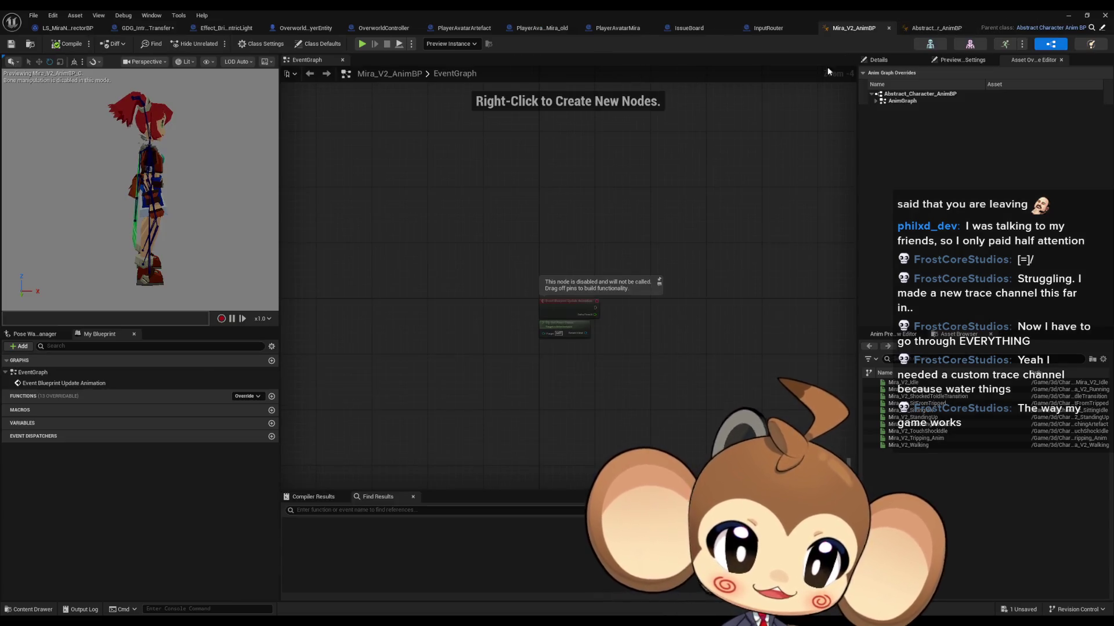
pyautogui.click(935, 28)
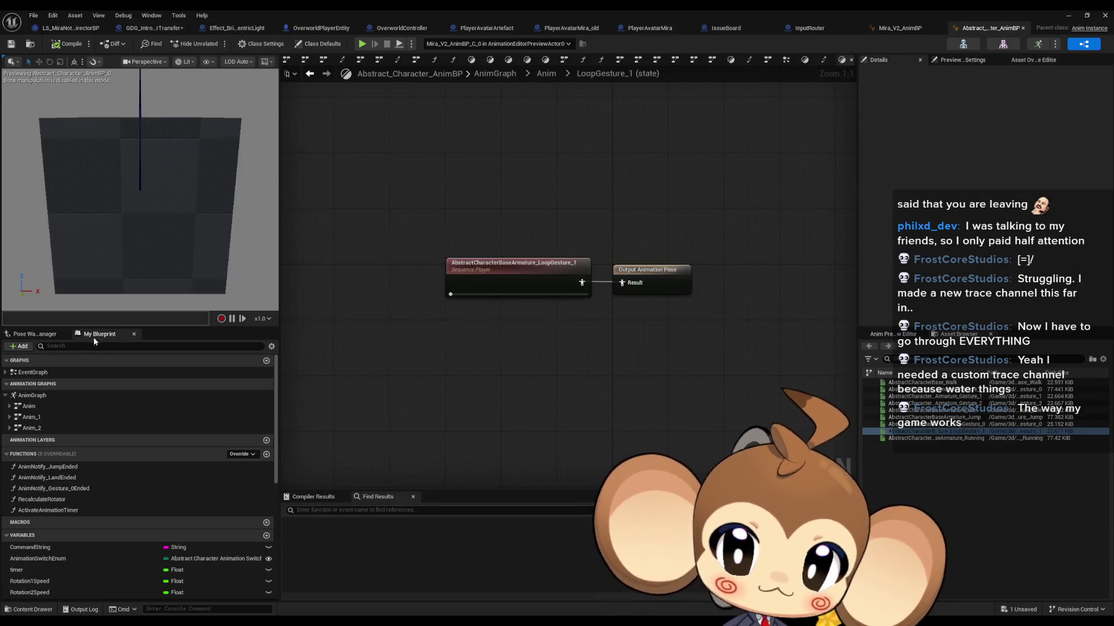
pyautogui.doubleClick(33, 373)
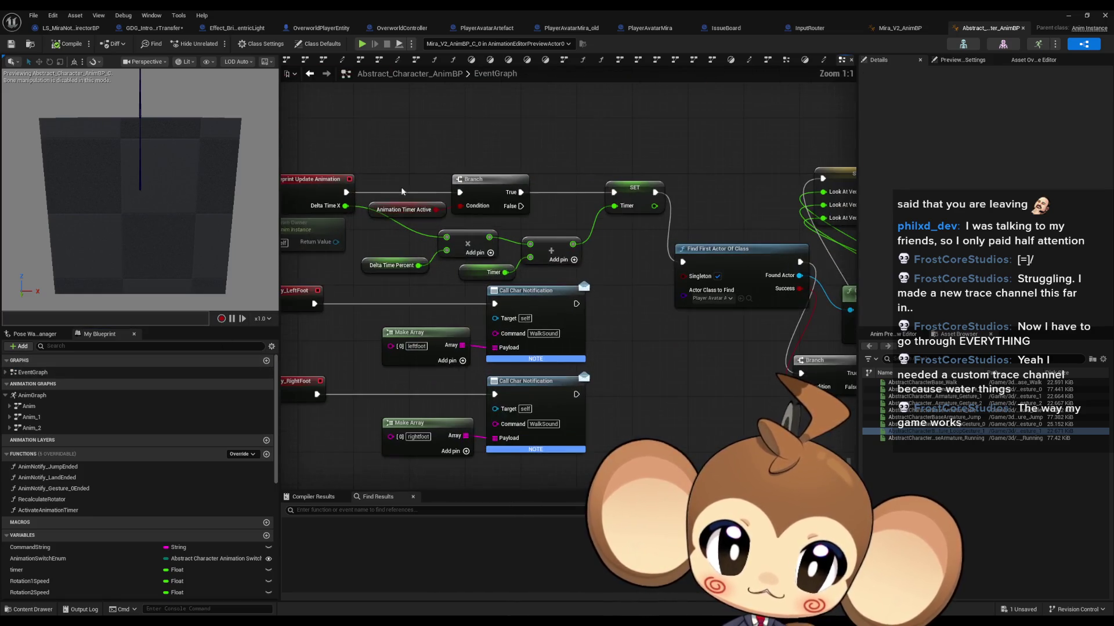
pyautogui.click(404, 209)
pyautogui.moveTo(571, 221); pyautogui.dragTo(325, 193)
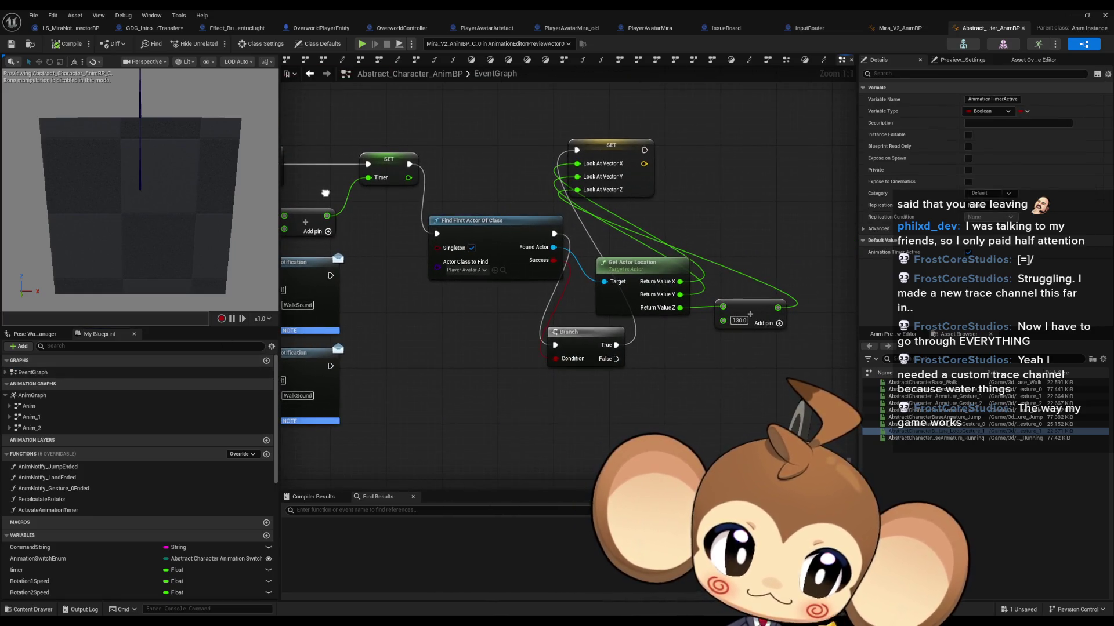
# Step: Rearrange the Branch, Get Actor Location, Add and SET Look At Vector nodes into a tidier layout
pyautogui.moveTo(579, 227); pyautogui.dragTo(803, 394)
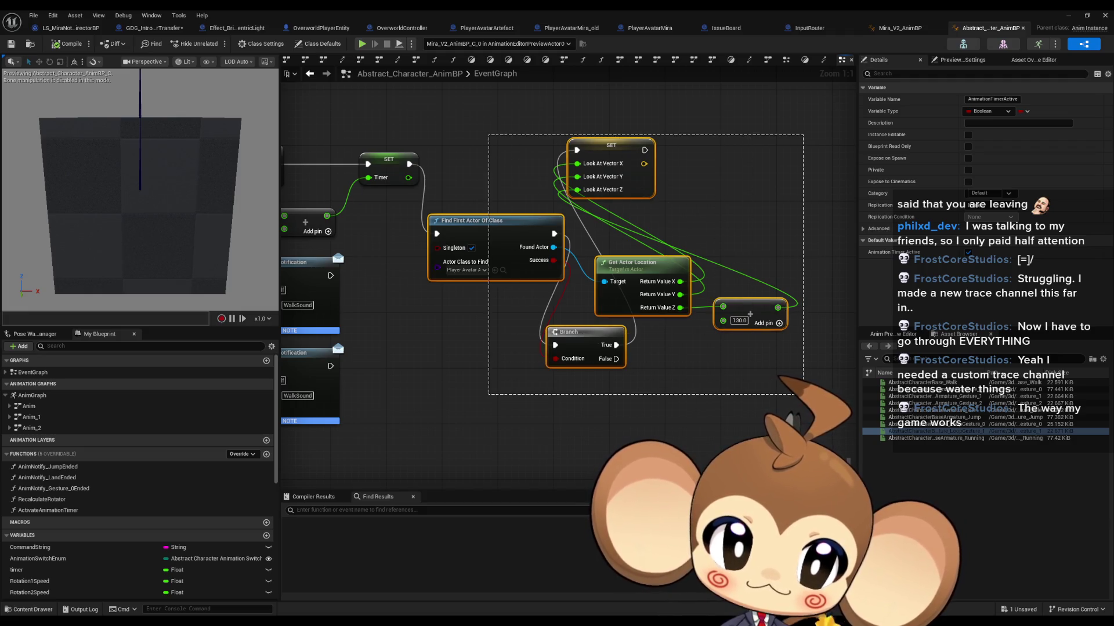
pyautogui.moveTo(512, 320)
pyautogui.mouseDown()
pyautogui.moveTo(703, 355)
pyautogui.moveTo(539, 332)
pyautogui.mouseUp()
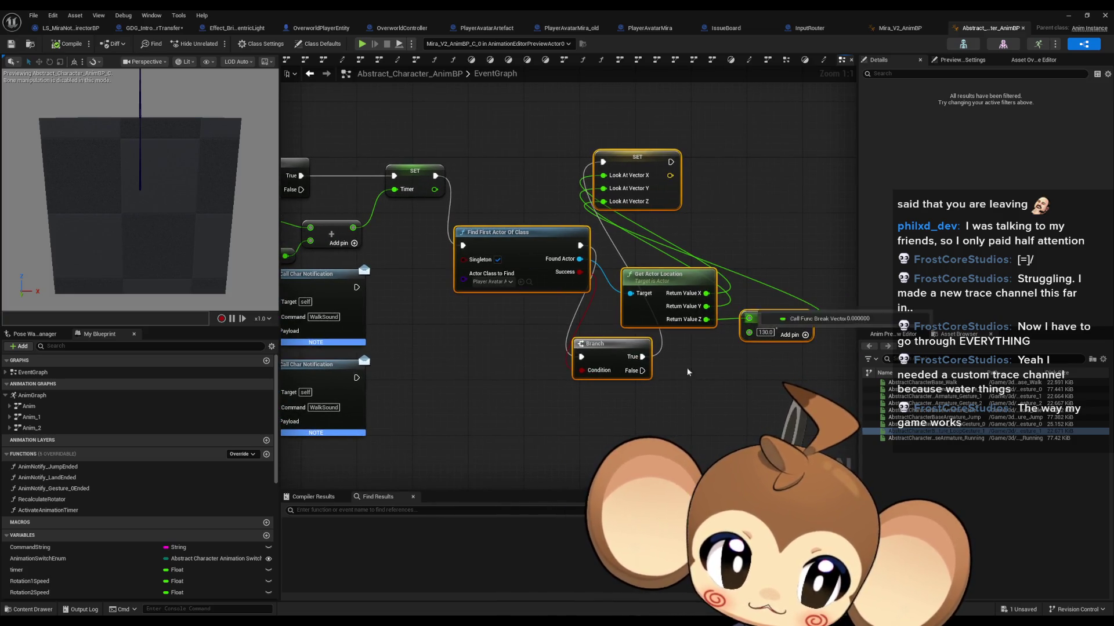
pyautogui.moveTo(635, 175)
pyautogui.mouseDown()
pyautogui.moveTo(588, 201)
pyautogui.moveTo(435, 192)
pyautogui.moveTo(696, 290)
pyautogui.moveTo(696, 387)
pyautogui.mouseUp()
pyautogui.moveTo(440, 265); pyautogui.dragTo(580, 348)
pyautogui.moveTo(464, 293); pyautogui.dragTo(504, 417)
pyautogui.moveTo(423, 331)
pyautogui.mouseDown()
pyautogui.moveTo(748, 473)
pyautogui.moveTo(752, 487)
pyautogui.mouseUp()
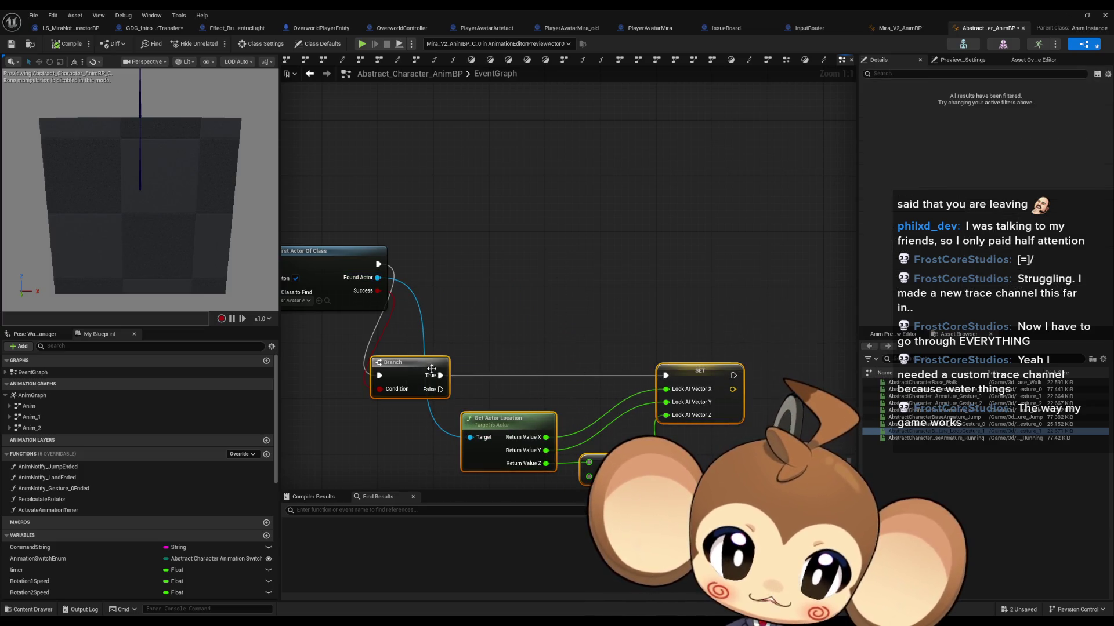
pyautogui.moveTo(427, 375)
pyautogui.mouseDown()
pyautogui.moveTo(493, 263)
pyautogui.moveTo(462, 262)
pyautogui.mouseUp()
pyautogui.click(495, 192)
pyautogui.moveTo(496, 193); pyautogui.dragTo(651, 224)
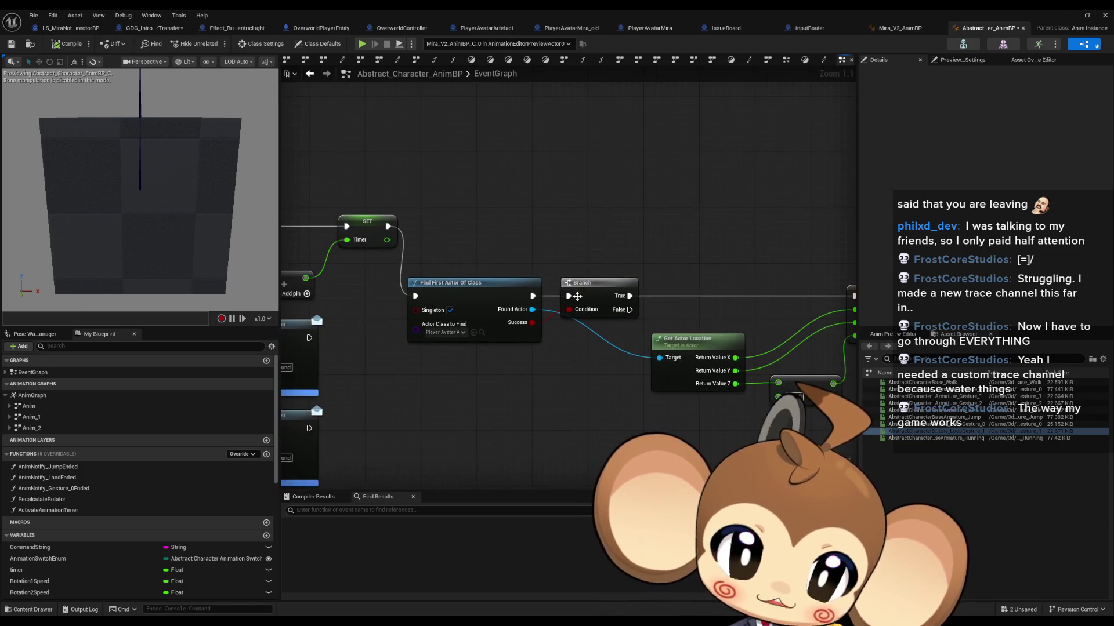
pyautogui.moveTo(649, 417); pyautogui.dragTo(557, 399)
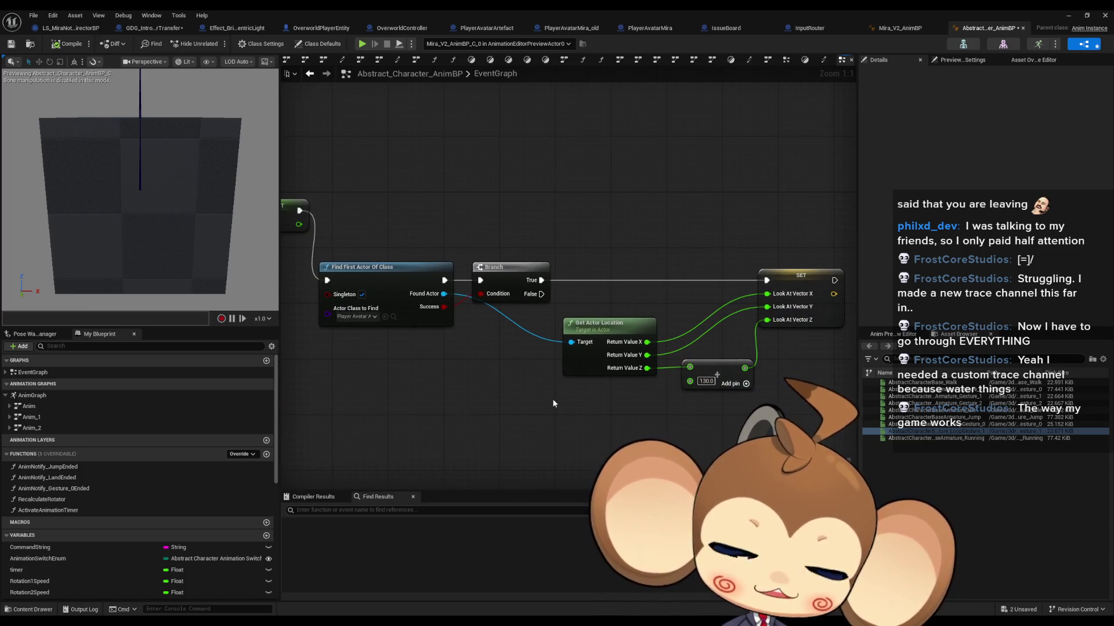
pyautogui.moveTo(444, 382); pyautogui.dragTo(748, 413)
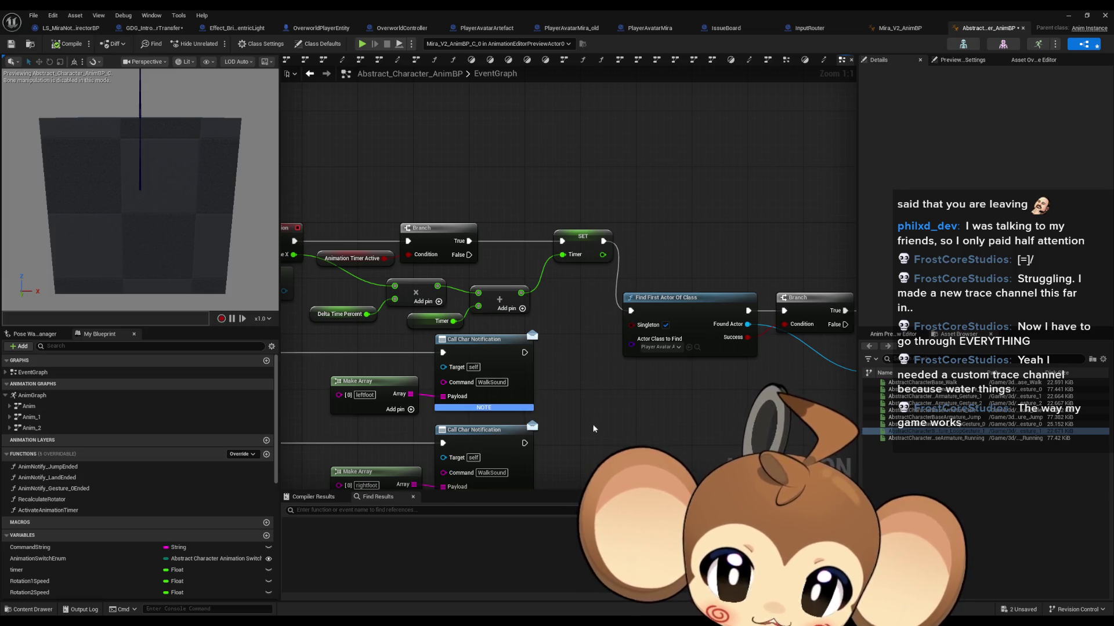
# Step: Gate Find First Actor Of Class with a Branch on Animation Switch Enum equals WithLookAt
pyautogui.moveTo(542, 464); pyautogui.dragTo(500, 426)
pyautogui.scroll(-3, 41, 510)
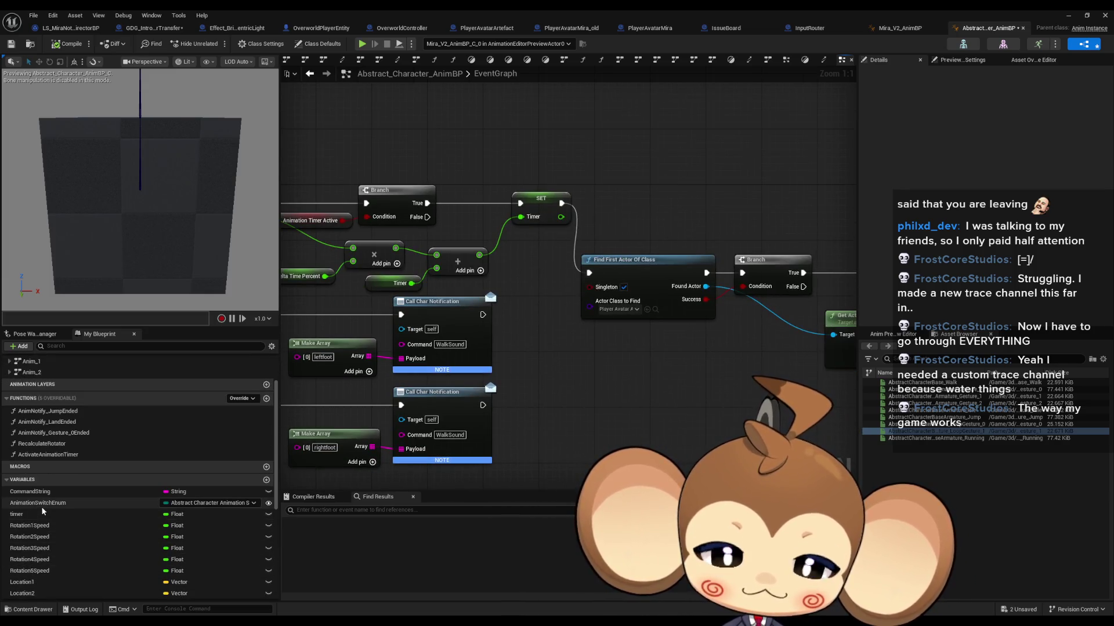
pyautogui.moveTo(41, 503)
pyautogui.mouseDown()
pyautogui.moveTo(633, 428)
pyautogui.moveTo(667, 405)
pyautogui.mouseUp()
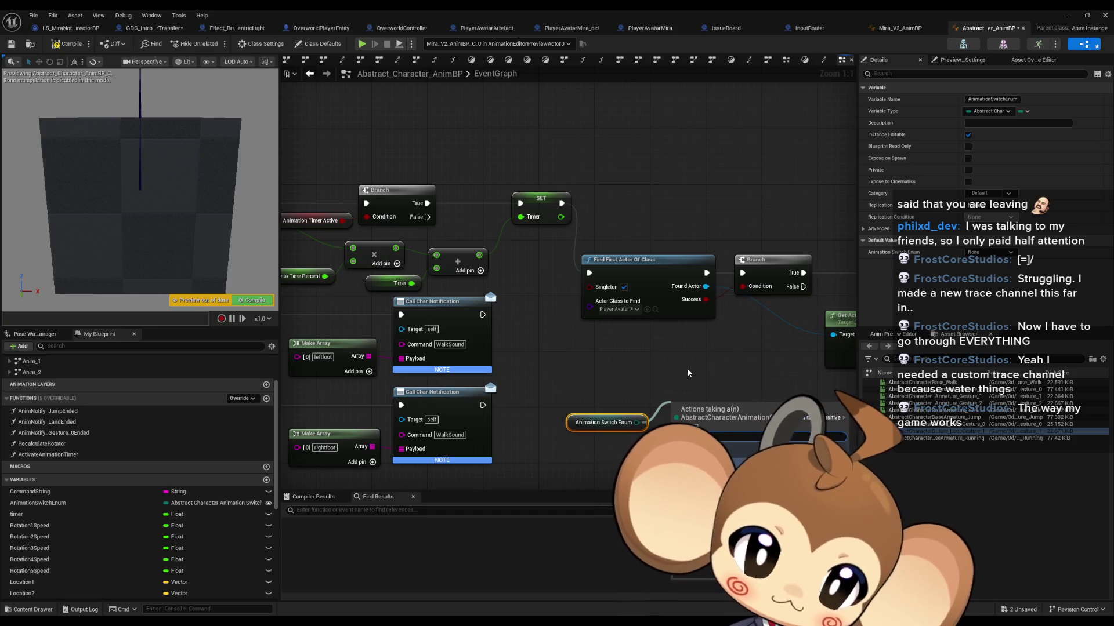
pyautogui.press('Return')
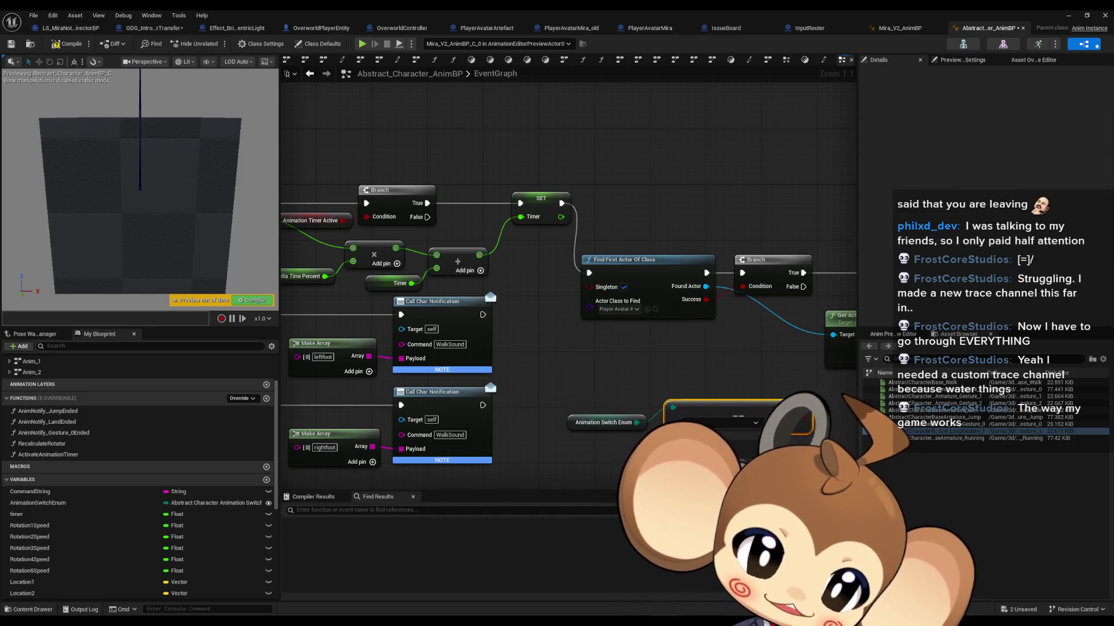
pyautogui.moveTo(809, 413); pyautogui.dragTo(746, 423)
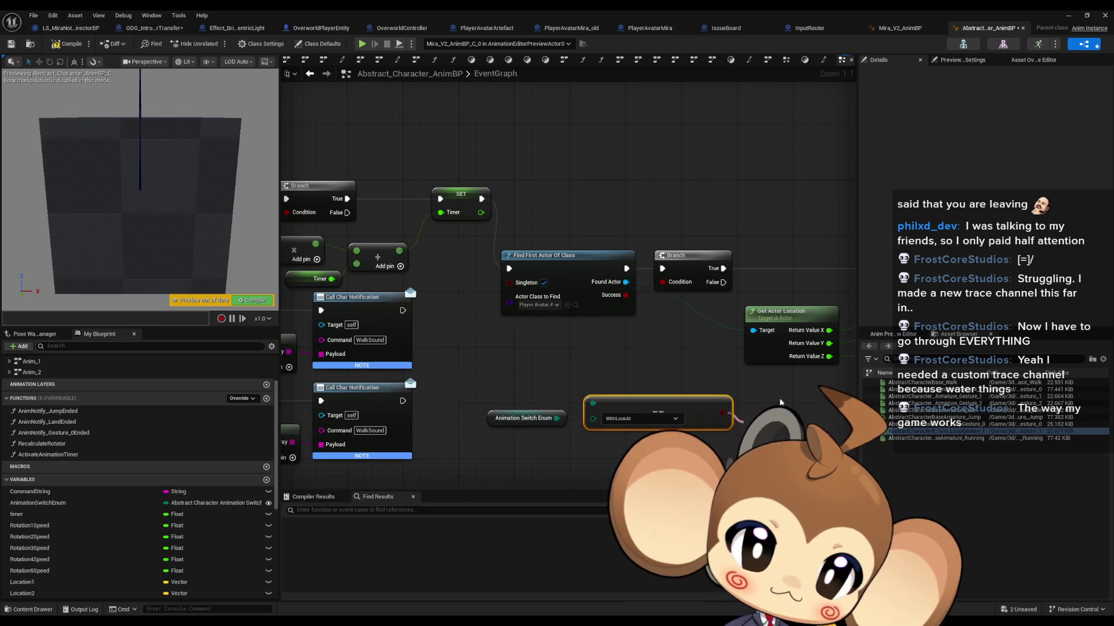
pyautogui.write('branch')
pyautogui.press('Return')
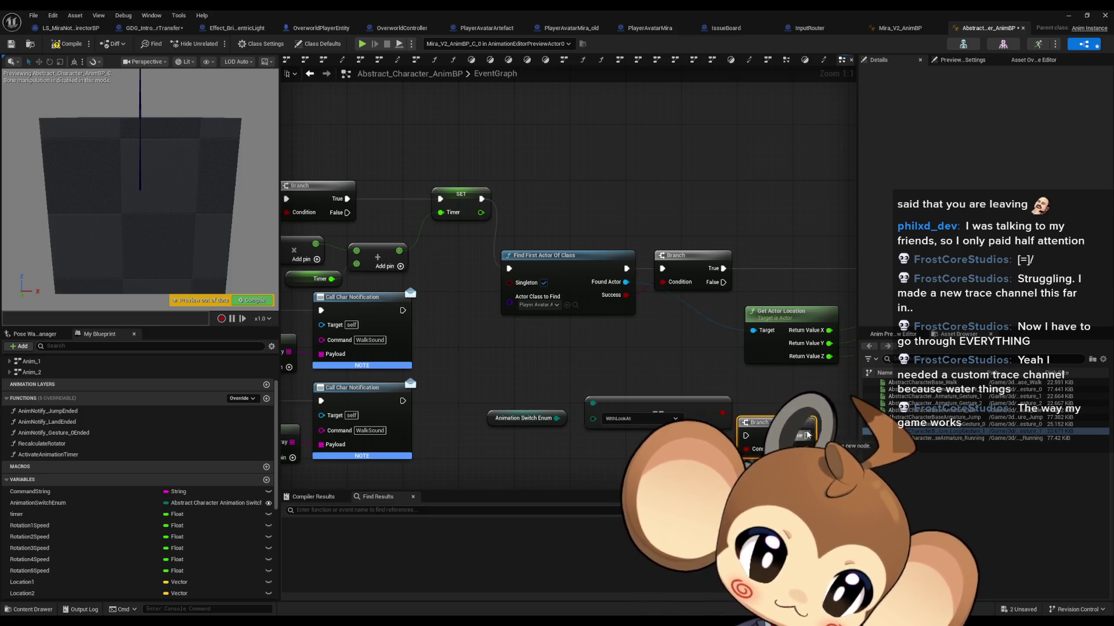
pyautogui.moveTo(812, 435); pyautogui.dragTo(510, 270)
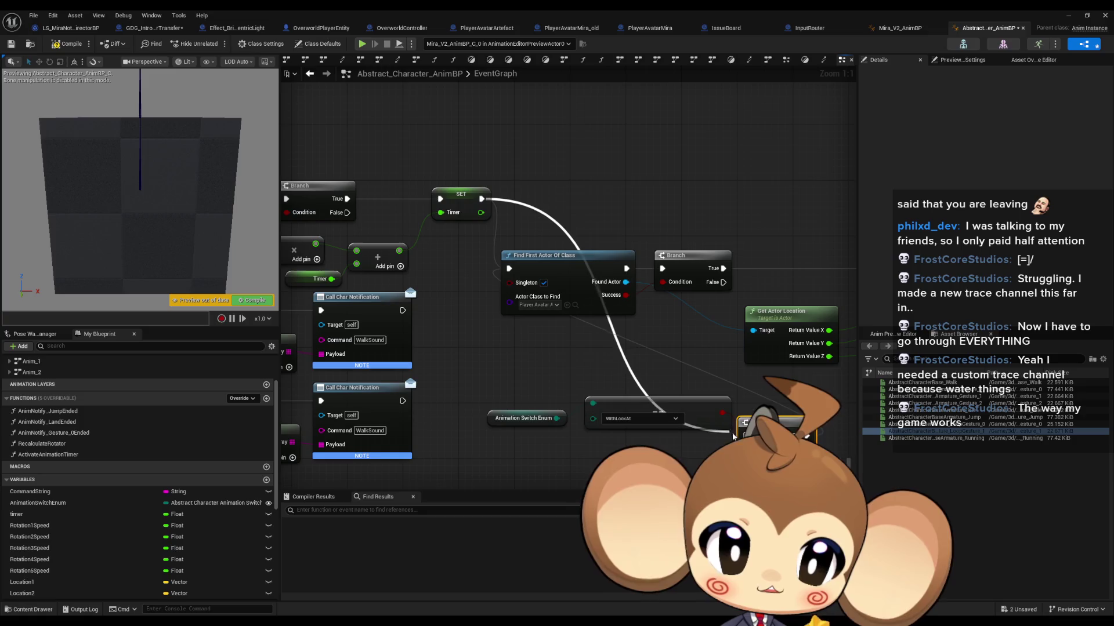
# Step: Tidy the look-at and enum check nodes, then compile and save the animation blueprint
pyautogui.moveTo(397, 158); pyautogui.dragTo(812, 324)
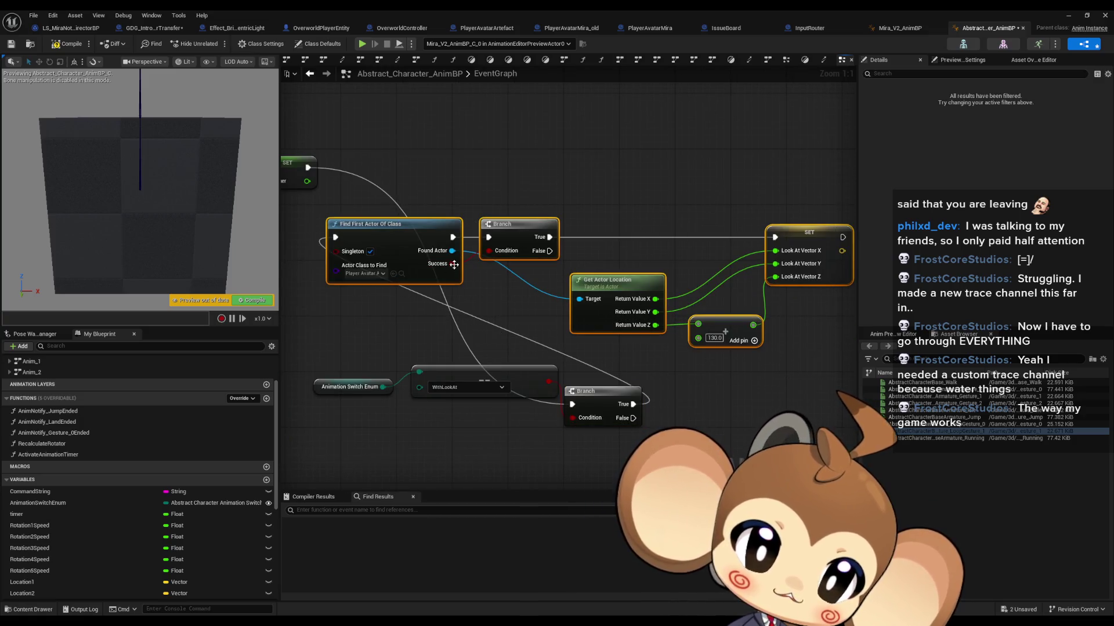
pyautogui.moveTo(467, 260)
pyautogui.mouseDown()
pyautogui.moveTo(709, 331)
pyautogui.moveTo(727, 402)
pyautogui.moveTo(585, 338)
pyautogui.moveTo(533, 161)
pyautogui.mouseUp()
pyautogui.moveTo(503, 272); pyautogui.dragTo(348, 406)
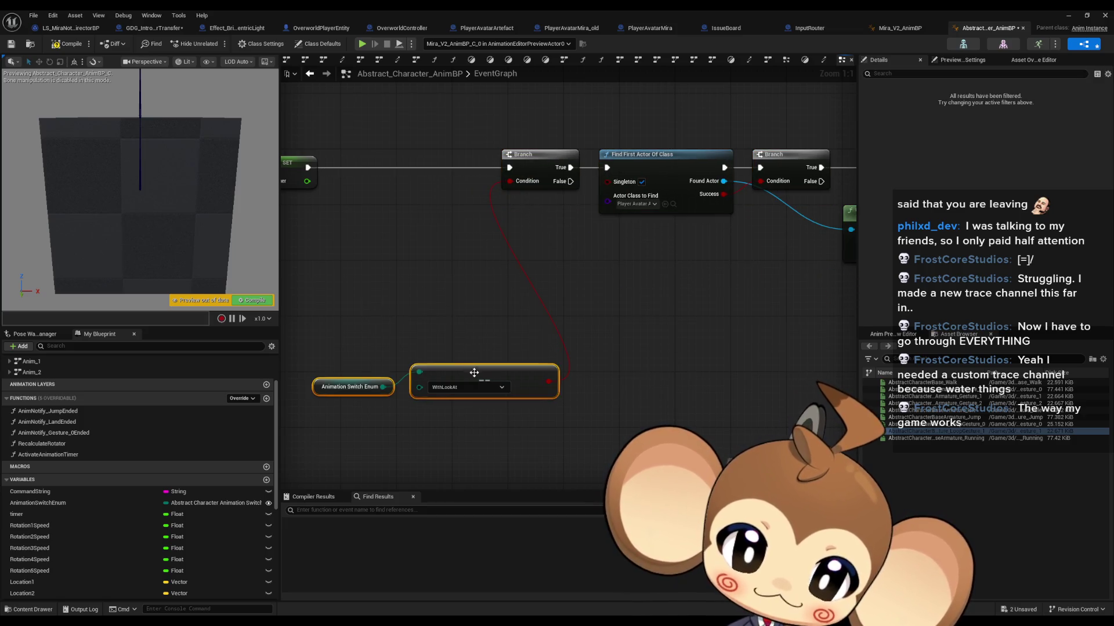
pyautogui.moveTo(477, 376)
pyautogui.mouseDown()
pyautogui.moveTo(426, 208)
pyautogui.moveTo(547, 325)
pyautogui.mouseUp()
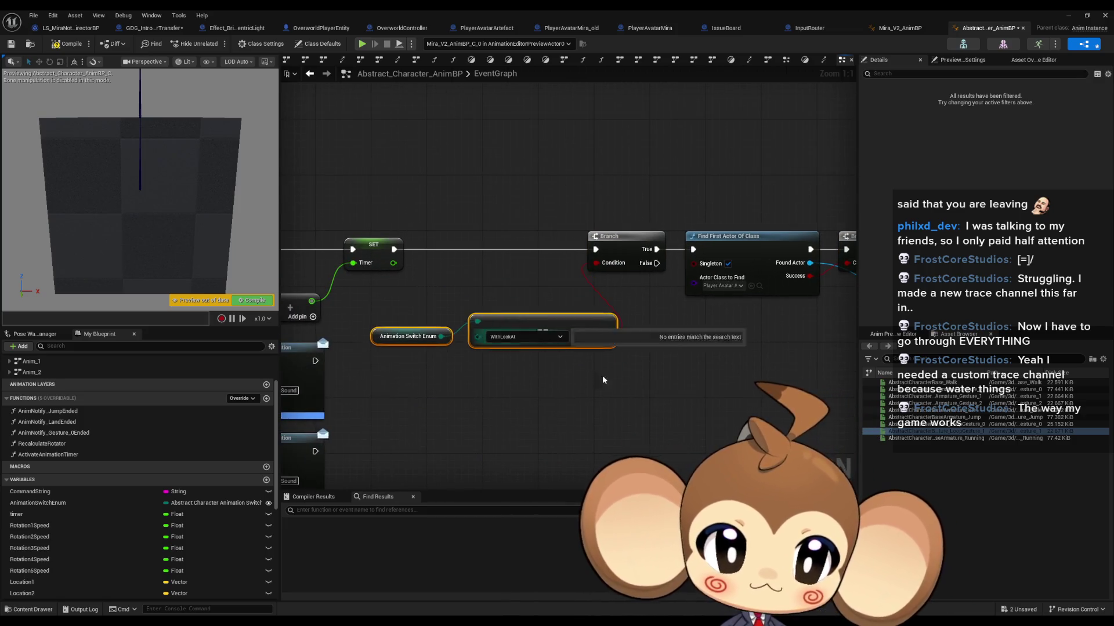
pyautogui.click(617, 399)
pyautogui.scroll(-1, 650, 408)
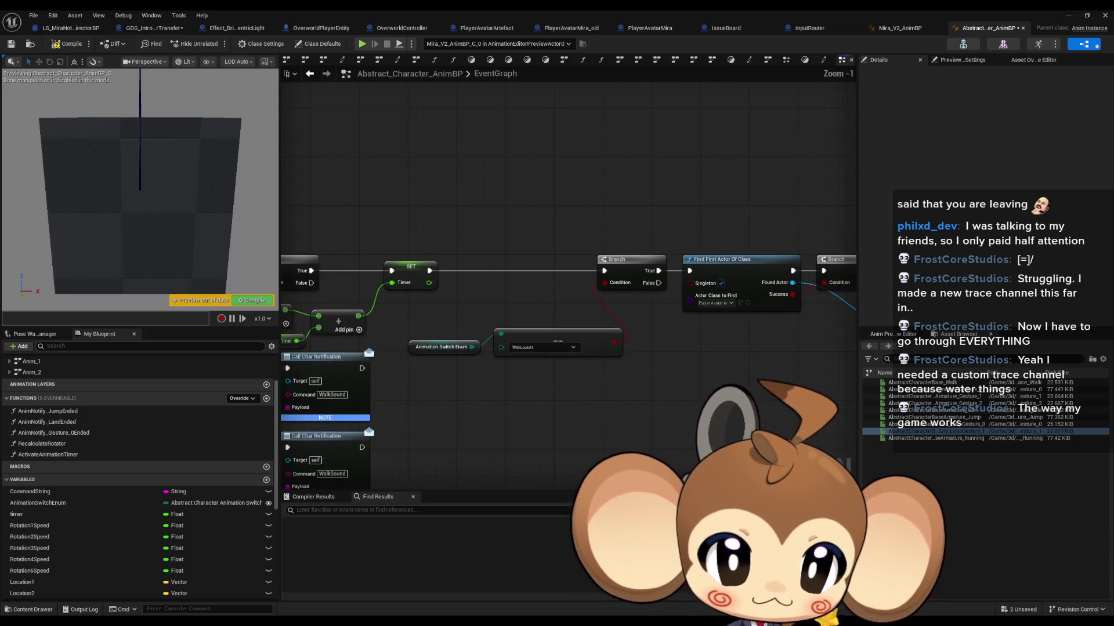
pyautogui.moveTo(719, 408); pyautogui.dragTo(545, 401)
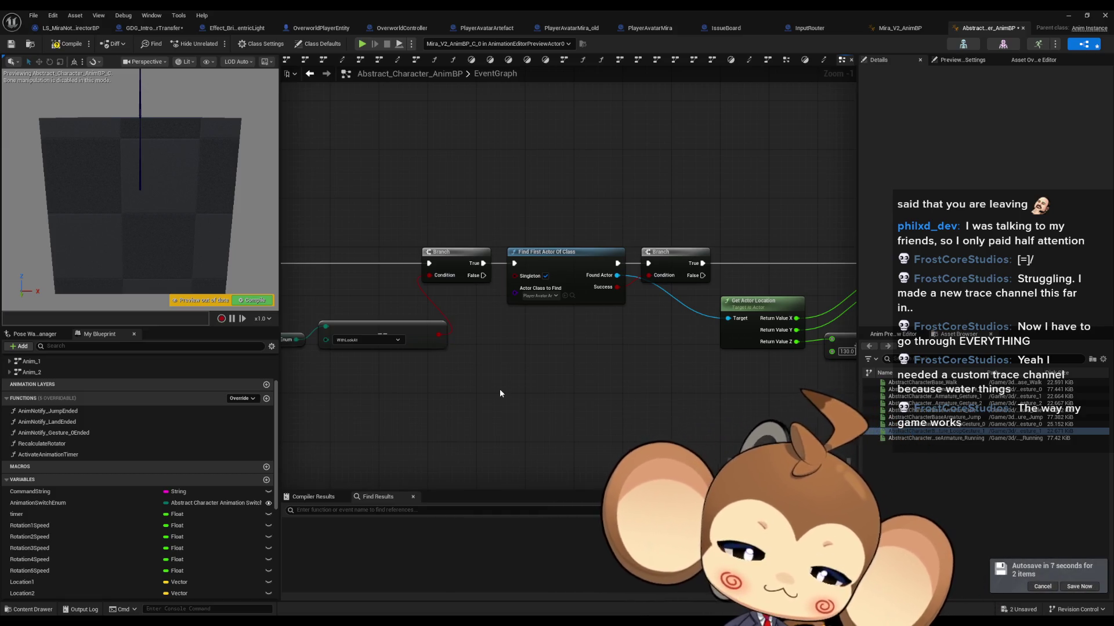
pyautogui.click(63, 45)
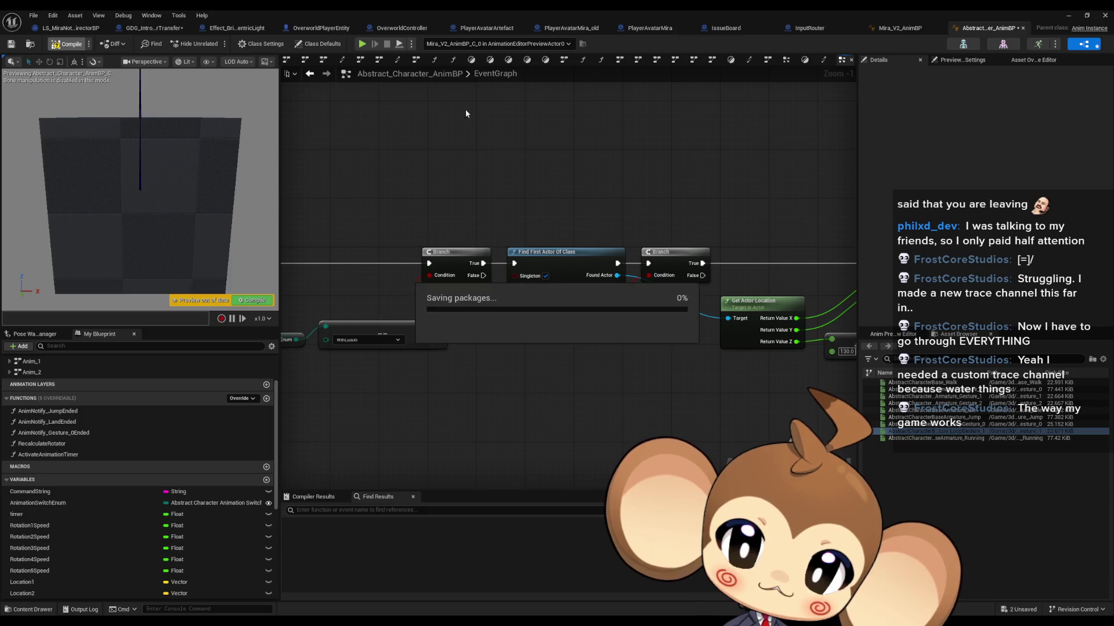
# Step: Close the AnimBP editor and load the StartArea level from Maps > Dummy, saving pending content
pyautogui.click(1070, 15)
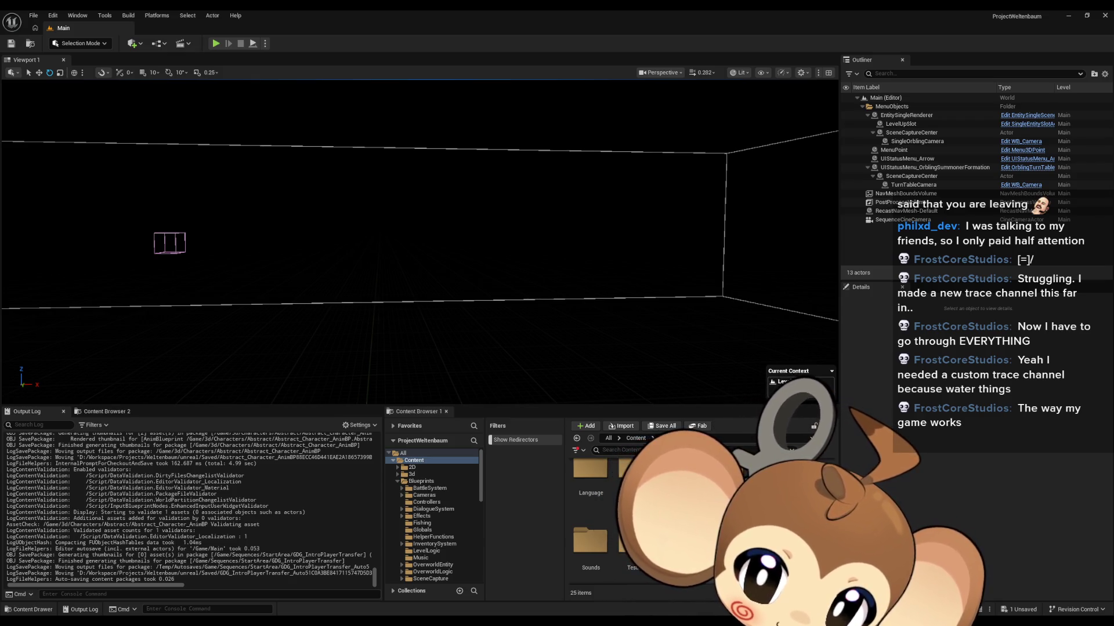
pyautogui.click(415, 518)
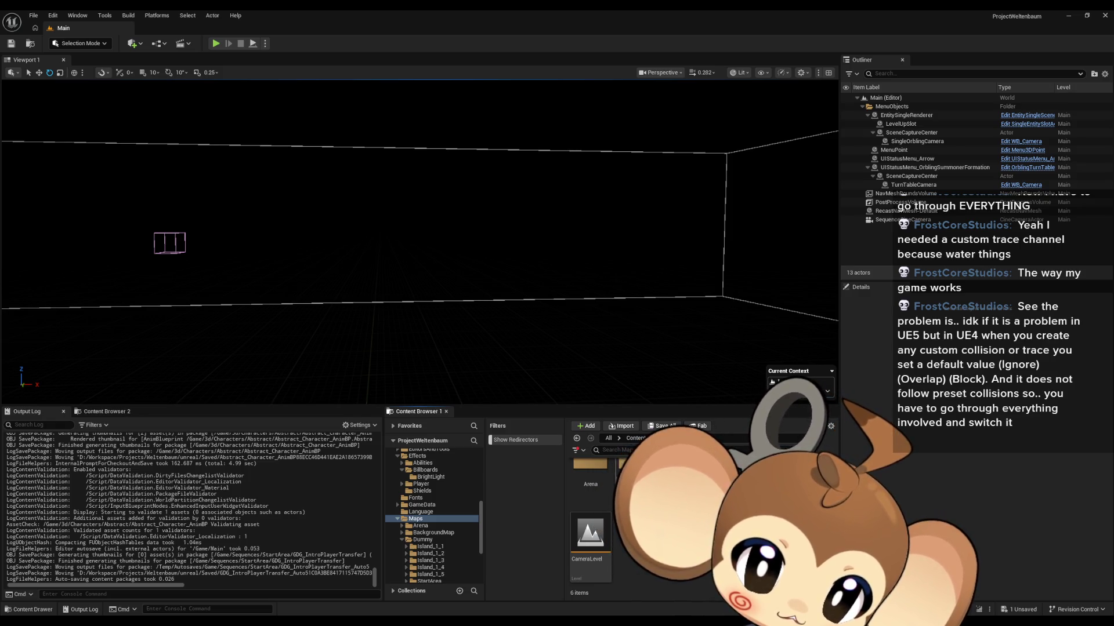
pyautogui.click(422, 539)
pyautogui.doubleClick(577, 537)
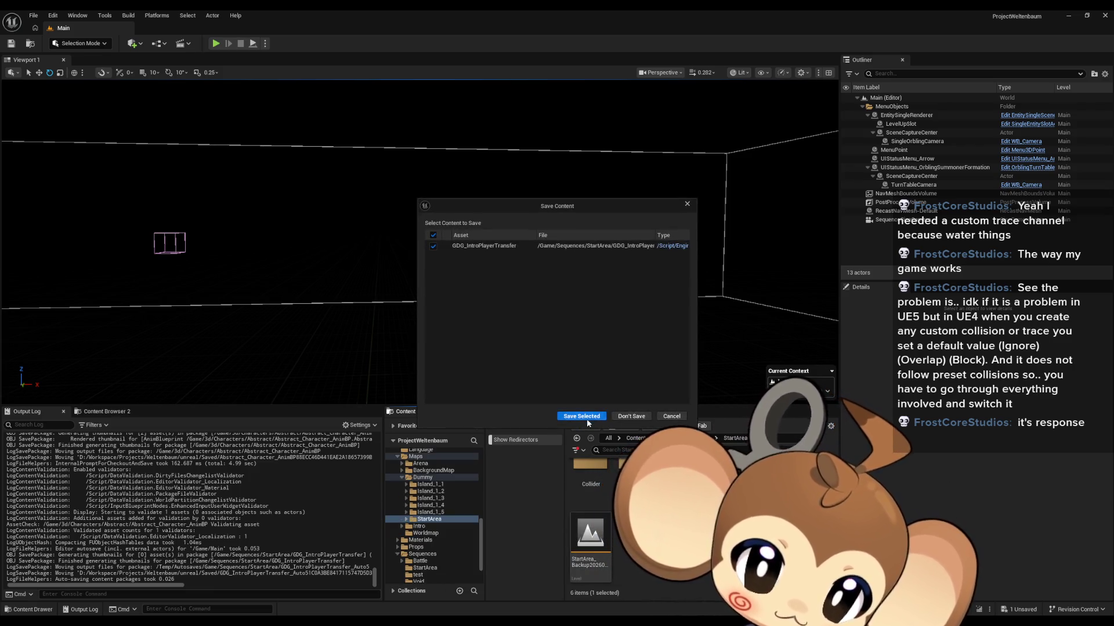
pyautogui.click(573, 417)
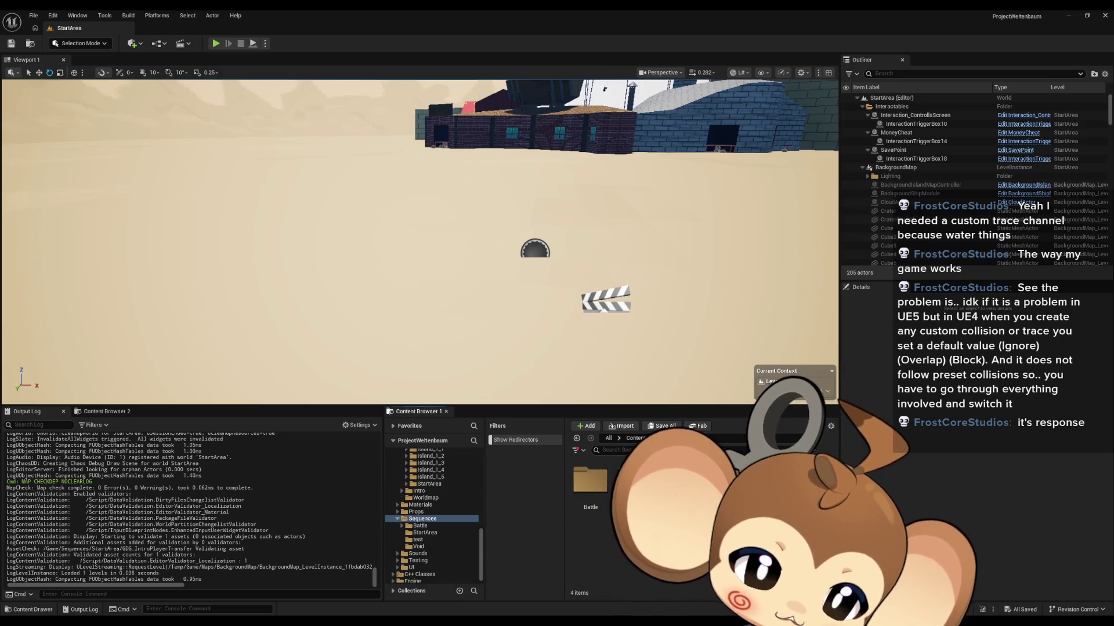
# Step: Open the LS_MiraNoticeArtefact level sequence from the StartArea sequences folder
pyautogui.click(424, 533)
pyautogui.scroll(-2, 638, 522)
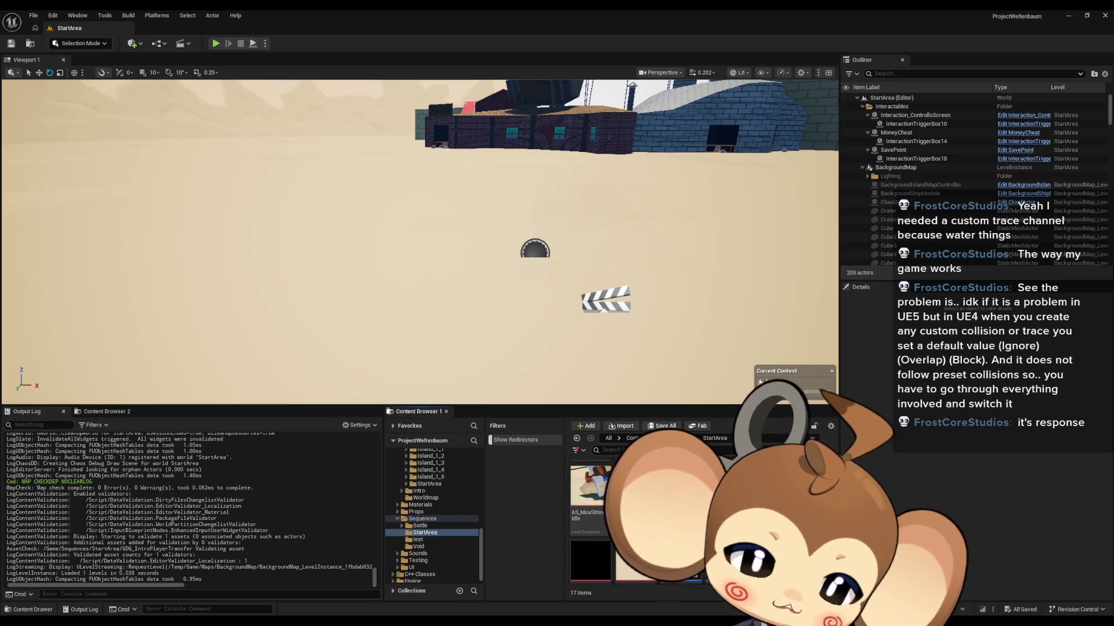
pyautogui.click(606, 546)
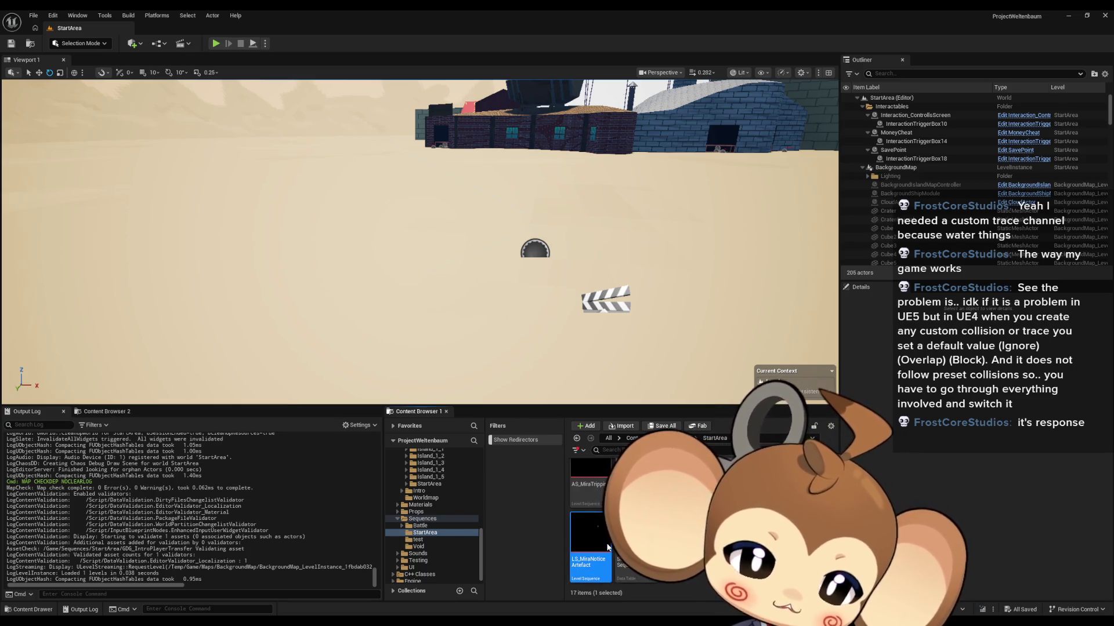
pyautogui.doubleClick(607, 547)
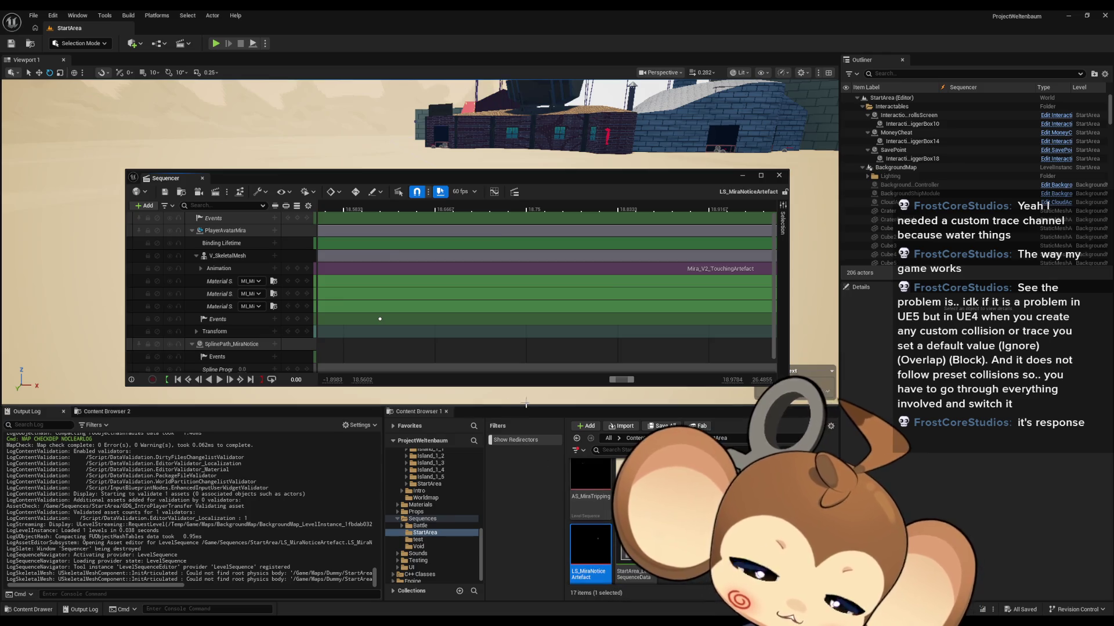
pyautogui.moveTo(606, 379)
pyautogui.mouseDown()
pyautogui.moveTo(355, 391)
pyautogui.moveTo(430, 387)
pyautogui.moveTo(401, 387)
pyautogui.mouseUp()
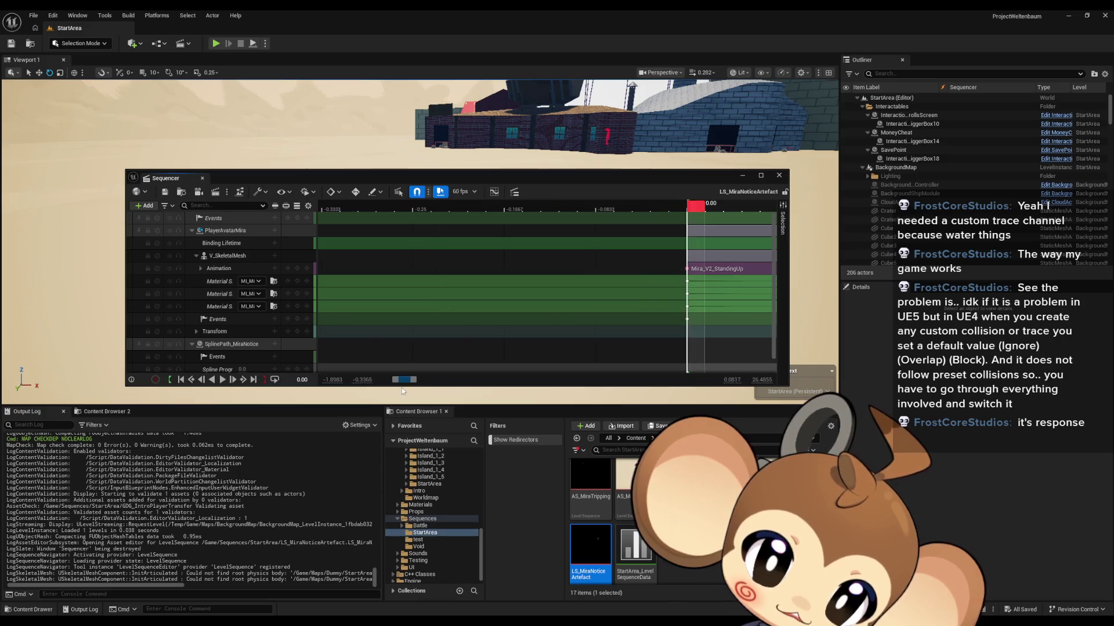
# Step: Select the PlayerAvatarMira binding track and bring up its options menu
pyautogui.click(219, 232)
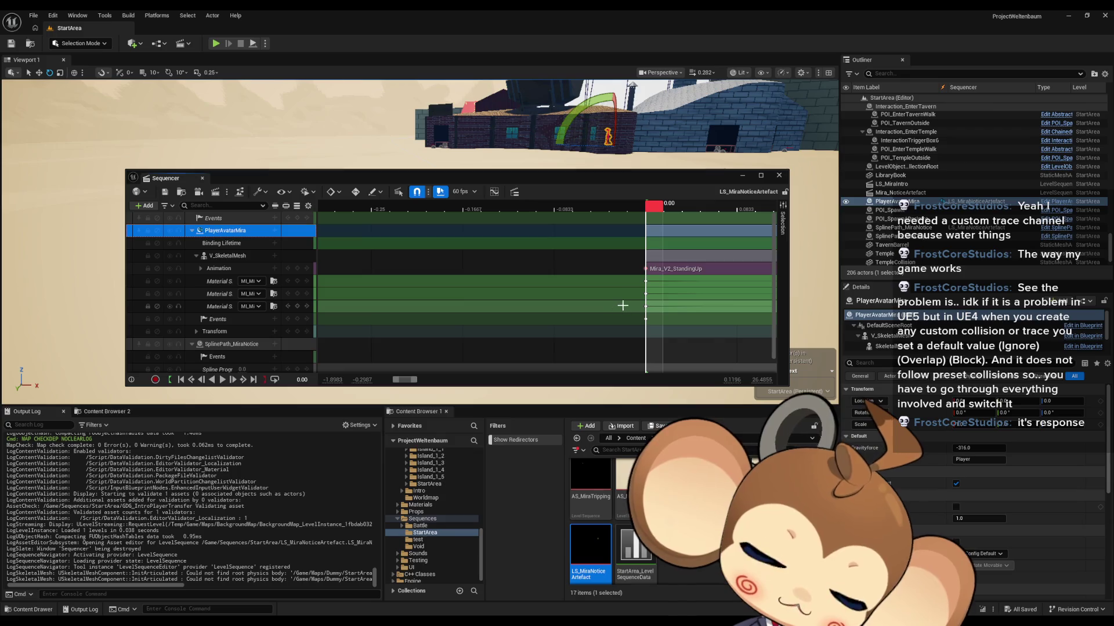
pyautogui.scroll(-3, 557, 294)
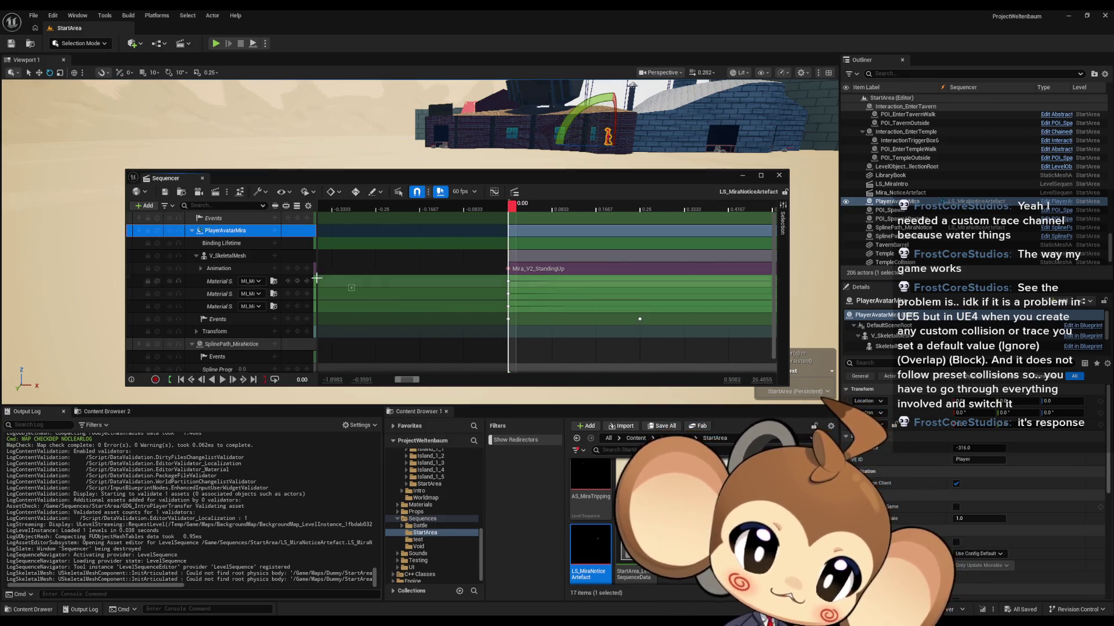
pyautogui.rightClick(224, 235)
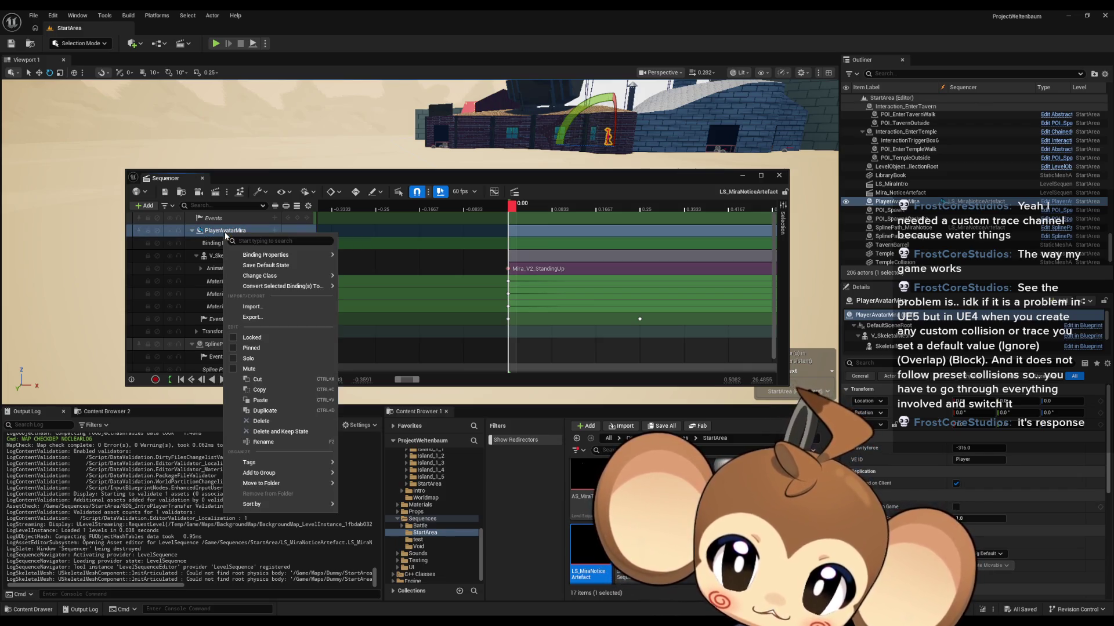
pyautogui.moveTo(267, 255)
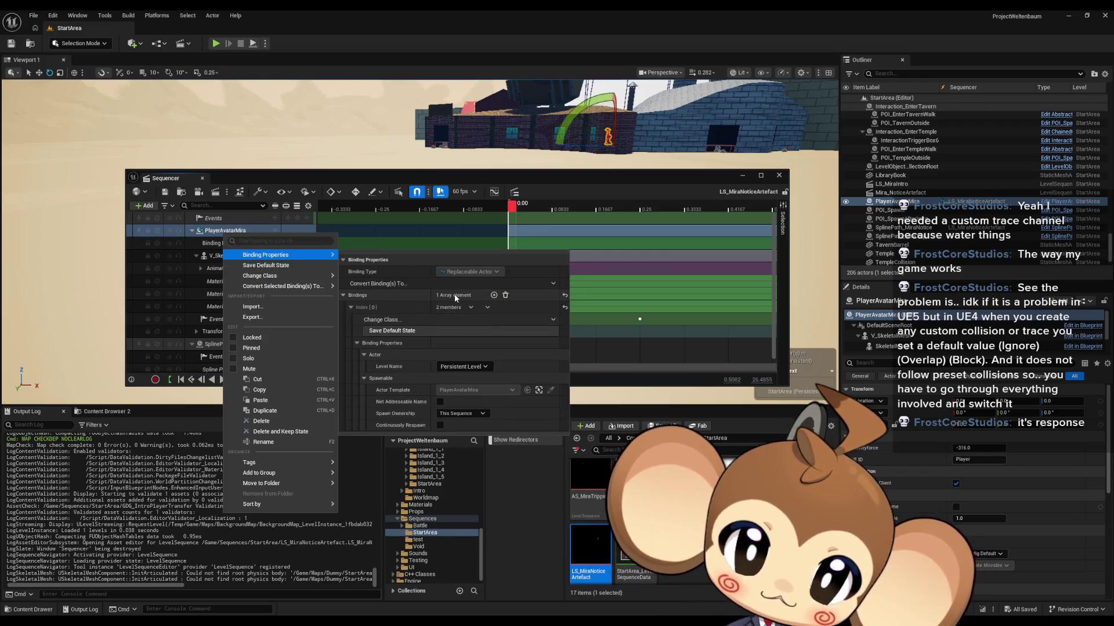
pyautogui.click(351, 308)
pyautogui.click(351, 308)
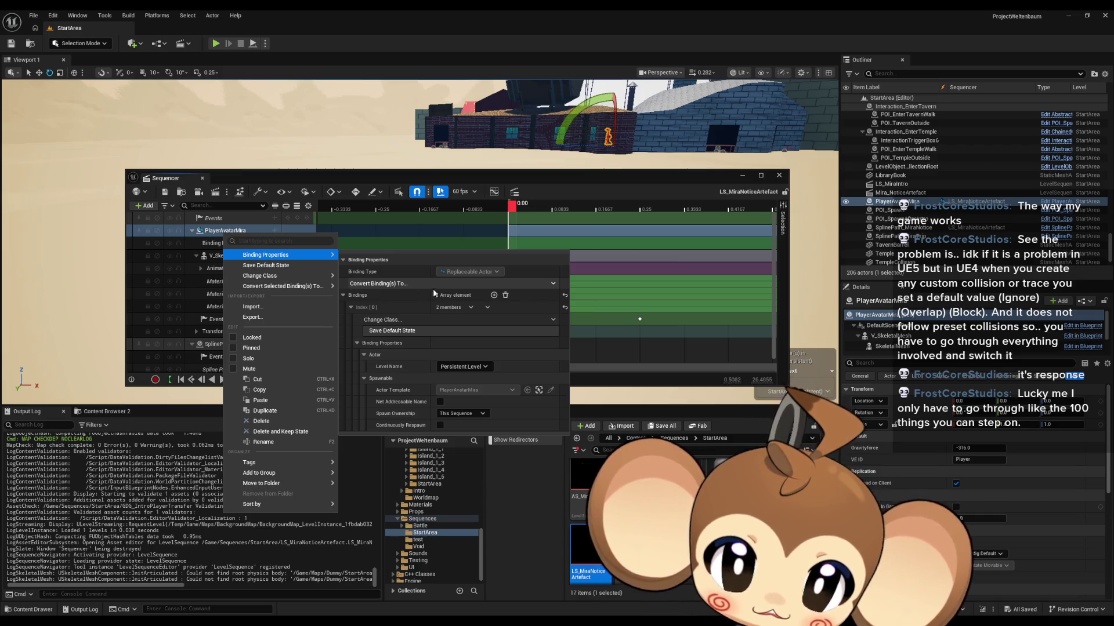
pyautogui.click(350, 308)
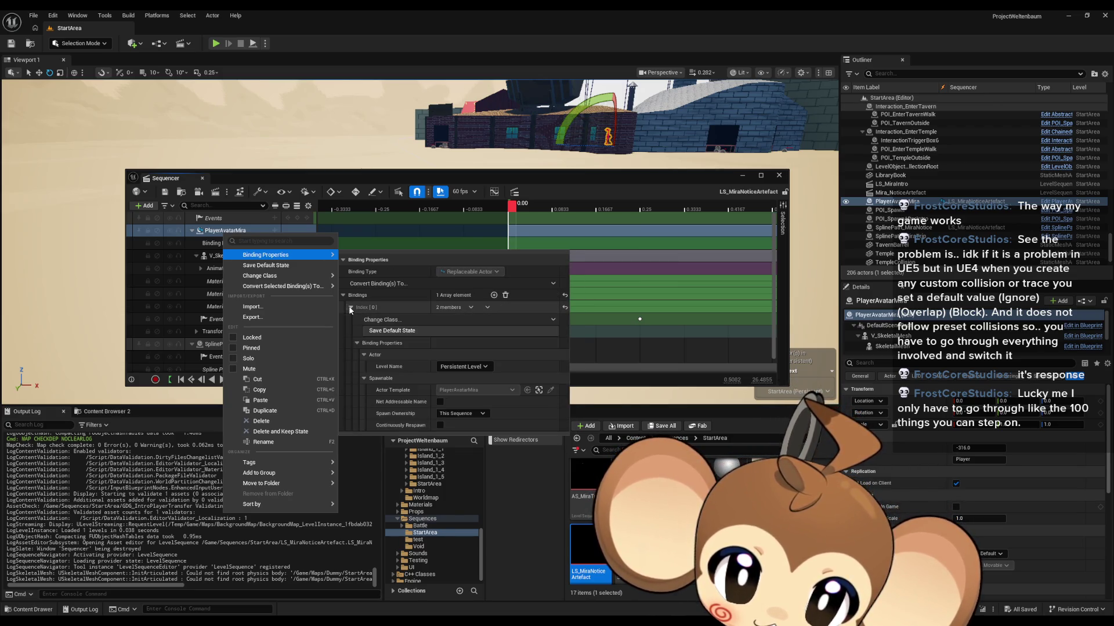
pyautogui.click(350, 308)
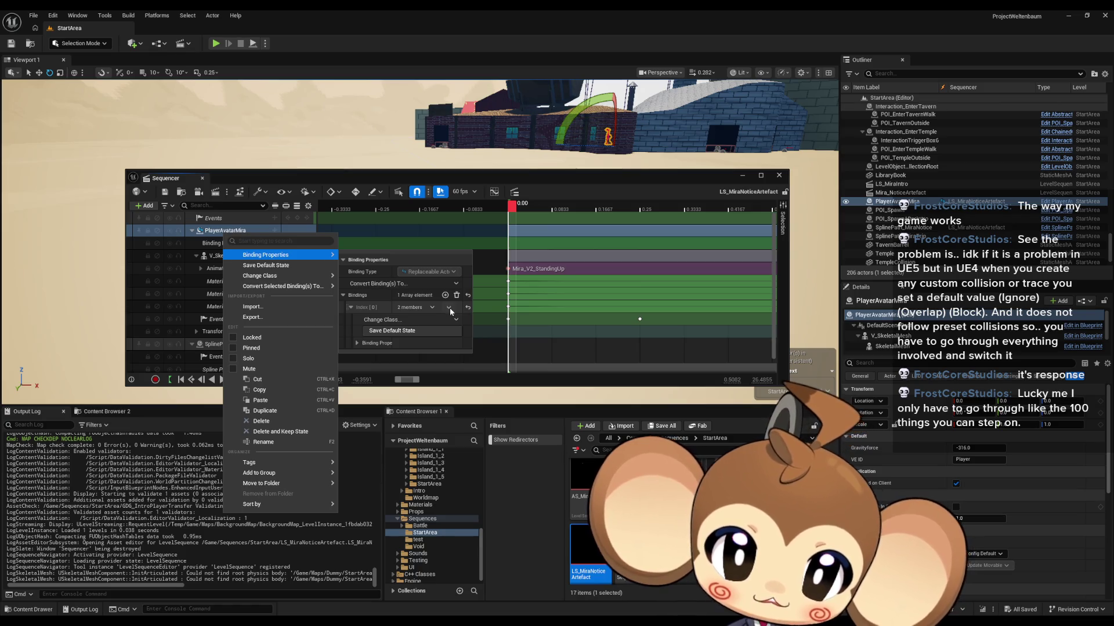
pyautogui.click(351, 308)
pyautogui.click(350, 307)
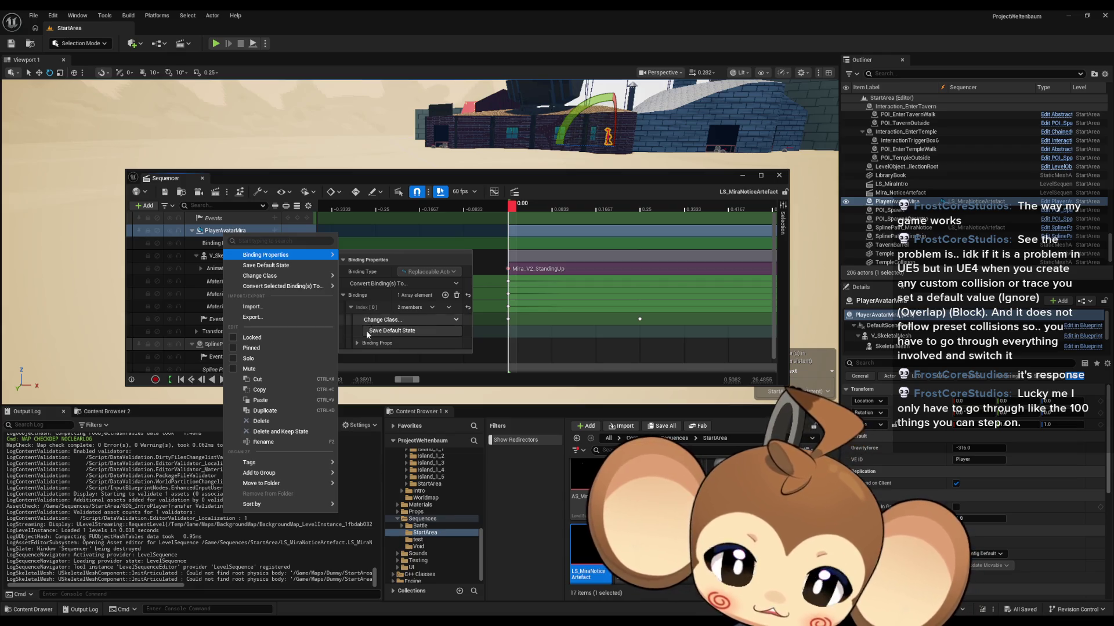
pyautogui.click(357, 343)
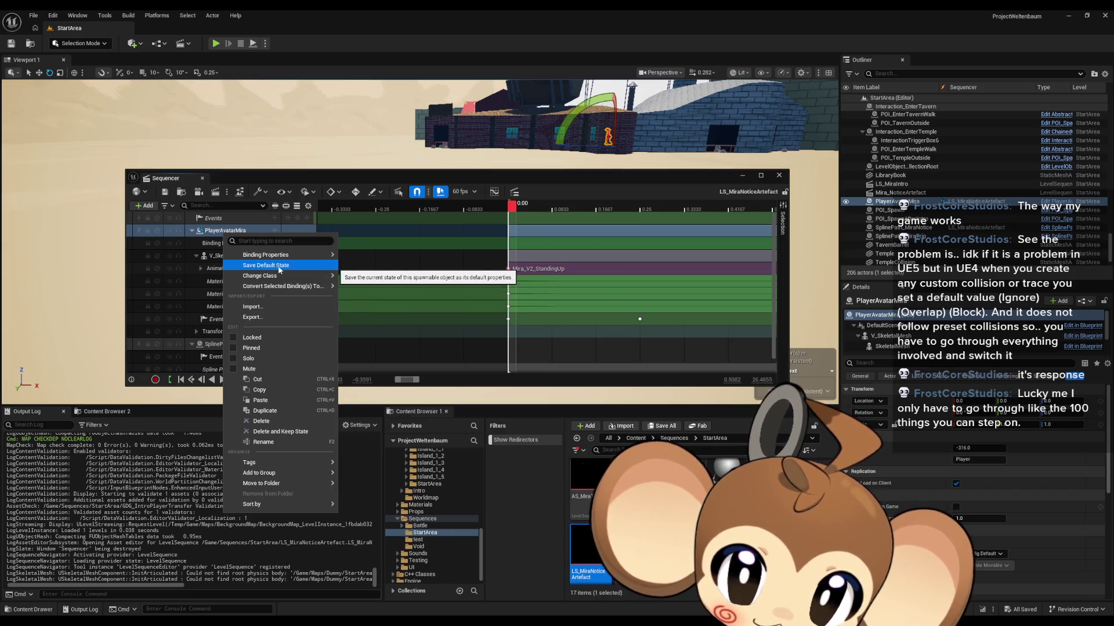
# Step: Inspect the Convert Selected Binding(s) To and Change Class options, then dismiss the binding menu
pyautogui.moveTo(285, 287)
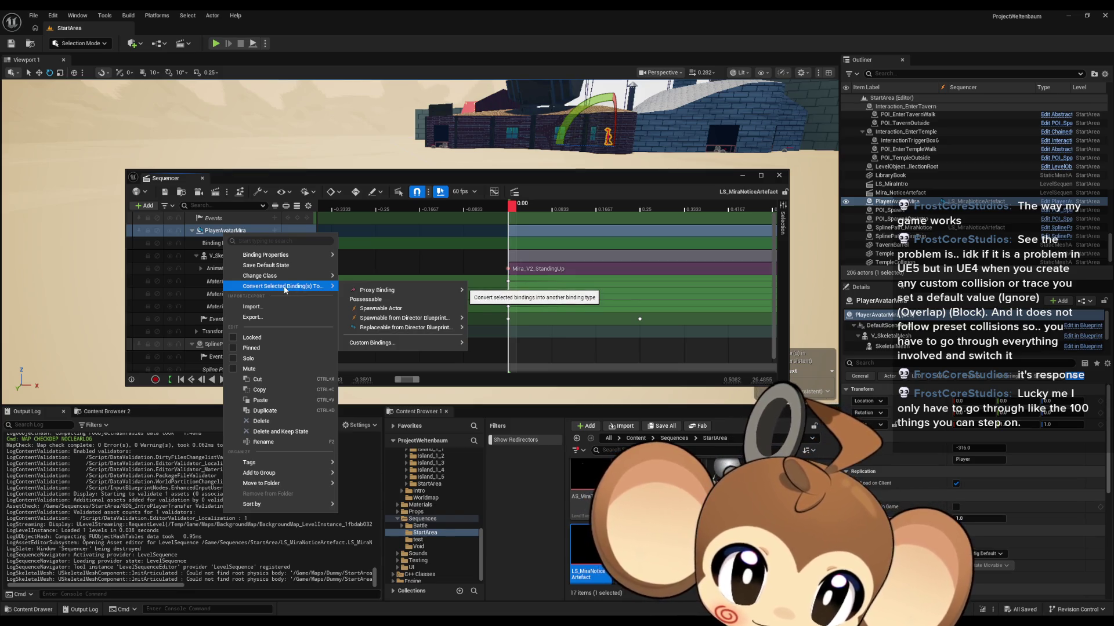
pyautogui.moveTo(366, 346)
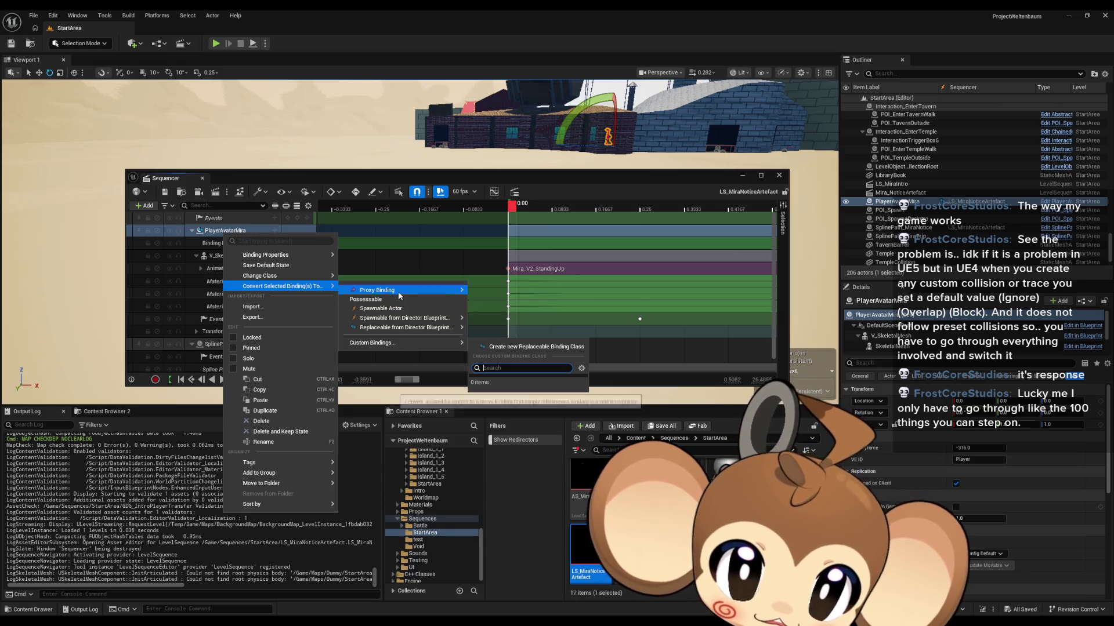
pyautogui.moveTo(394, 290)
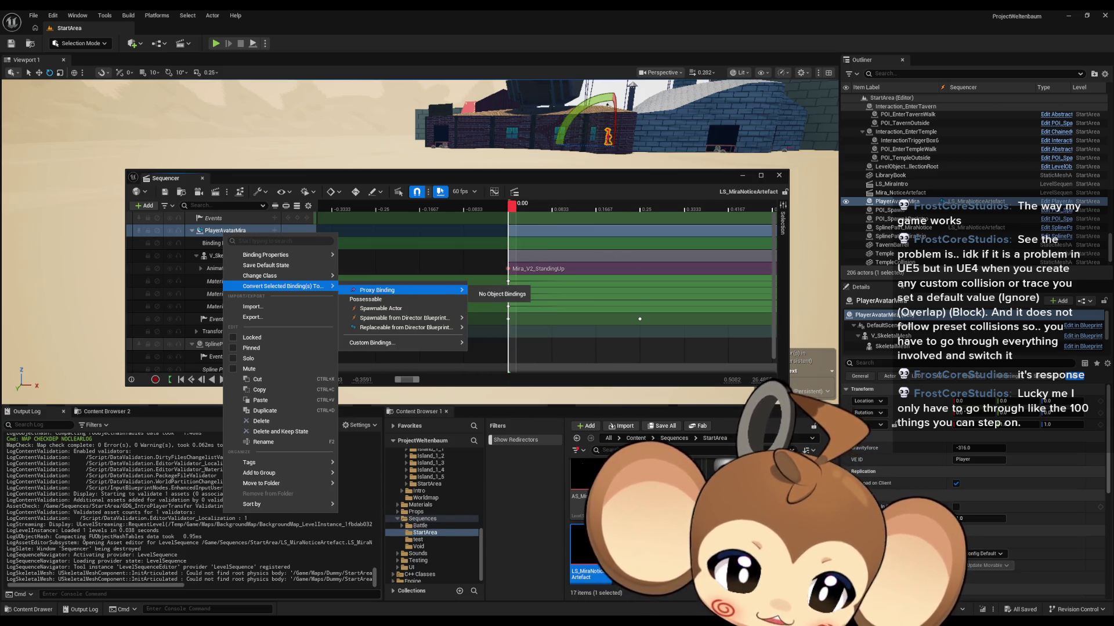
pyautogui.moveTo(277, 276)
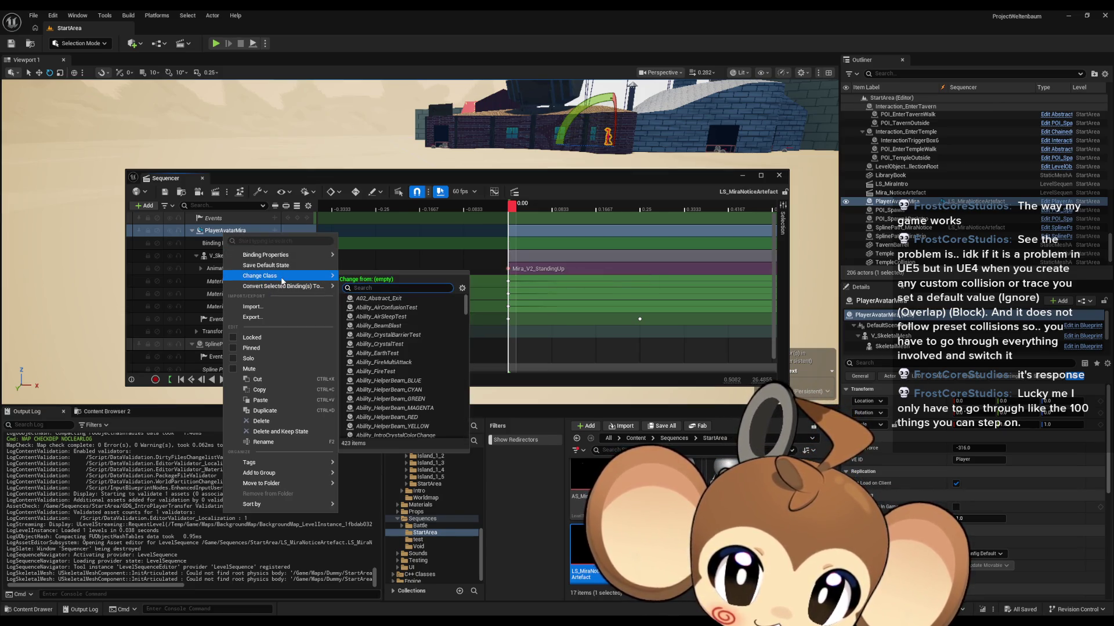
pyautogui.click(338, 180)
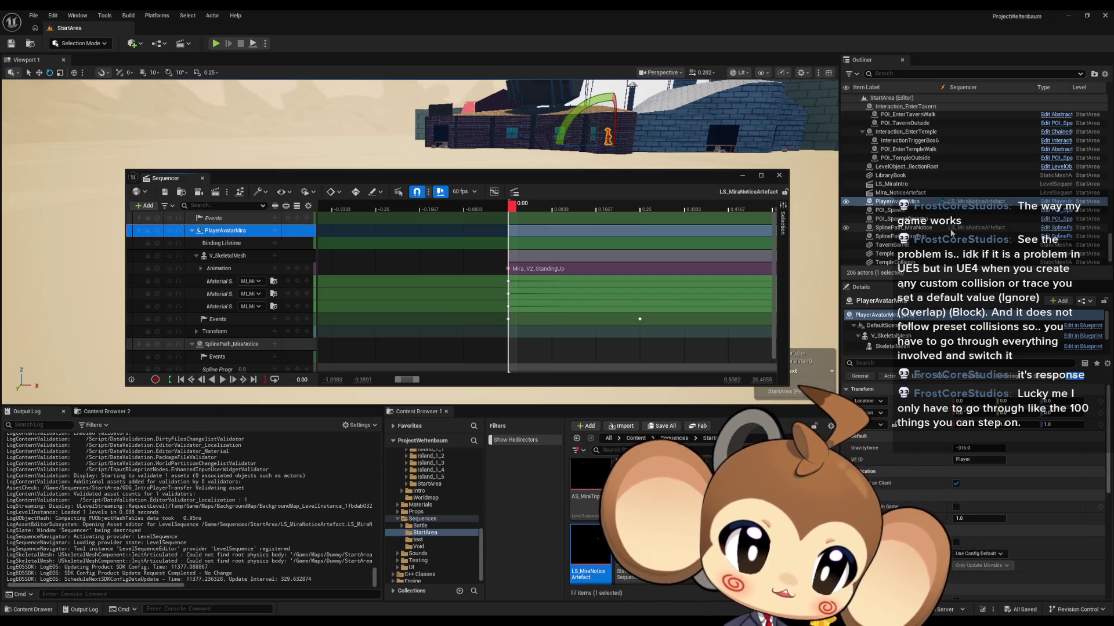
# Step: Review the Mira_NoticeArtefact actor's Details, then close the LS_MiraNoticeArtefact Sequencer
pyautogui.scroll(-2, 963, 233)
pyautogui.scroll(3, 963, 229)
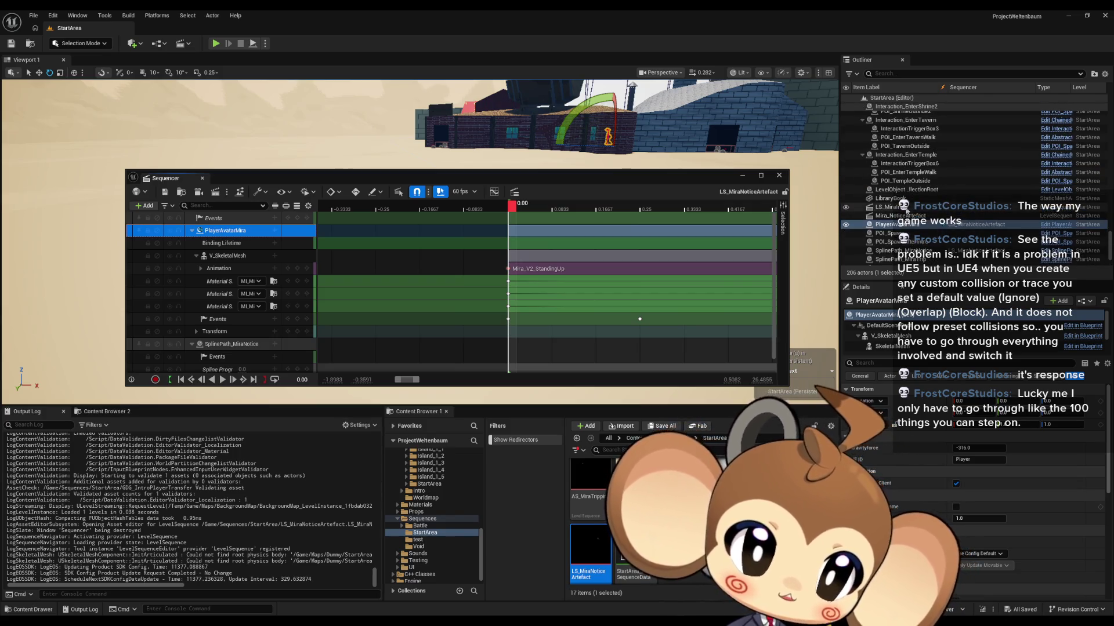
pyautogui.click(913, 215)
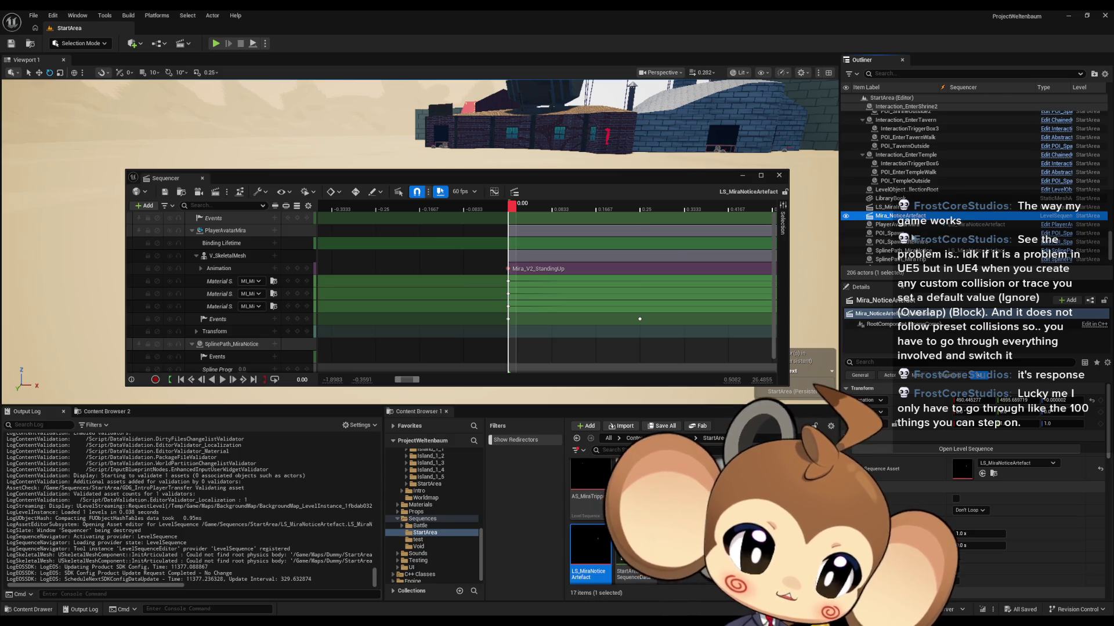
pyautogui.scroll(-5, 944, 407)
pyautogui.scroll(-5, 946, 406)
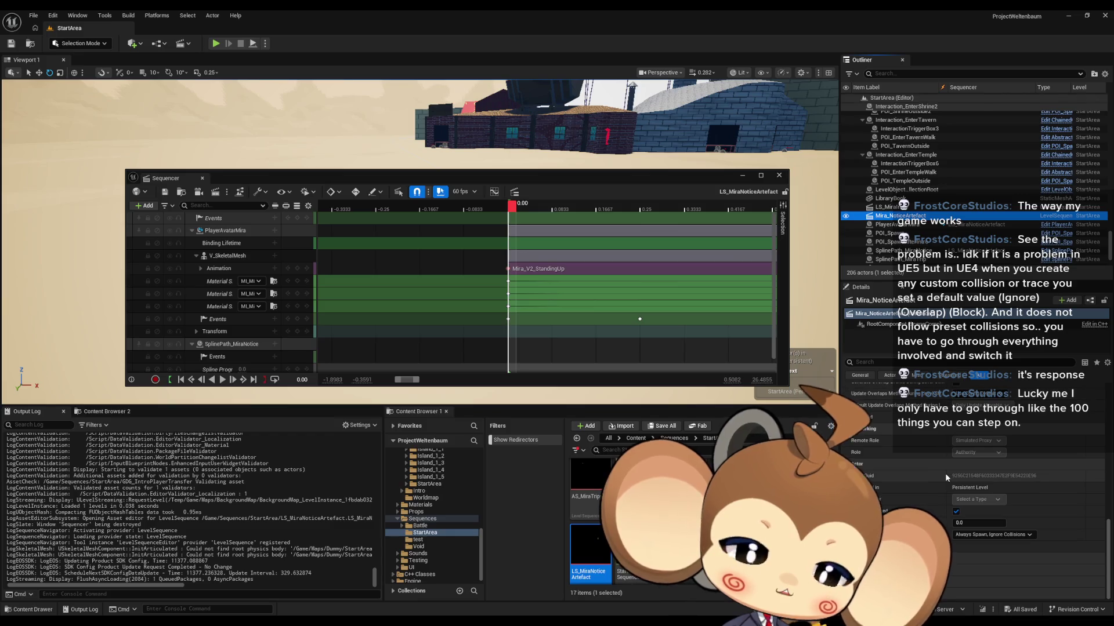
pyautogui.scroll(2, 945, 479)
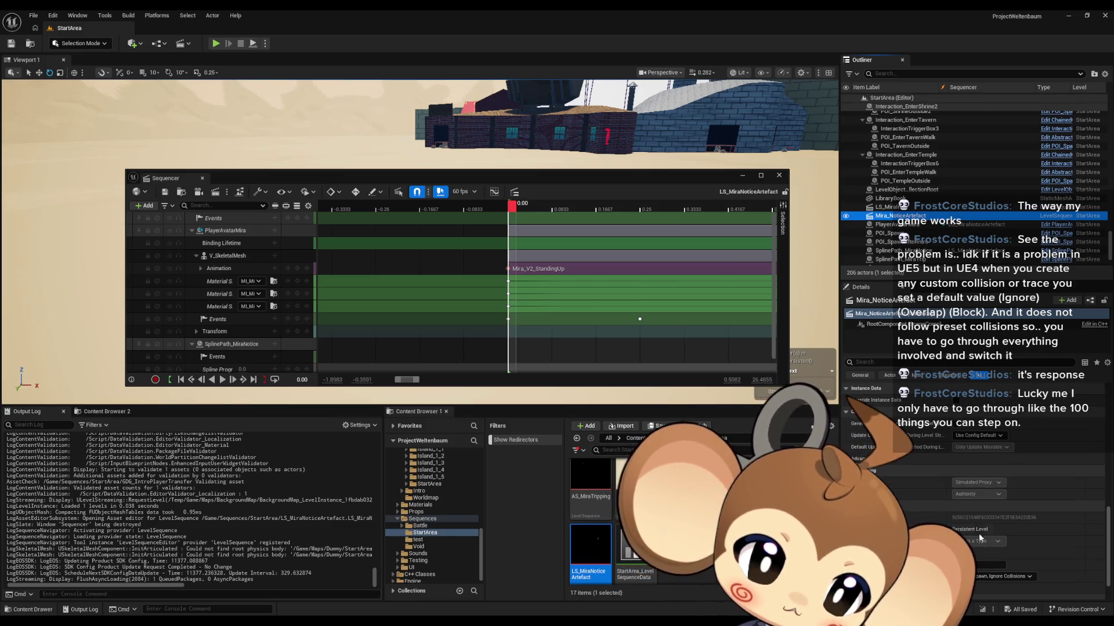
pyautogui.scroll(-2, 986, 516)
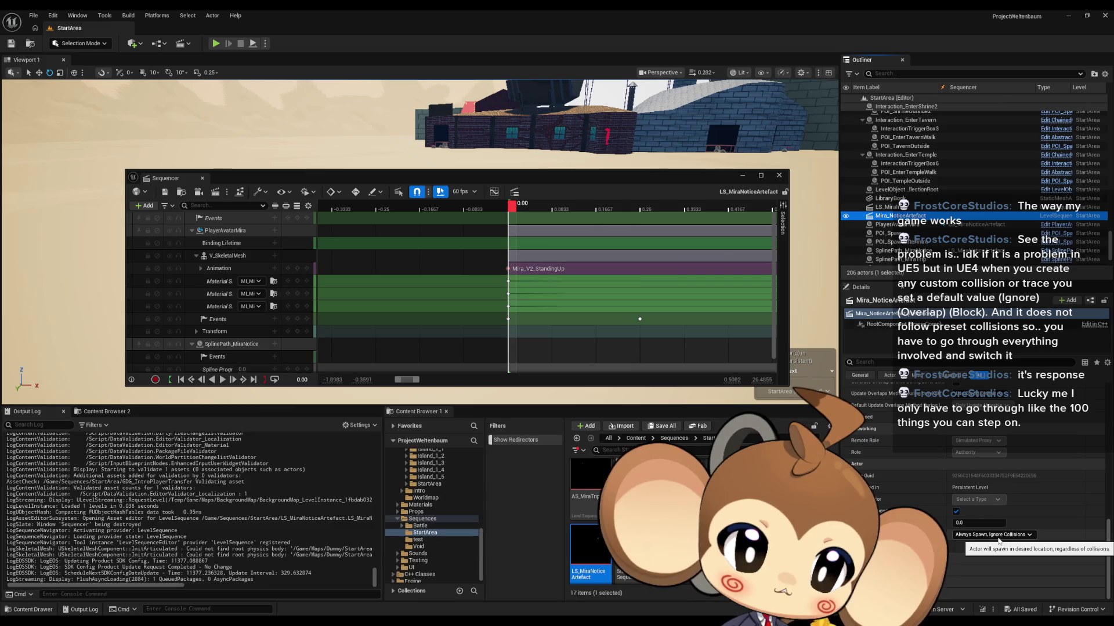
pyautogui.scroll(5, 980, 510)
pyautogui.scroll(5, 982, 519)
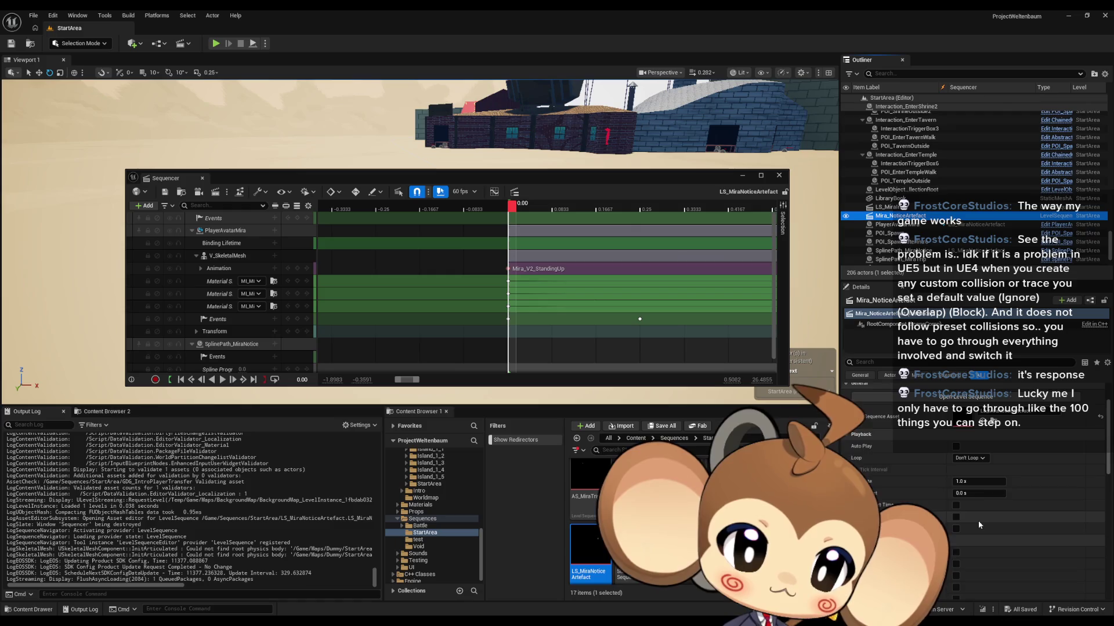
pyautogui.scroll(2, 978, 521)
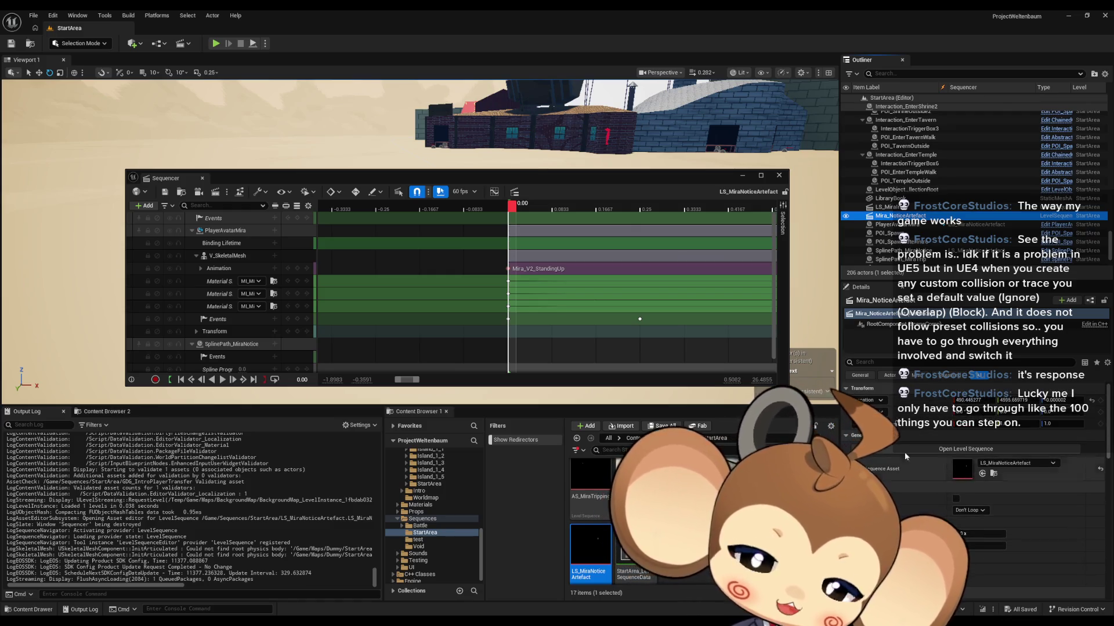
pyautogui.click(779, 175)
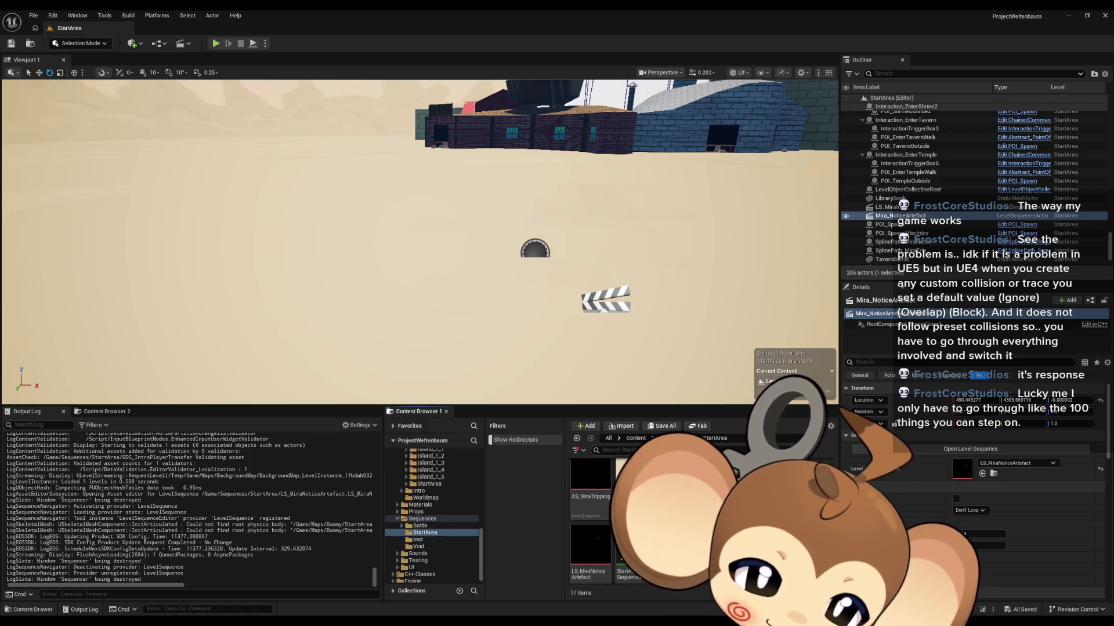
# Step: Bring the Abstract_Character_AnimBP editor back to the front
pyautogui.moveTo(474, 619)
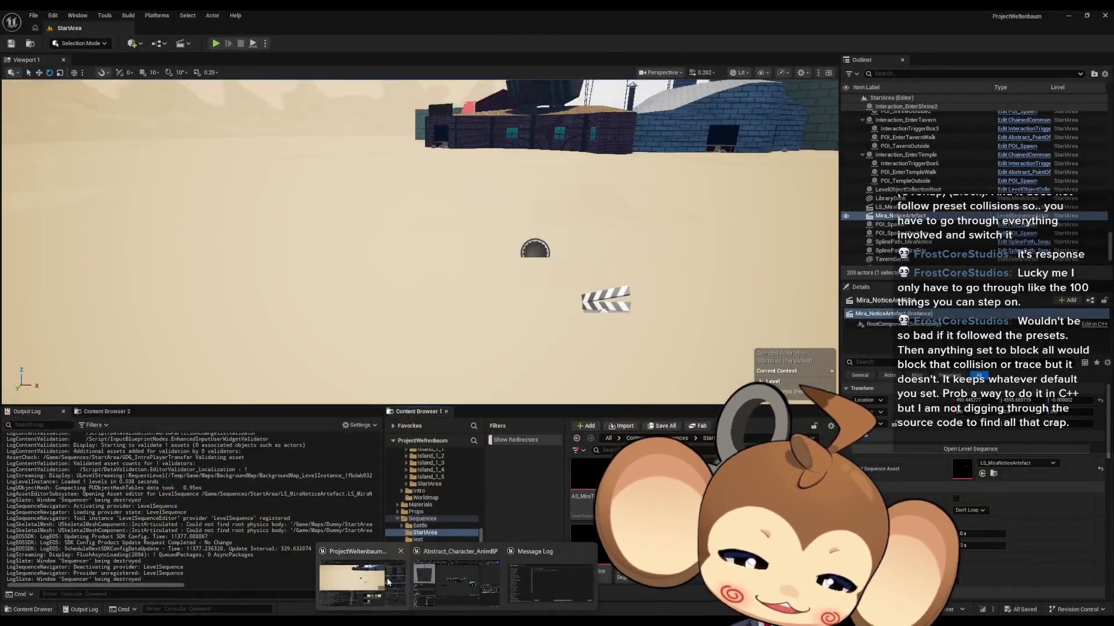
pyautogui.click(472, 572)
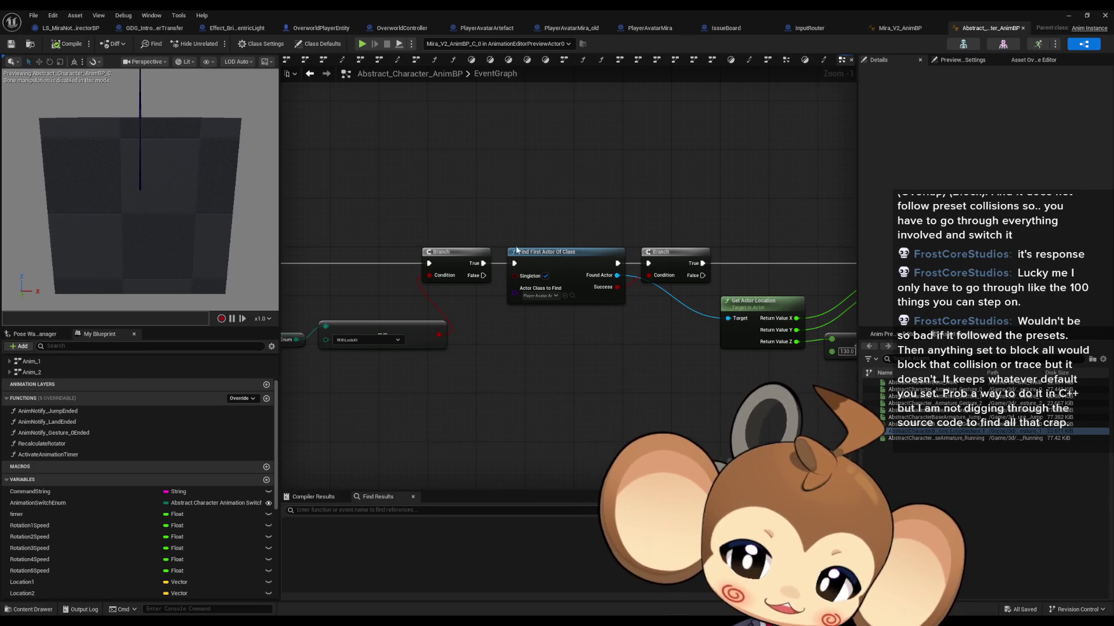
pyautogui.scroll(3, 78, 430)
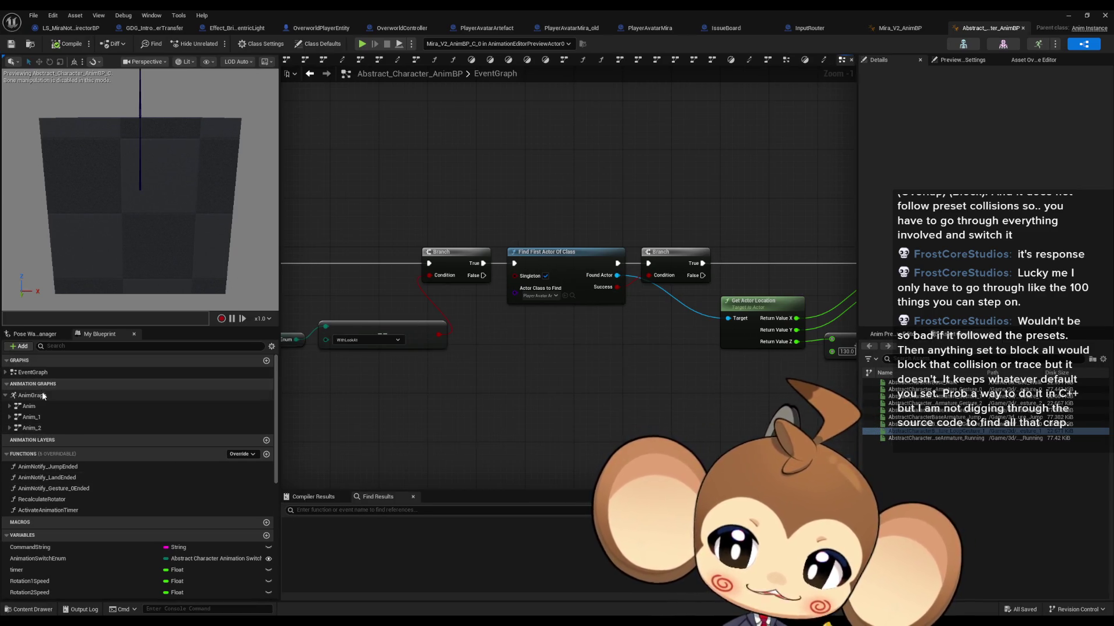
pyautogui.click(909, 32)
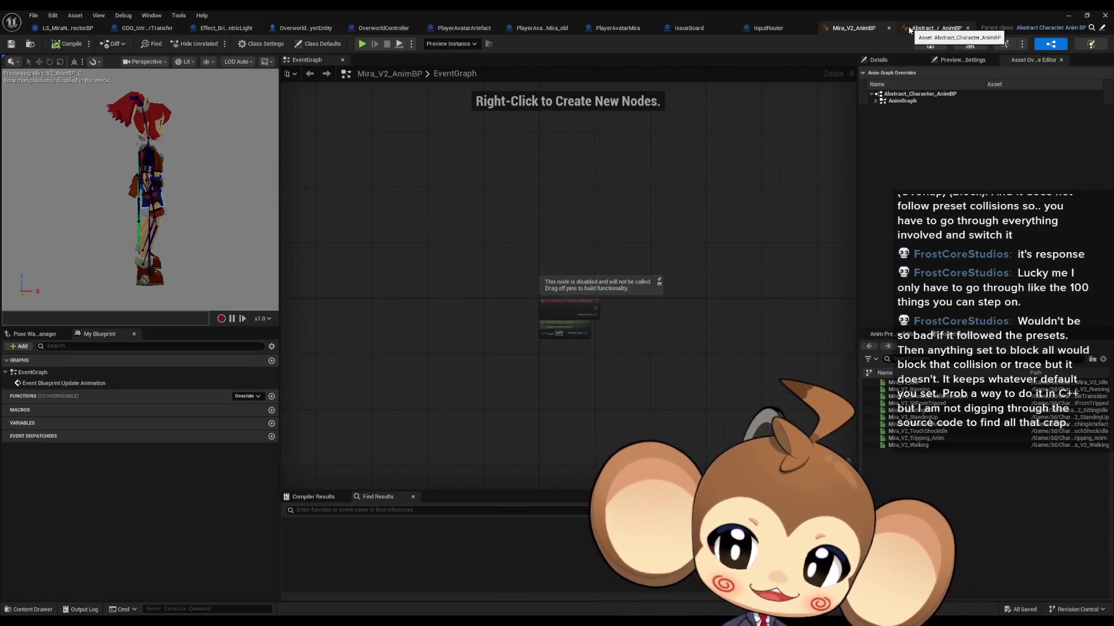
pyautogui.click(908, 30)
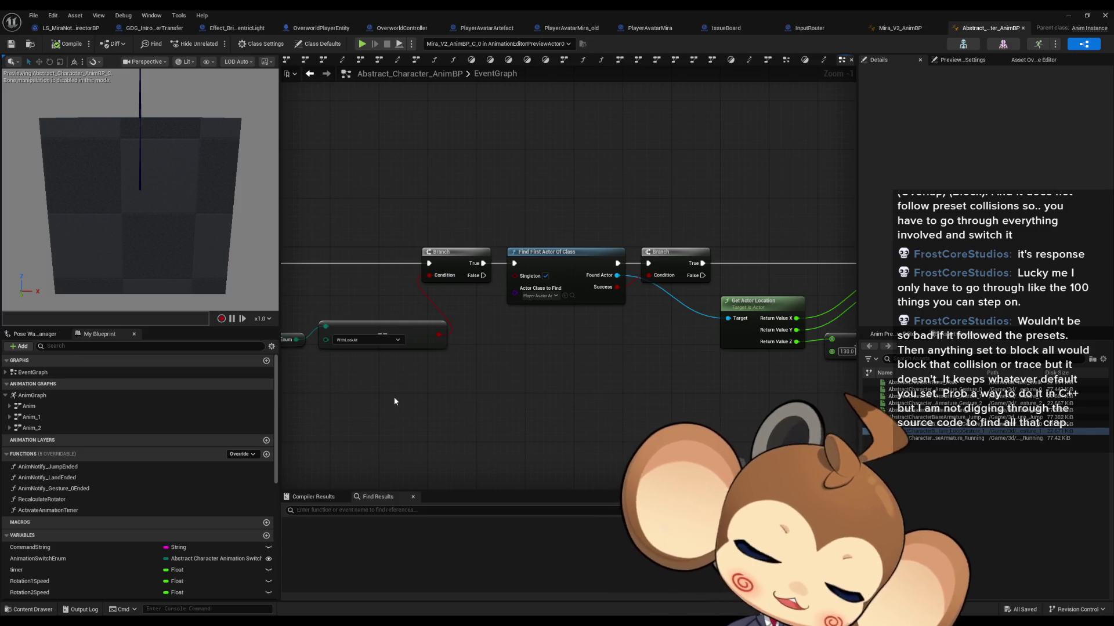
# Step: Open the AnimGraph and its Anim state machine
pyautogui.moveTo(395, 401)
pyautogui.mouseDown()
pyautogui.moveTo(648, 383)
pyautogui.moveTo(485, 379)
pyautogui.moveTo(639, 371)
pyautogui.mouseUp()
pyautogui.scroll(-1, 522, 392)
pyautogui.scroll(-3, 648, 383)
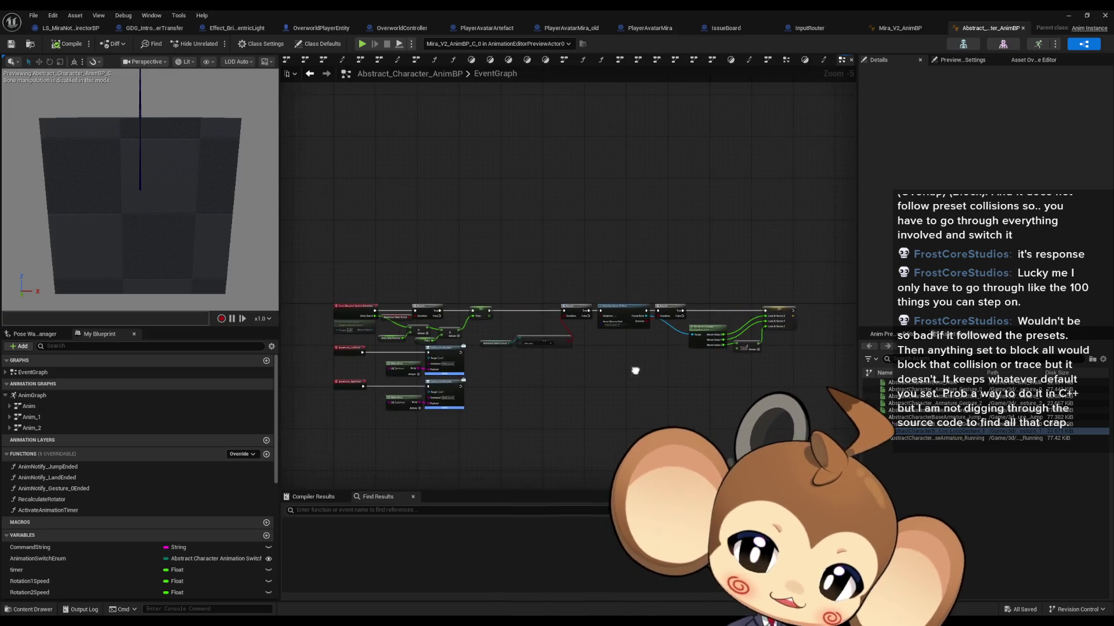
pyautogui.doubleClick(37, 395)
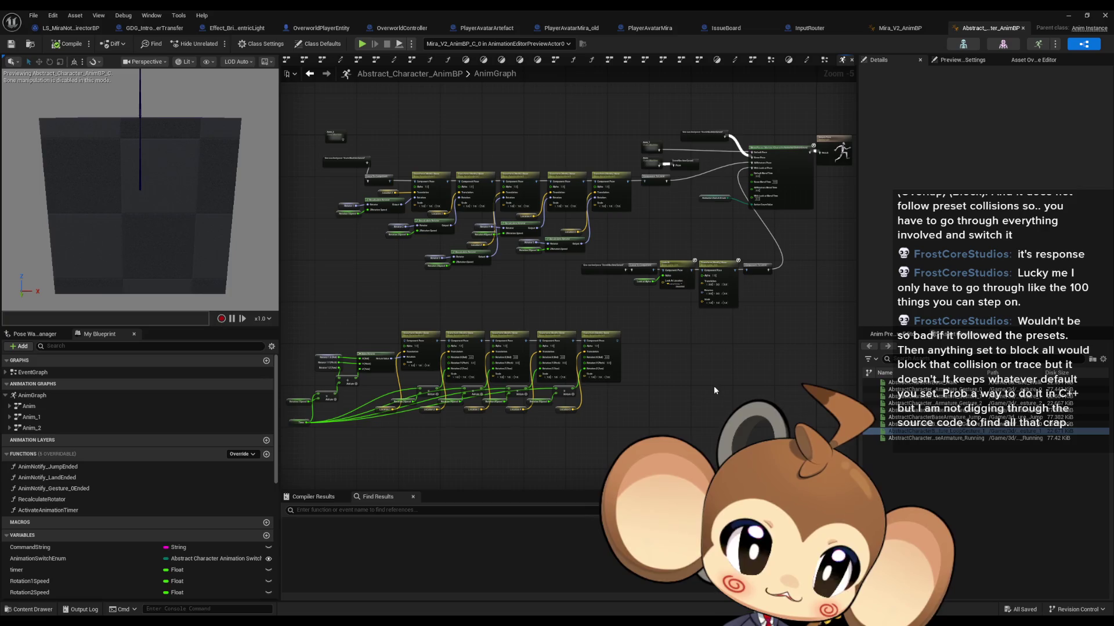
pyautogui.doubleClick(29, 406)
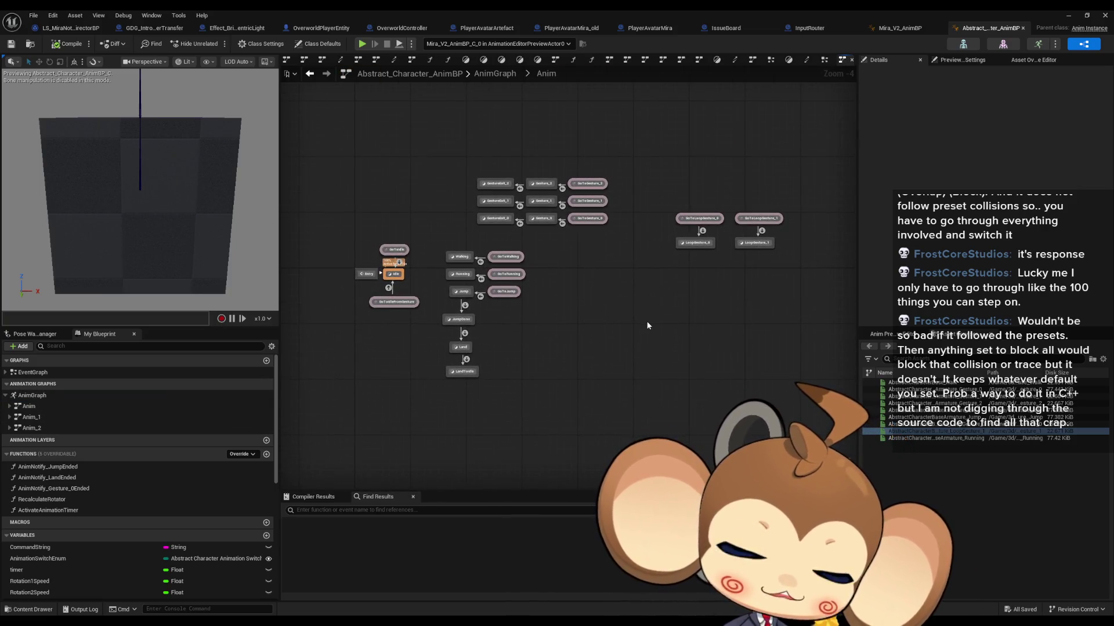
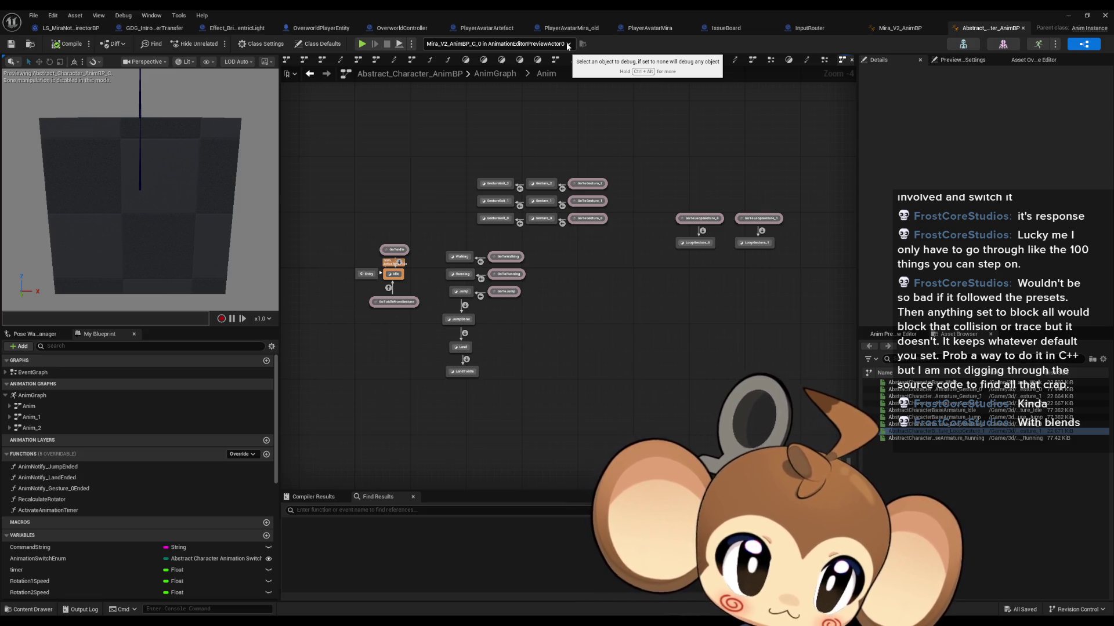
# Step: Duplicate the Mira notice level sequence as LS_MiraNoticeArtefact1 and open the copy
pyautogui.click(1067, 16)
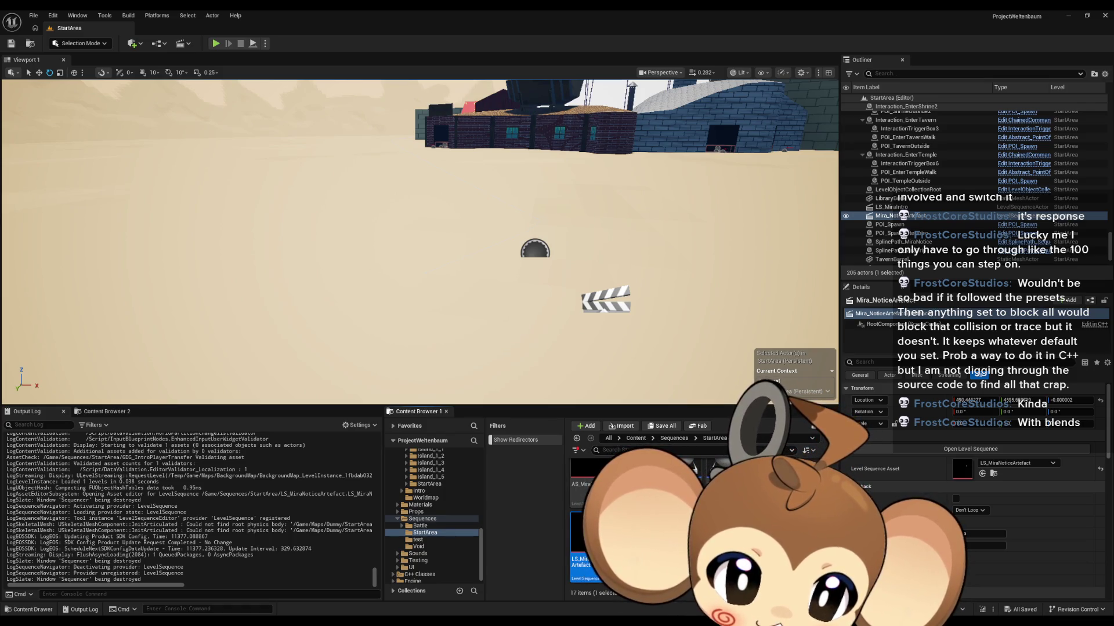
pyautogui.hotkey('ctrl', 'd')
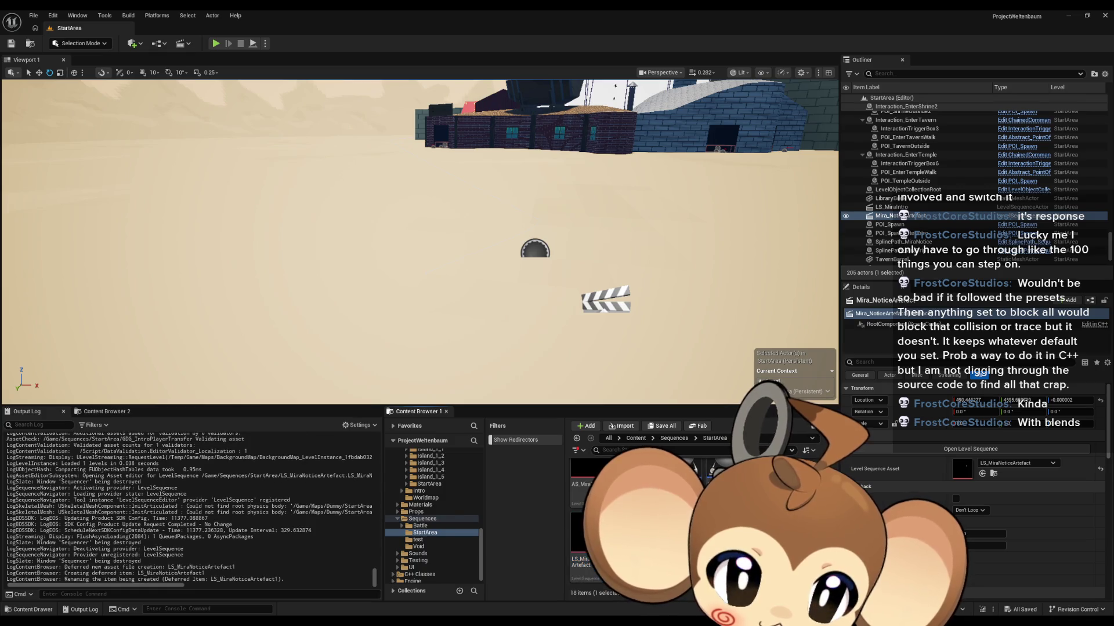
pyautogui.press('Return')
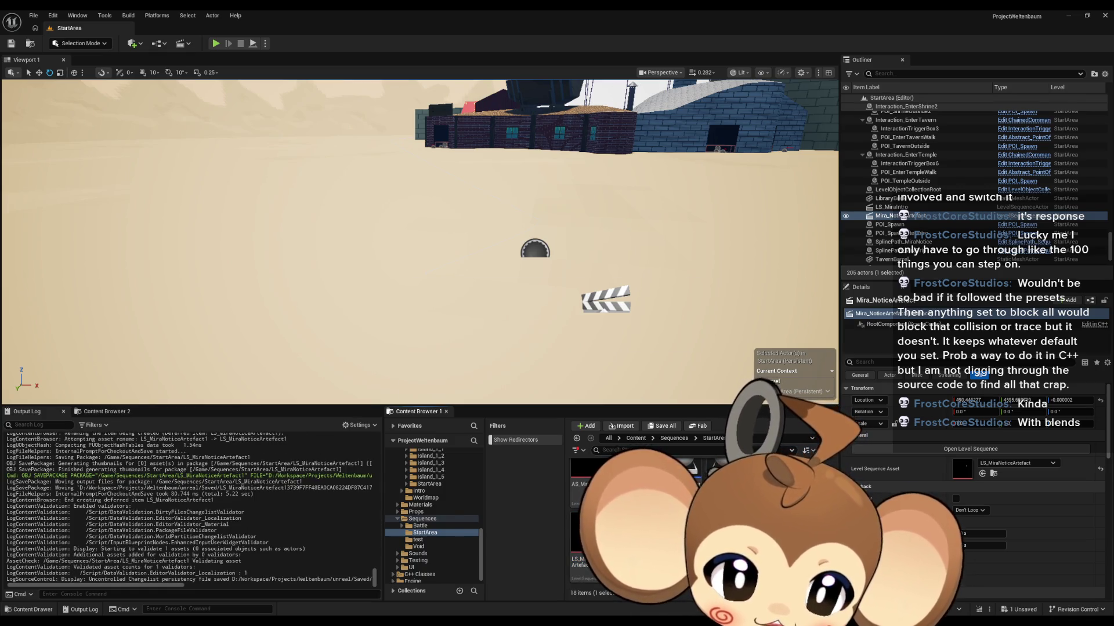
pyautogui.doubleClick(586, 534)
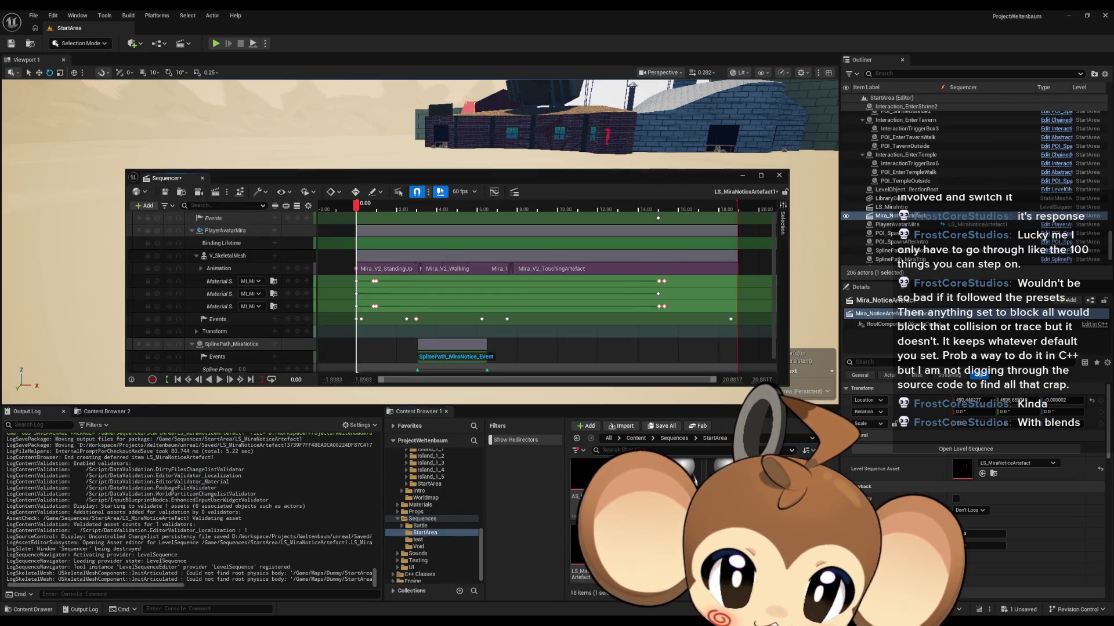
# Step: Delete the SplinePath_MiraNotice track, then inspect the director blueprint's spline and Mira event nodes
pyautogui.click(235, 346)
pyautogui.press('Delete')
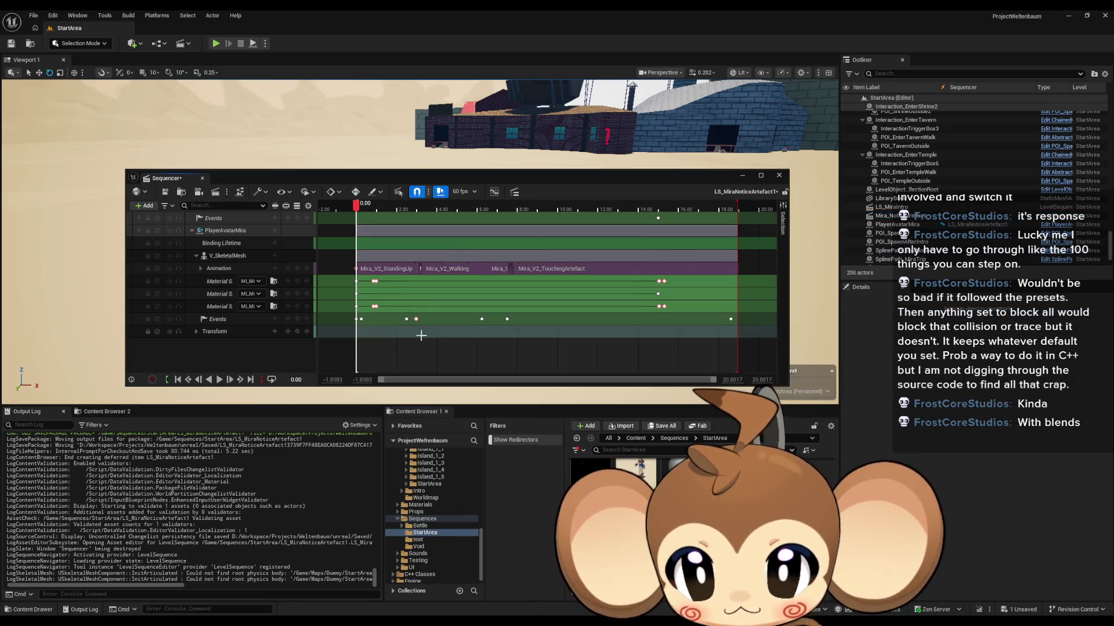
pyautogui.doubleClick(357, 319)
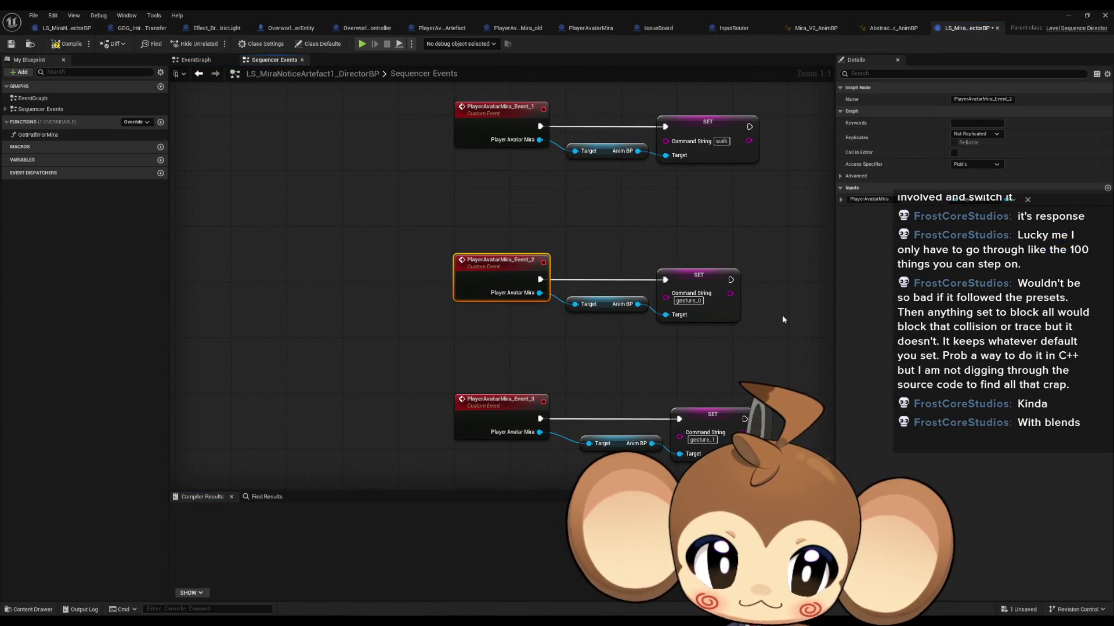
pyautogui.scroll(-4, 356, 323)
pyautogui.scroll(3, 622, 265)
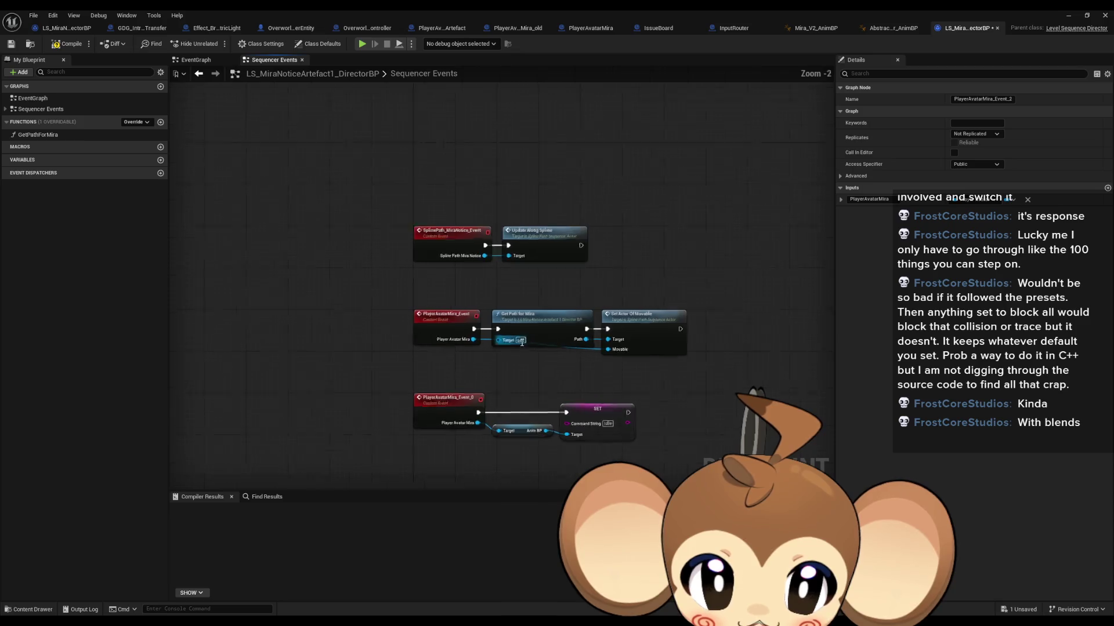
pyautogui.moveTo(370, 177); pyautogui.dragTo(415, 345)
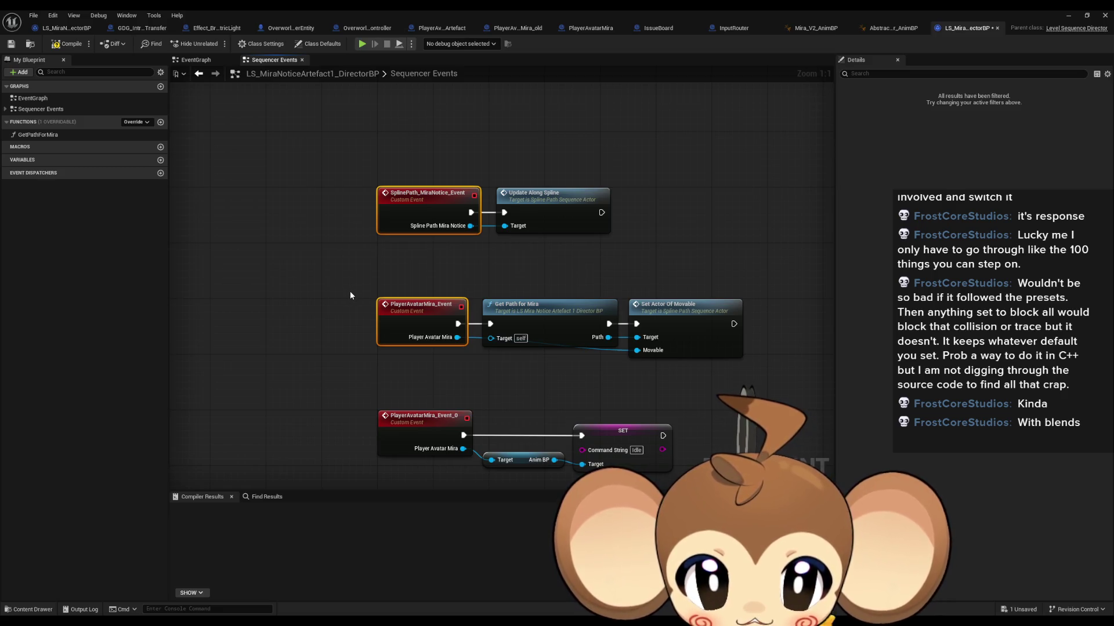
pyautogui.scroll(-3, 349, 295)
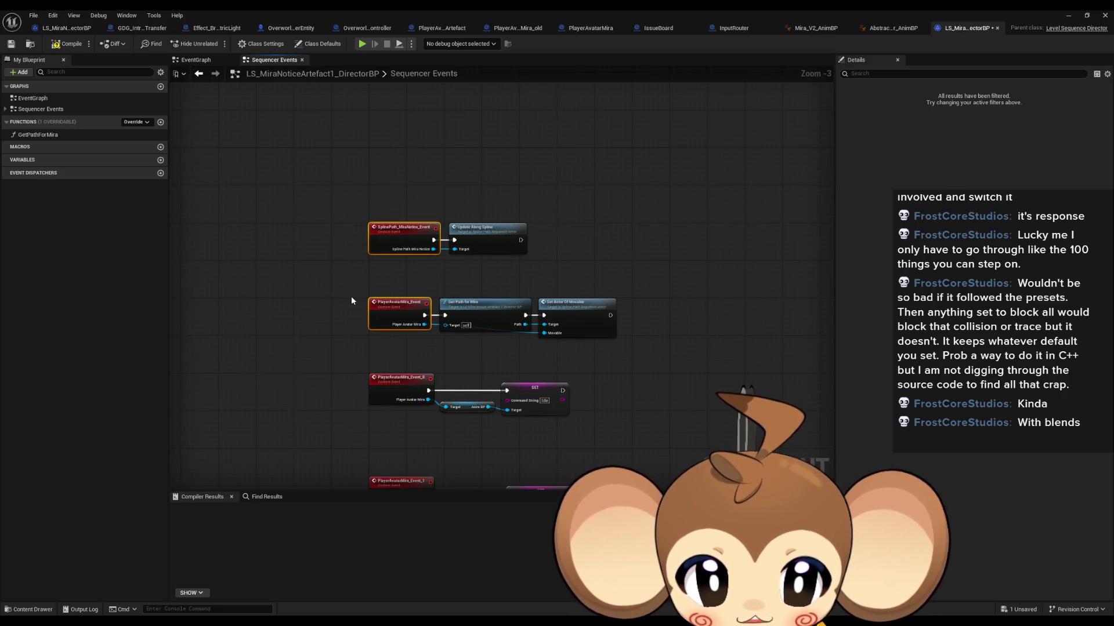
pyautogui.scroll(3, 351, 300)
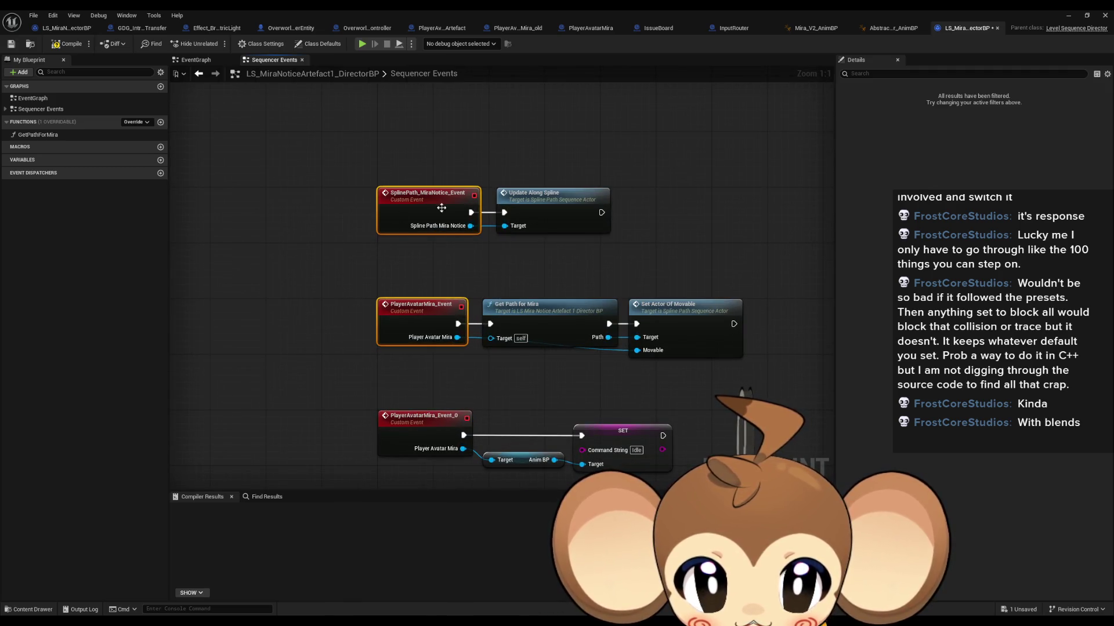
pyautogui.click(200, 74)
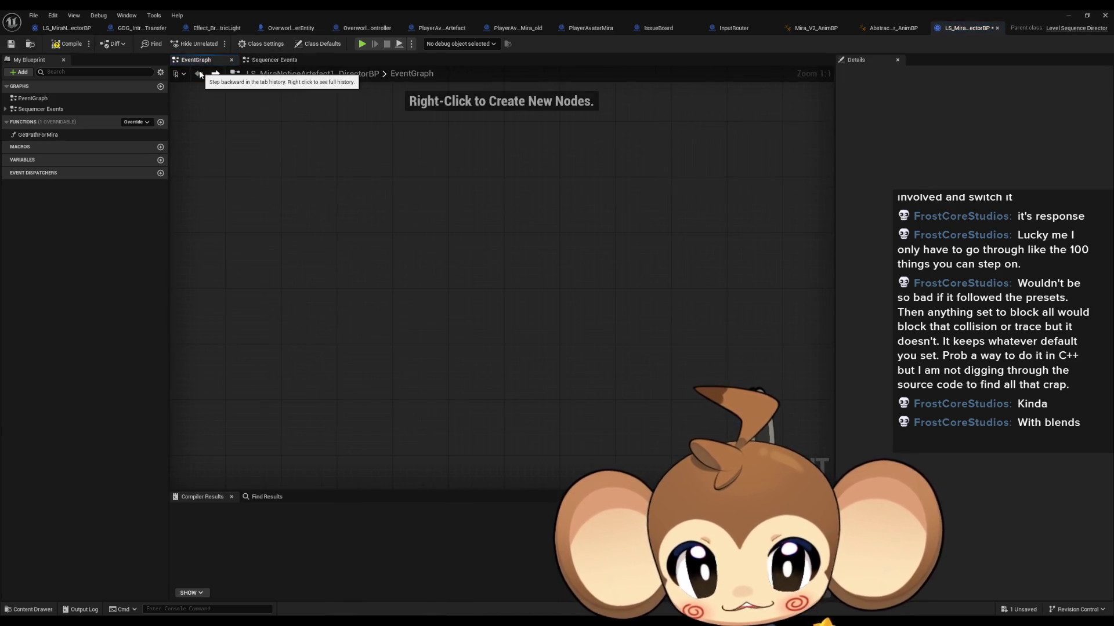
pyautogui.click(215, 73)
pyautogui.click(1066, 15)
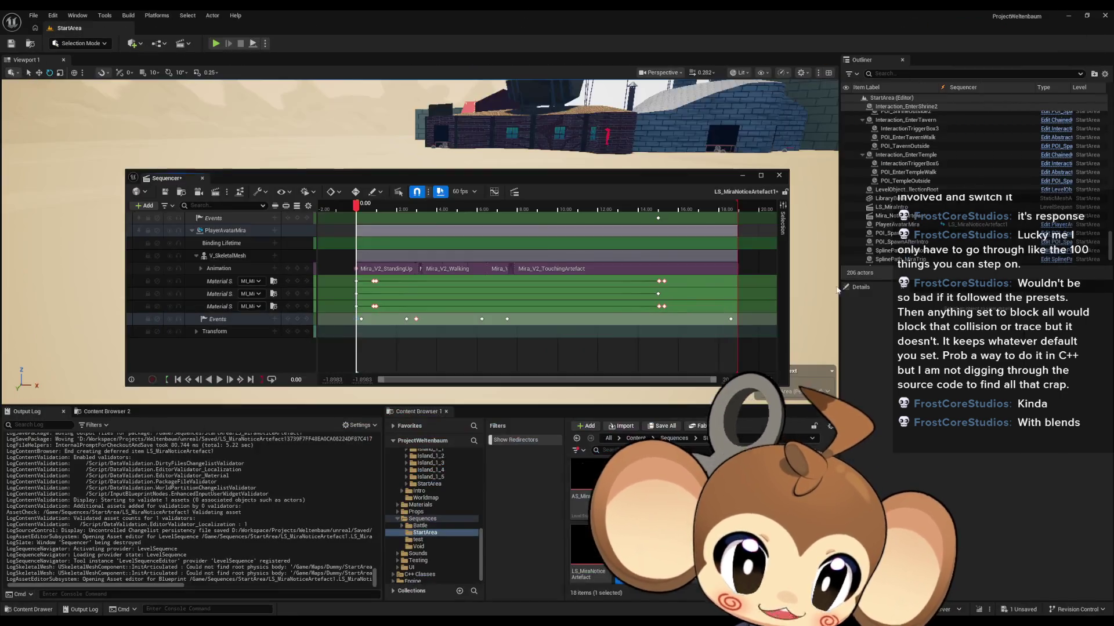
# Step: Delete the skeletal mesh's Events and Transform tracks
pyautogui.click(230, 318)
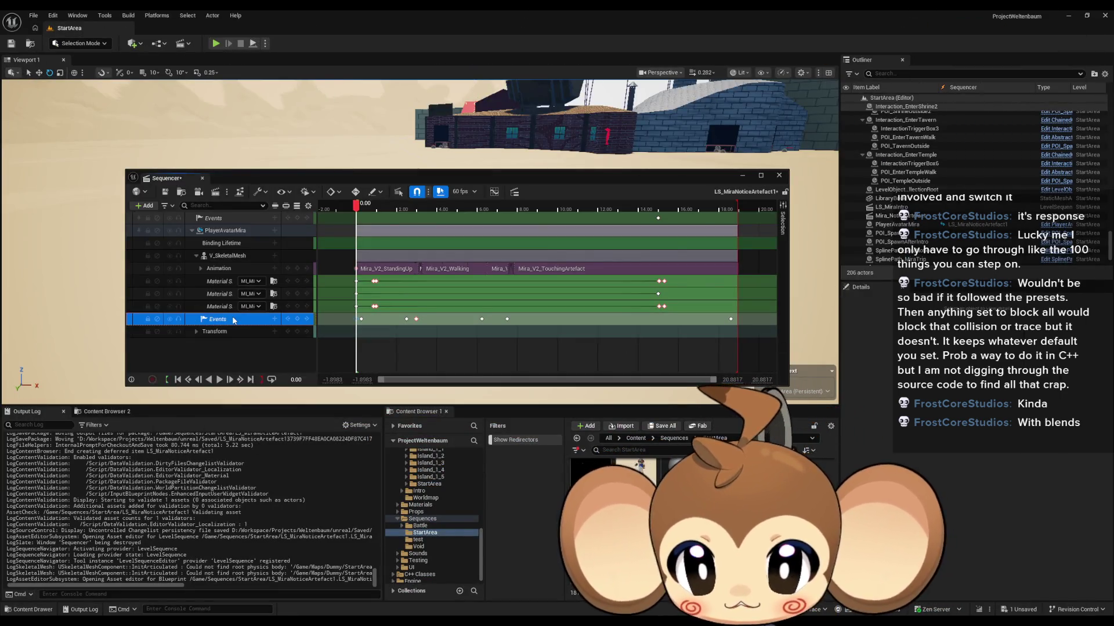
pyautogui.click(221, 306)
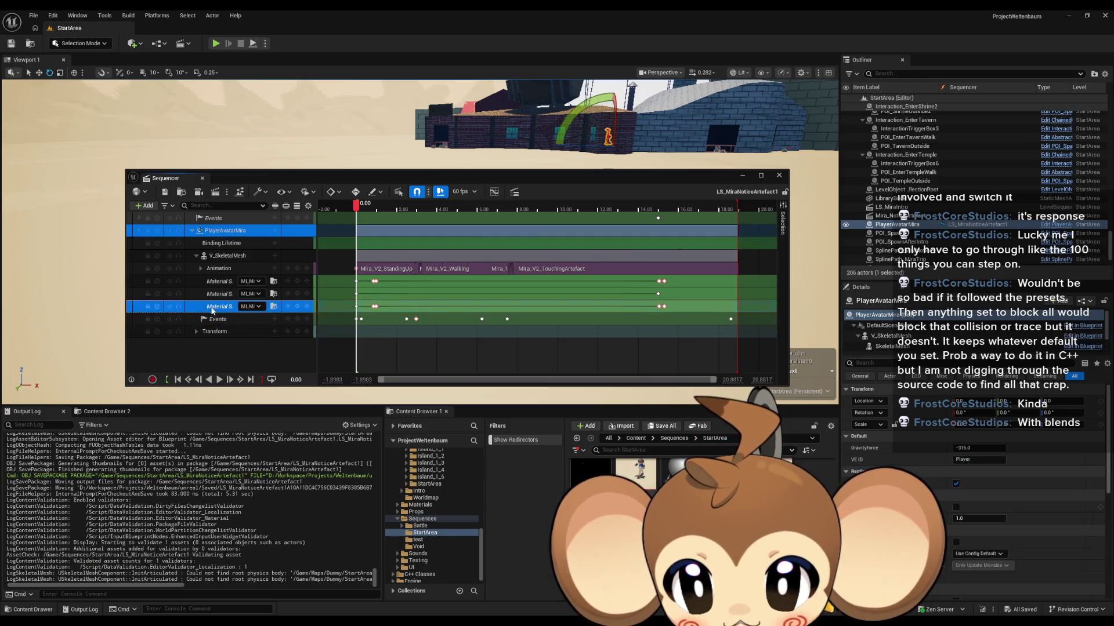
pyautogui.click(216, 319)
pyautogui.press('Delete')
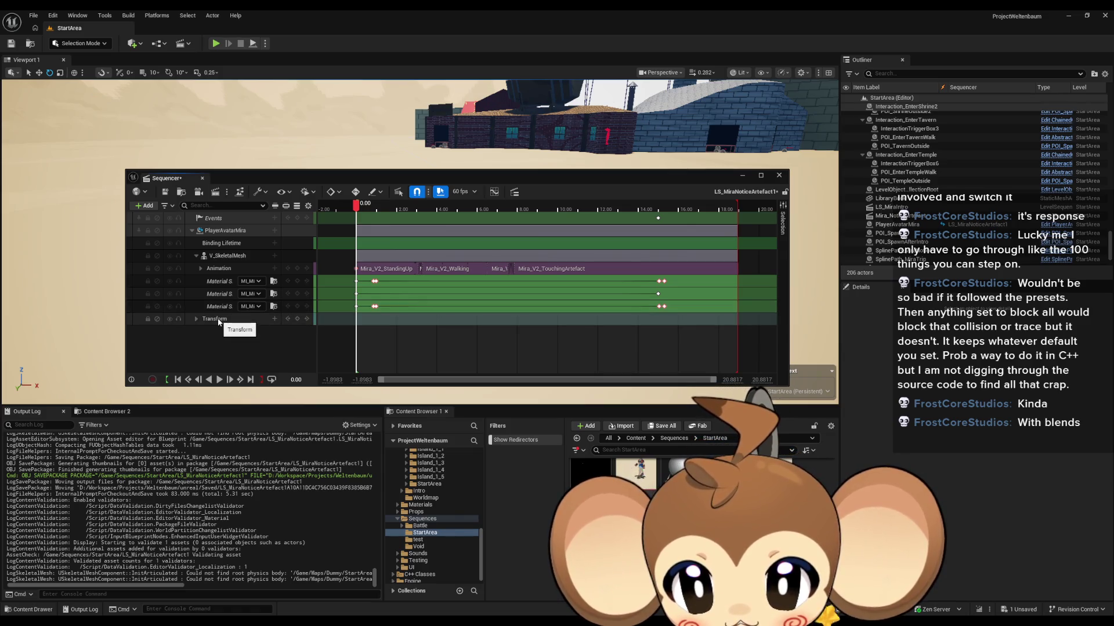
pyautogui.click(219, 320)
pyautogui.press('Delete')
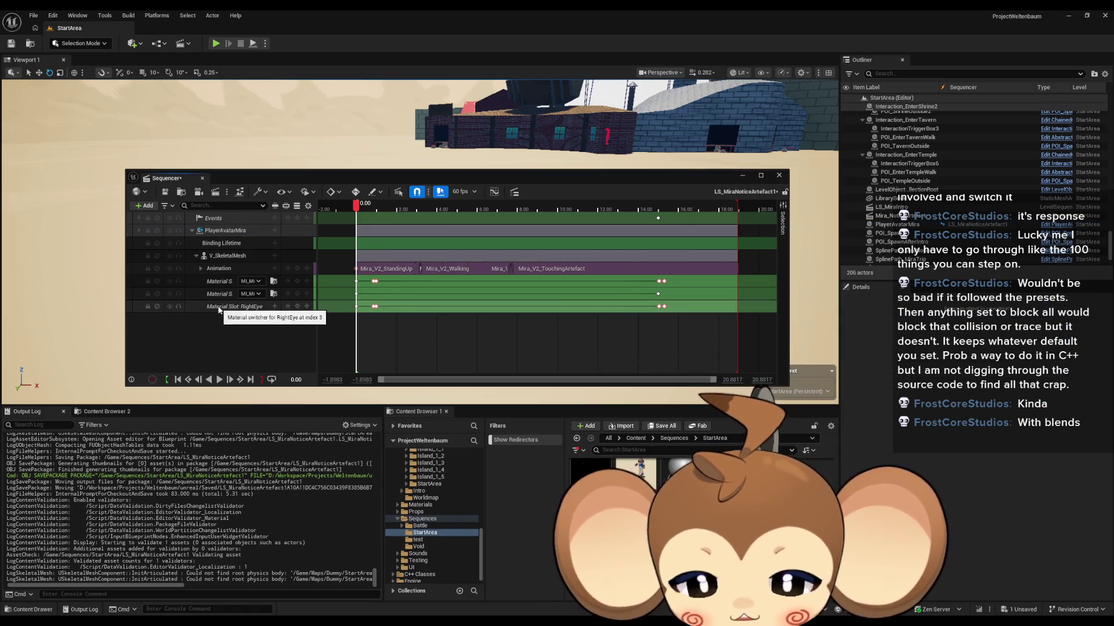
# Step: Delete the Animation and top-level Events tracks, then open the director's Sequencer Events graph
pyautogui.click(218, 268)
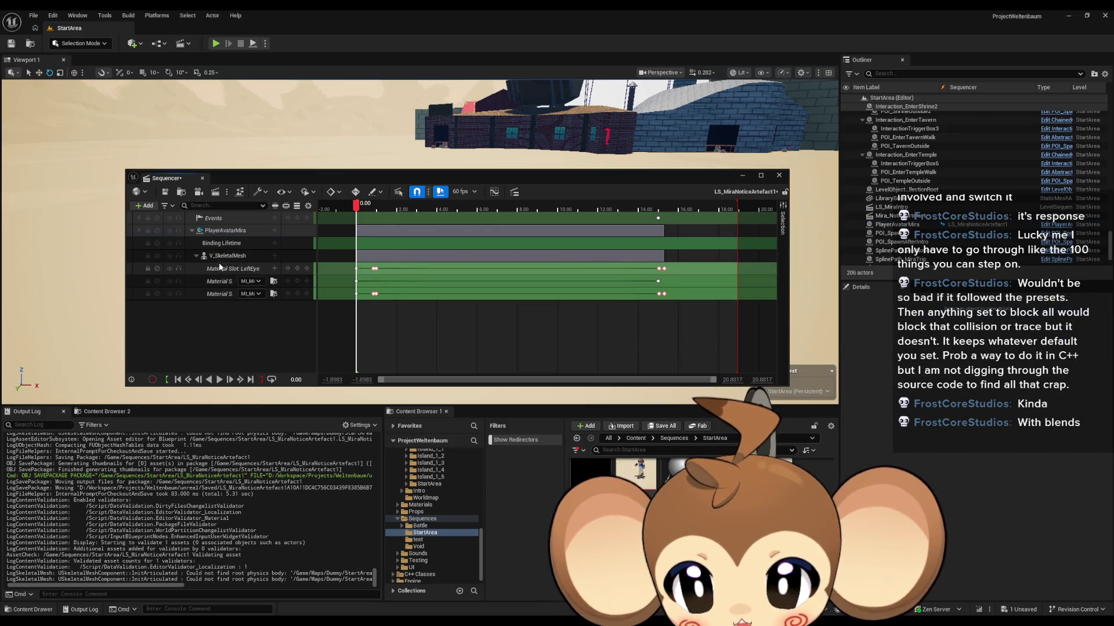
pyautogui.press('Delete')
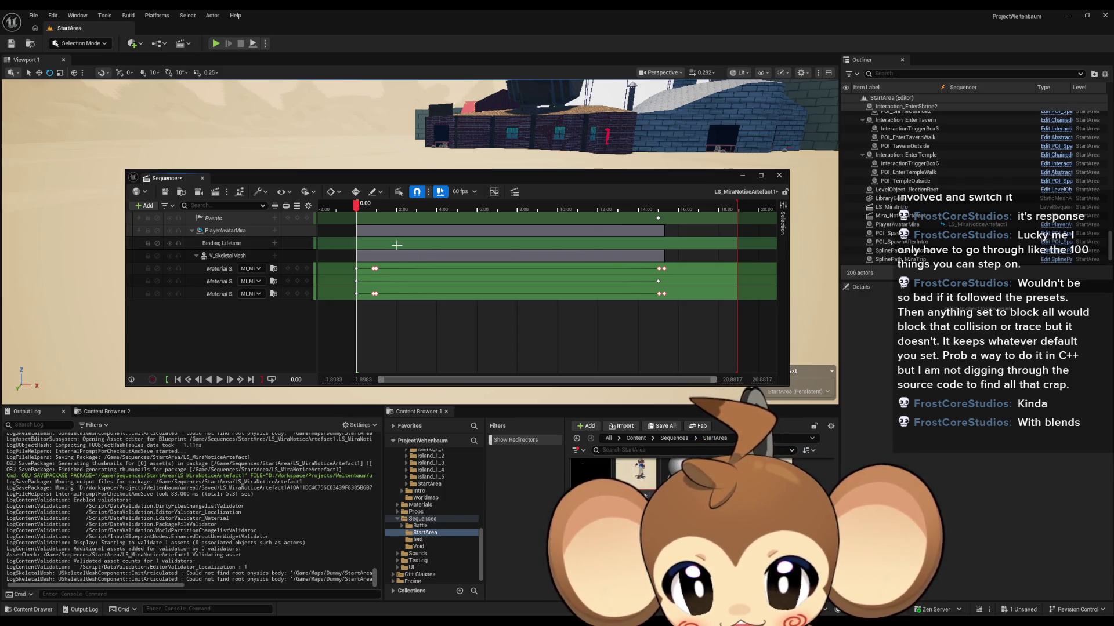
pyautogui.click(228, 218)
pyautogui.press('Delete')
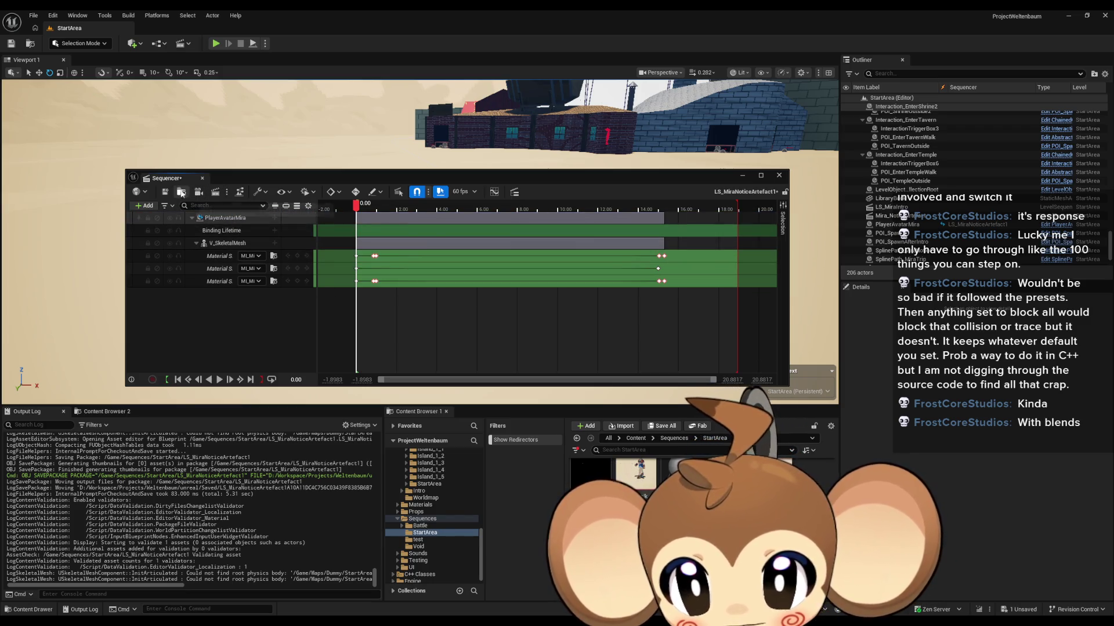
pyautogui.click(239, 192)
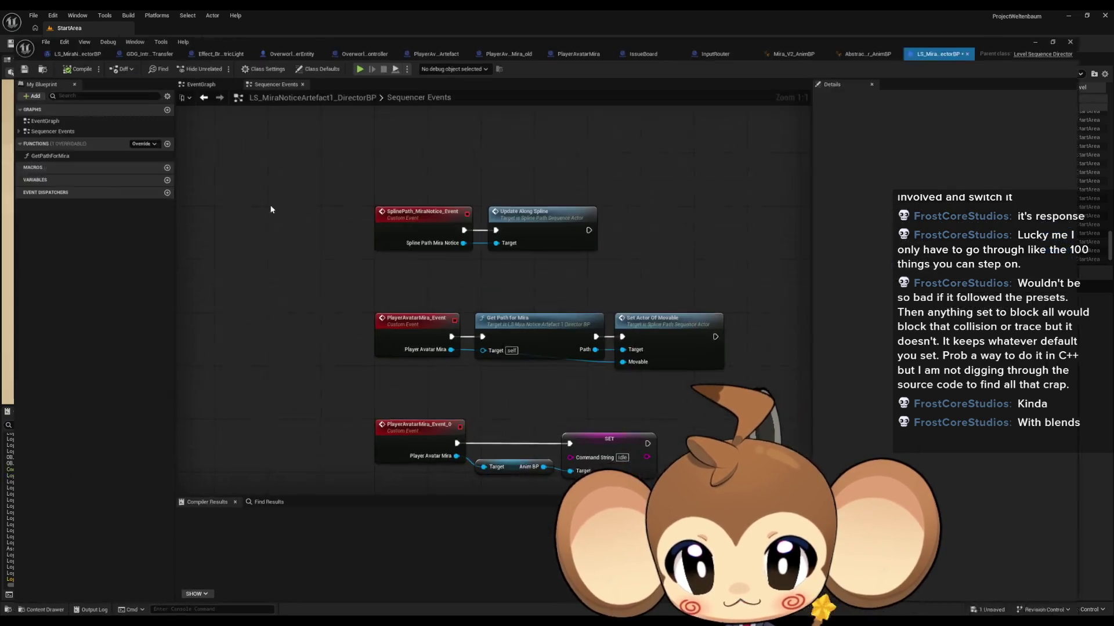
# Step: Delete every node in the Sequencer Events graph, compile the director blueprint, and return to Sequencer
pyautogui.hotkey('ctrl', 'a')
pyautogui.press('Delete')
pyautogui.scroll(4, 517, 305)
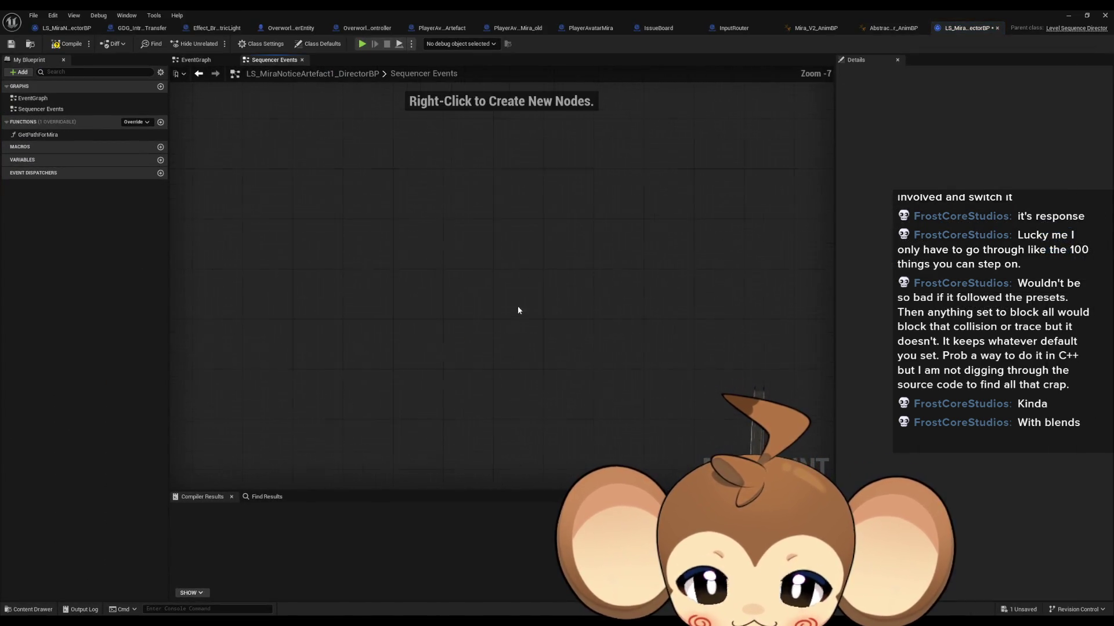
pyautogui.click(67, 43)
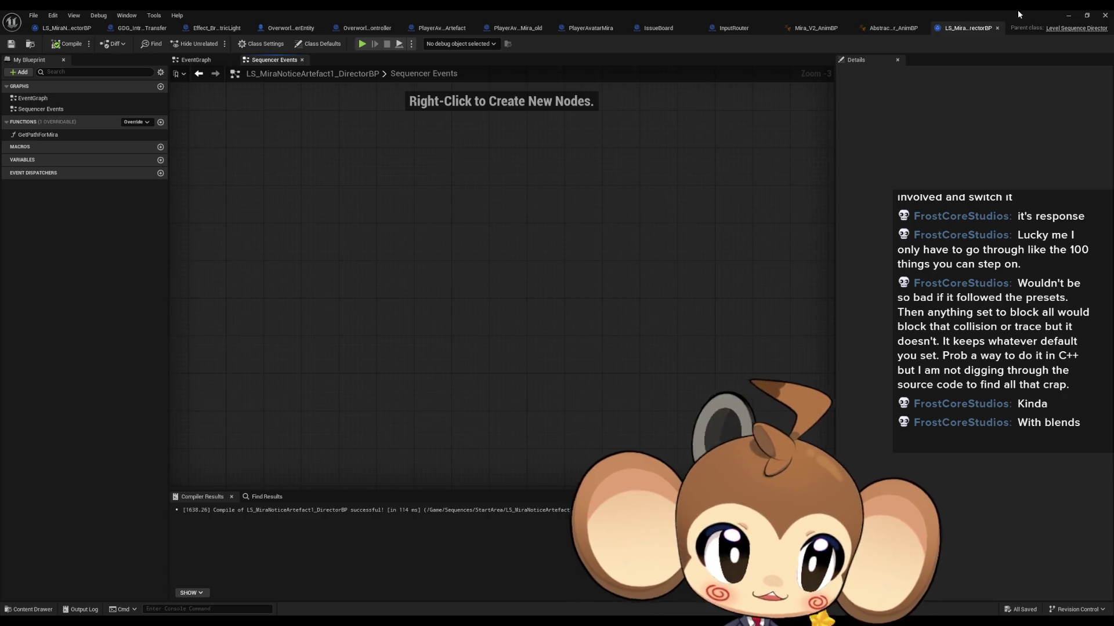
pyautogui.click(1068, 18)
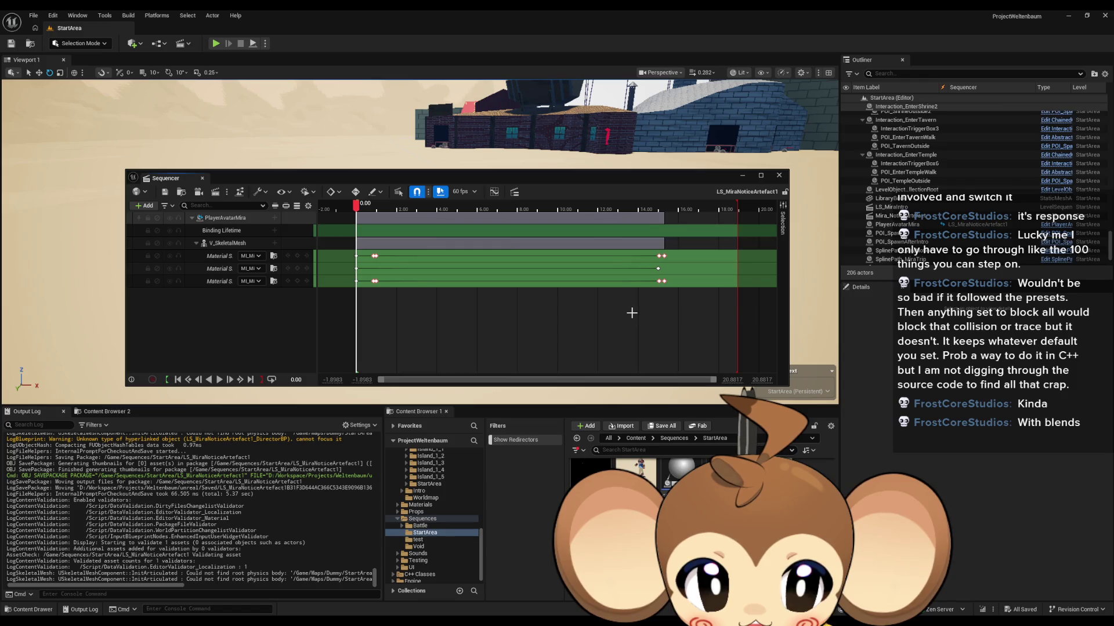
# Step: Delete the material keyframes near 15 seconds and end the playback range at 2 seconds
pyautogui.scroll(-2, 627, 290)
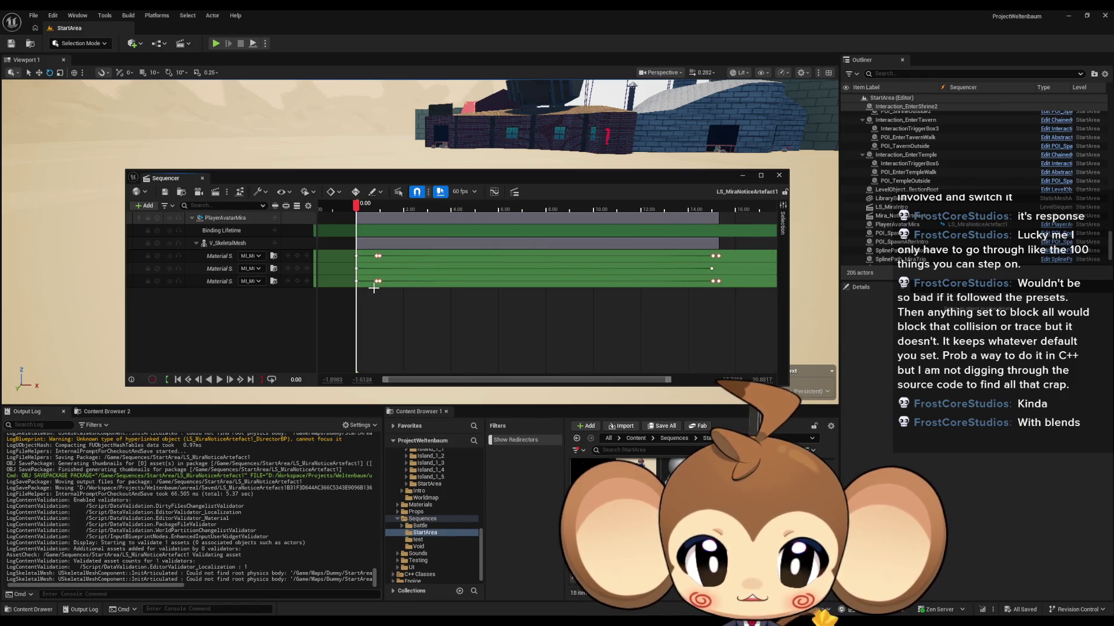
pyautogui.press('Delete')
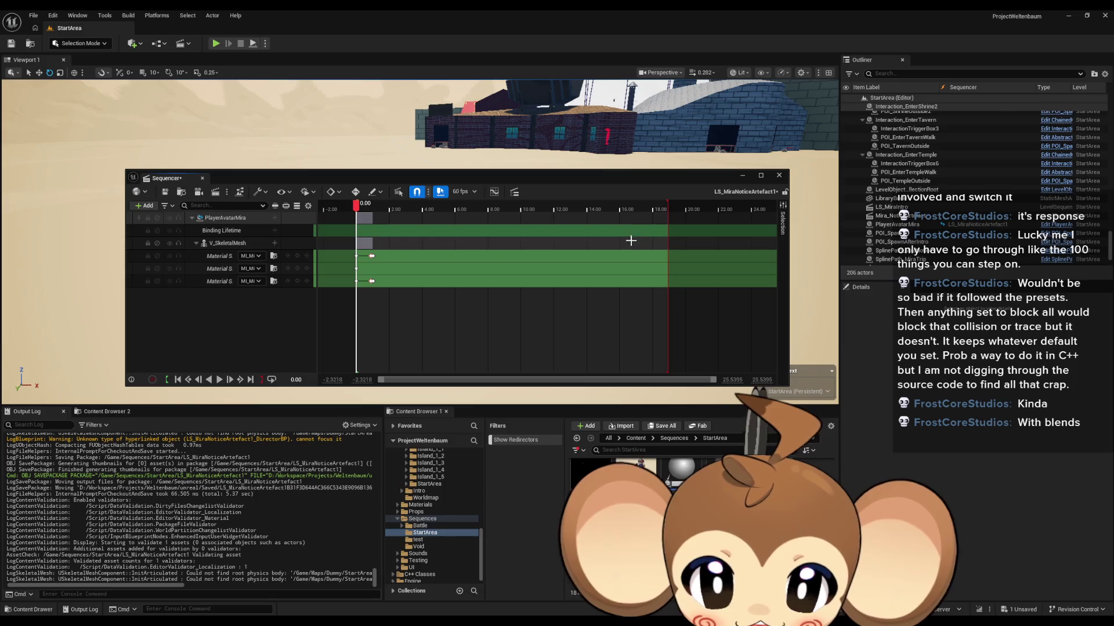
pyautogui.moveTo(668, 207); pyautogui.dragTo(389, 207)
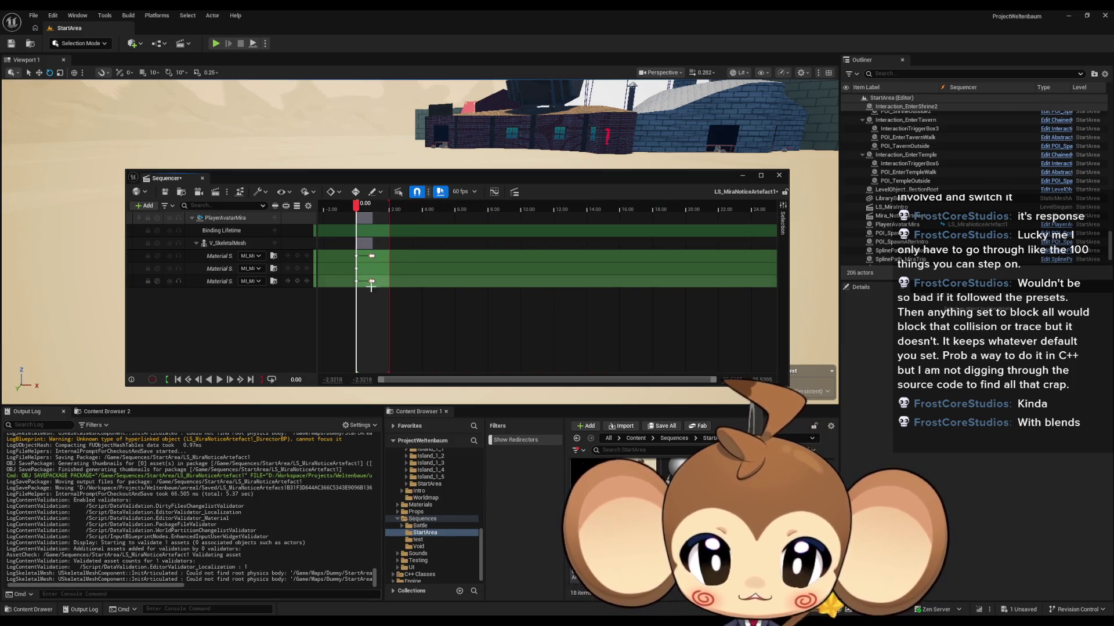
pyautogui.scroll(5, 345, 273)
pyautogui.scroll(6, 345, 273)
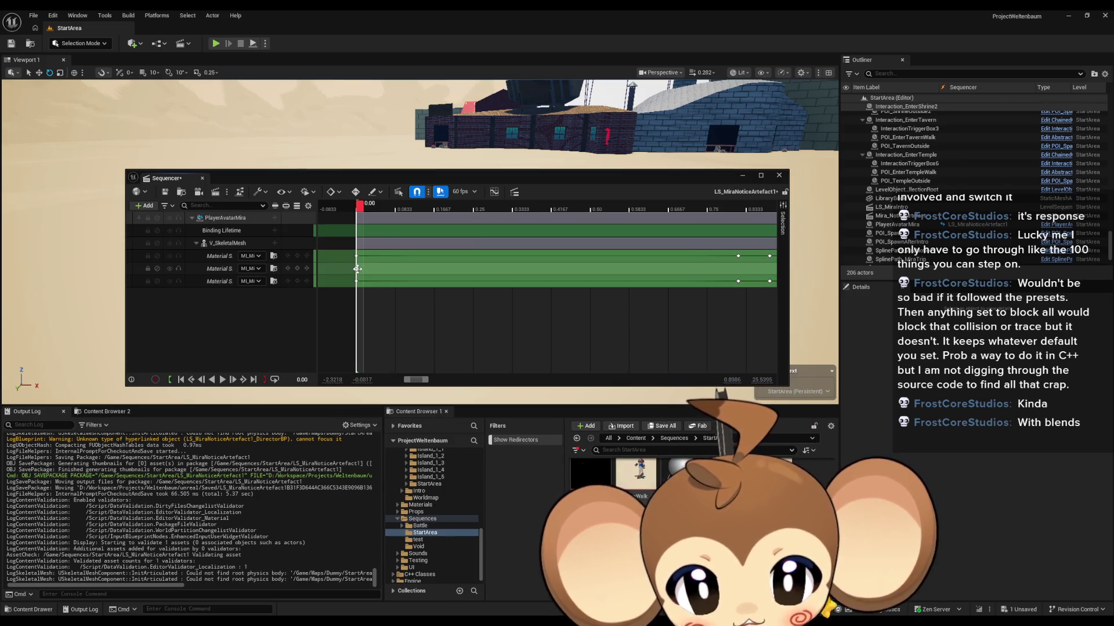
# Step: Assign Shocked mouth and eye materials to the second and first material slots
pyautogui.click(253, 269)
pyautogui.write('s')
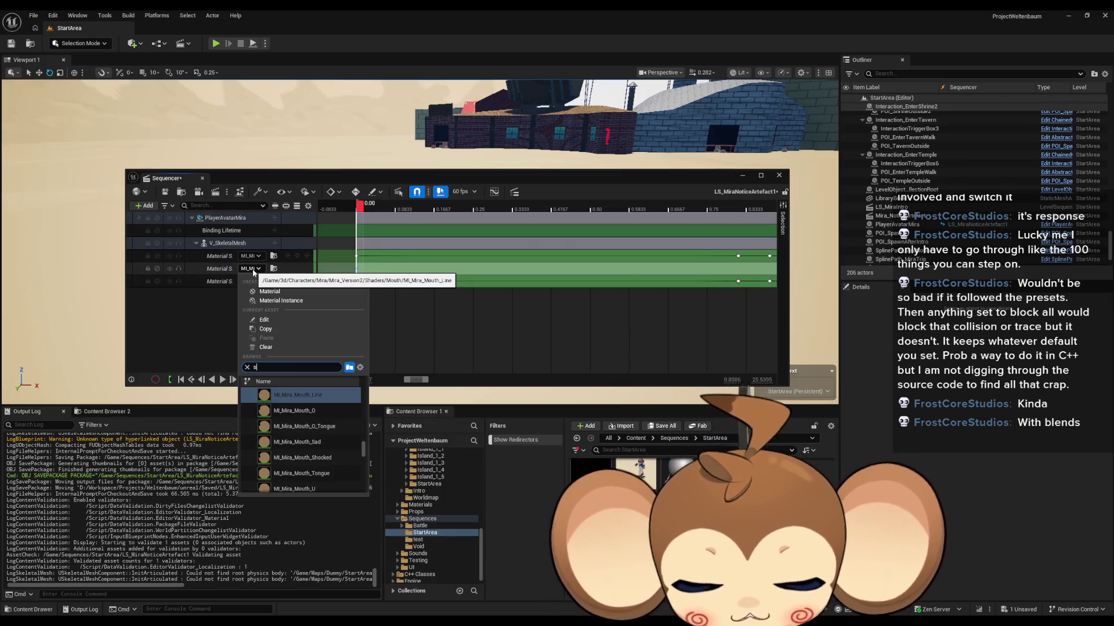
pyautogui.write('hock')
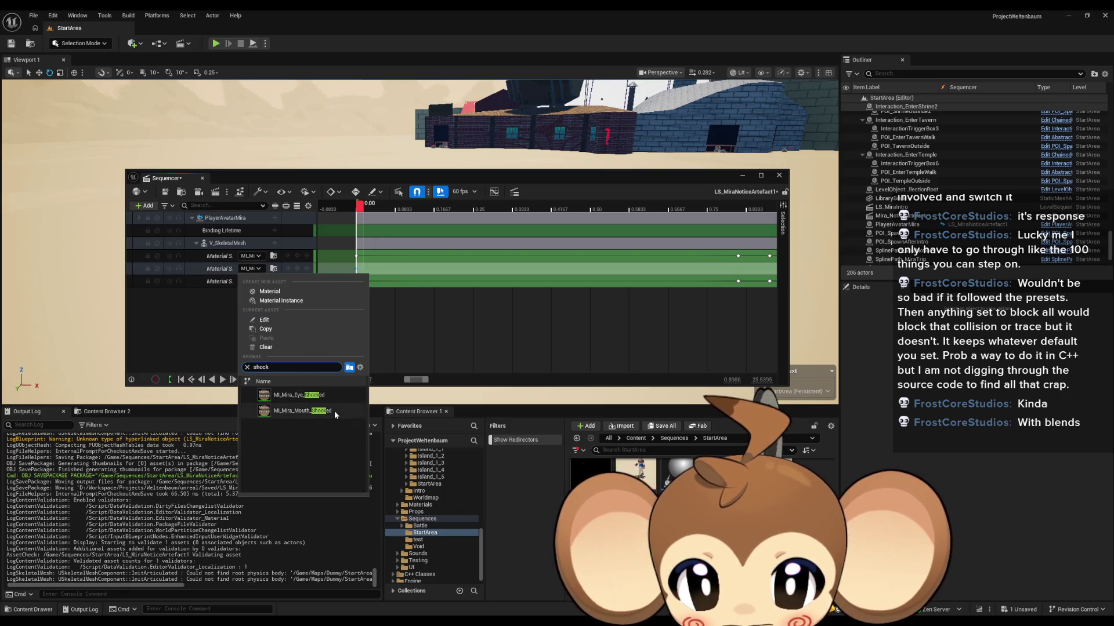
pyautogui.click(334, 410)
pyautogui.click(248, 255)
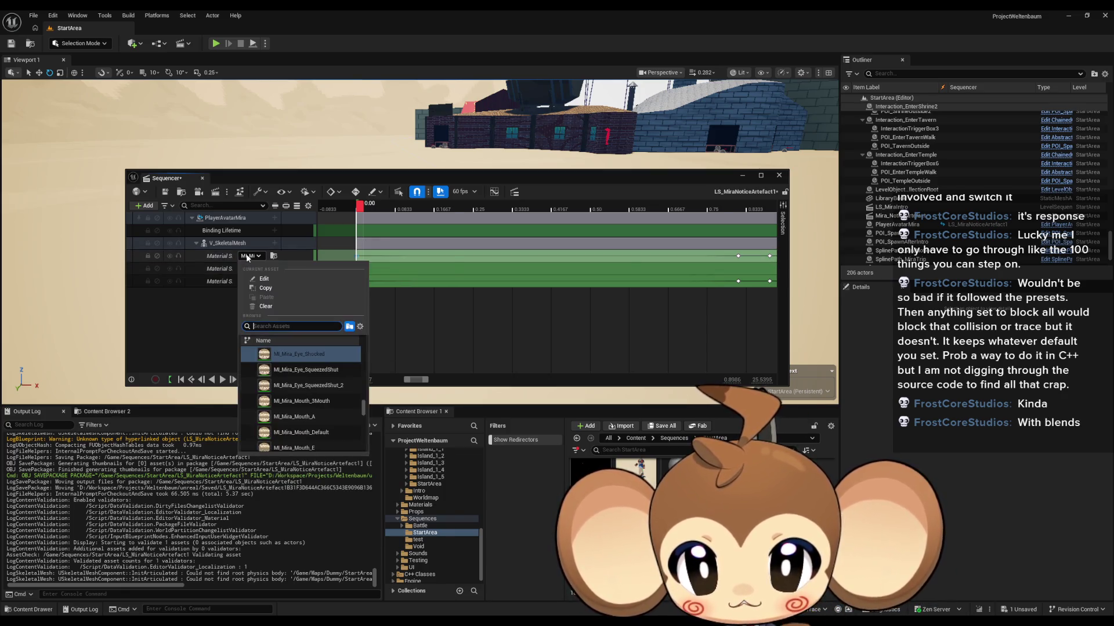
pyautogui.write('shock')
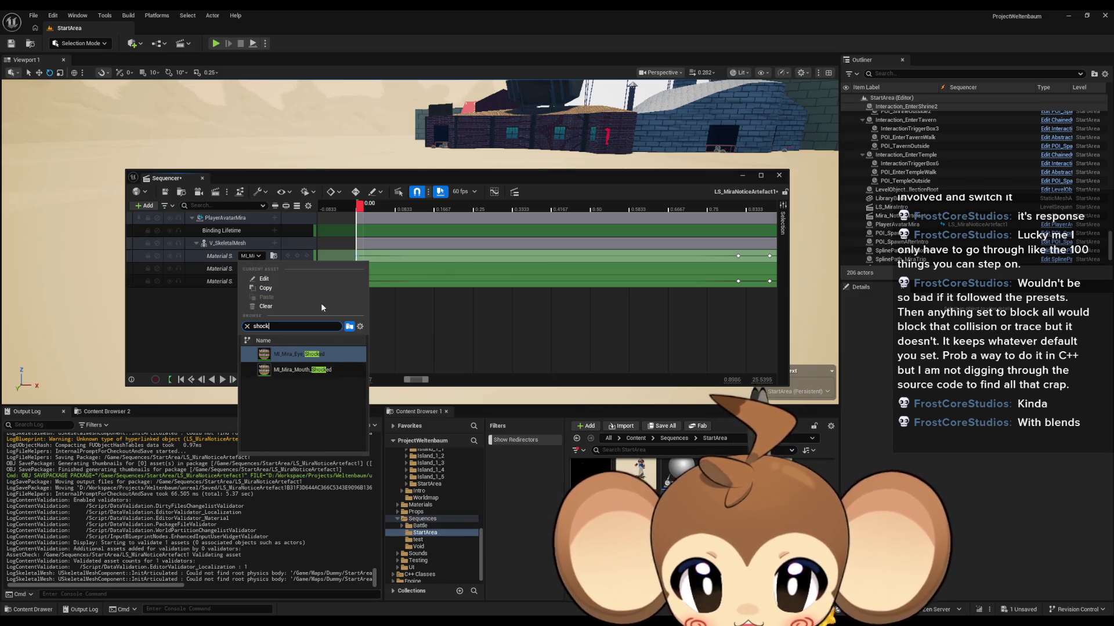
pyautogui.click(322, 354)
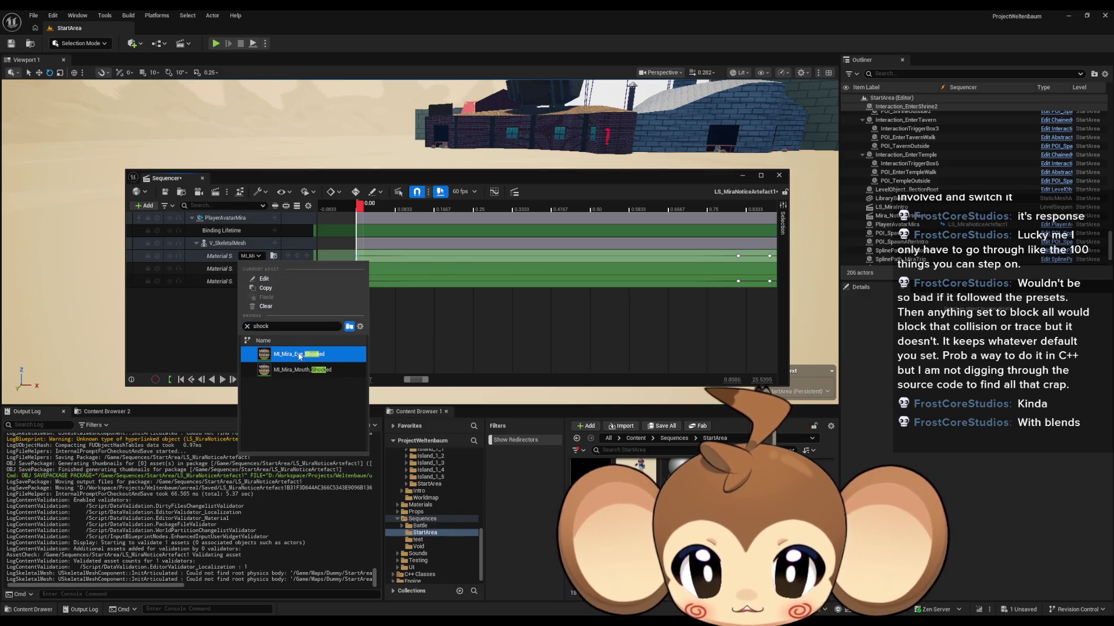
pyautogui.click(217, 314)
pyautogui.scroll(2, 350, 255)
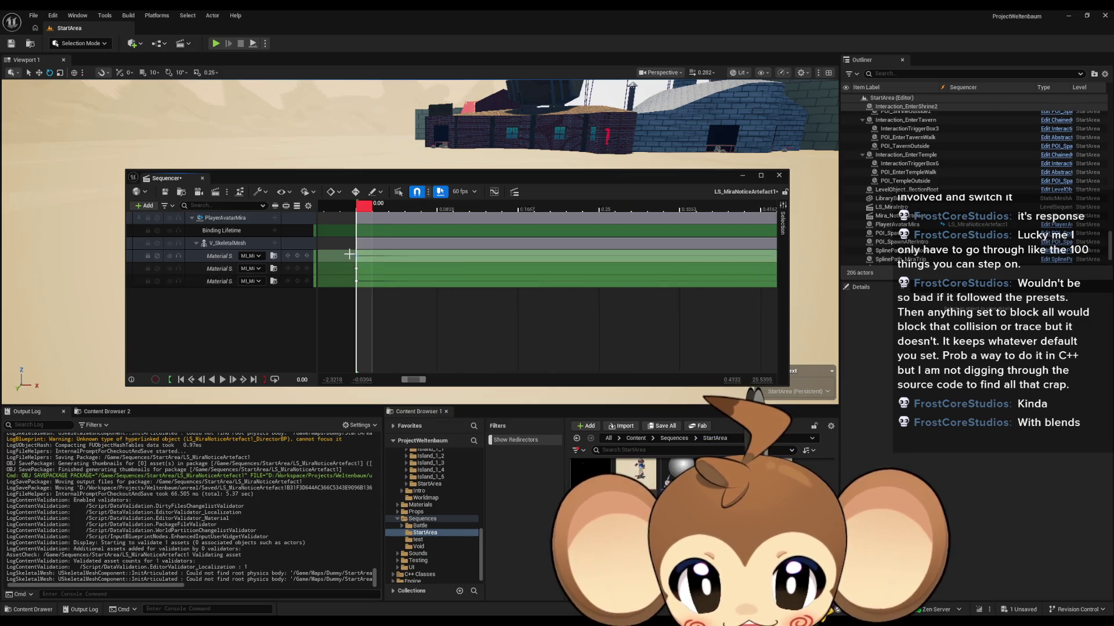
pyautogui.scroll(4, 349, 254)
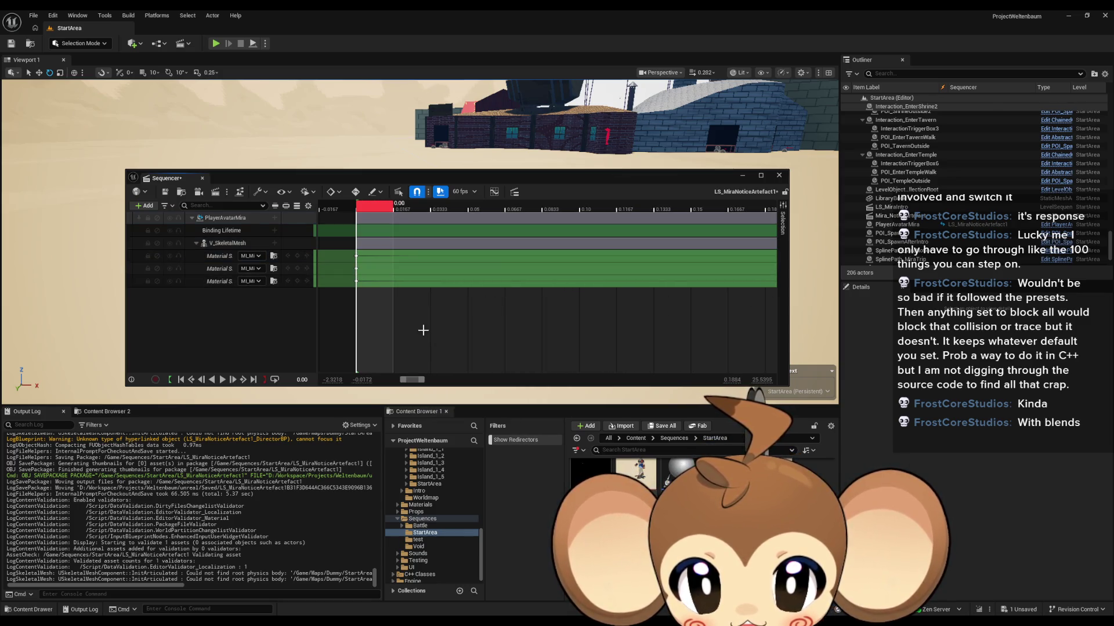
# Step: Save LS_MiraNoticeArtefact1, close Sequencer and reopen the sequence
pyautogui.click(356, 255)
pyautogui.click(164, 192)
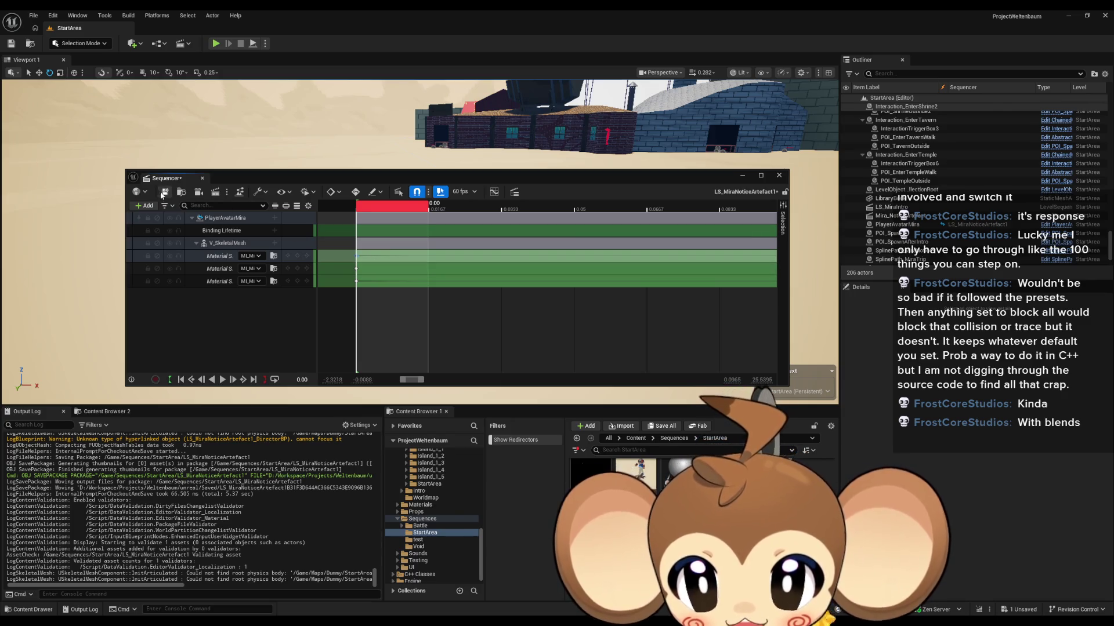
pyautogui.click(779, 175)
pyautogui.doubleClick(586, 511)
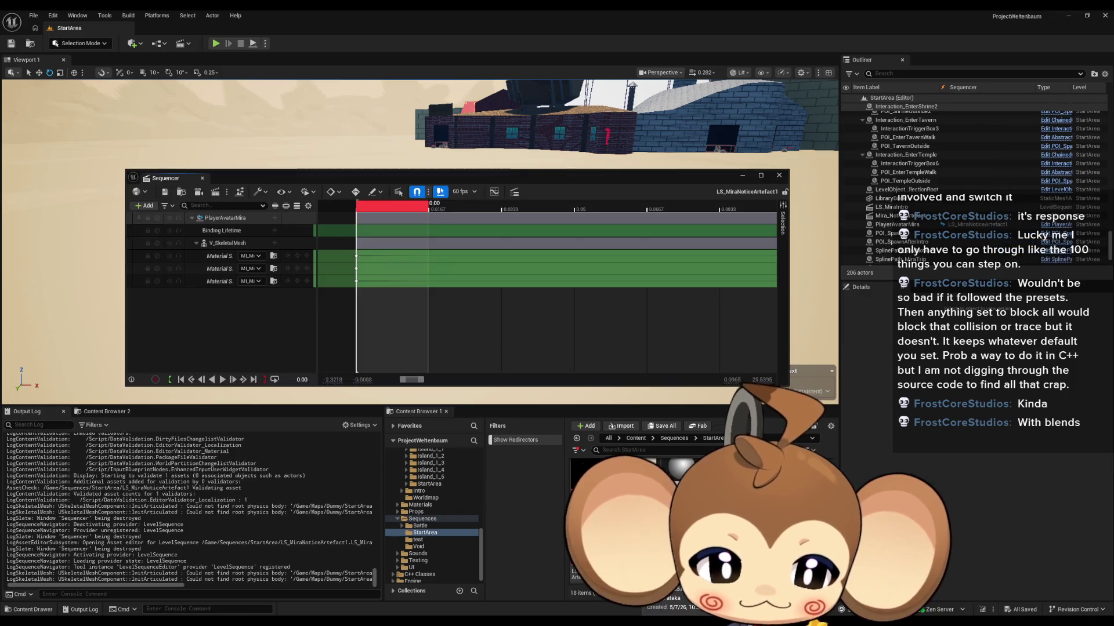
# Step: Set the first material slot to ML_Mira_Eye_Shocked, then re-pick a Shocked material
pyautogui.click(254, 258)
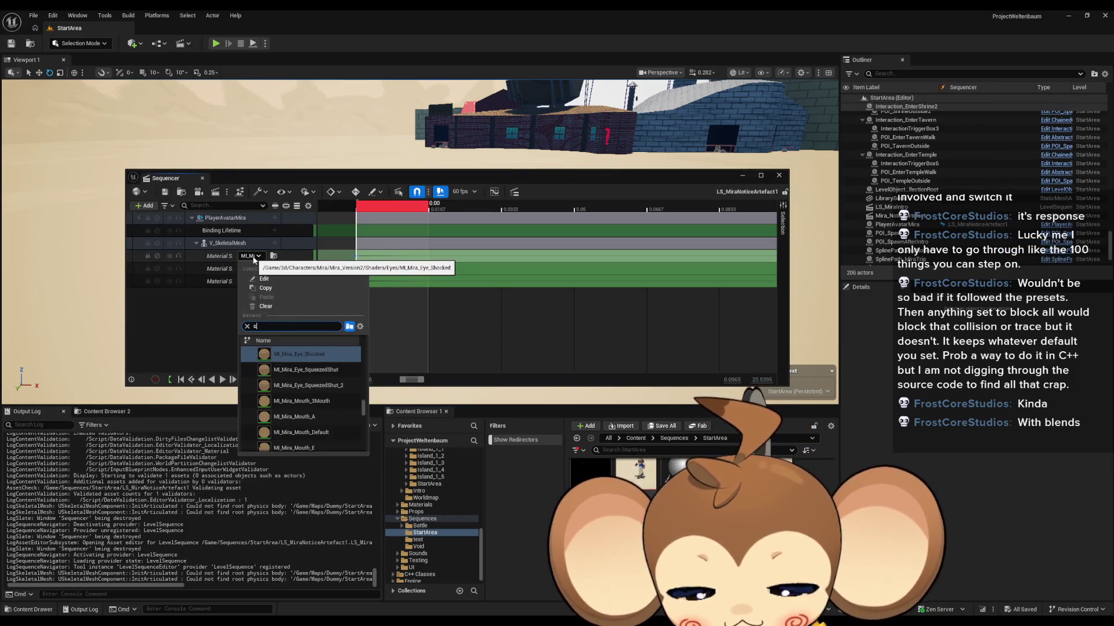
pyautogui.write('shock')
pyautogui.press('Down')
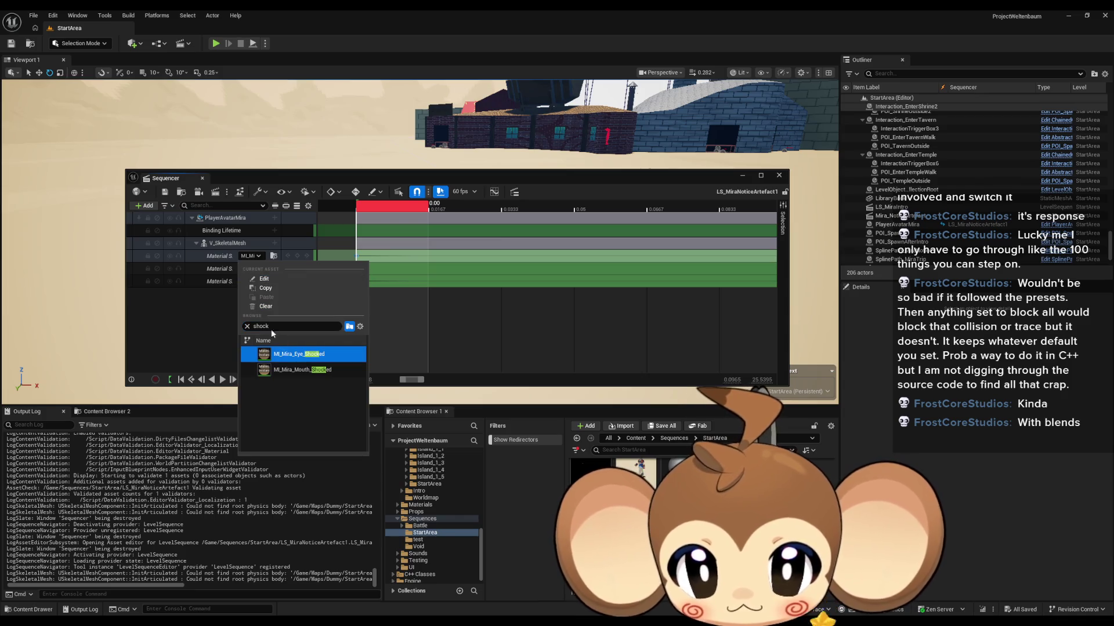
pyautogui.click(283, 358)
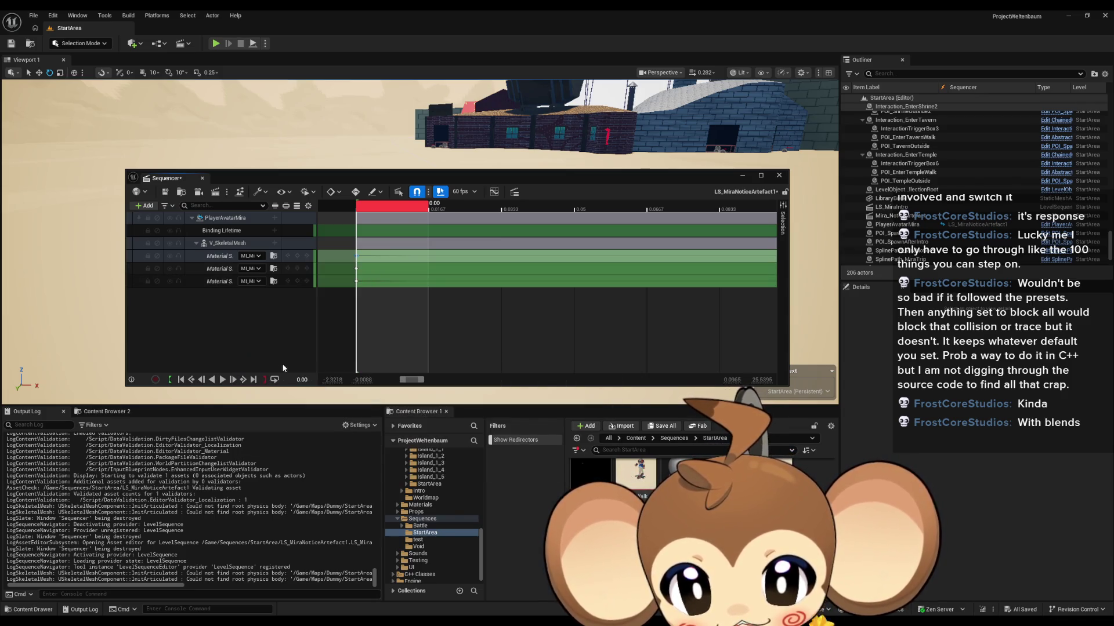
pyautogui.click(256, 255)
pyautogui.write('shock')
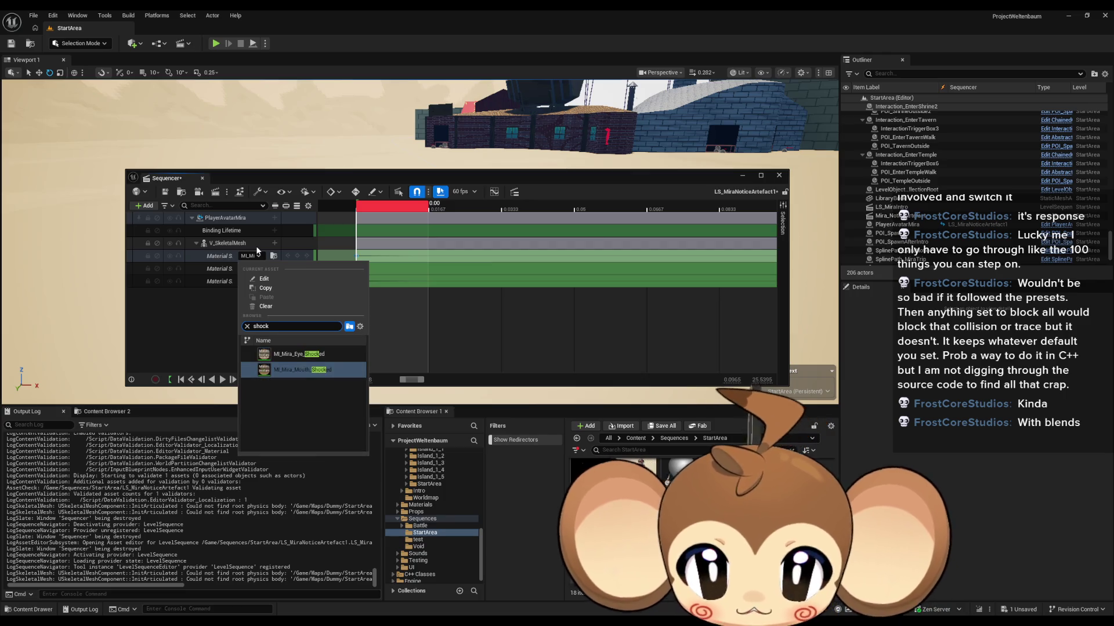
pyautogui.click(303, 355)
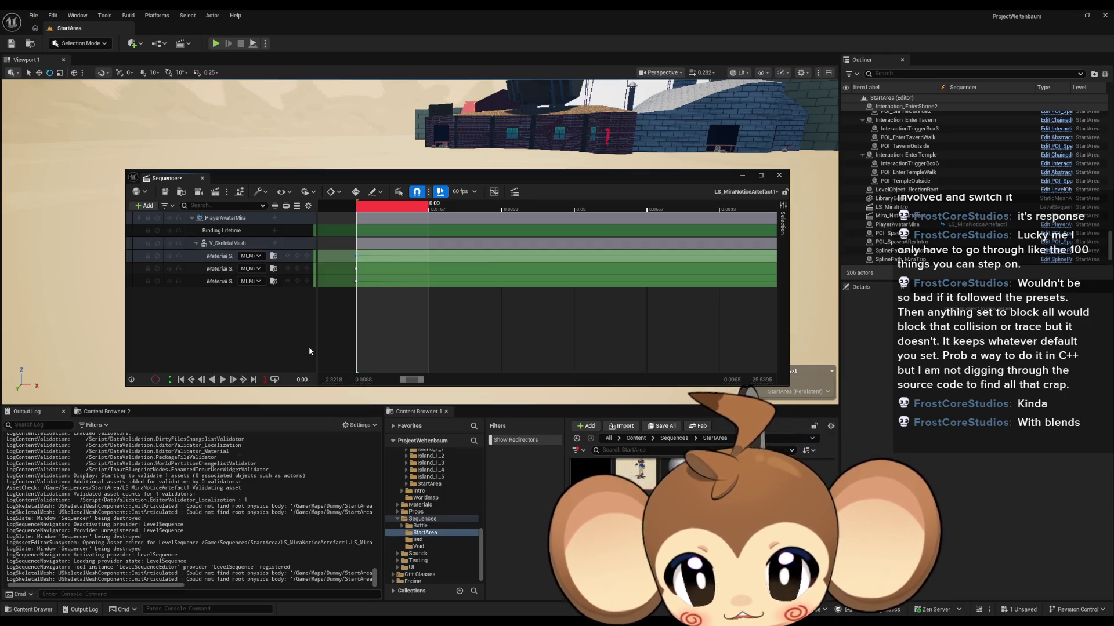
# Step: Give the third slot an eye material and the second slot ML_Mira_Mouth_Shocked
pyautogui.click(261, 281)
pyautogui.write('sh')
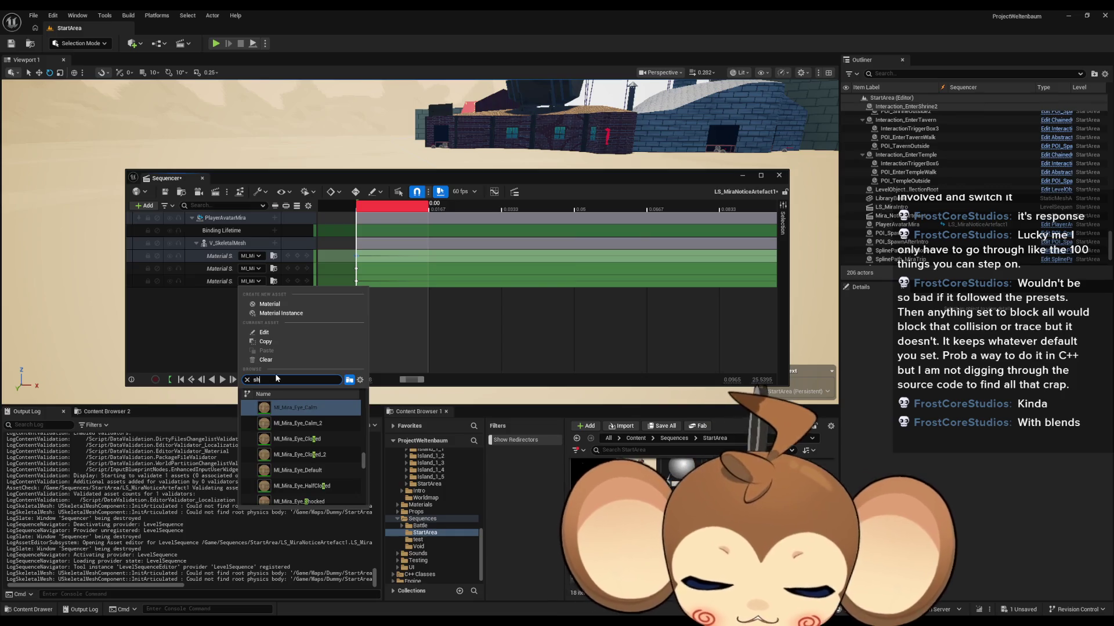
pyautogui.write('ock')
pyautogui.click(305, 406)
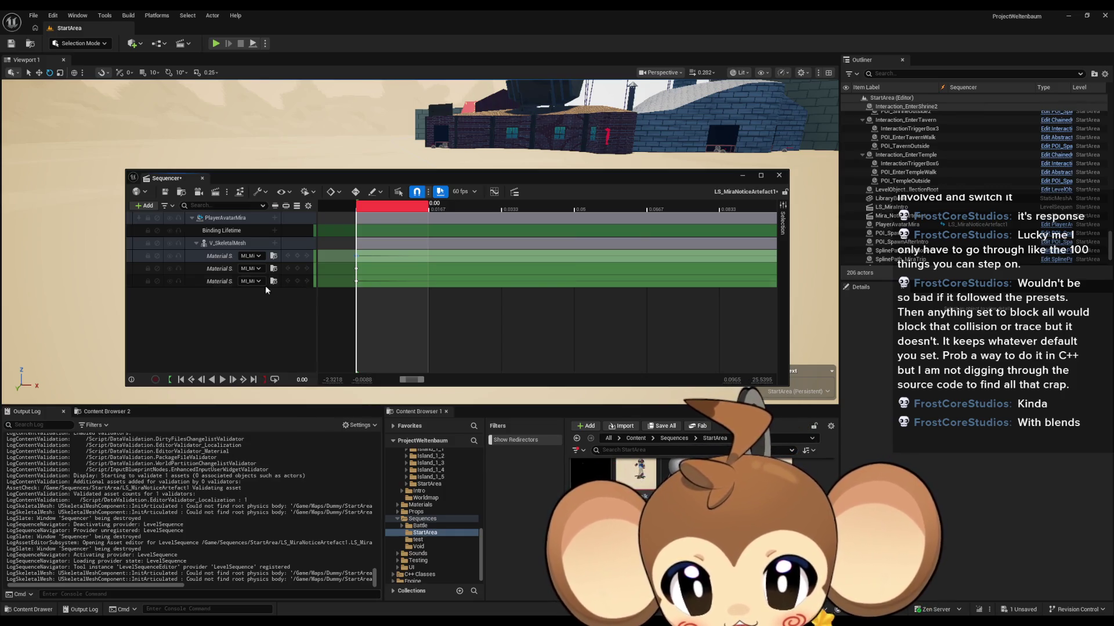
pyautogui.click(251, 269)
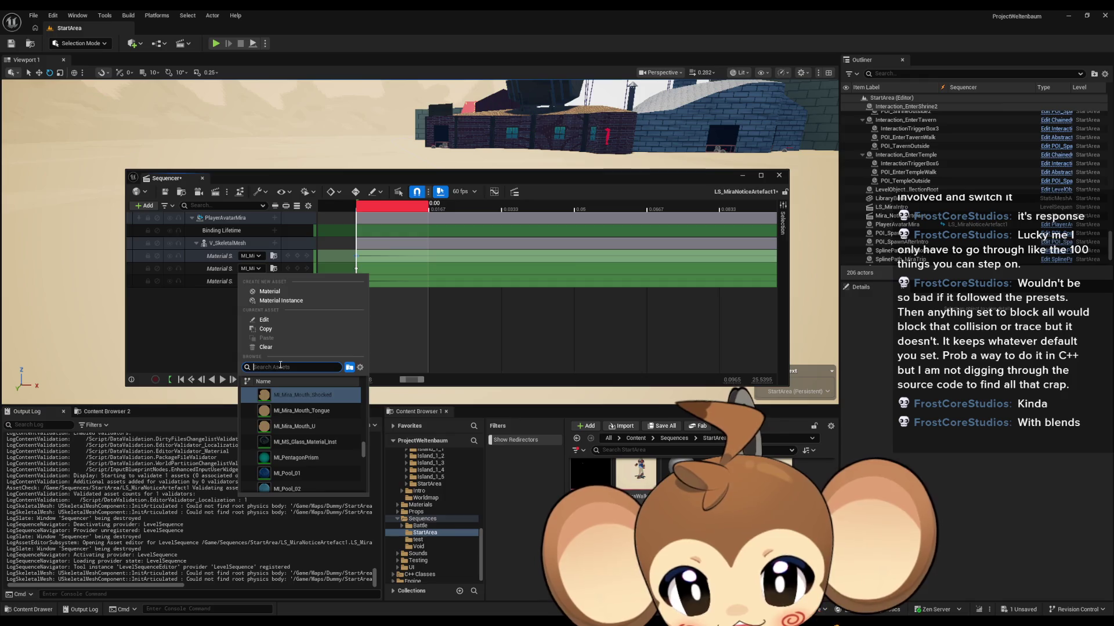
pyautogui.write('shock')
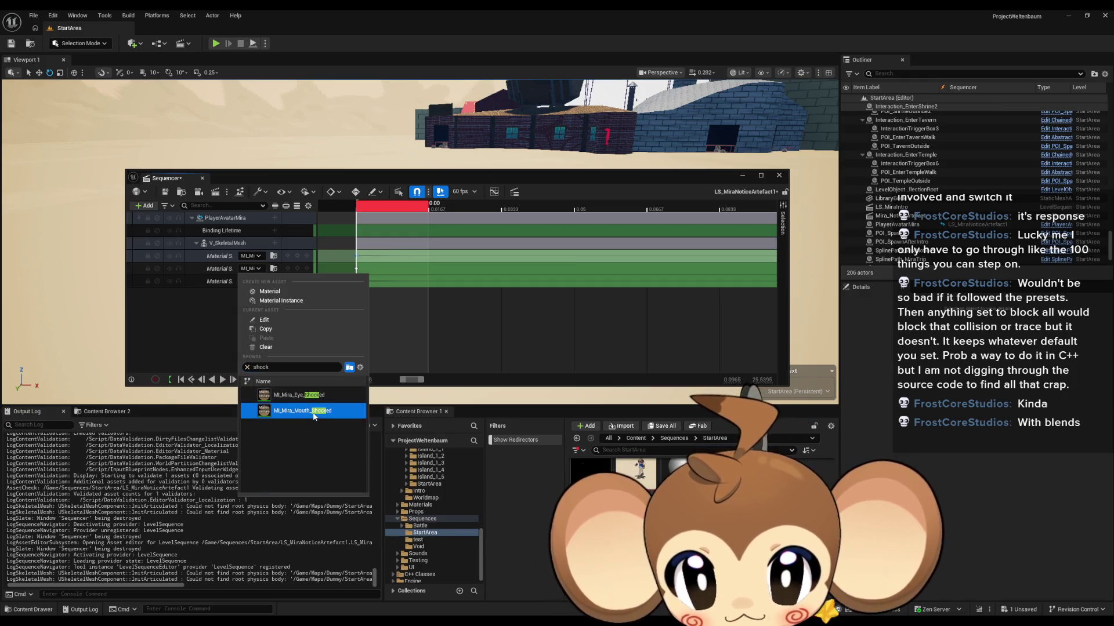
pyautogui.click(314, 415)
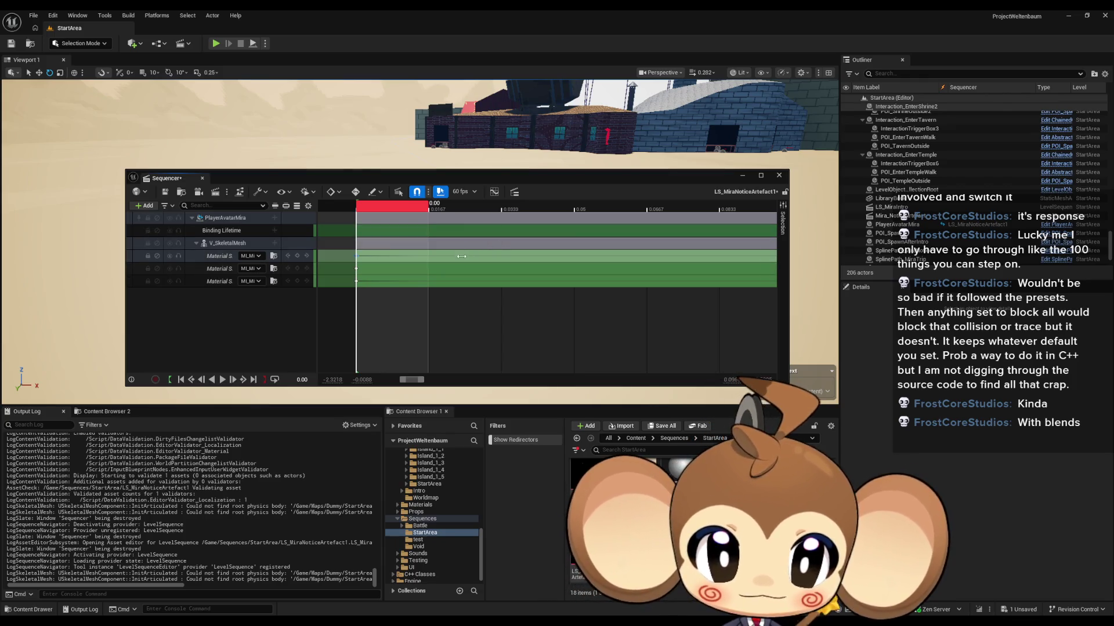
# Step: Select the first and third material tracks' keys, then clear the selection at 0.00
pyautogui.hscroll(5, 461, 256)
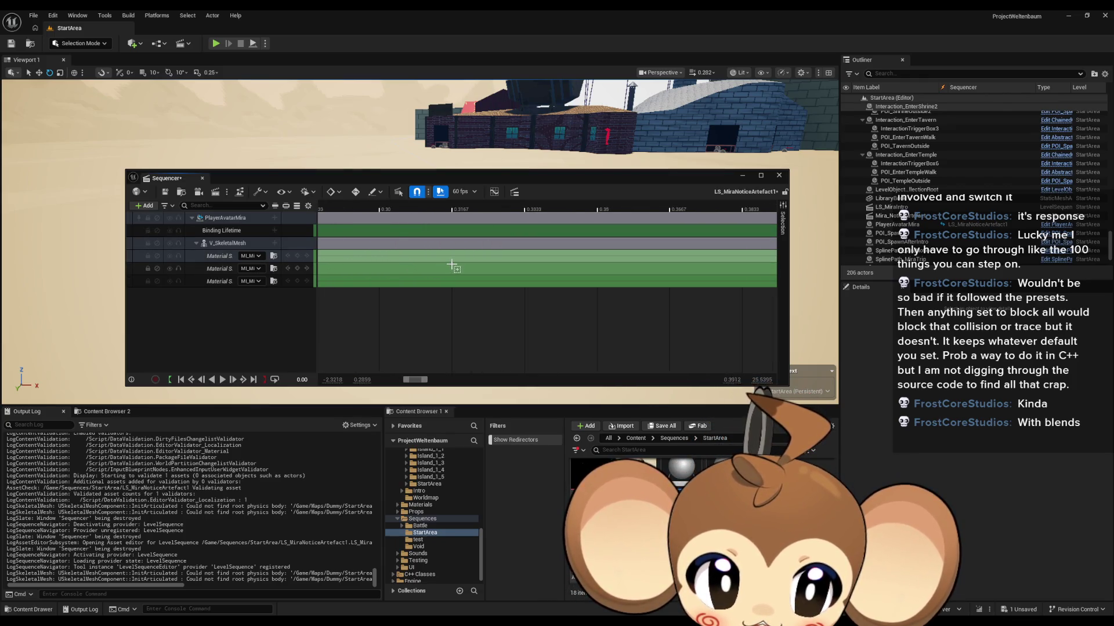
pyautogui.scroll(-10, 452, 266)
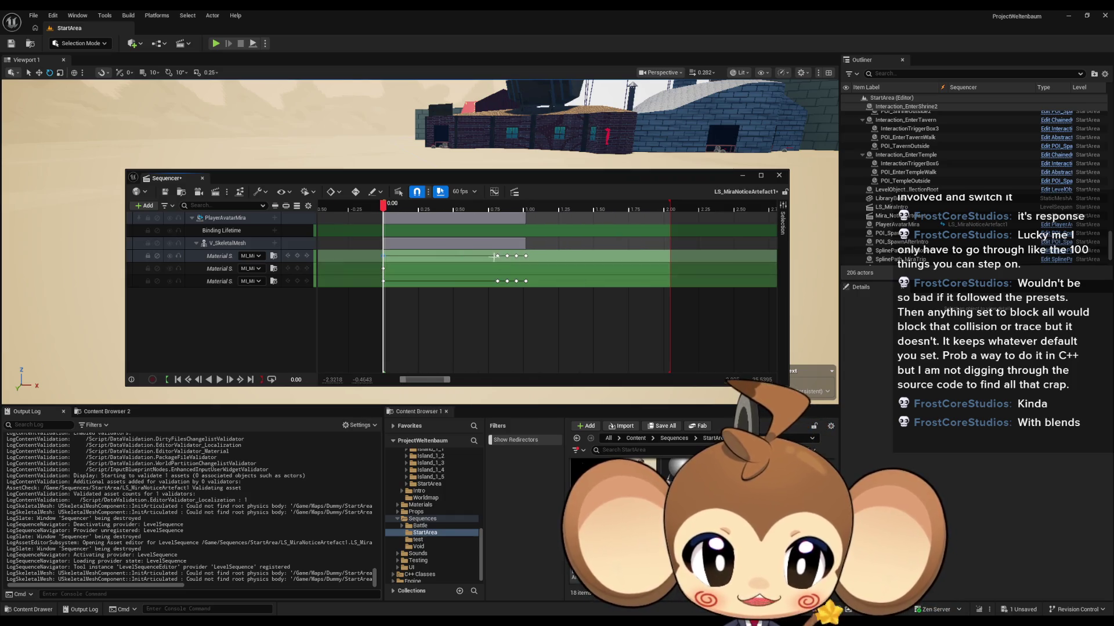
pyautogui.moveTo(494, 257)
pyautogui.mouseDown()
pyautogui.moveTo(514, 281)
pyautogui.moveTo(386, 281)
pyautogui.mouseUp()
pyautogui.scroll(5, 374, 264)
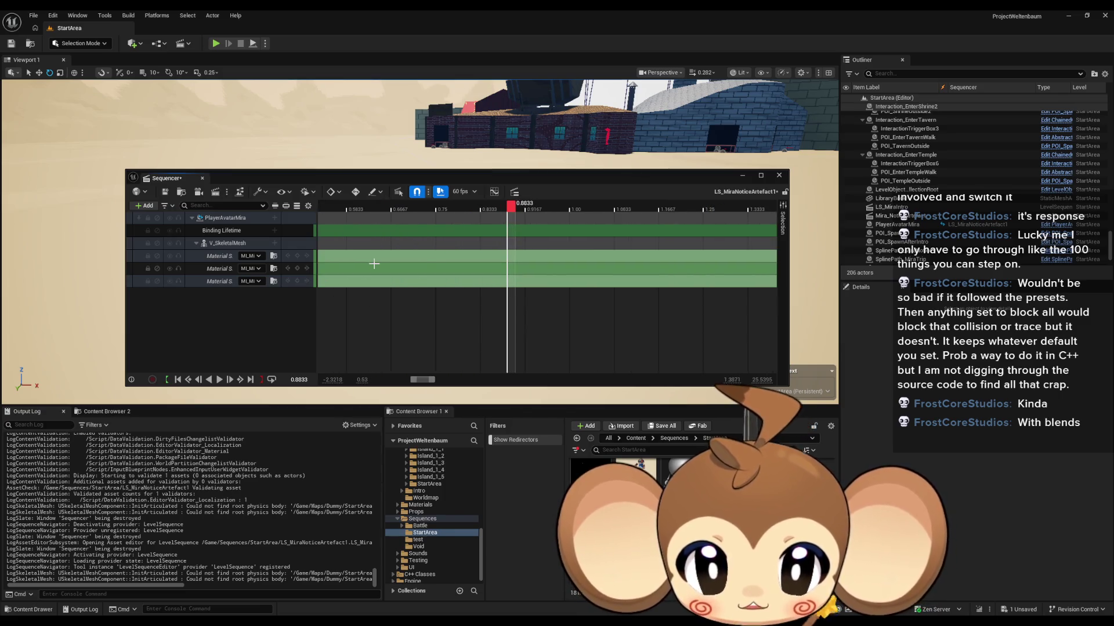
pyautogui.scroll(-3, 453, 280)
pyautogui.scroll(2, 551, 281)
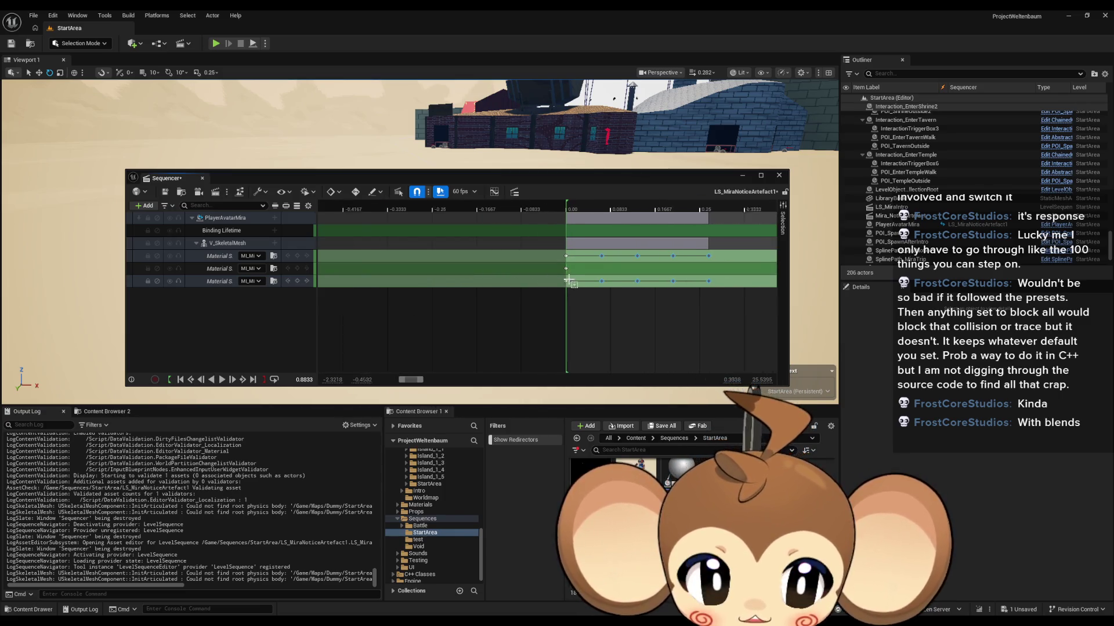
pyautogui.scroll(3, 551, 281)
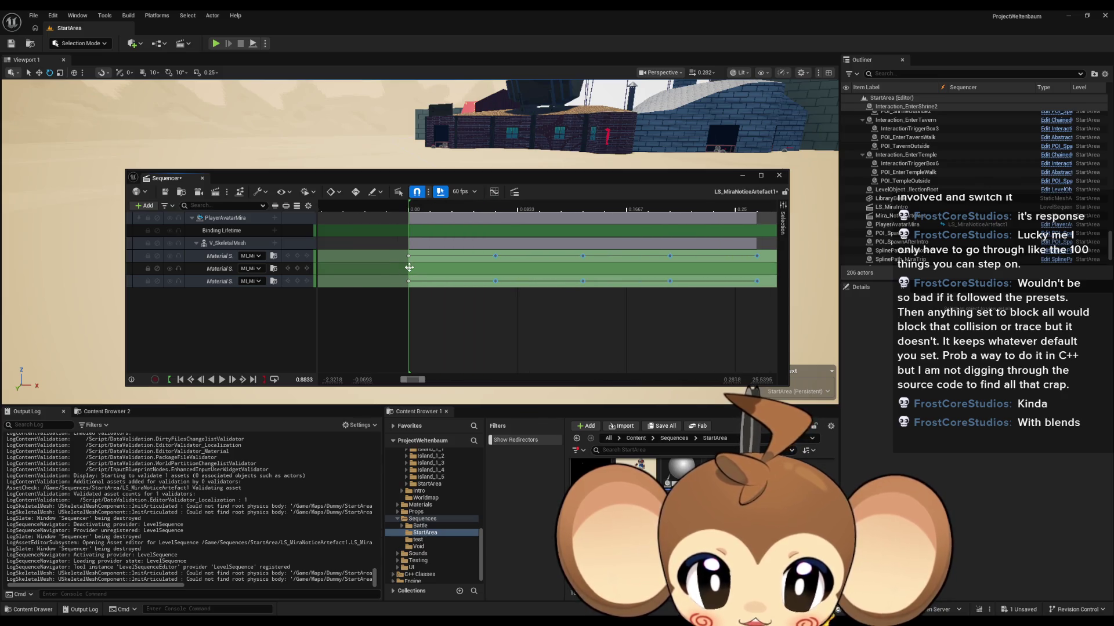
pyautogui.click(409, 267)
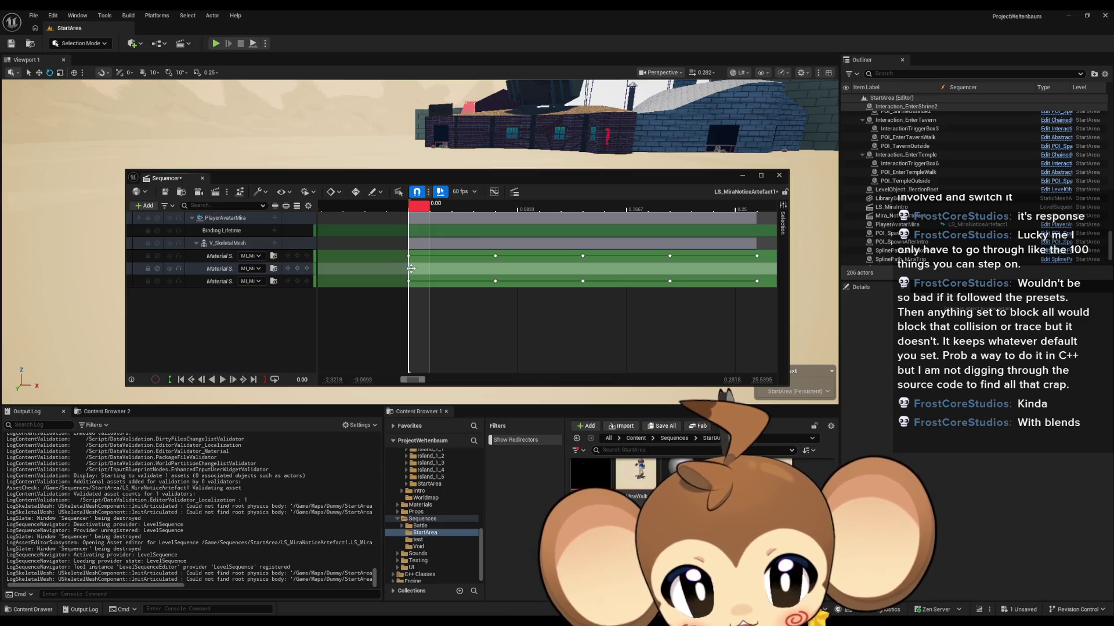
# Step: Assign ML_Mira_Mouth_Default to the middle material slot
pyautogui.click(250, 269)
pyautogui.write('def')
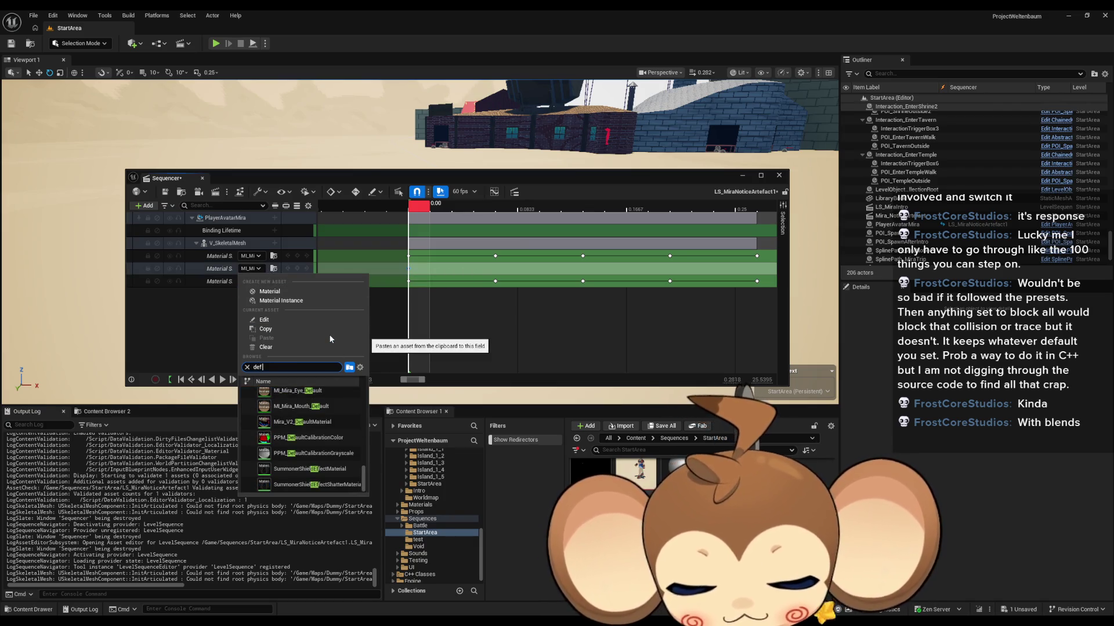
pyautogui.write(' mo')
pyautogui.write('h')
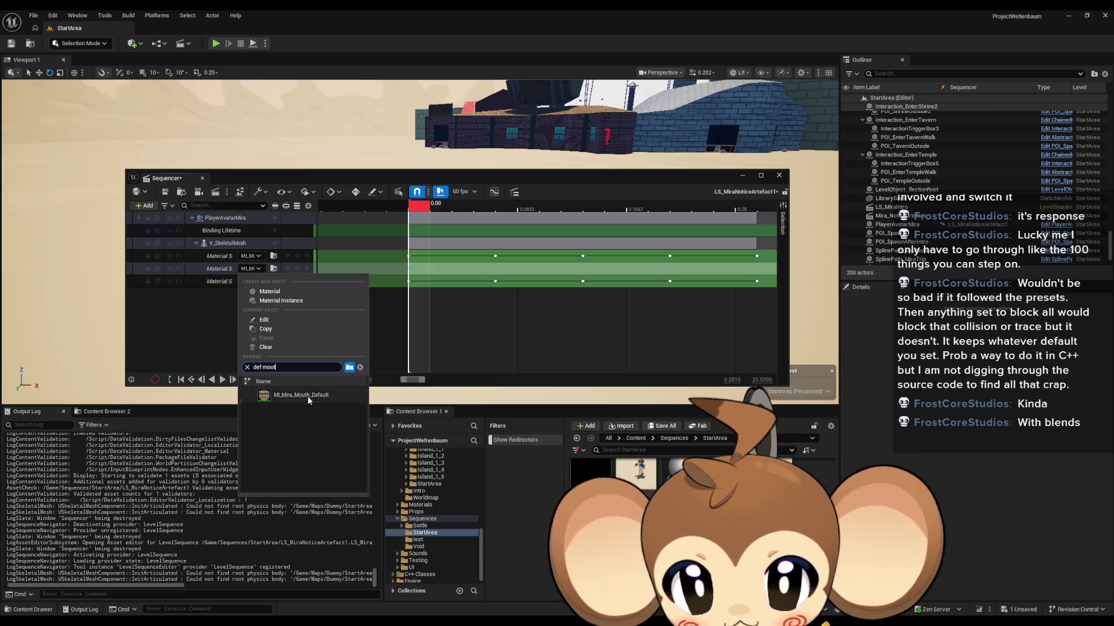
pyautogui.click(308, 396)
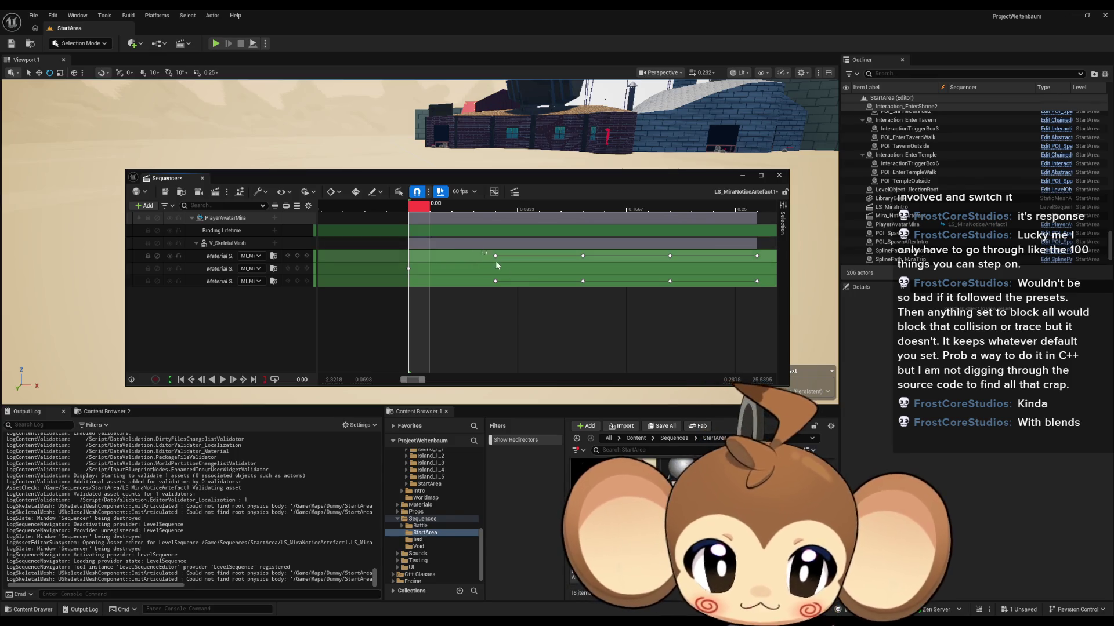
# Step: Shift all material keys to start at 0.00, trim the sequence end to about 0.2 s, and save
pyautogui.moveTo(480, 252); pyautogui.dragTo(761, 286)
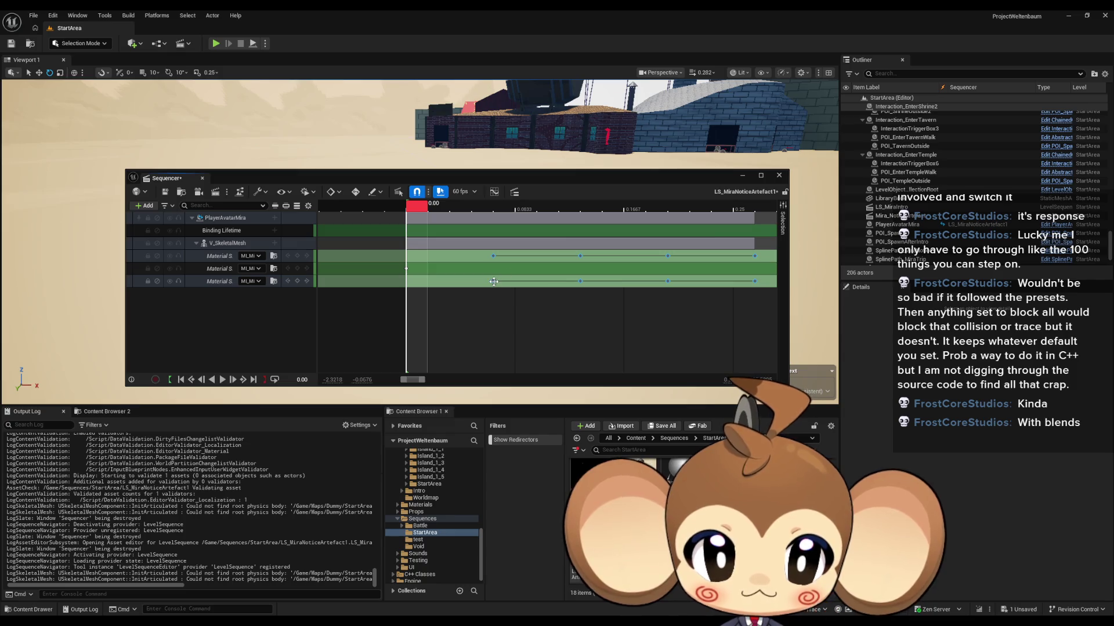
pyautogui.moveTo(493, 281); pyautogui.dragTo(406, 281)
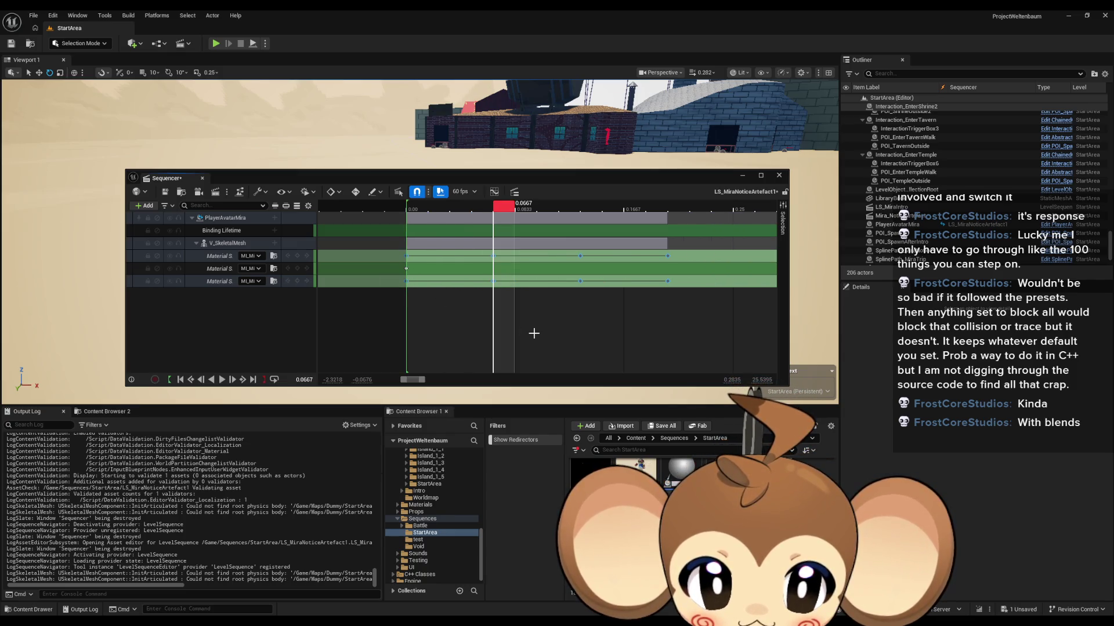
pyautogui.scroll(-10, 537, 333)
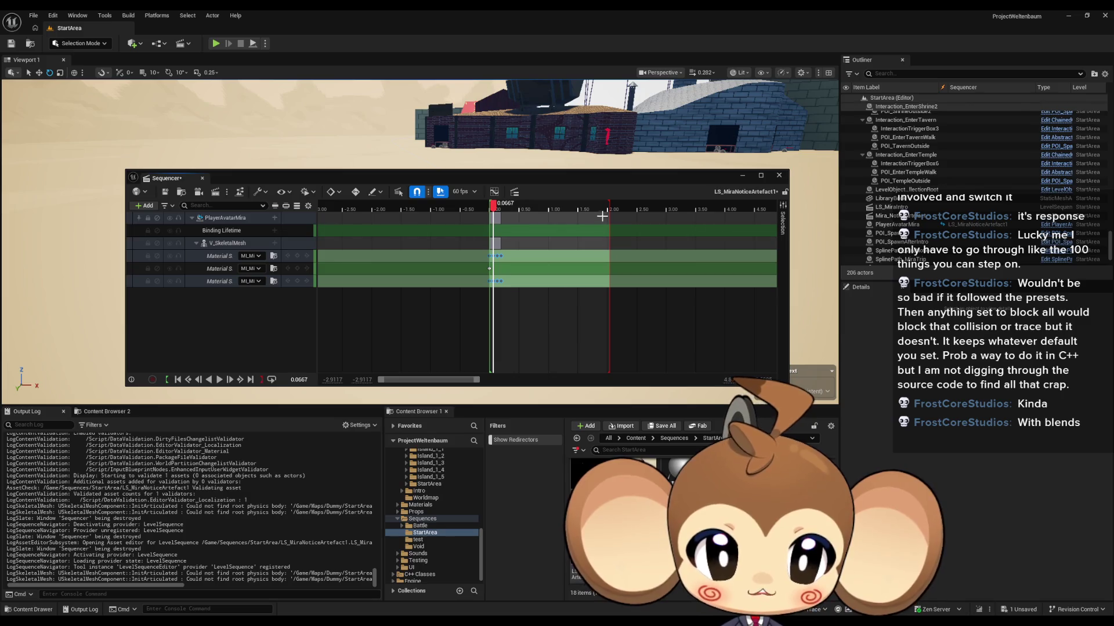
pyautogui.moveTo(602, 209); pyautogui.dragTo(510, 209)
pyautogui.scroll(5, 622, 205)
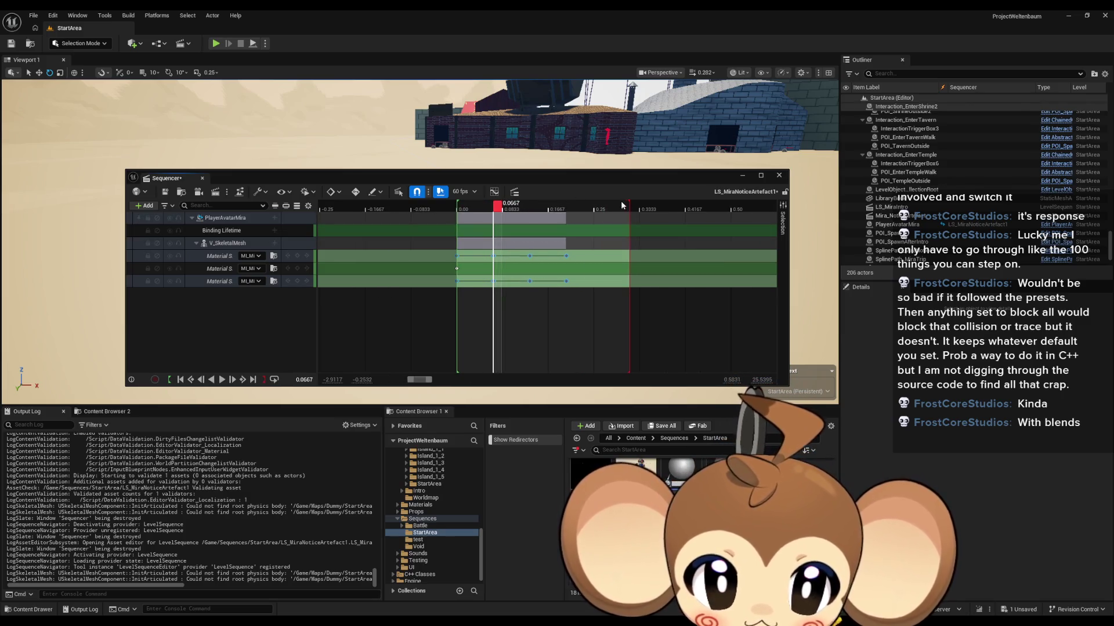
pyautogui.moveTo(628, 204); pyautogui.dragTo(567, 204)
pyautogui.scroll(3, 567, 290)
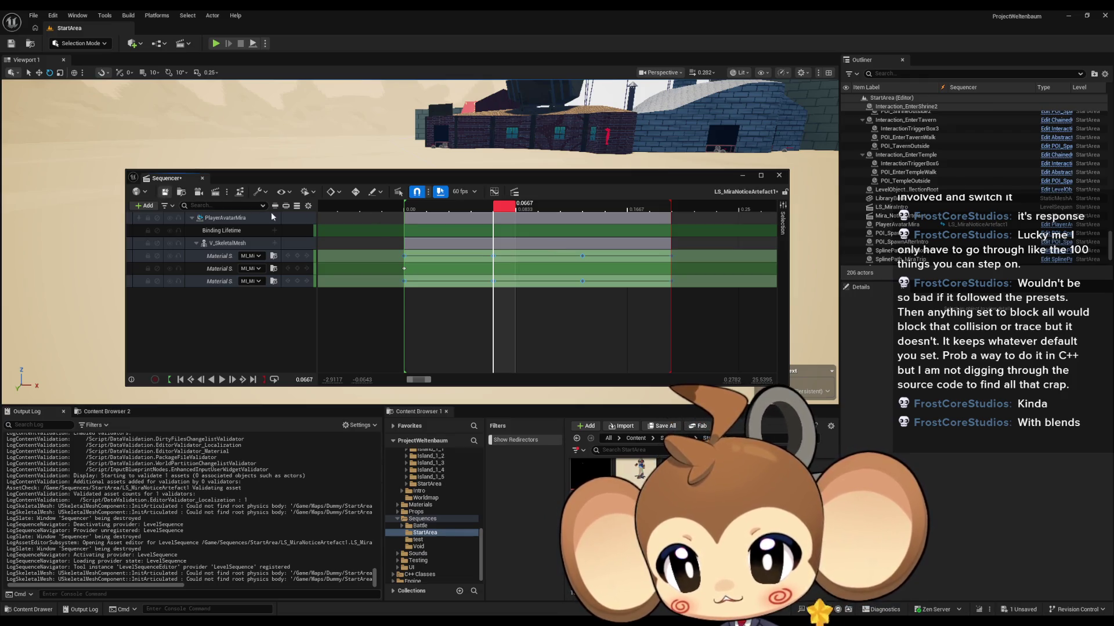
pyautogui.hotkey('ctrl', 's')
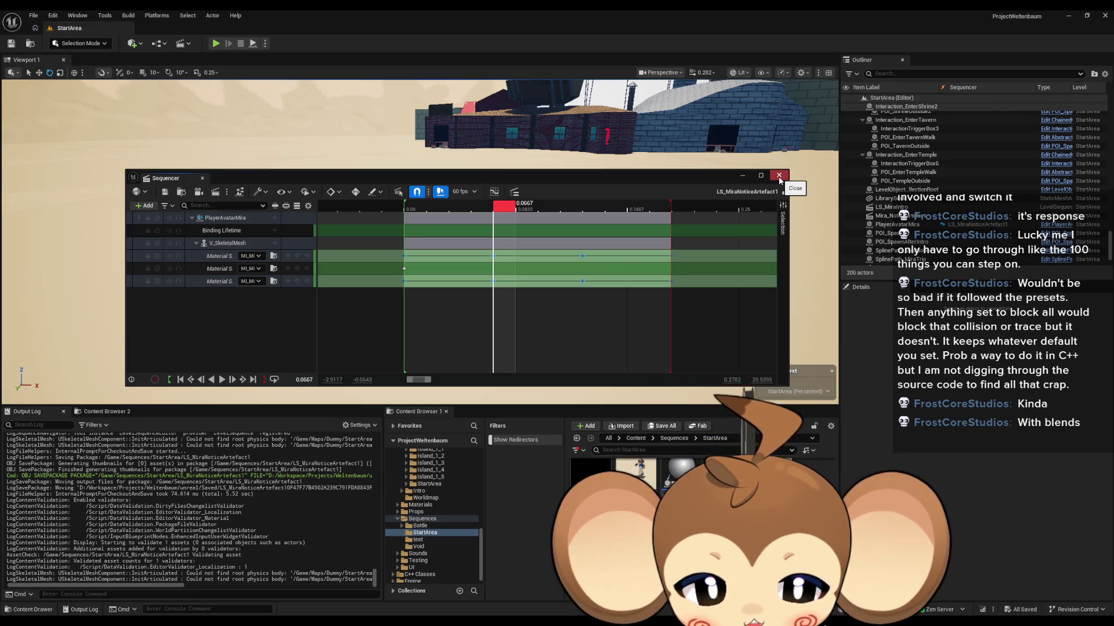
pyautogui.click(779, 175)
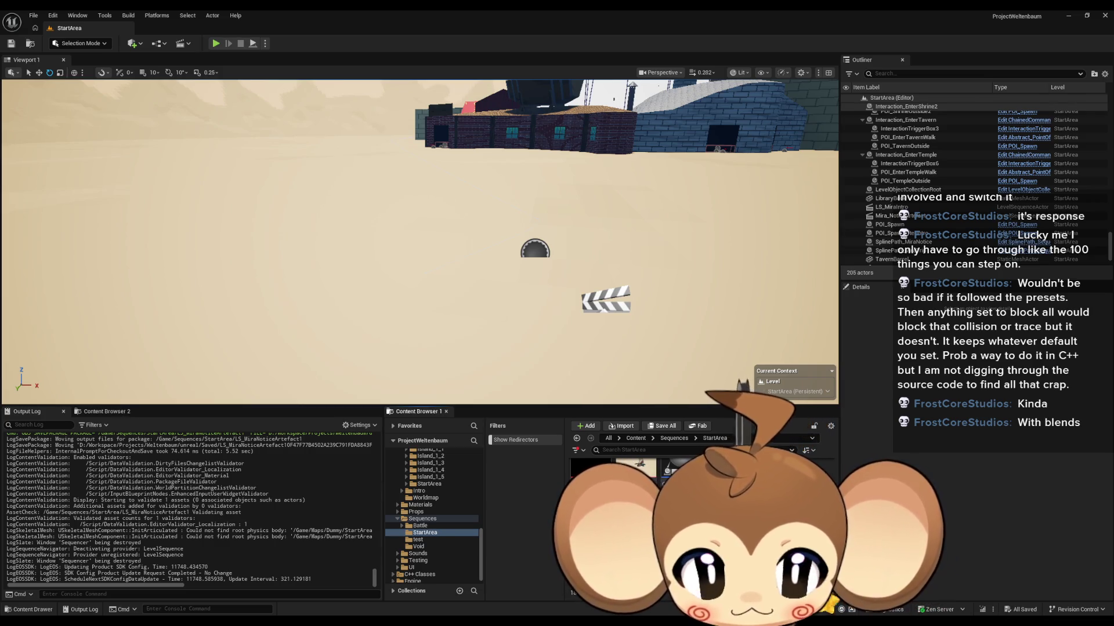
# Step: Save the sequence renamed LS_MiraBlink and bring the GDG_IntroPlayerTransfer blueprint back
pyautogui.press('Return')
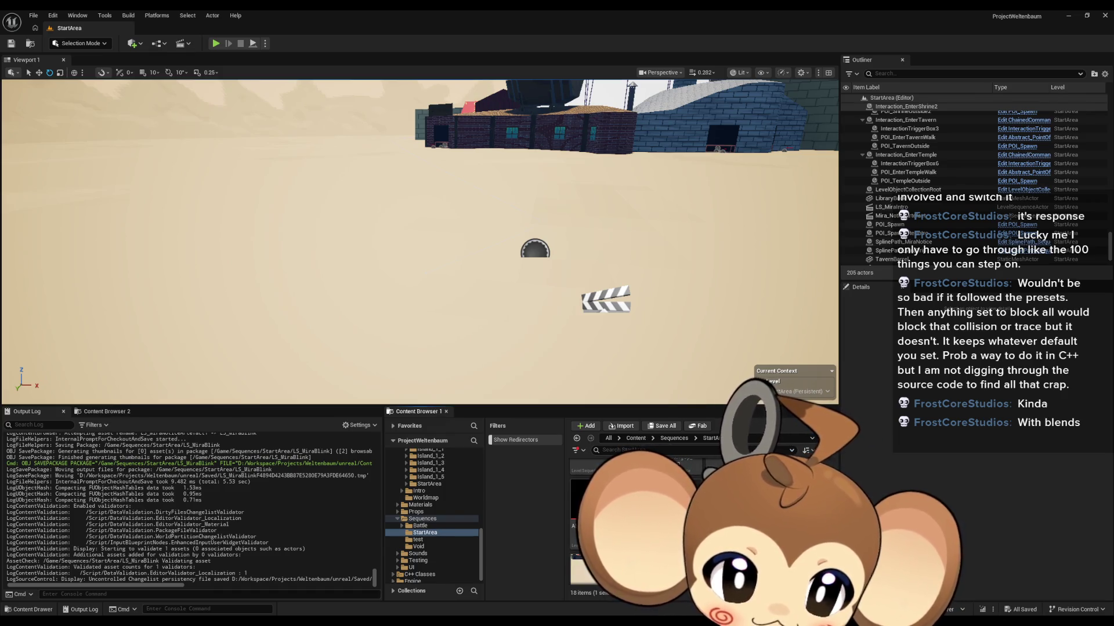
pyautogui.hotkey('alt', 'Tab')
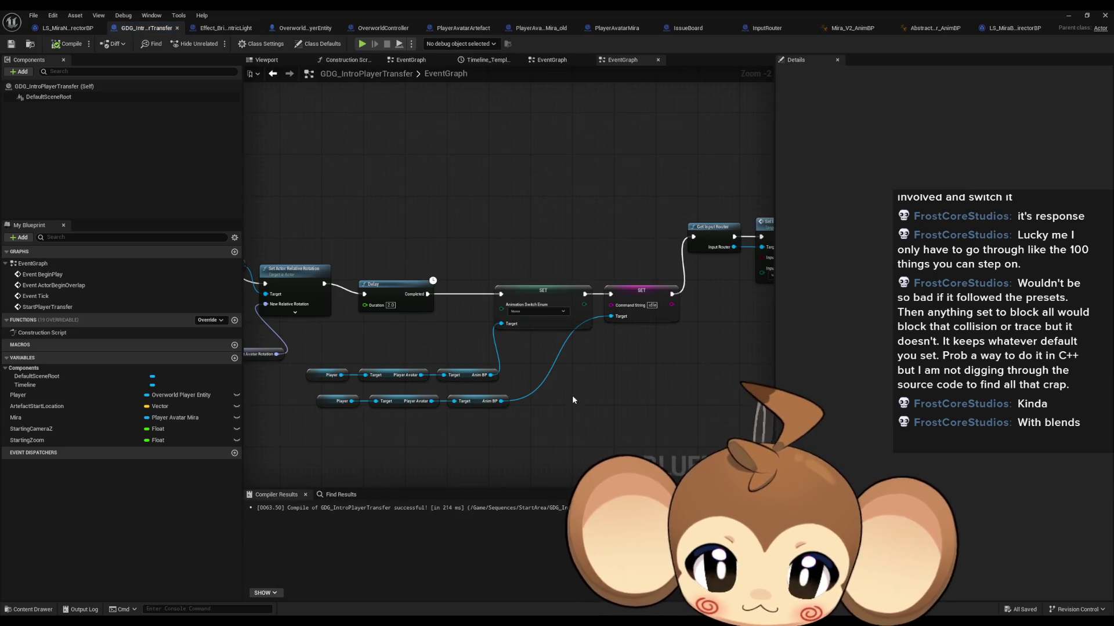
# Step: Inspect InitializeGDGMiratNotice's Find First Actor Of Class and SET nodes, then return to the StartArea level
pyautogui.scroll(-4, 572, 395)
pyautogui.scroll(-4, 564, 351)
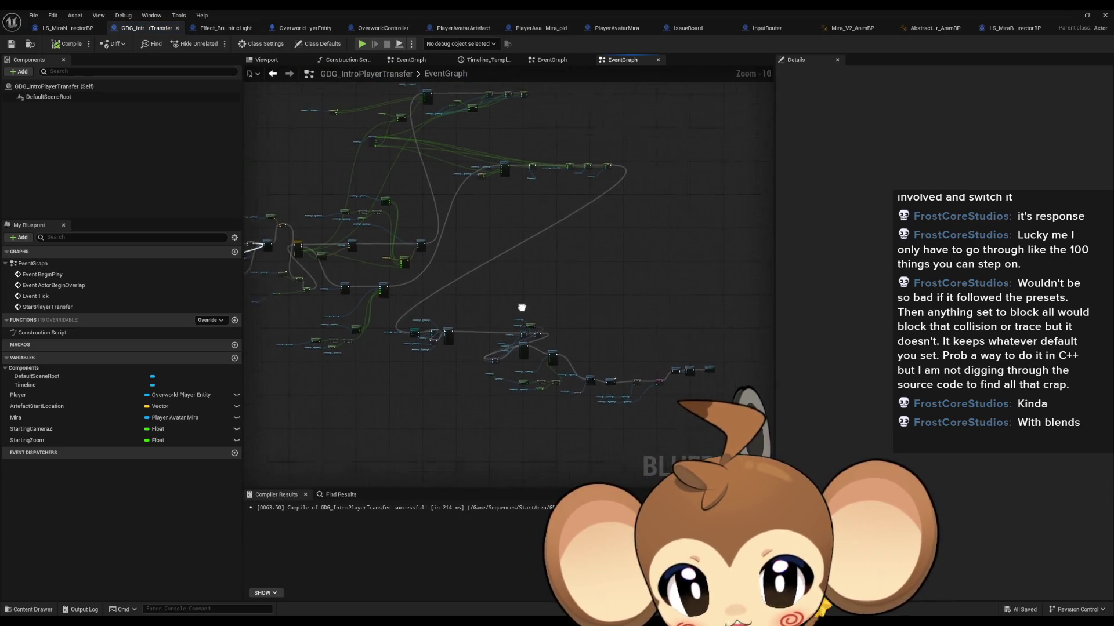
pyautogui.click(1069, 16)
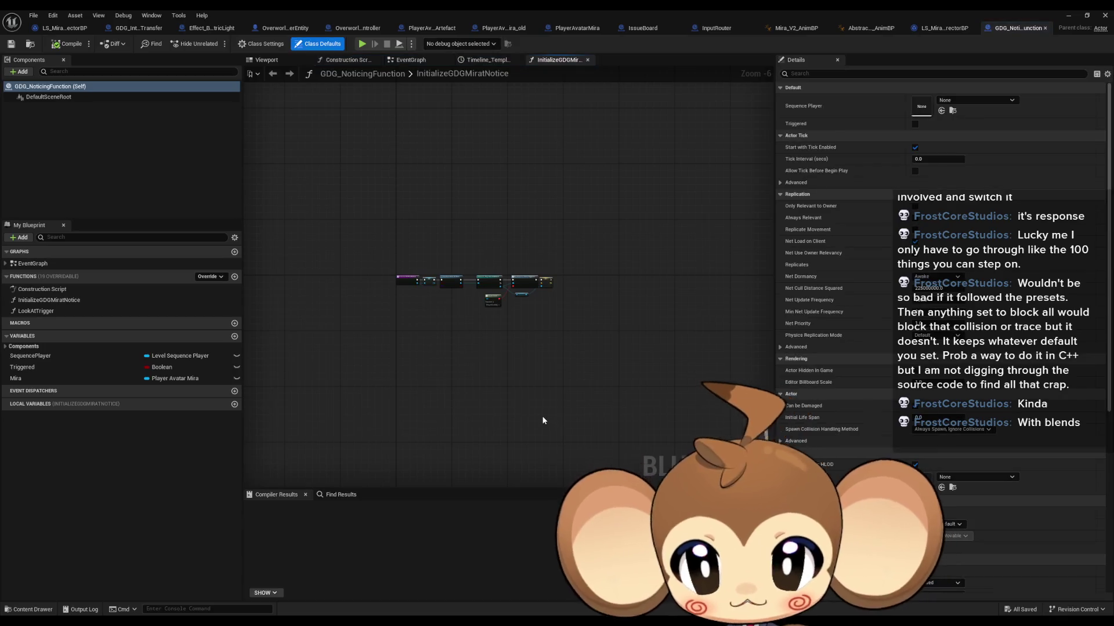
pyautogui.scroll(4, 426, 323)
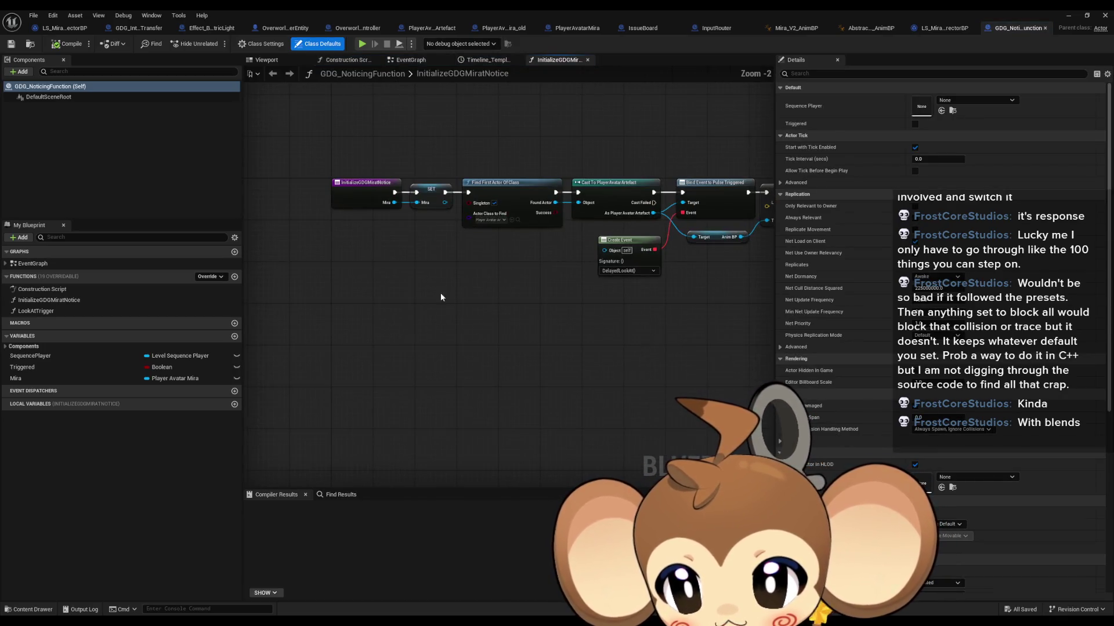
pyautogui.click(52, 301)
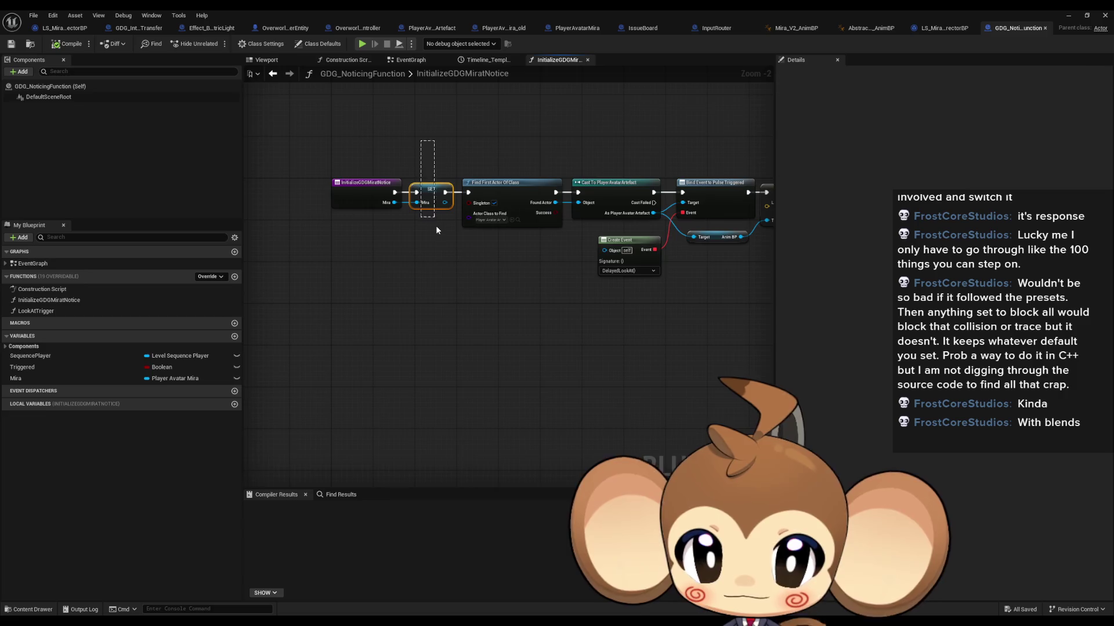
pyautogui.scroll(2, 436, 230)
pyautogui.click(531, 232)
pyautogui.moveTo(531, 232); pyautogui.dragTo(321, 229)
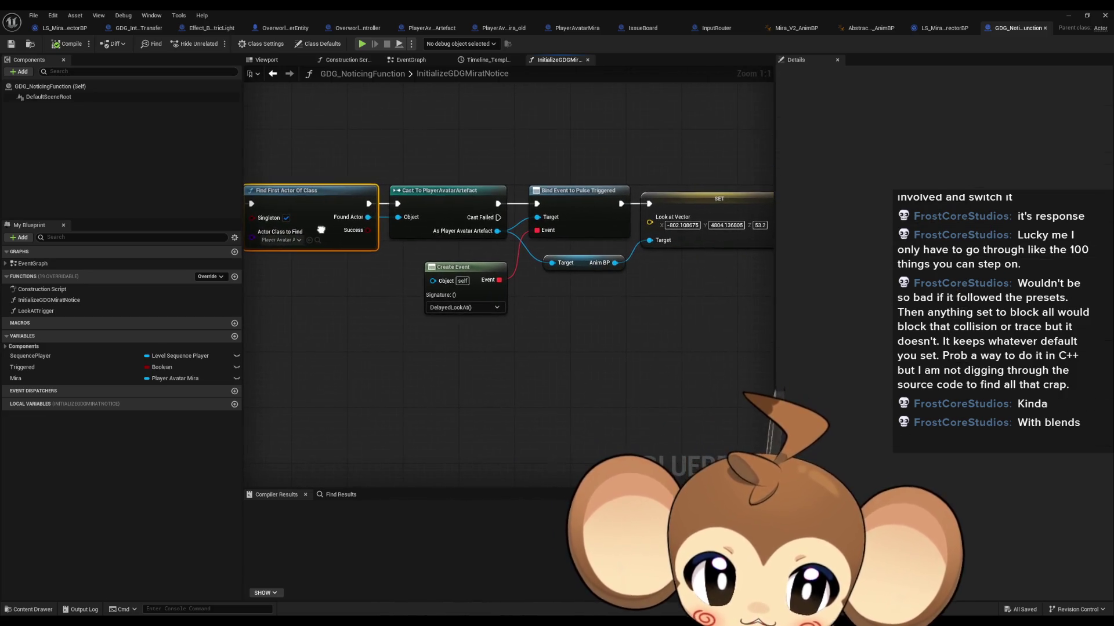
pyautogui.moveTo(477, 137)
pyautogui.mouseDown()
pyautogui.moveTo(366, 136)
pyautogui.moveTo(424, 157)
pyautogui.mouseUp()
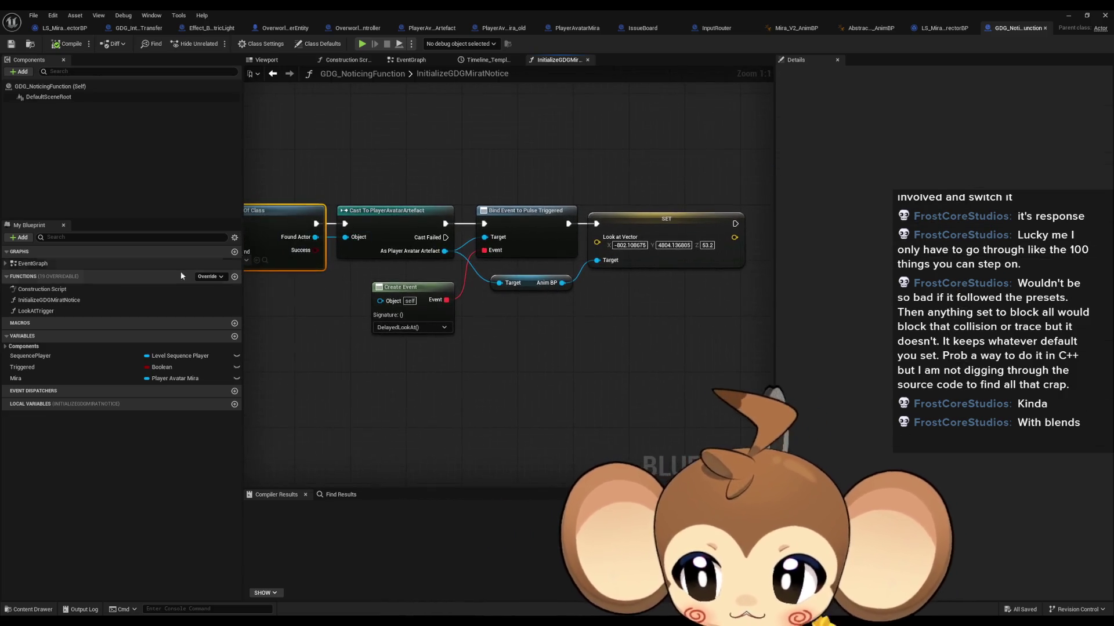
pyautogui.moveTo(401, 313); pyautogui.dragTo(662, 313)
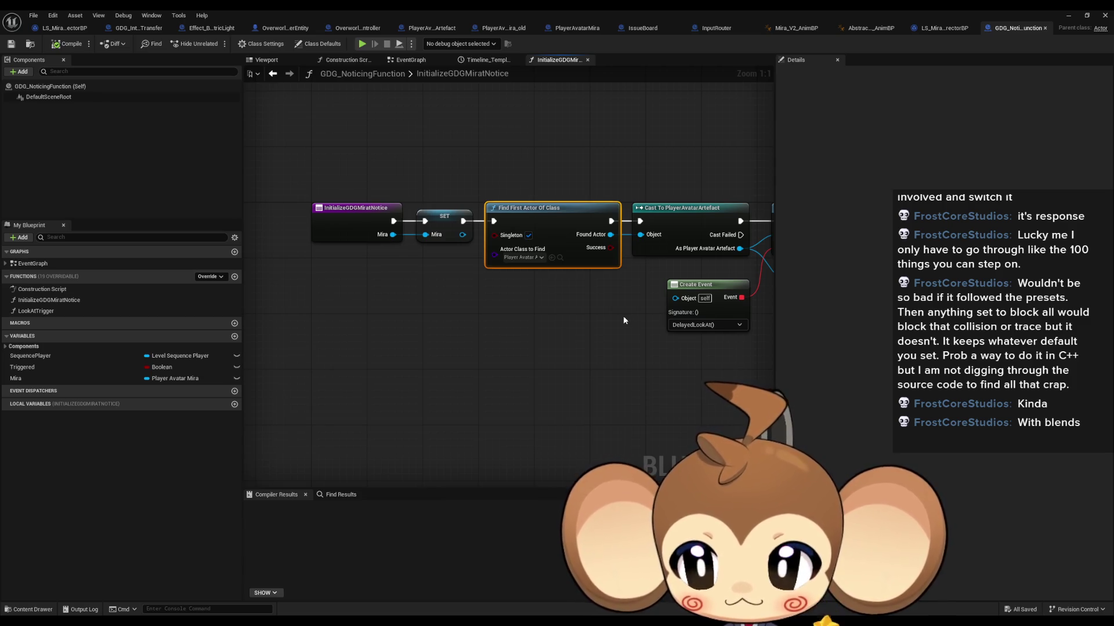
pyautogui.click(1068, 16)
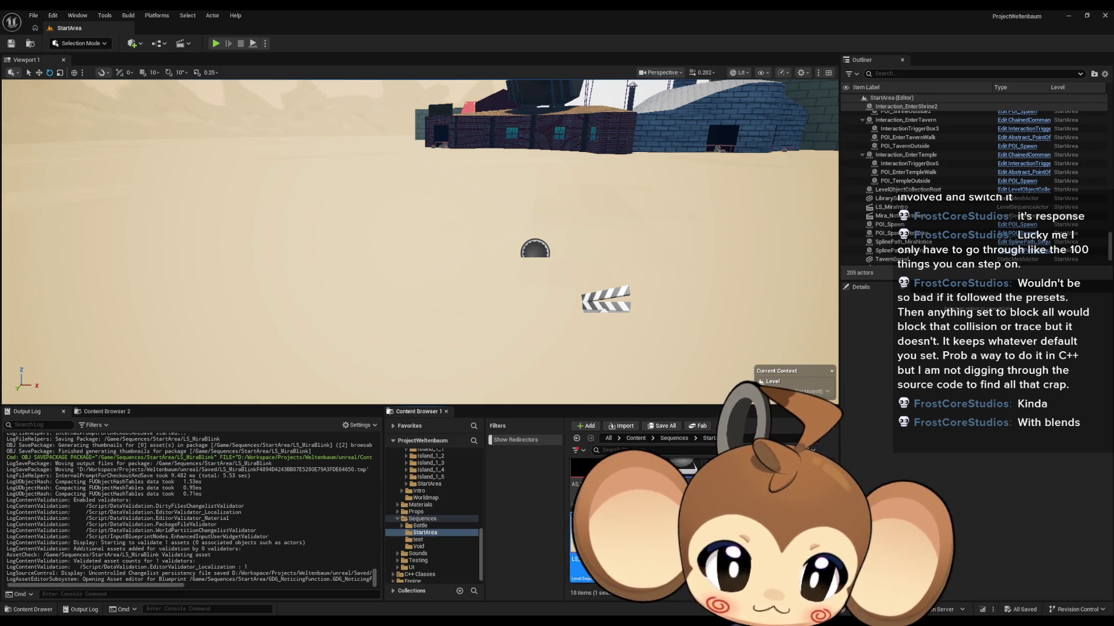
# Step: Open LS_MiraIntro's director blueprint and follow its SequenceEvent spawn chain for Player Avatar Mira
pyautogui.doubleClick(577, 540)
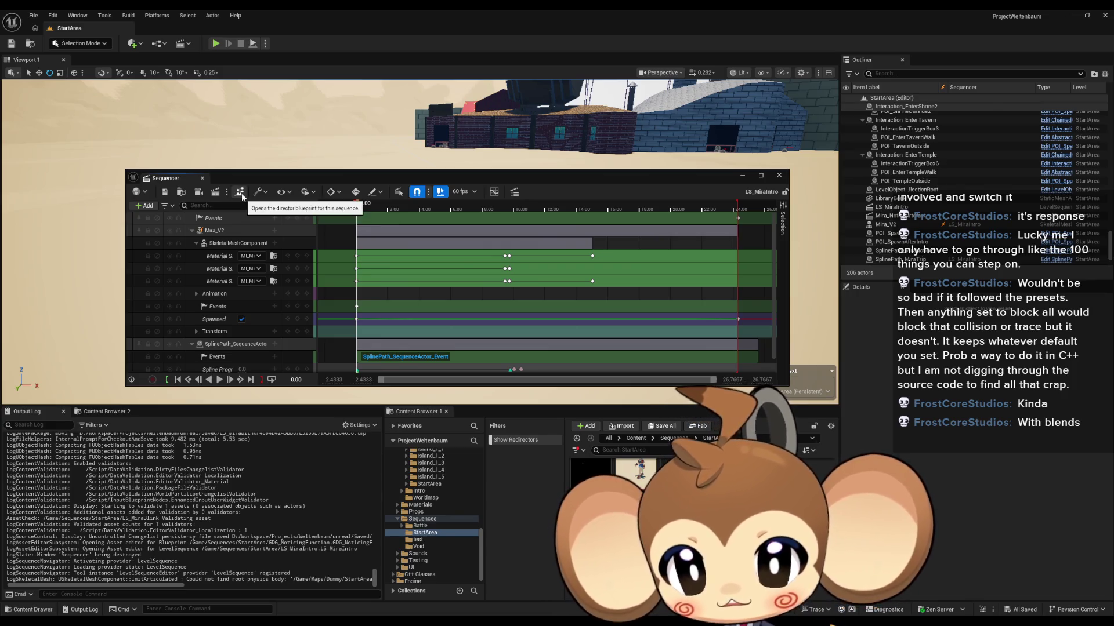
pyautogui.click(242, 196)
pyautogui.scroll(-8, 432, 232)
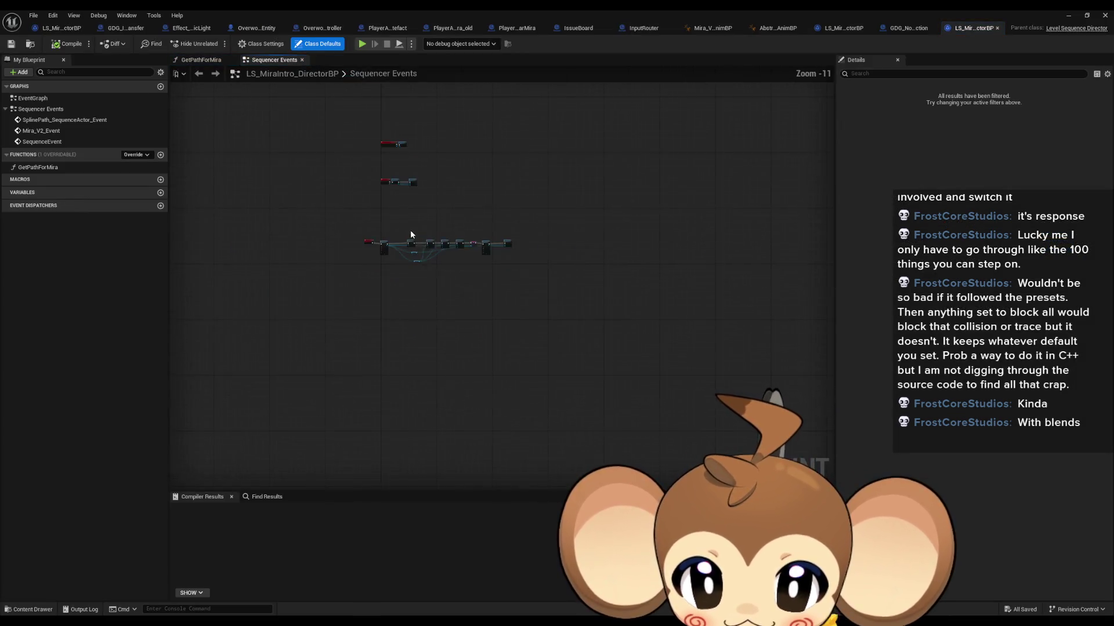
pyautogui.scroll(12, 410, 230)
pyautogui.moveTo(300, 219); pyautogui.dragTo(373, 327)
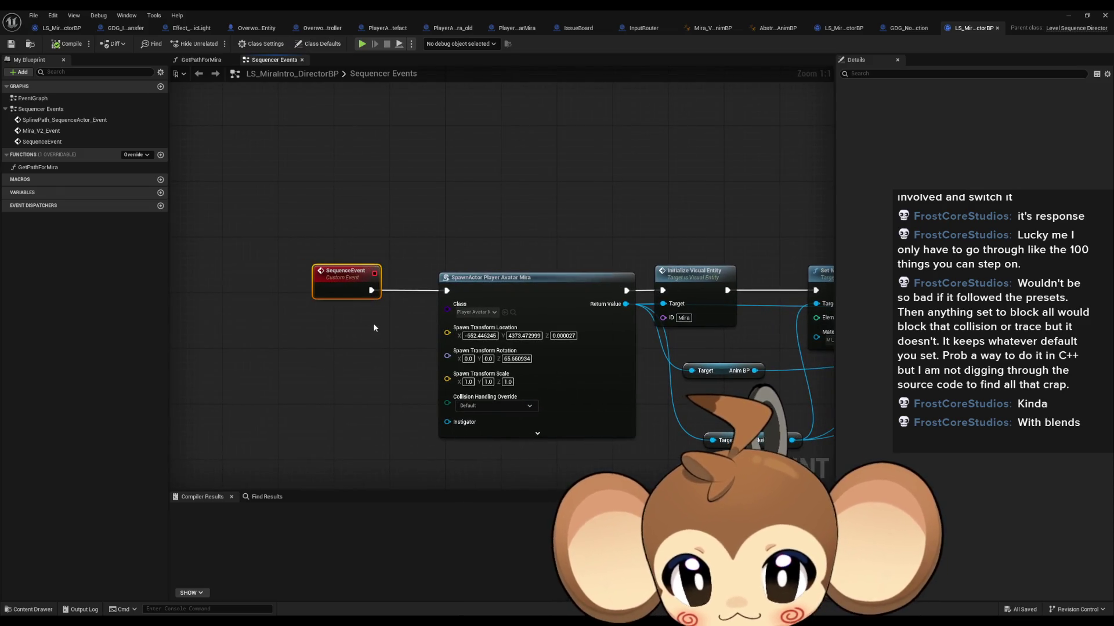
pyautogui.click(539, 309)
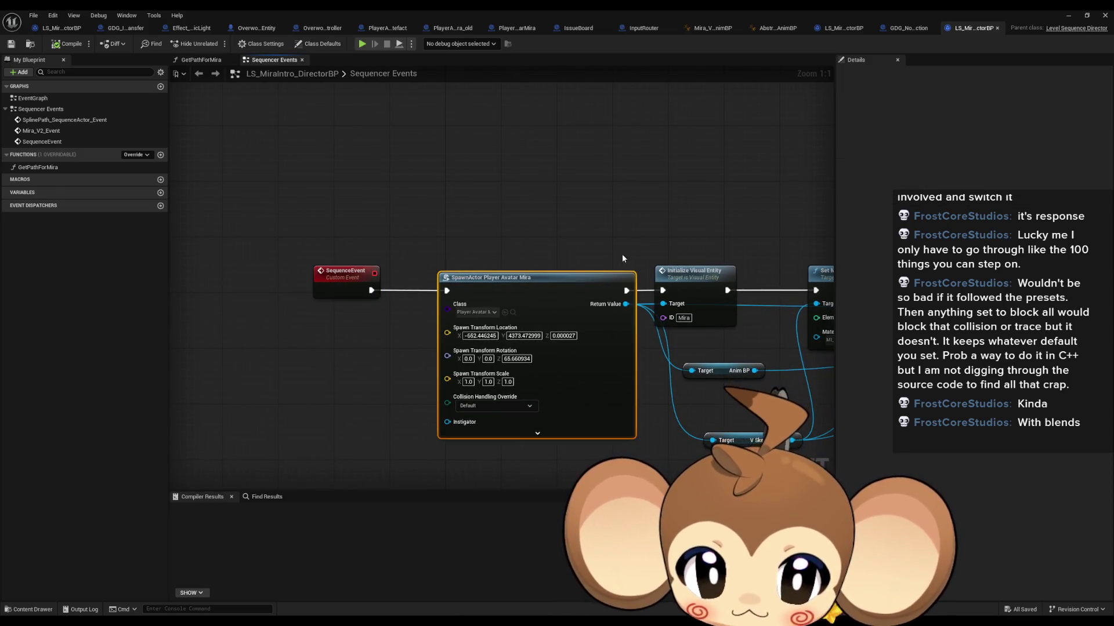
pyautogui.moveTo(610, 210); pyautogui.dragTo(635, 267)
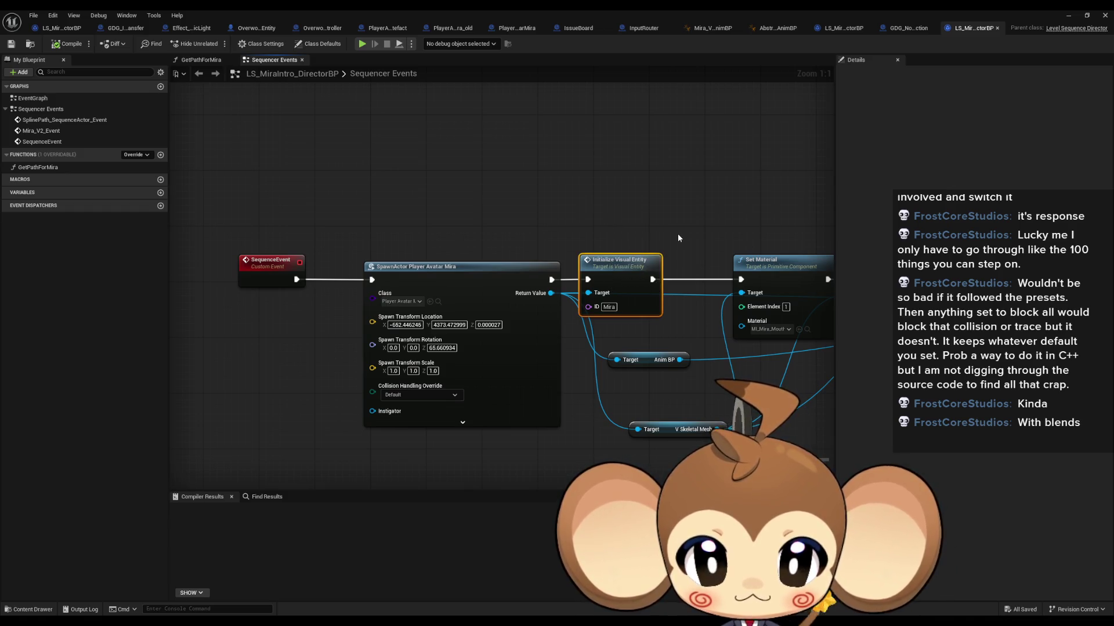
pyautogui.moveTo(679, 238); pyautogui.dragTo(323, 219)
pyautogui.keyDown('ctrl'); pyautogui.click(484, 290); pyautogui.keyUp('ctrl')
pyautogui.moveTo(485, 290)
pyautogui.mouseDown()
pyautogui.moveTo(491, 224)
pyautogui.moveTo(510, 185)
pyautogui.moveTo(754, 249)
pyautogui.moveTo(436, 178)
pyautogui.mouseUp()
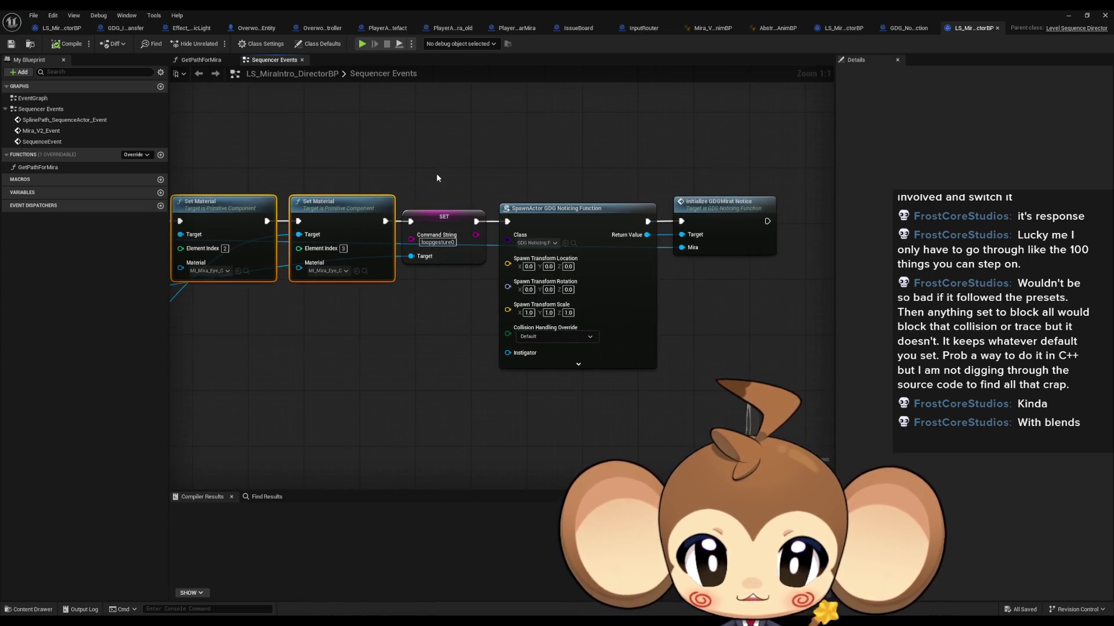
# Step: Open the InitializeGDGMiratNotice function from its node and bring up the Mira variable's options
pyautogui.click(753, 218)
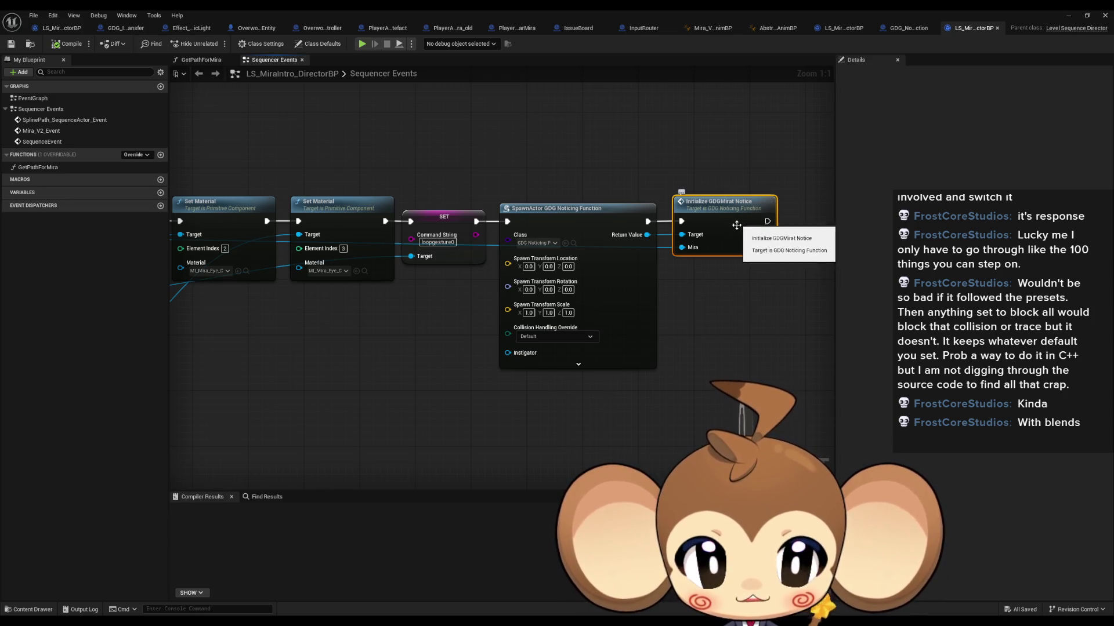
pyautogui.doubleClick(737, 222)
pyautogui.moveTo(478, 294)
pyautogui.mouseDown()
pyautogui.moveTo(405, 298)
pyautogui.moveTo(433, 299)
pyautogui.mouseUp()
pyautogui.rightClick(37, 378)
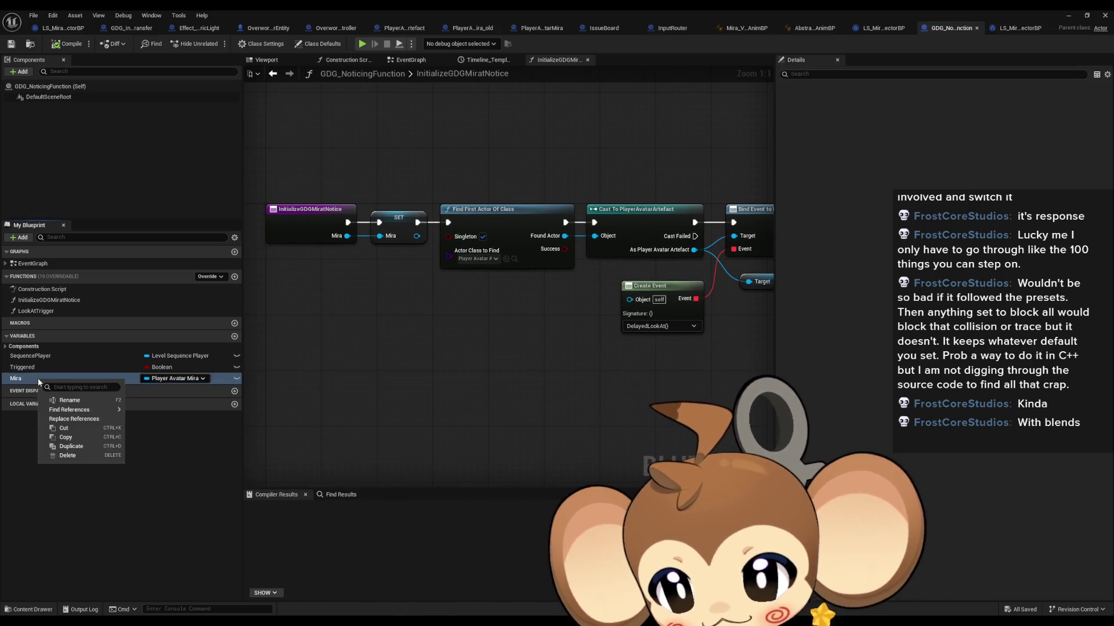
# Step: Find all references to the Mira variable and step through the EventGraph and Set Mira entries
pyautogui.moveTo(87, 410)
pyautogui.click(157, 432)
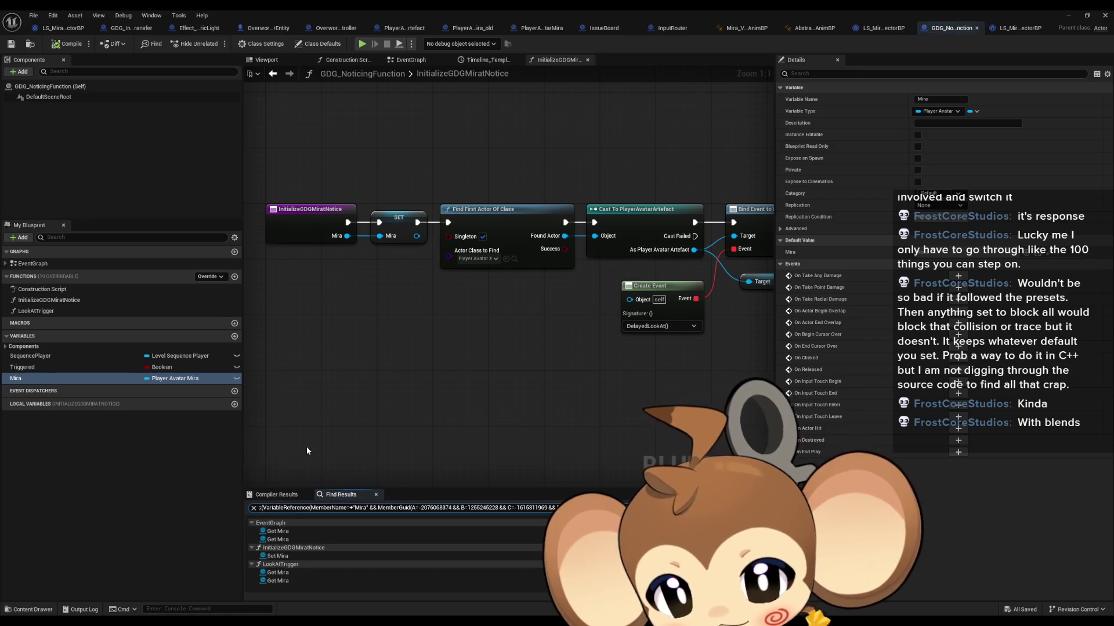
pyautogui.click(278, 531)
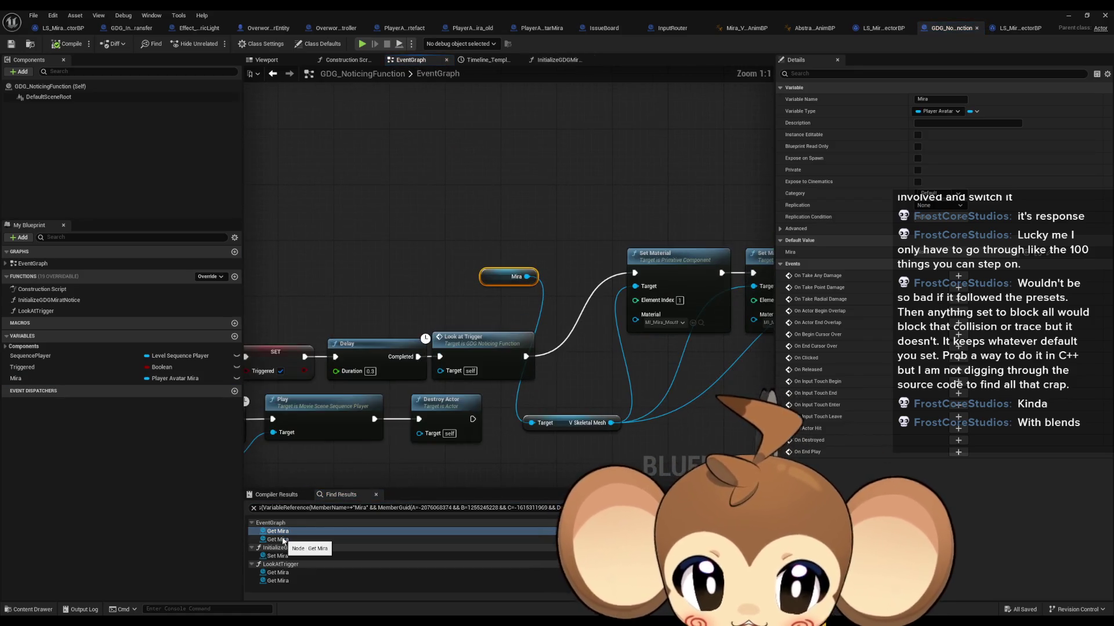
pyautogui.click(283, 541)
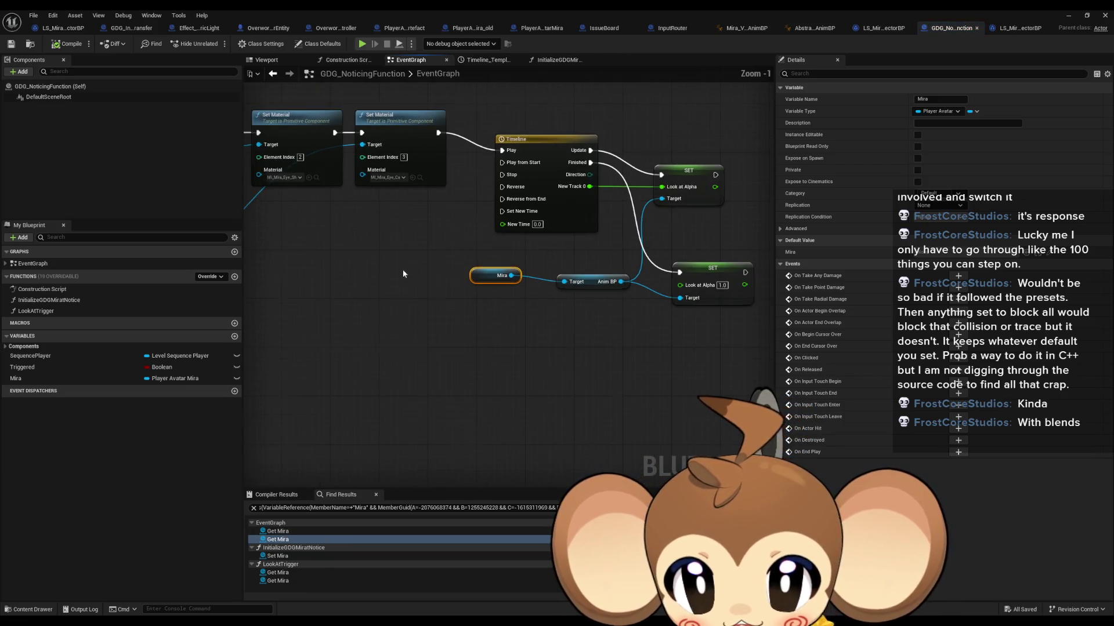
pyautogui.click(285, 556)
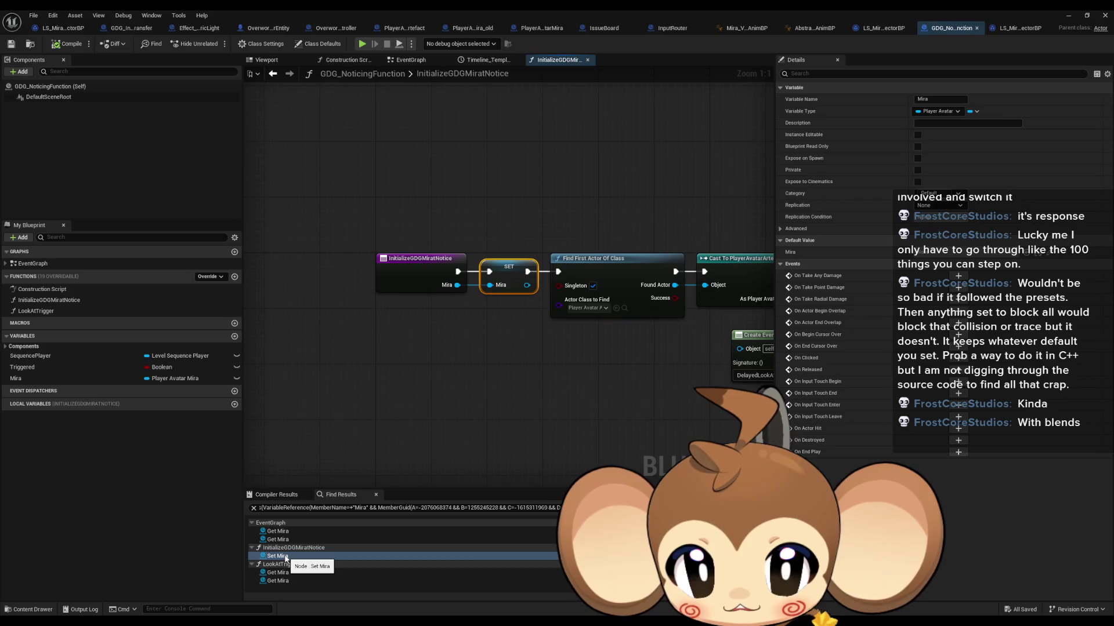
pyautogui.click(283, 573)
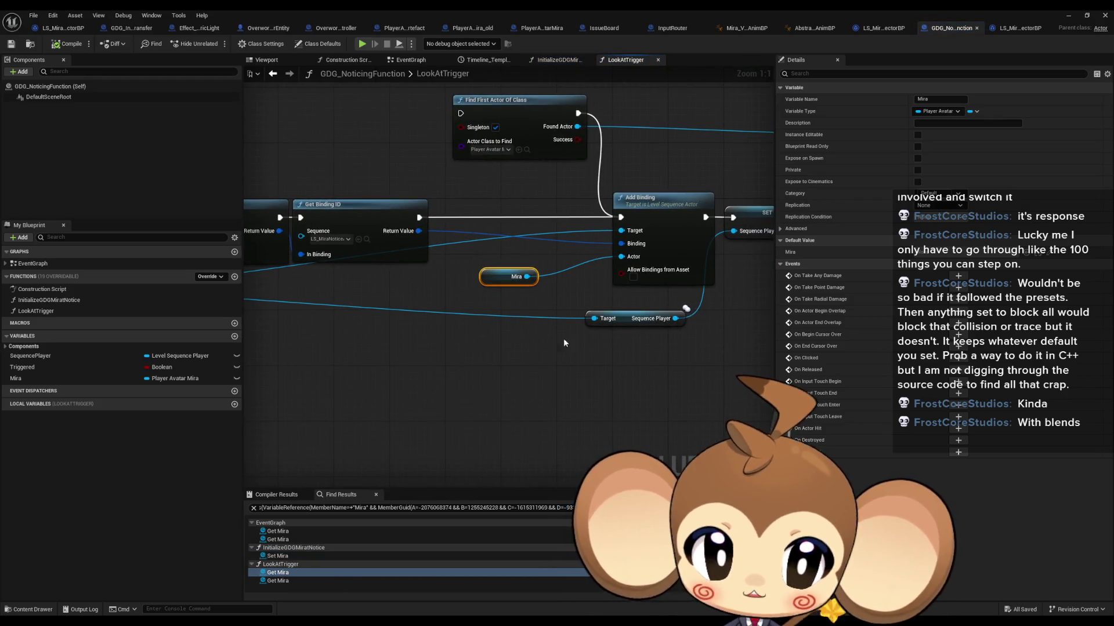
# Step: Inspect both Mira references in the LookAtTrigger graph
pyautogui.moveTo(586, 335); pyautogui.dragTo(486, 344)
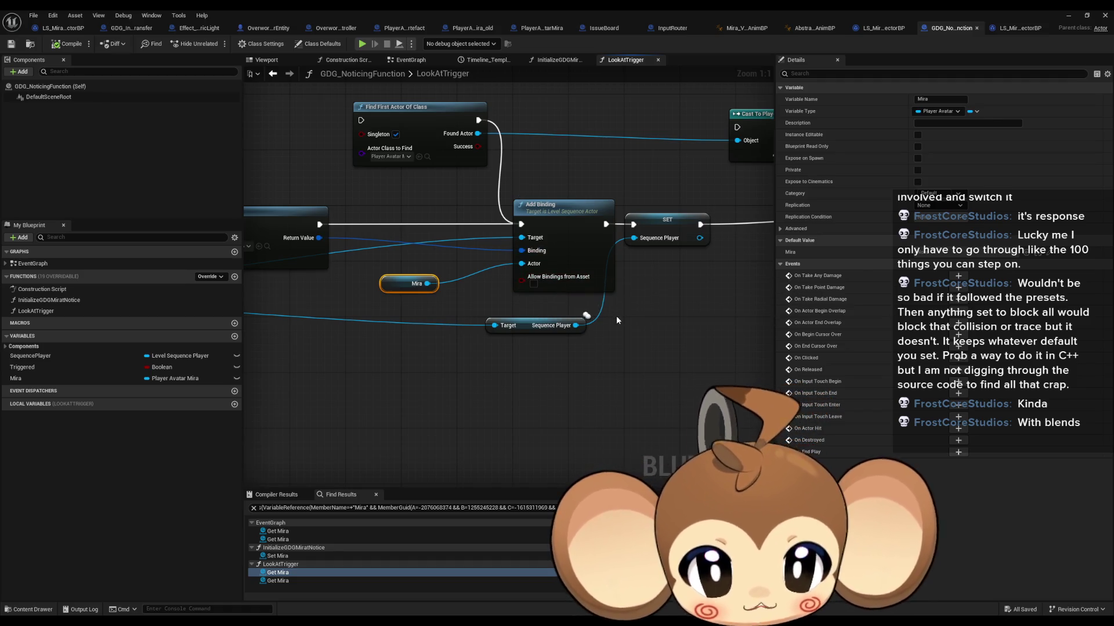
pyautogui.doubleClick(278, 580)
pyautogui.doubleClick(279, 573)
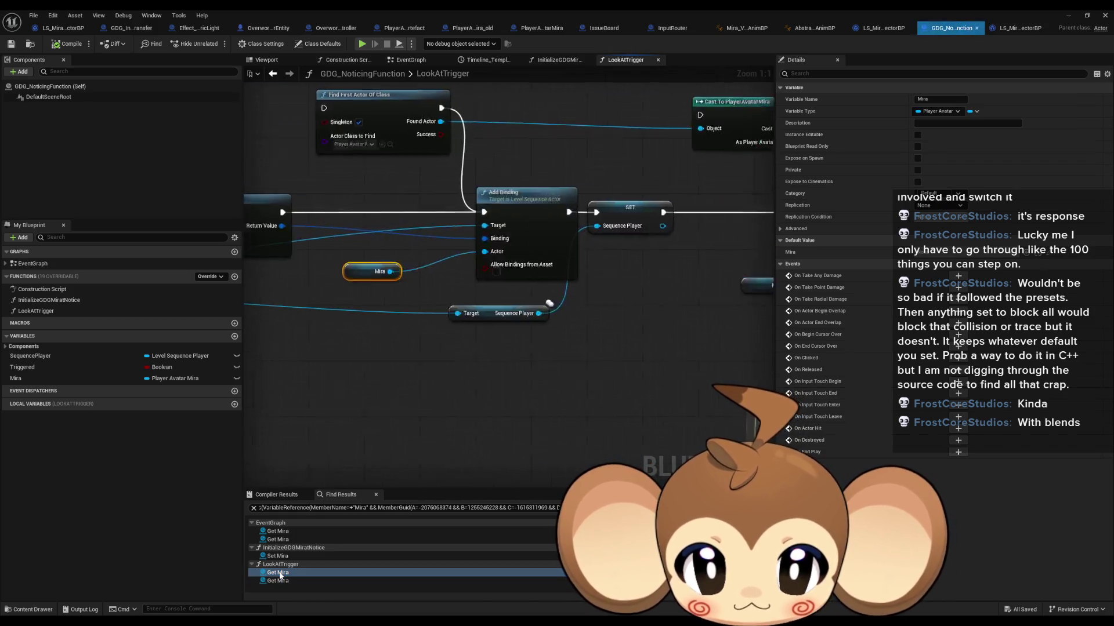
pyautogui.click(450, 400)
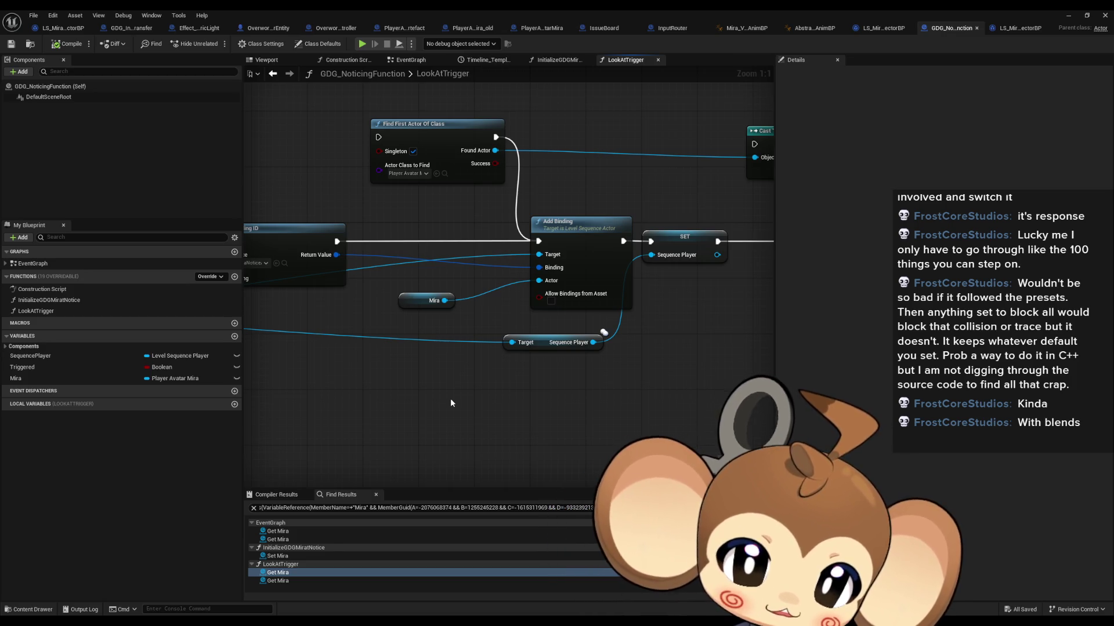
# Step: Select the Find Binding by Name and Get Binding ID nodes together with Mira
pyautogui.scroll(-2, 403, 360)
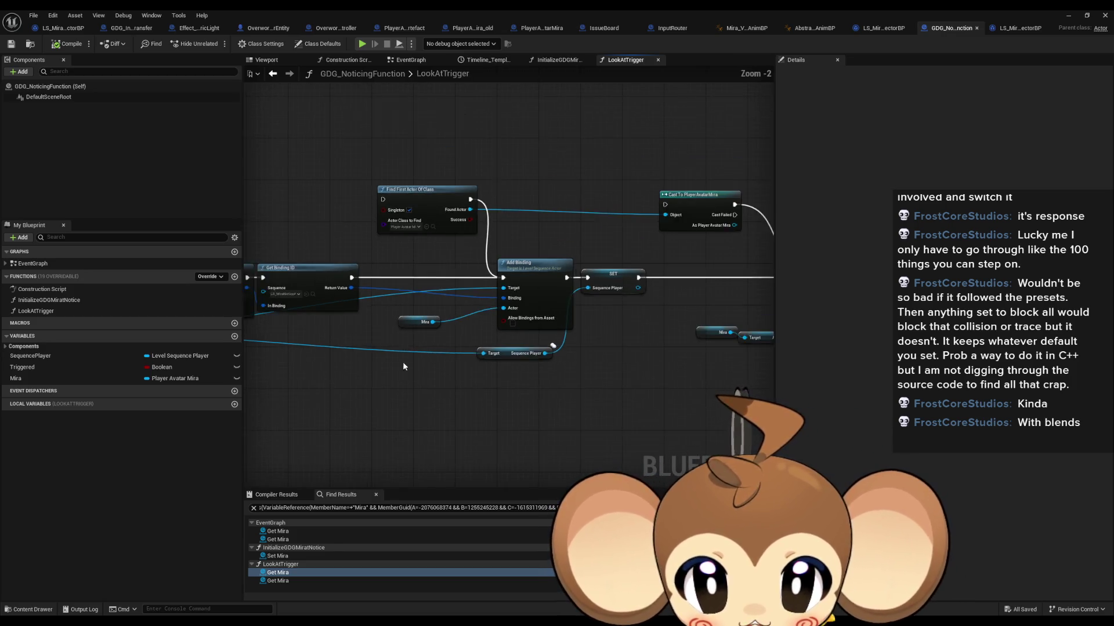
pyautogui.scroll(2, 478, 318)
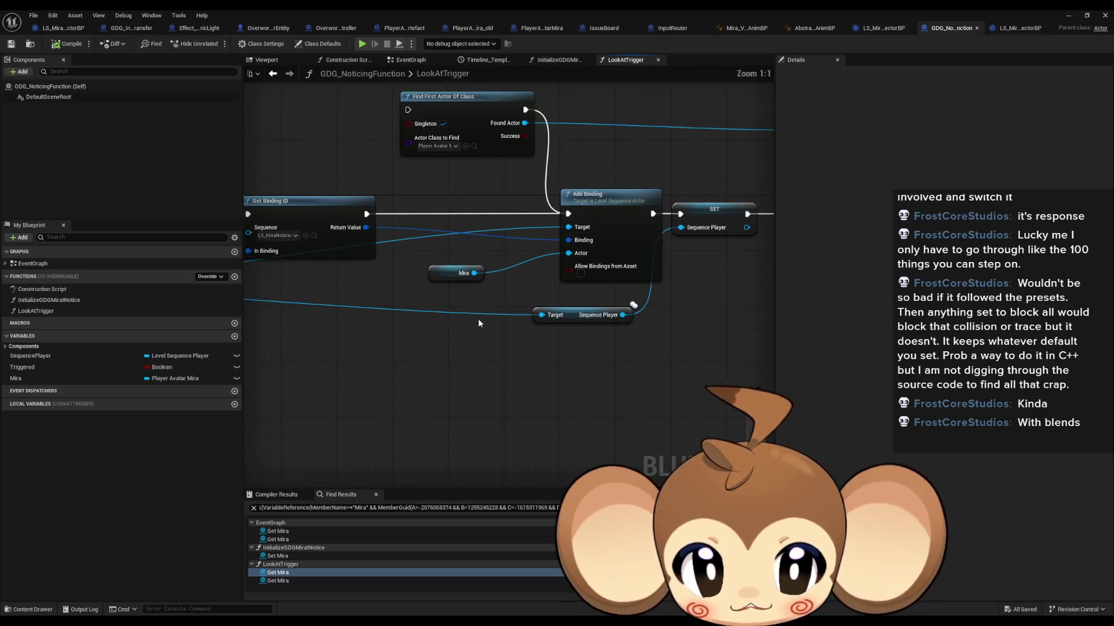
pyautogui.moveTo(491, 384); pyautogui.dragTo(655, 397)
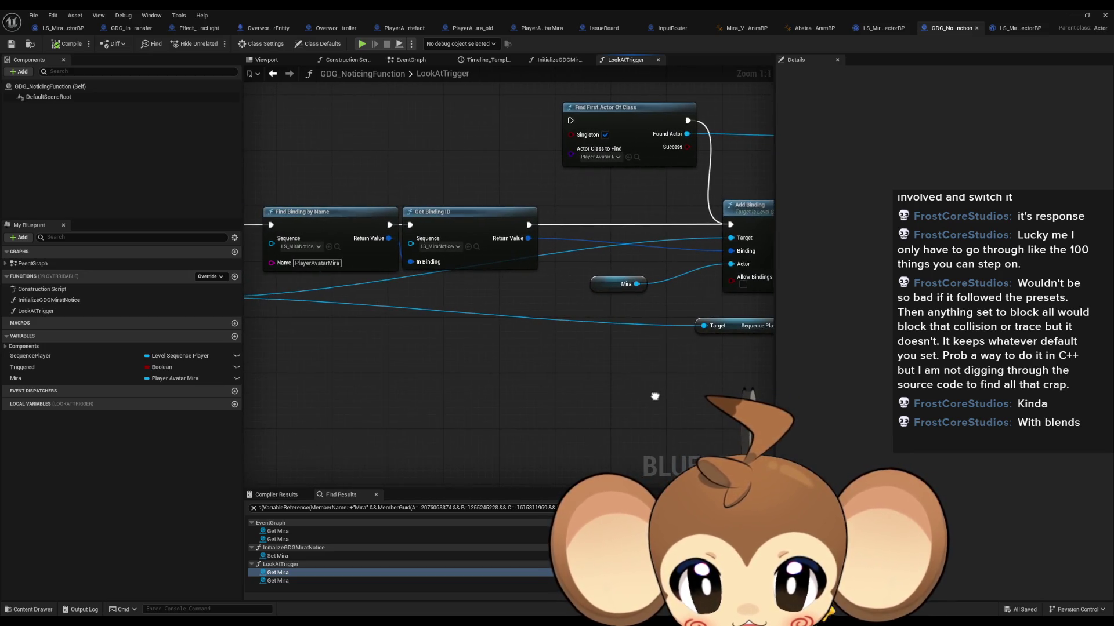
pyautogui.click(471, 222)
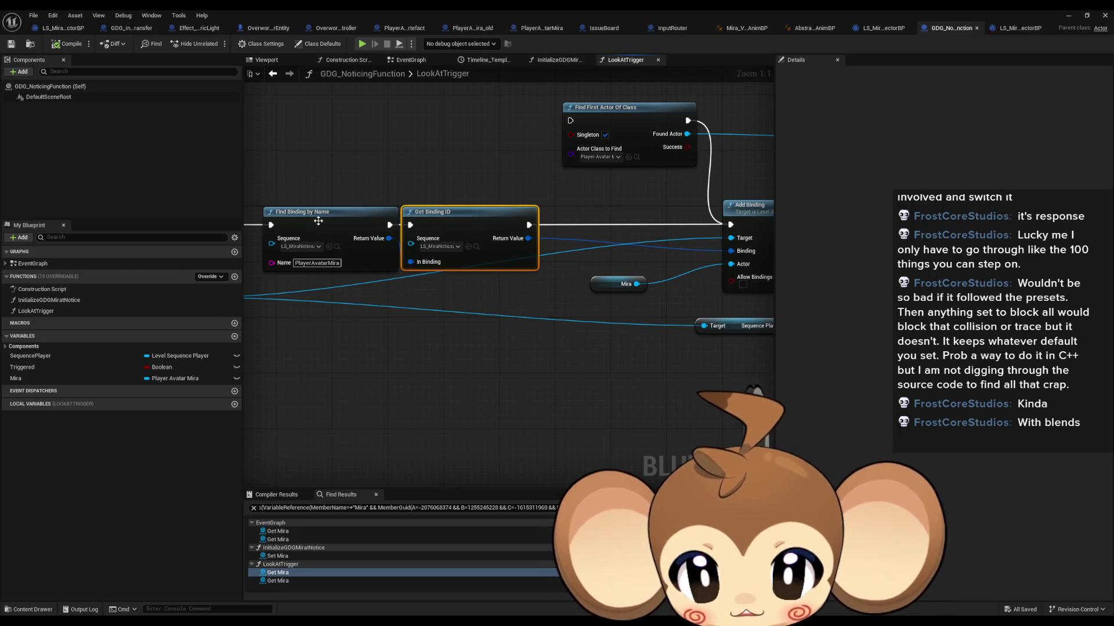
pyautogui.click(319, 221)
pyautogui.scroll(-3, 510, 365)
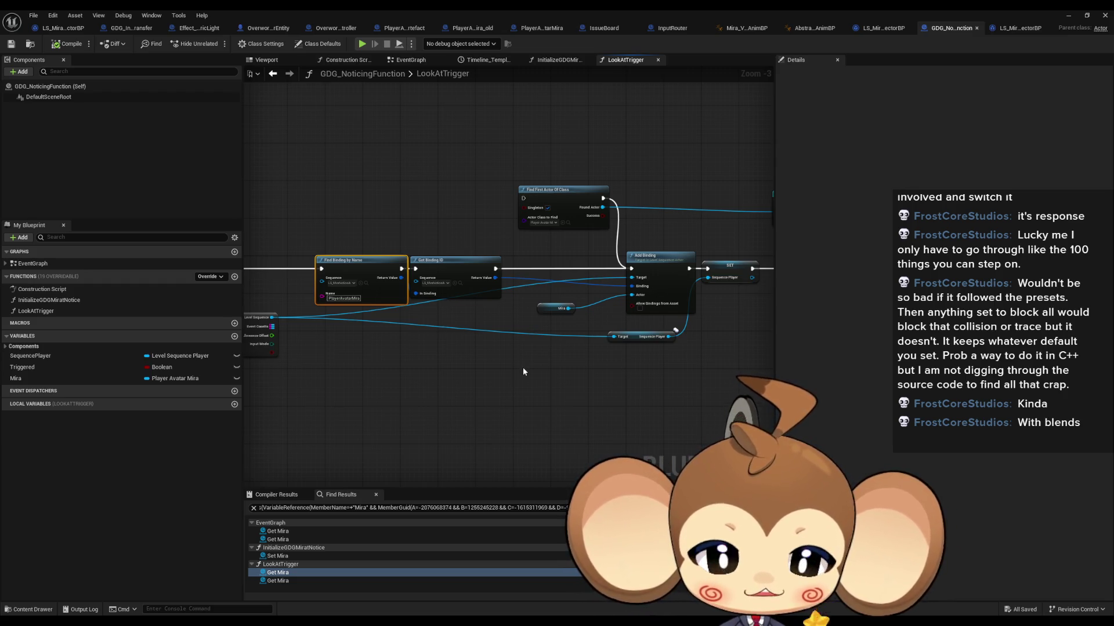
pyautogui.moveTo(341, 246); pyautogui.dragTo(644, 314)
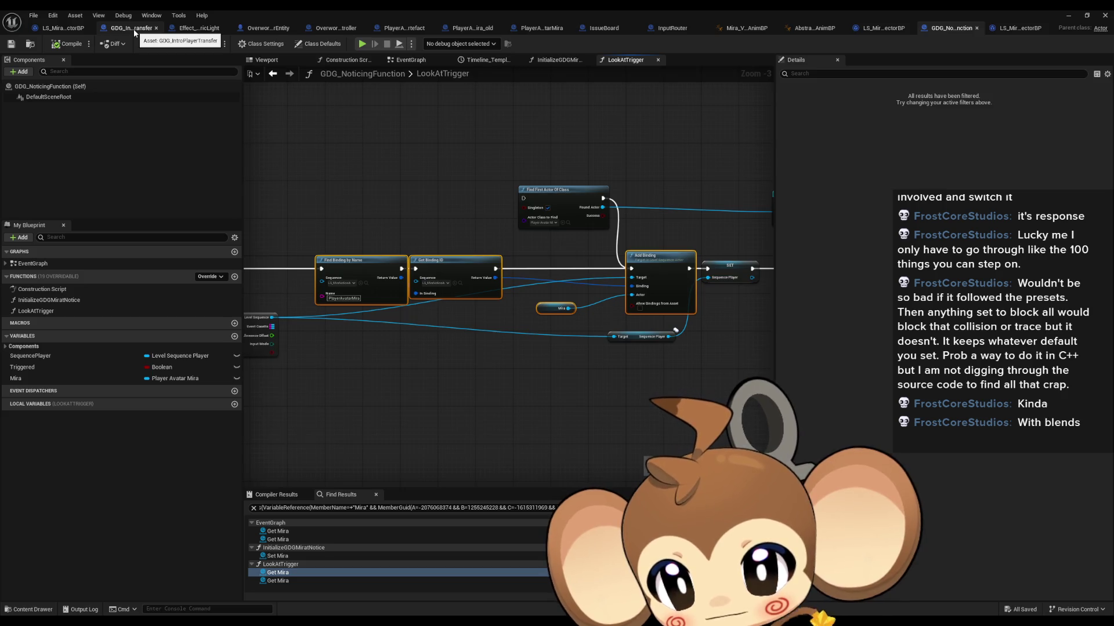
# Step: In GDG_IntroPlayerTransfer, add a Create Level Sequence Player node set to LS_MiraBlink
pyautogui.click(134, 32)
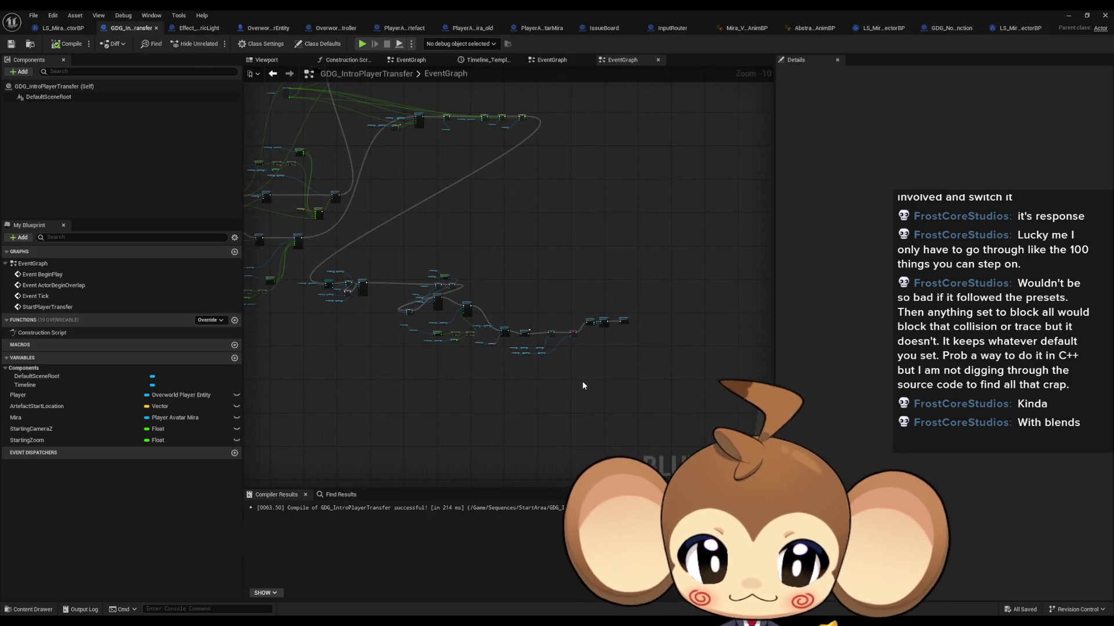
pyautogui.scroll(10, 581, 380)
pyautogui.rightClick(420, 357)
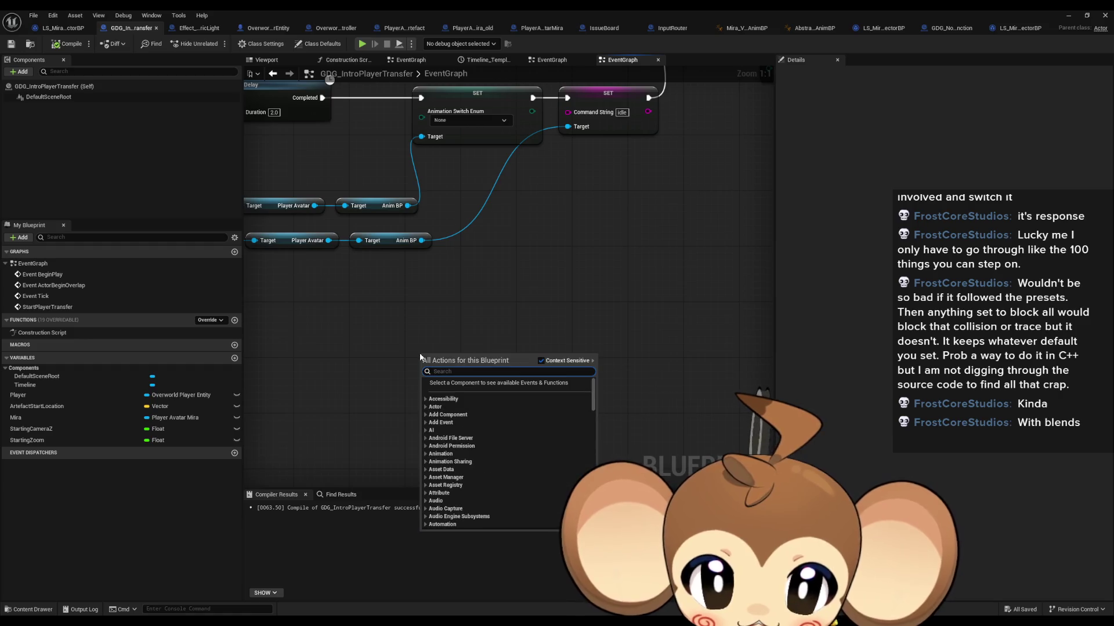
pyautogui.write('play seq')
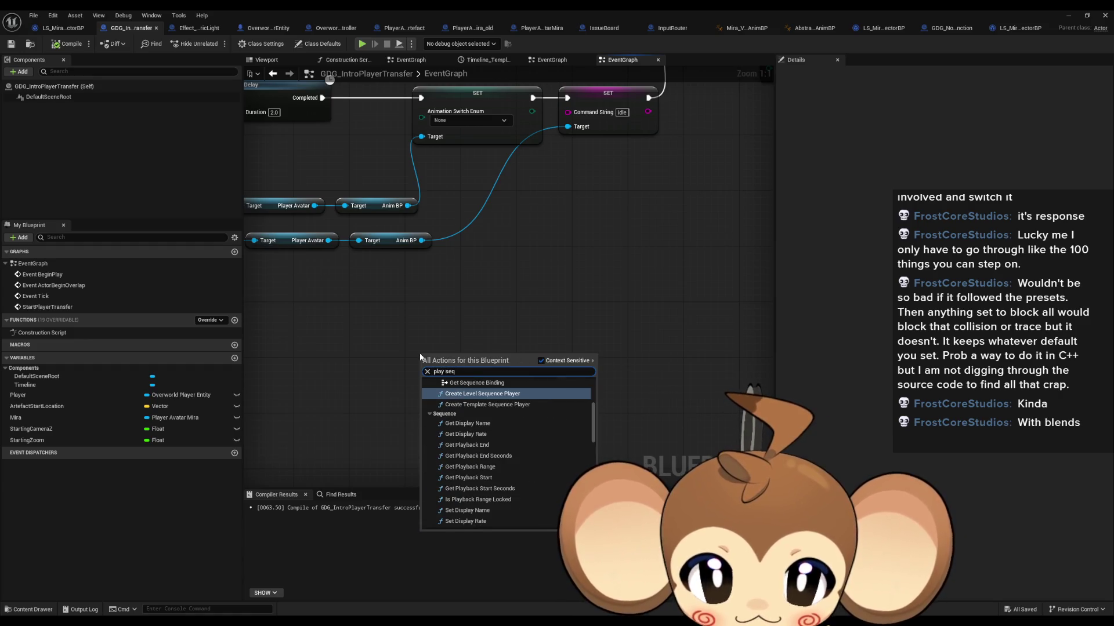
pyautogui.write(' level')
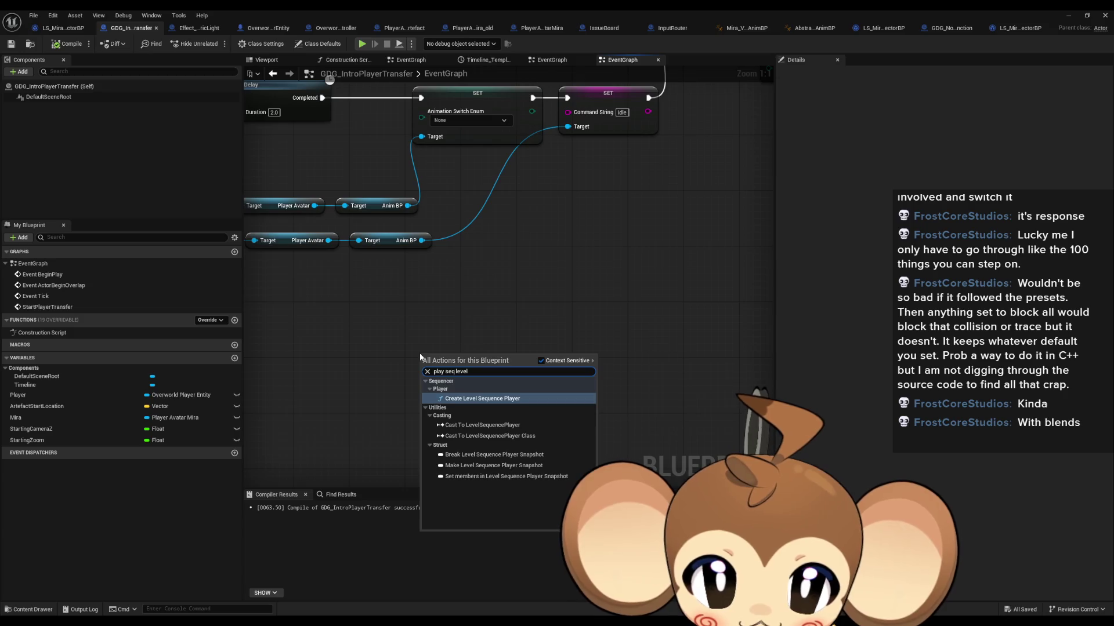
pyautogui.press('Return')
pyautogui.click(456, 392)
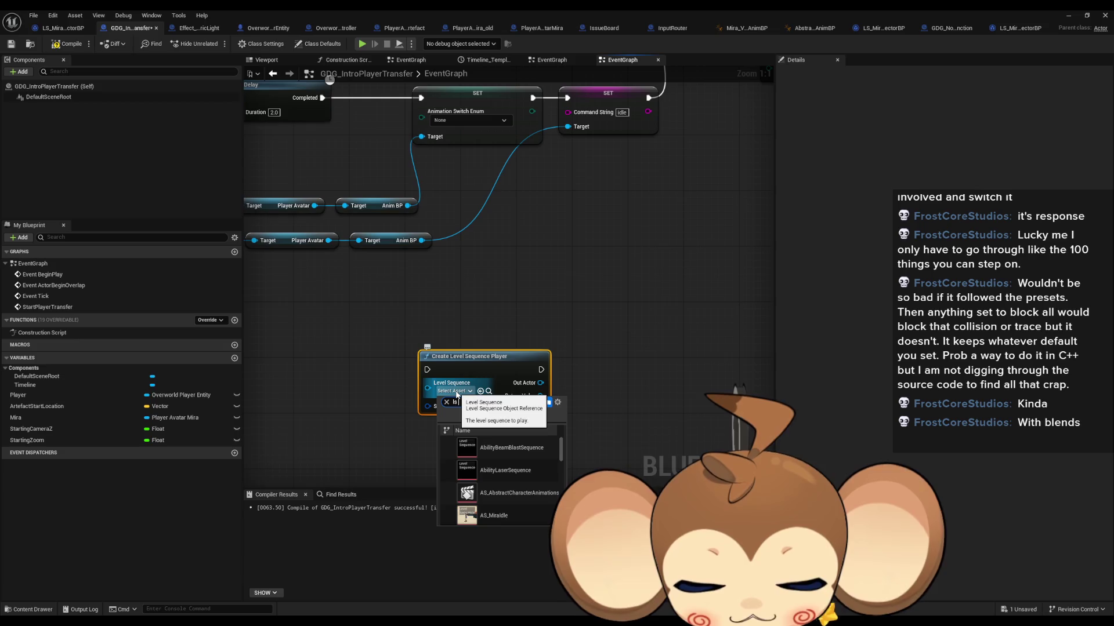
pyautogui.write(' blink')
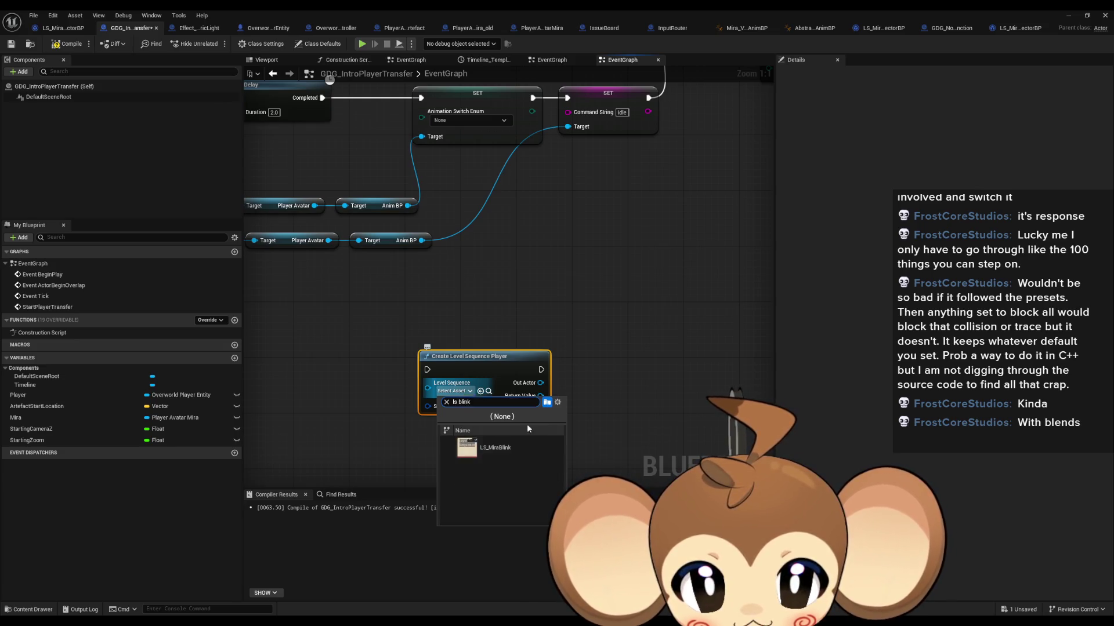
pyautogui.click(494, 448)
# Step: Add a Play node driven by the sequence player, then paste the copied binding nodes
pyautogui.moveTo(542, 389)
pyautogui.mouseDown()
pyautogui.moveTo(430, 382)
pyautogui.moveTo(512, 365)
pyautogui.moveTo(498, 392)
pyautogui.moveTo(749, 377)
pyautogui.mouseUp()
pyautogui.click(498, 350)
pyautogui.write('play')
pyautogui.click(537, 442)
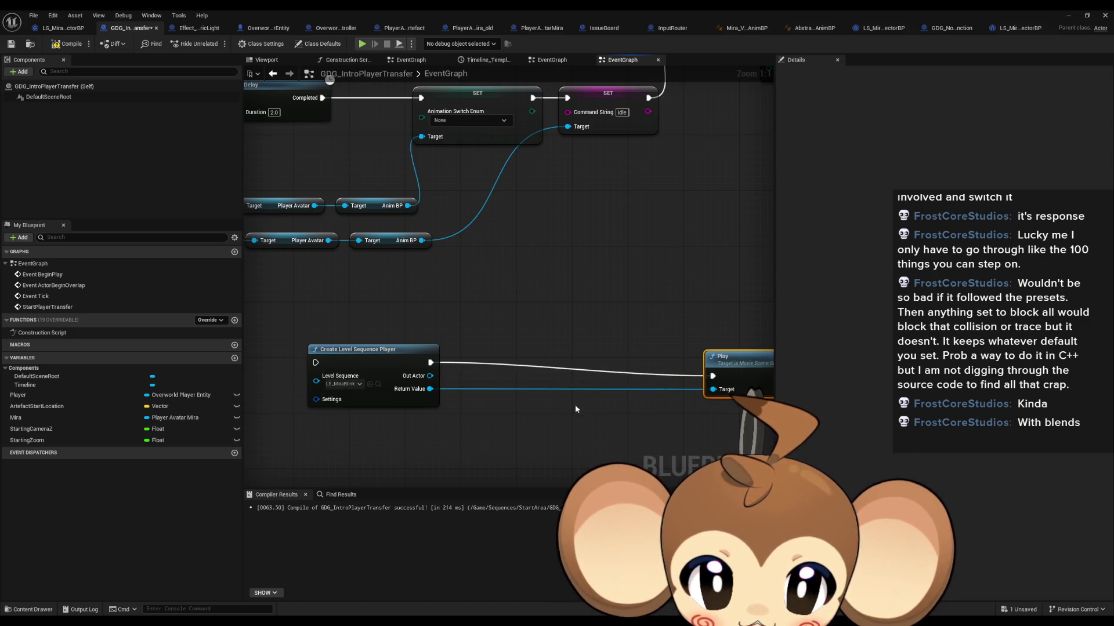
pyautogui.click(481, 406)
pyautogui.hotkey('ctrl', 'v')
# Step: Arrange the pasted Get Binding ID and Find Binding by Name nodes below Play
pyautogui.click(457, 360)
pyautogui.click(461, 396)
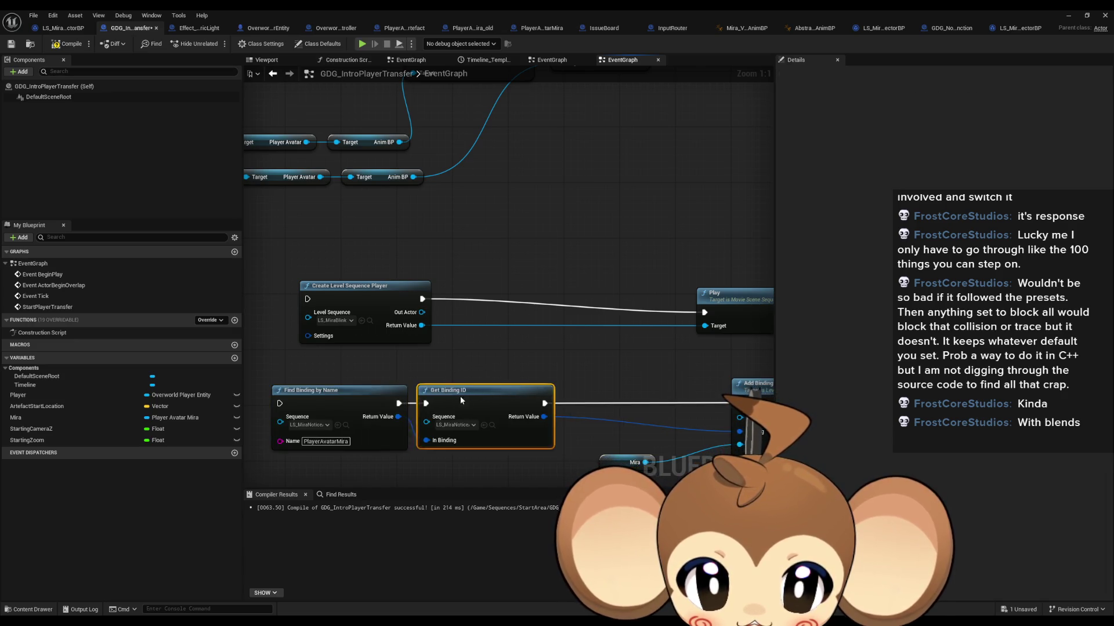
pyautogui.moveTo(460, 396); pyautogui.dragTo(495, 395)
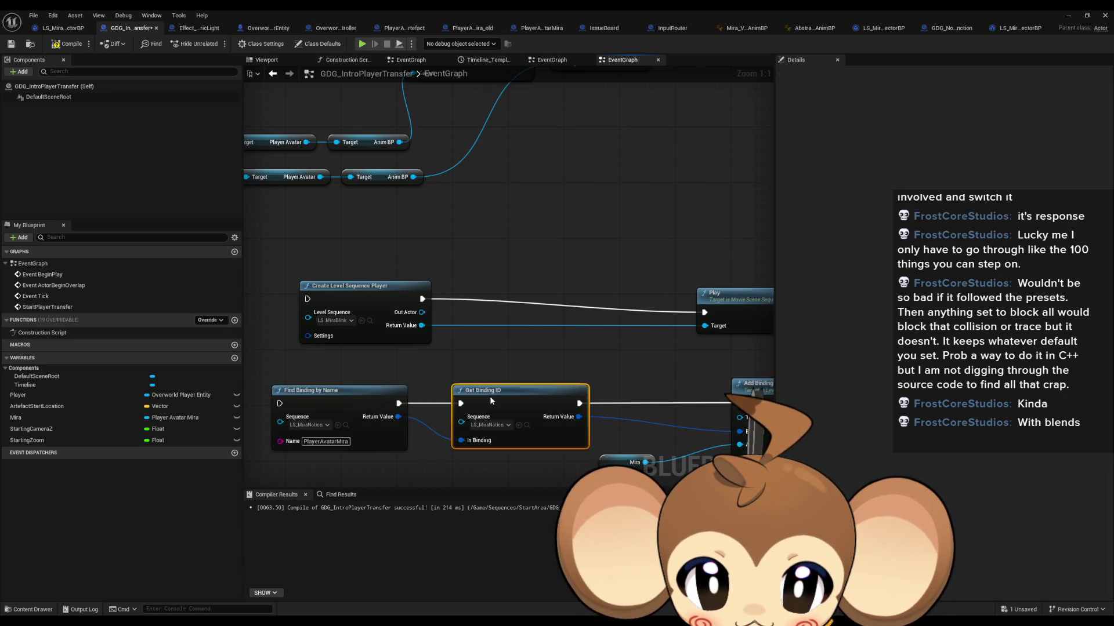
pyautogui.click(377, 406)
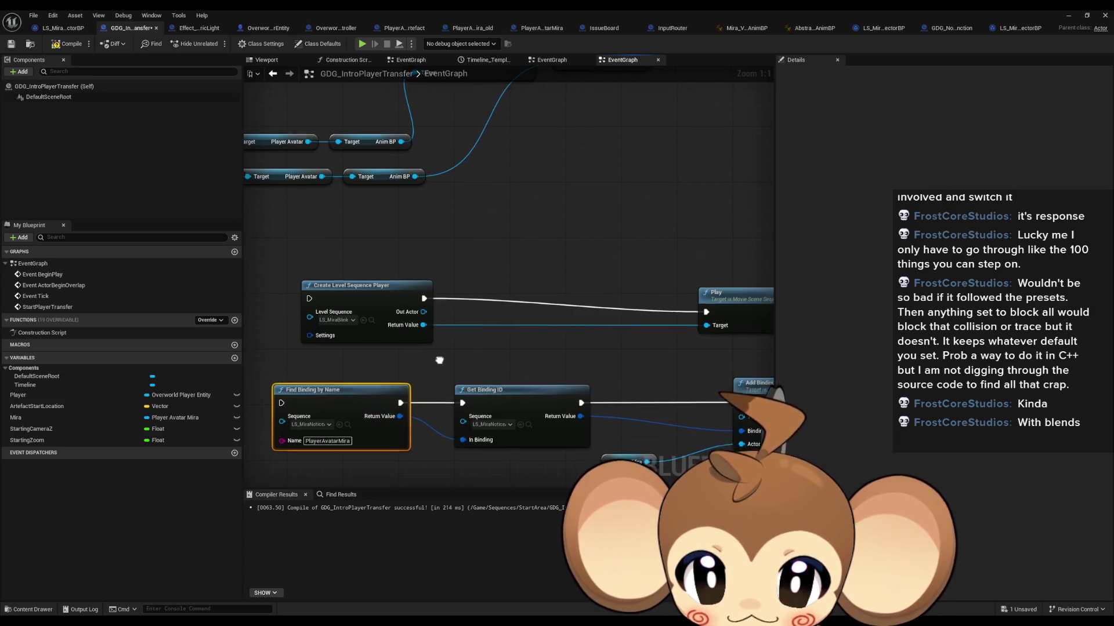
pyautogui.moveTo(439, 360); pyautogui.dragTo(477, 347)
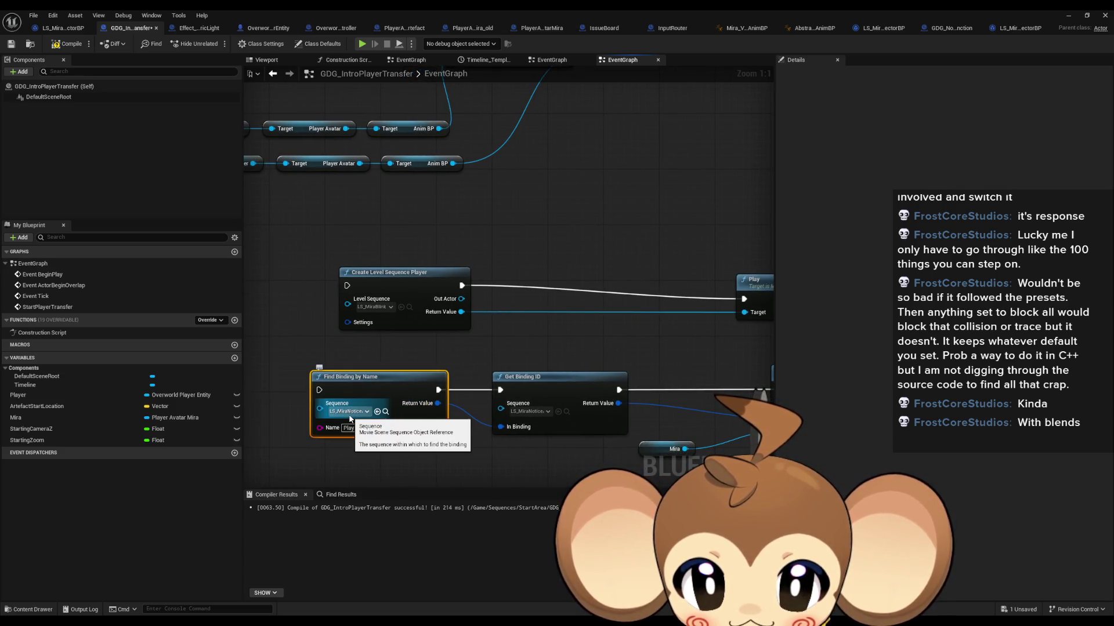
pyautogui.moveTo(432, 346); pyautogui.dragTo(464, 292)
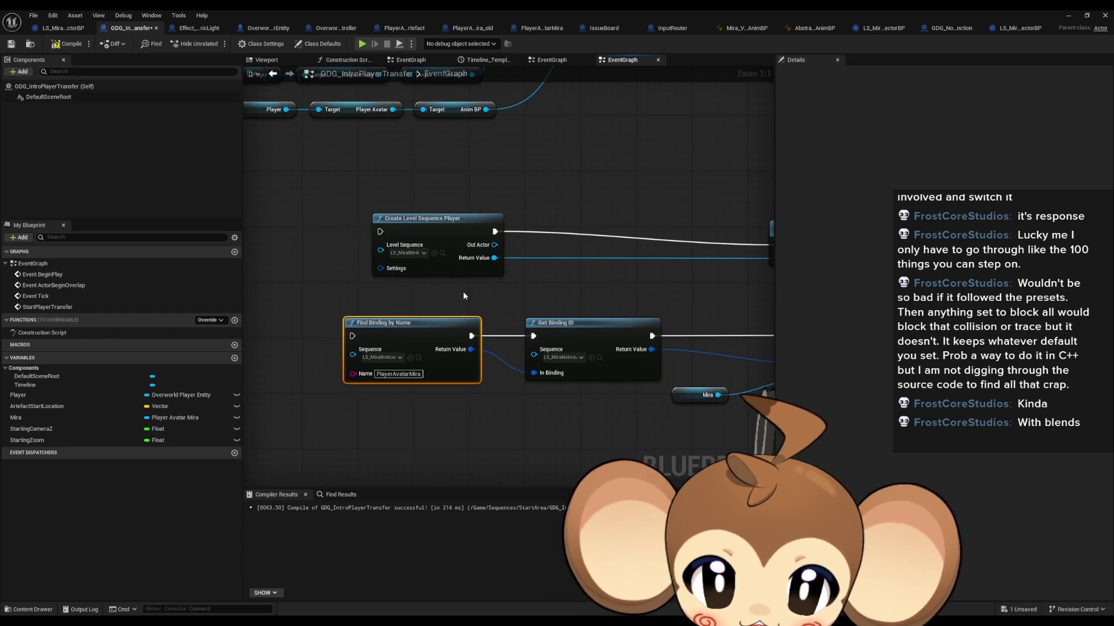
# Step: Drag wires from Out Actor and Return Value to search 'find bind', cancelling both searches
pyautogui.moveTo(494, 245); pyautogui.dragTo(574, 259)
pyautogui.write('find bind')
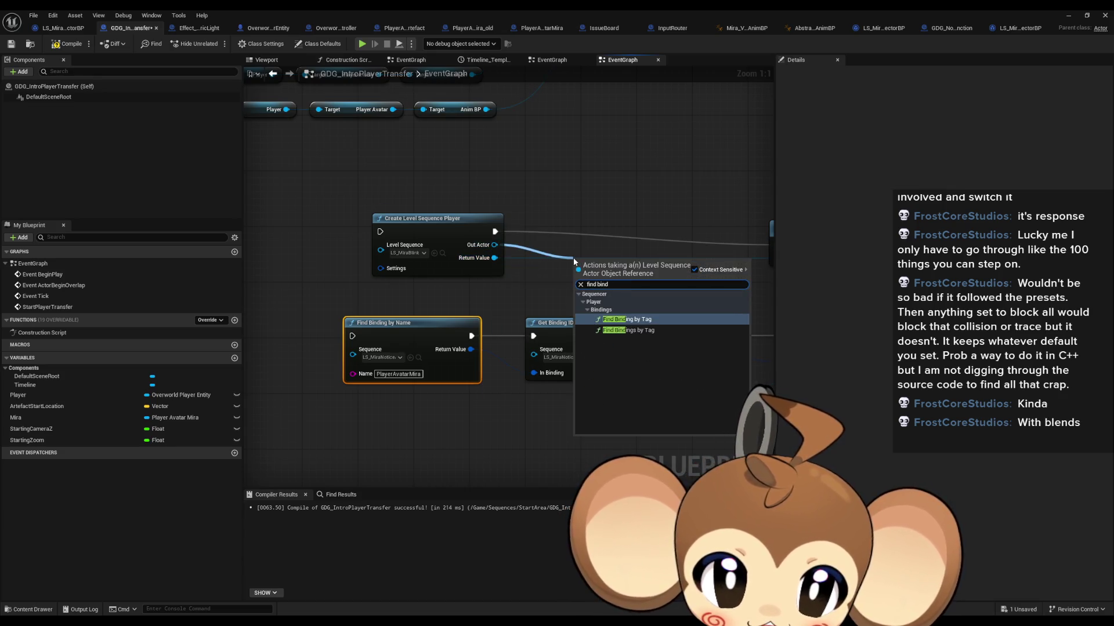
pyautogui.press('Escape')
pyautogui.moveTo(494, 257); pyautogui.dragTo(438, 405)
pyautogui.write('find bind')
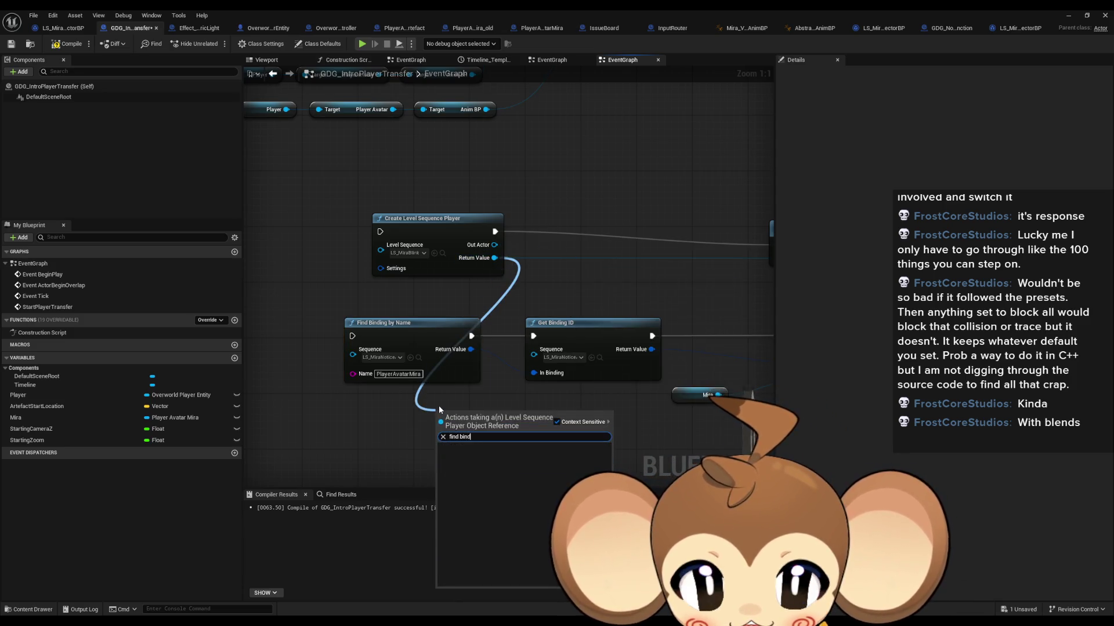
pyautogui.click(328, 417)
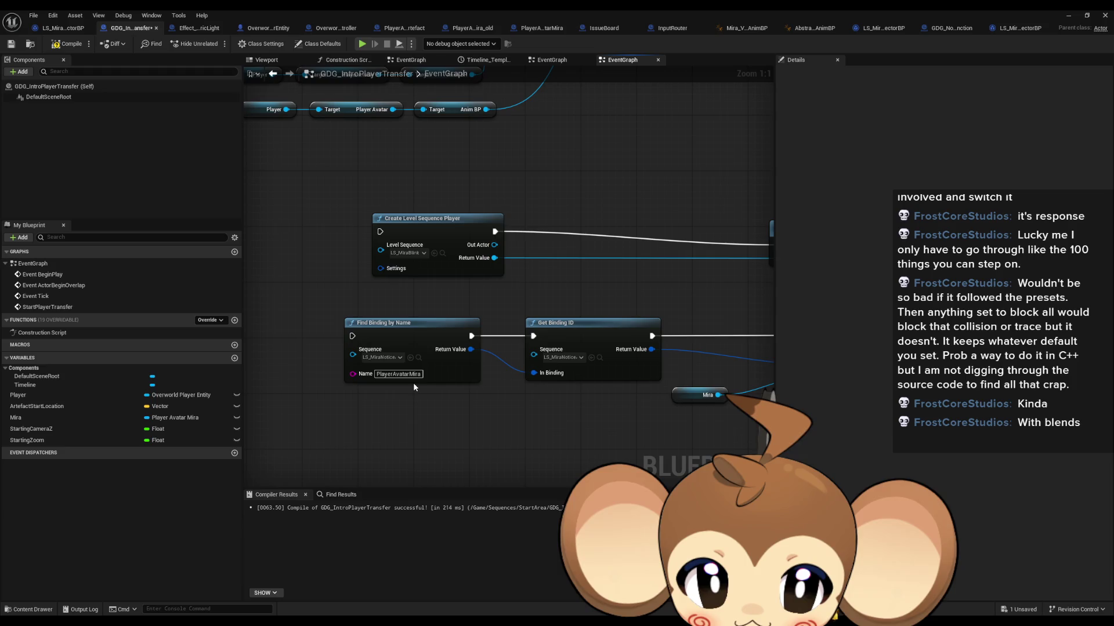
# Step: Keep the PlayerAvatarMira binding name and switch Find Binding by Name's sequence to LS_MiraBlink
pyautogui.scroll(-5, 414, 386)
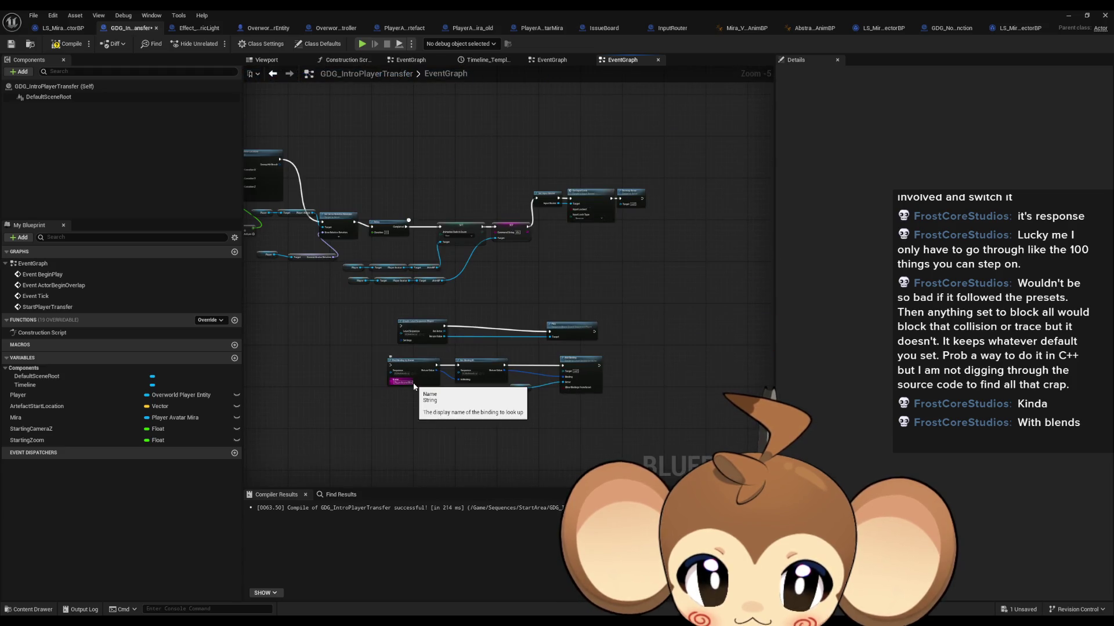
pyautogui.scroll(5, 414, 386)
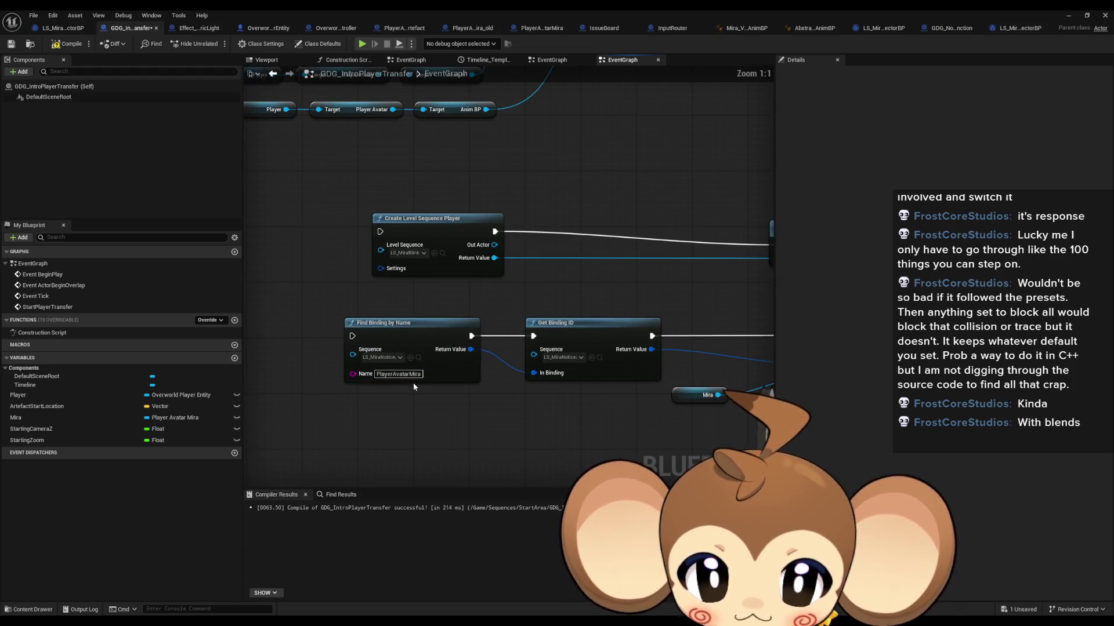
pyautogui.click(409, 375)
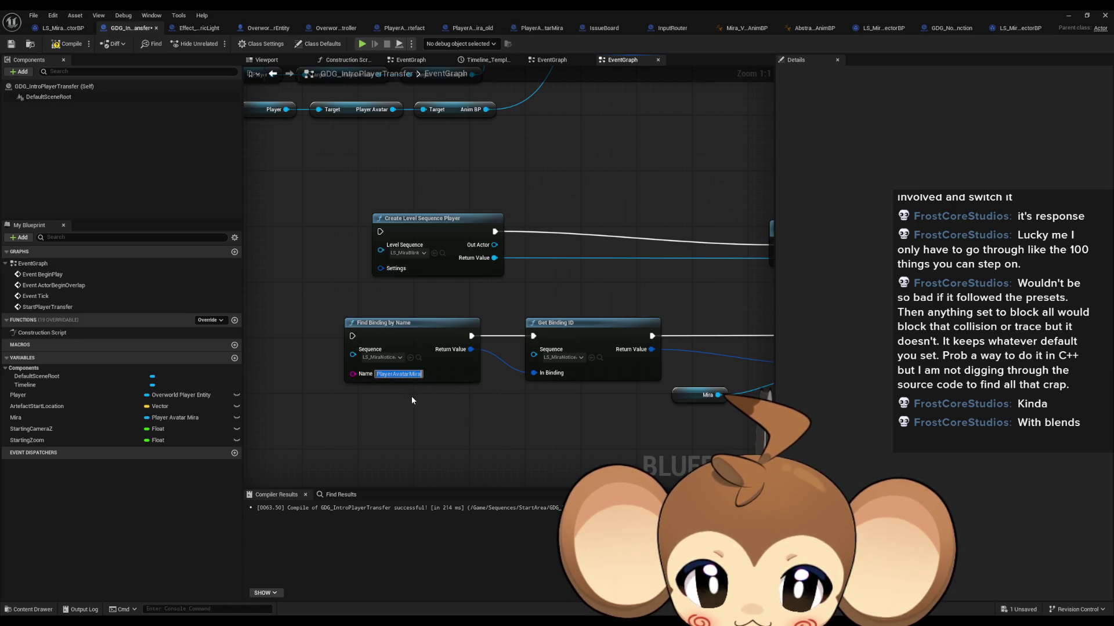
pyautogui.click(412, 400)
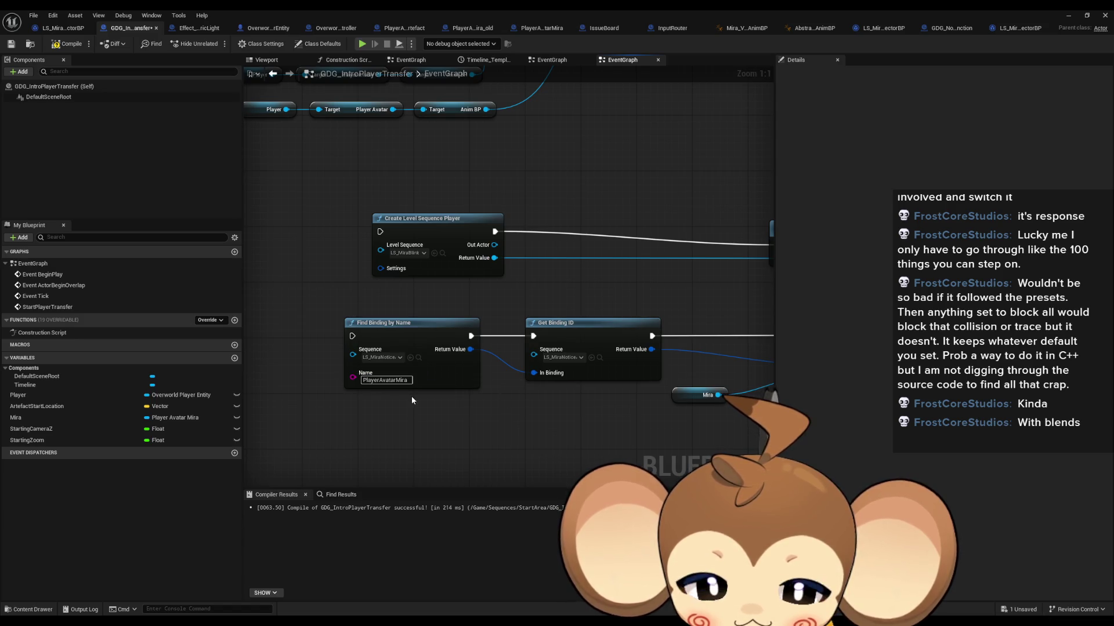
pyautogui.click(387, 359)
pyautogui.write('mira')
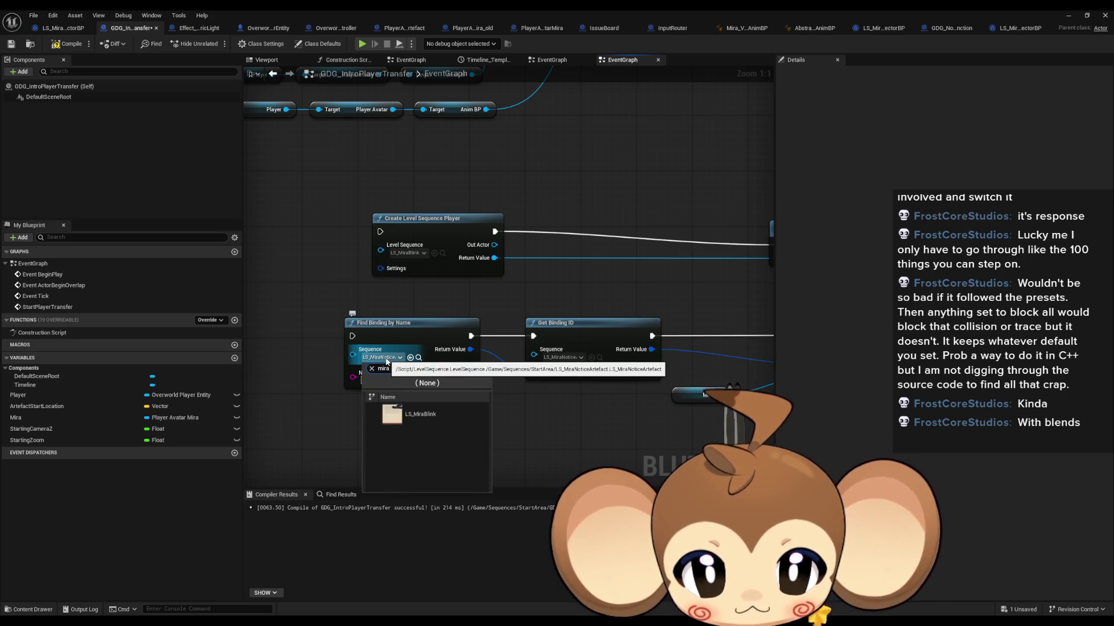
pyautogui.write(' blin')
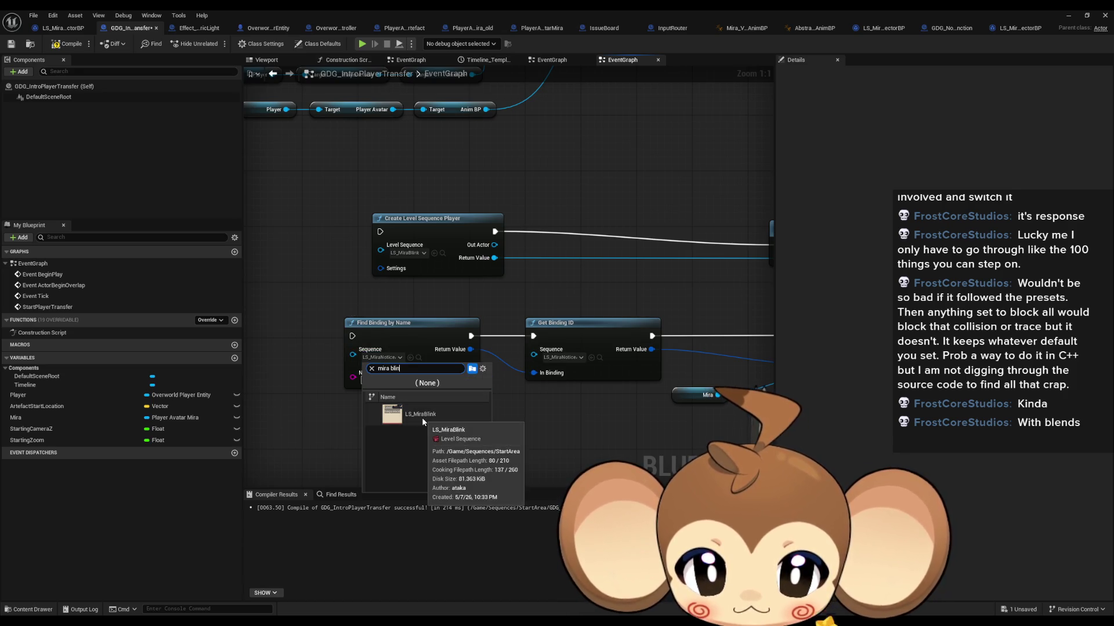
pyautogui.click(423, 416)
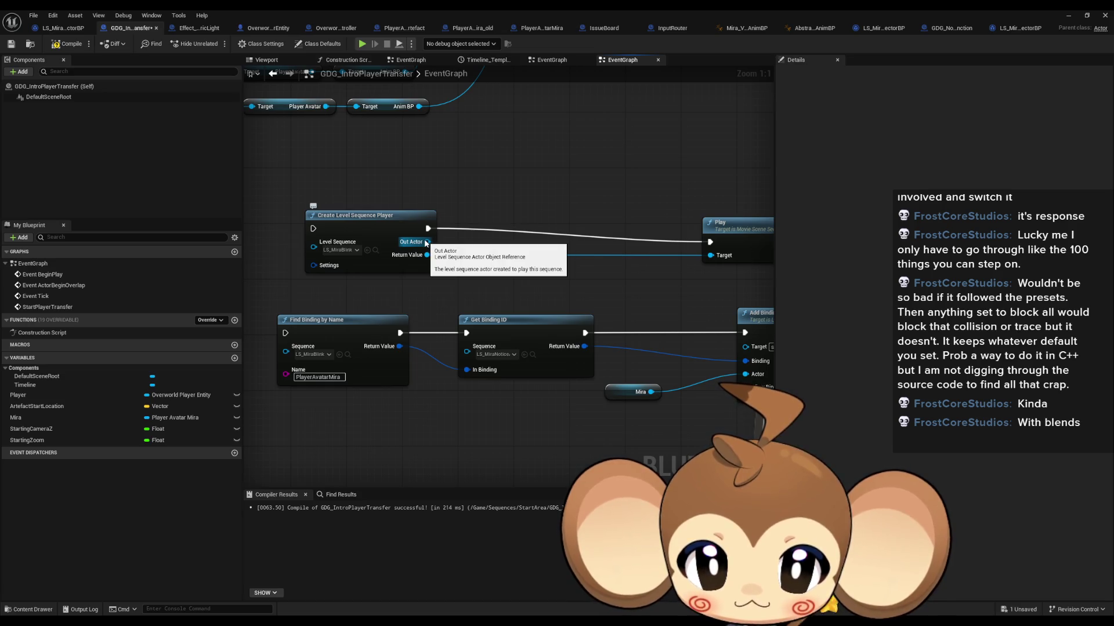
pyautogui.moveTo(427, 244); pyautogui.dragTo(400, 273)
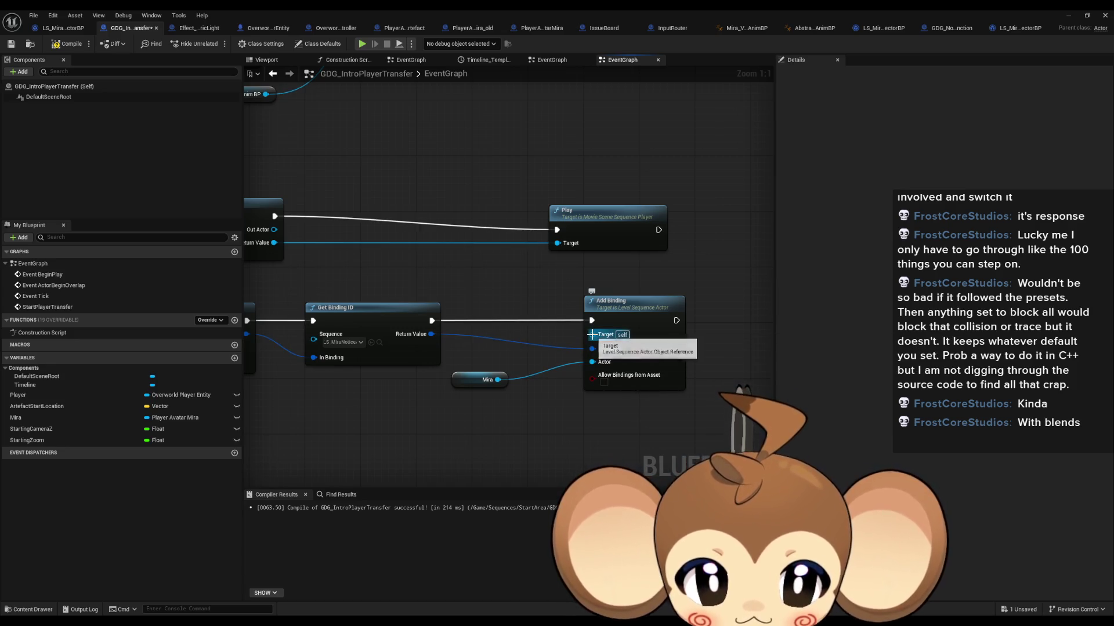
# Step: Wire Out Actor into Add Binding's Target and make Add Binding run before Play
pyautogui.moveTo(592, 335)
pyautogui.mouseDown()
pyautogui.moveTo(447, 306)
pyautogui.moveTo(276, 249)
pyautogui.moveTo(472, 284)
pyautogui.moveTo(594, 337)
pyautogui.moveTo(645, 336)
pyautogui.mouseUp()
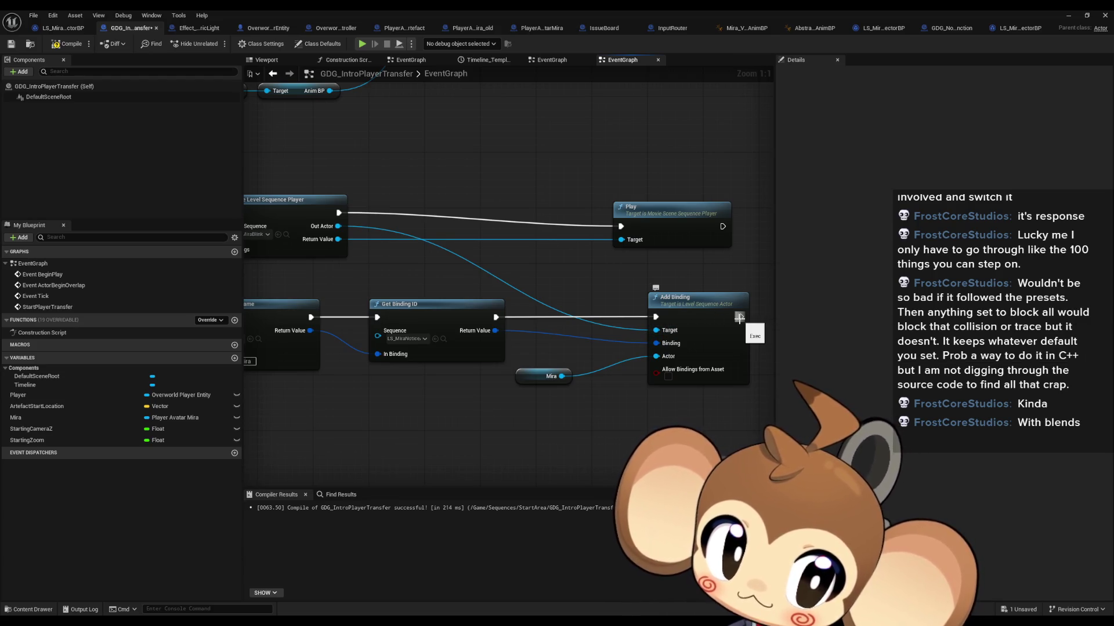
pyautogui.moveTo(739, 317); pyautogui.dragTo(624, 229)
pyautogui.moveTo(522, 248); pyautogui.dragTo(639, 251)
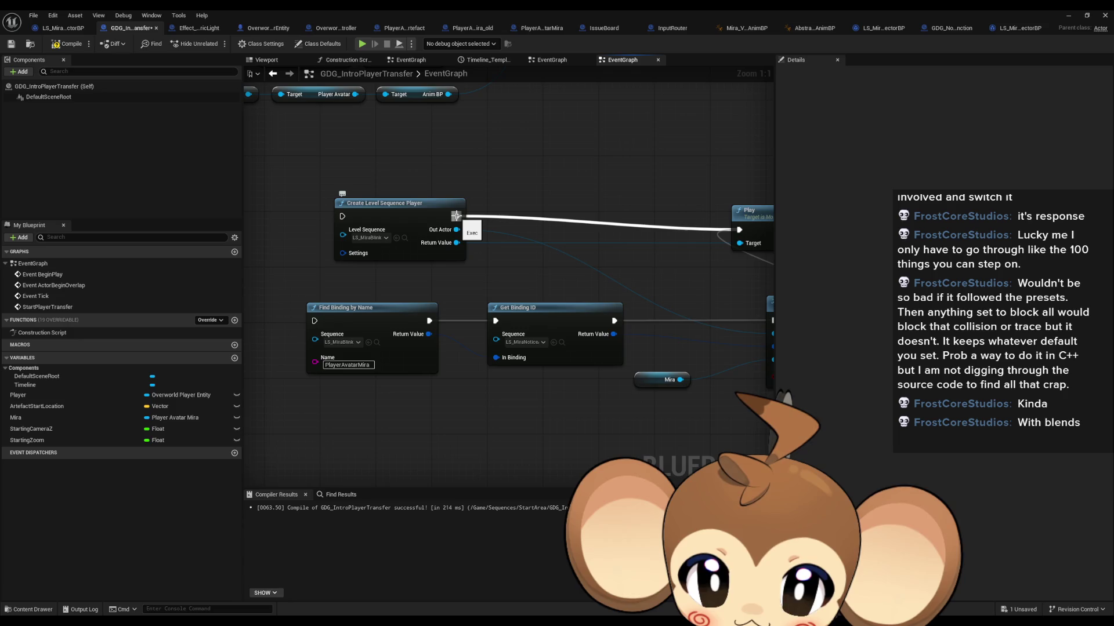
# Step: Connect the SET node's execution output to Create Level Sequence Player
pyautogui.moveTo(631, 323); pyautogui.dragTo(531, 319)
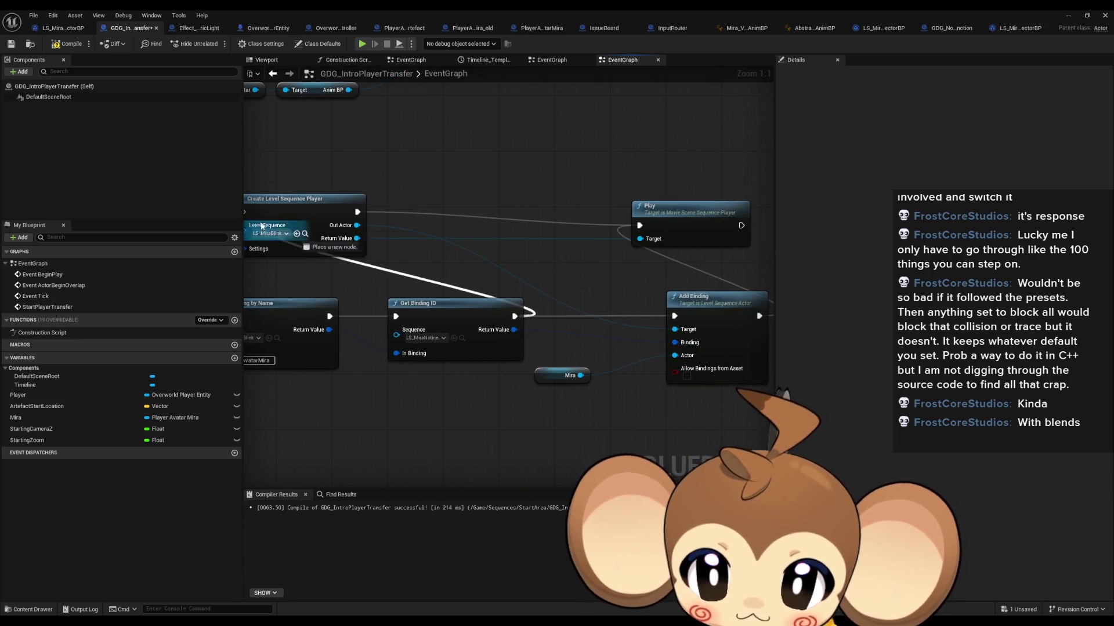
pyautogui.scroll(-2, 360, 215)
pyautogui.moveTo(523, 254); pyautogui.dragTo(605, 263)
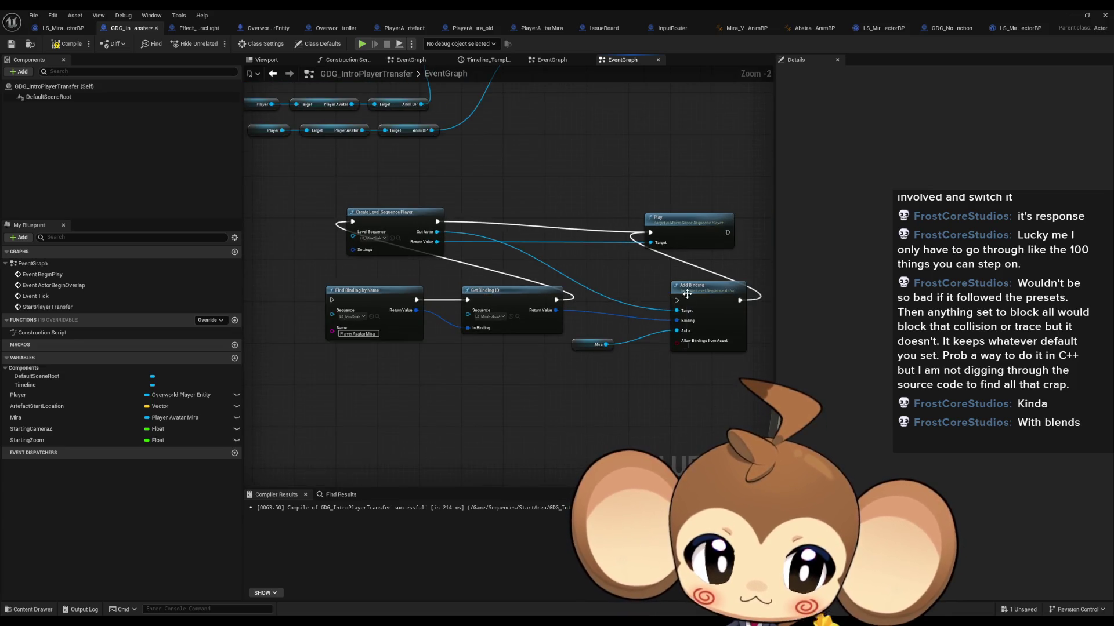
pyautogui.moveTo(687, 294); pyautogui.dragTo(632, 308)
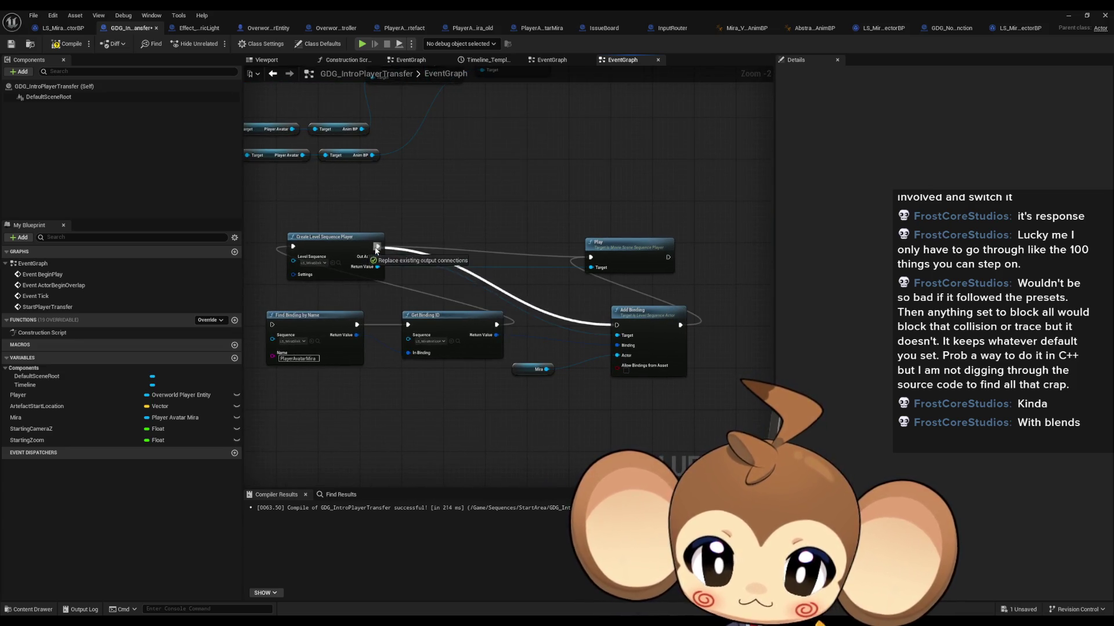
pyautogui.moveTo(650, 255)
pyautogui.mouseDown()
pyautogui.moveTo(670, 298)
pyautogui.moveTo(638, 356)
pyautogui.moveTo(551, 122)
pyautogui.mouseUp()
pyautogui.scroll(-1, 638, 351)
pyautogui.moveTo(530, 172)
pyautogui.mouseDown()
pyautogui.moveTo(510, 226)
pyautogui.moveTo(296, 400)
pyautogui.moveTo(357, 366)
pyautogui.mouseUp()
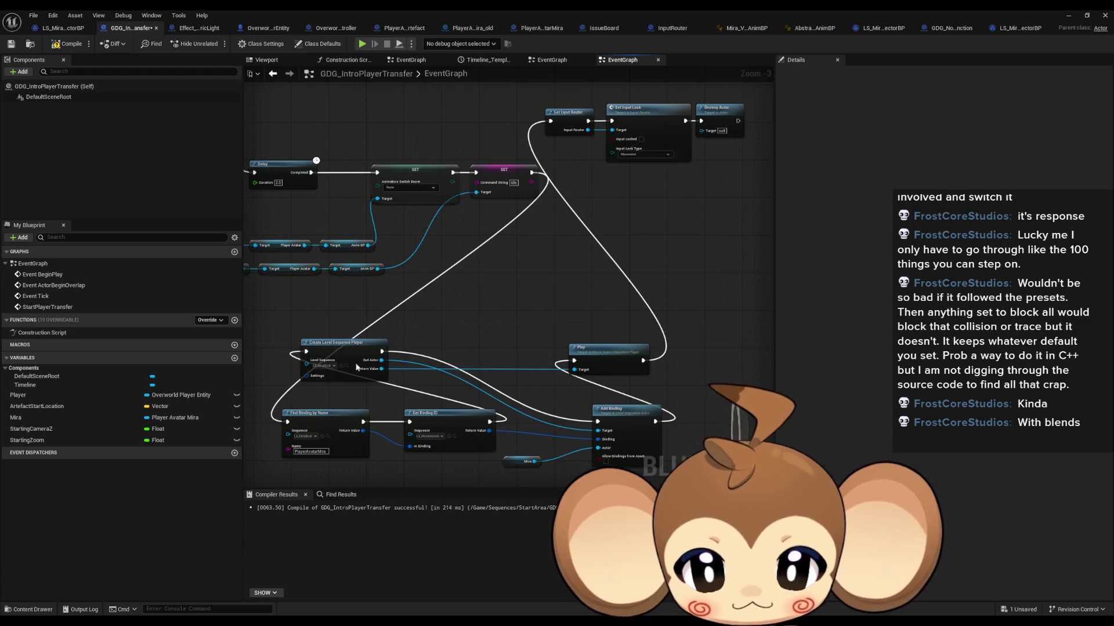
# Step: Compile the transfer blueprint, close Sequencer and show the top-level Content folder
pyautogui.click(71, 44)
pyautogui.click(1070, 15)
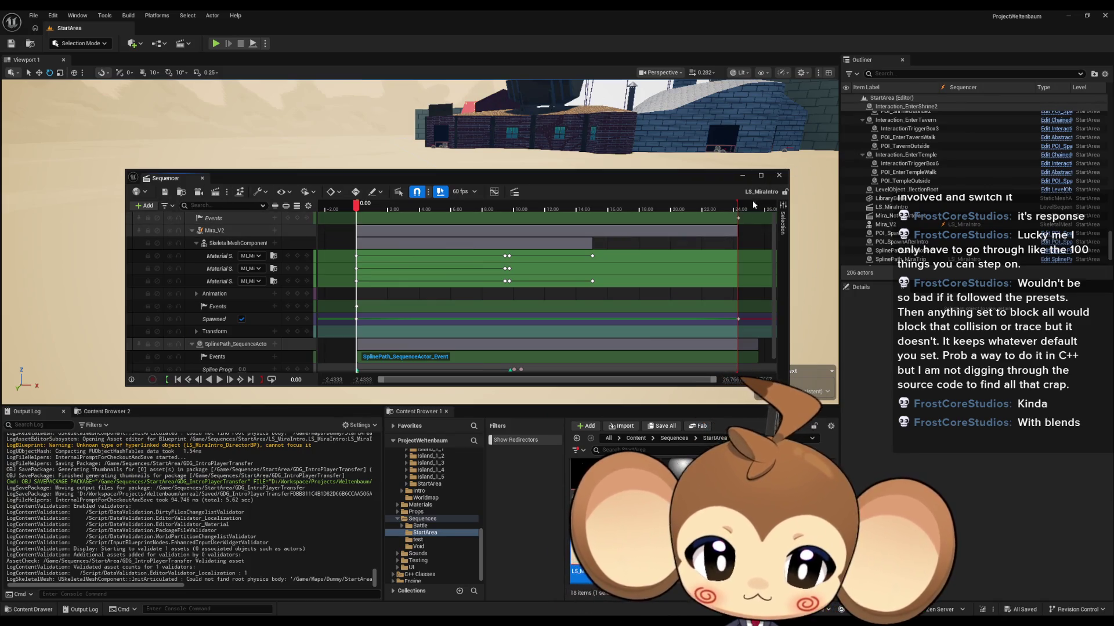
pyautogui.click(778, 176)
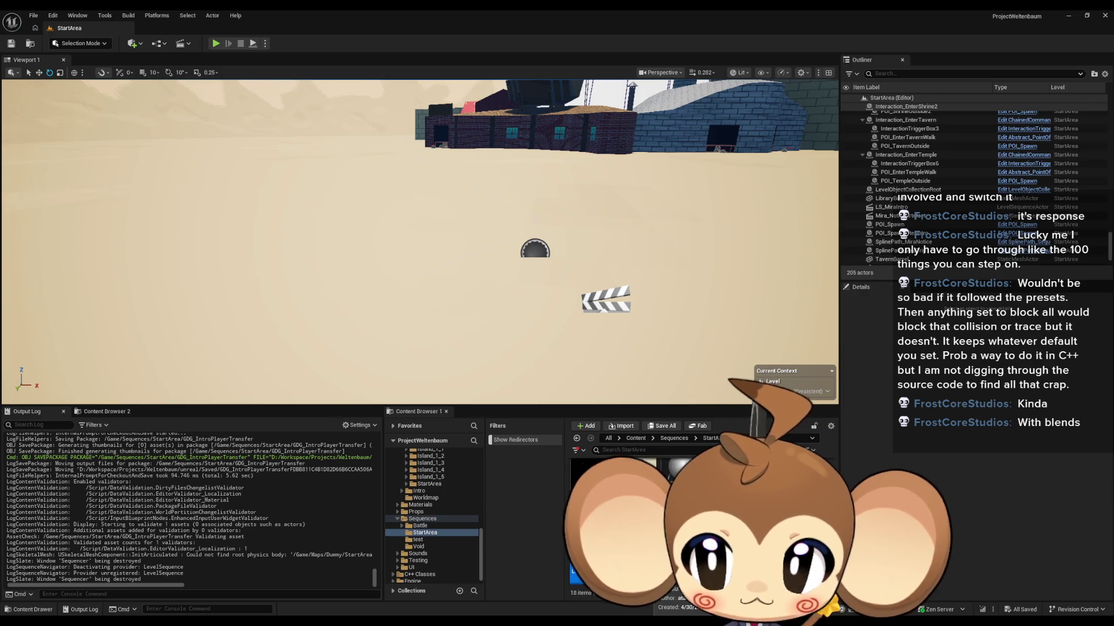
pyautogui.click(635, 439)
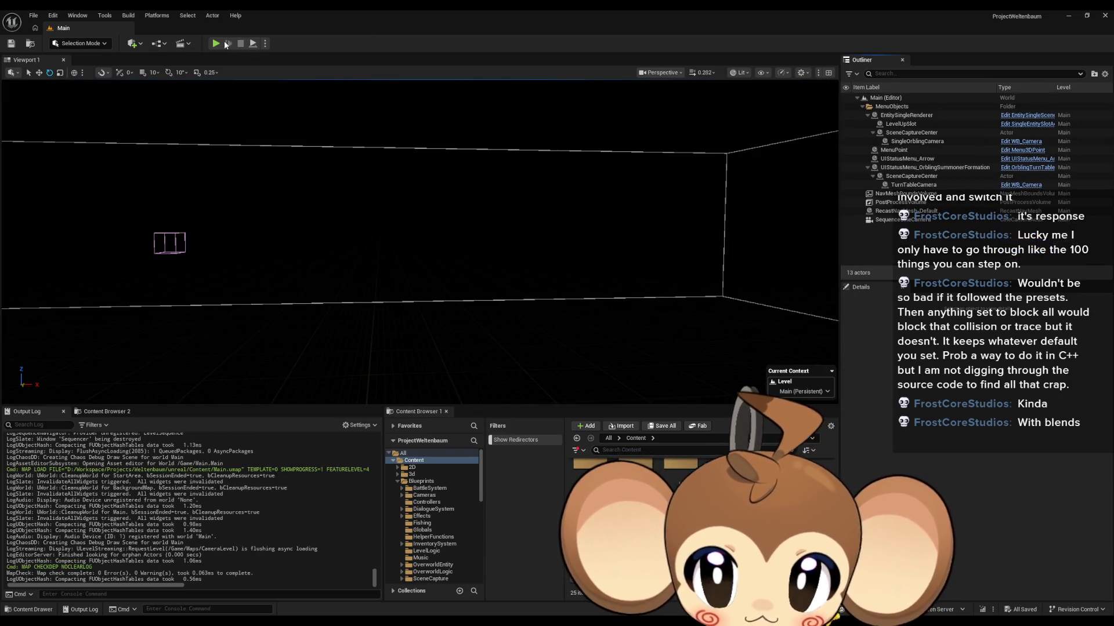
# Step: Start a Play In Editor test of the Main level
pyautogui.click(218, 43)
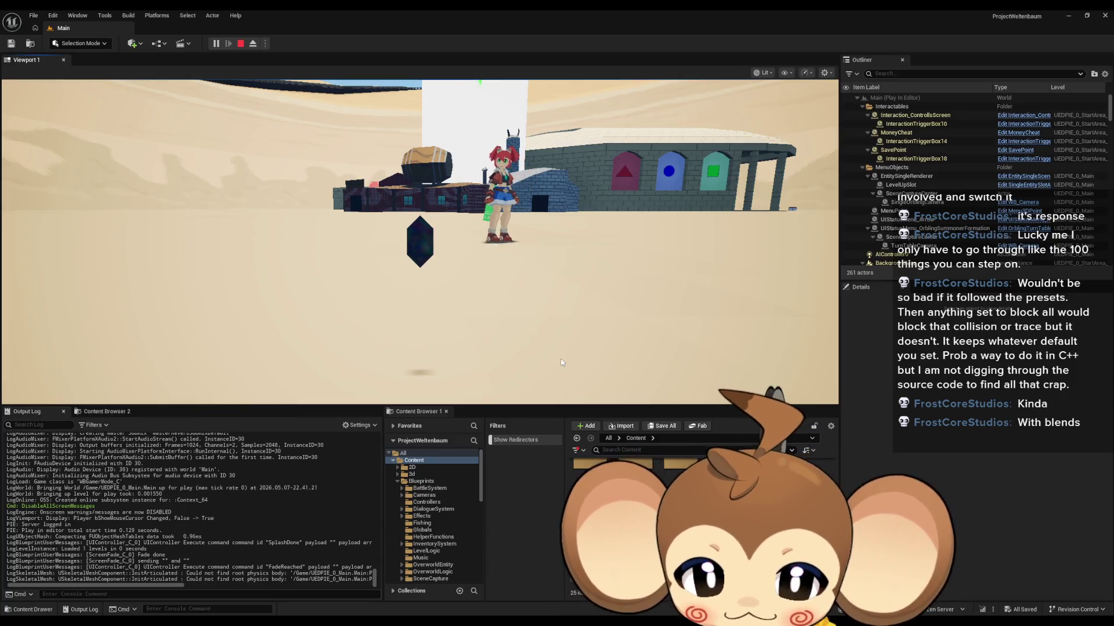
# Step: Walk Mira toward the camera and left, swing her sword in full screen, then stop the session
pyautogui.press('s')
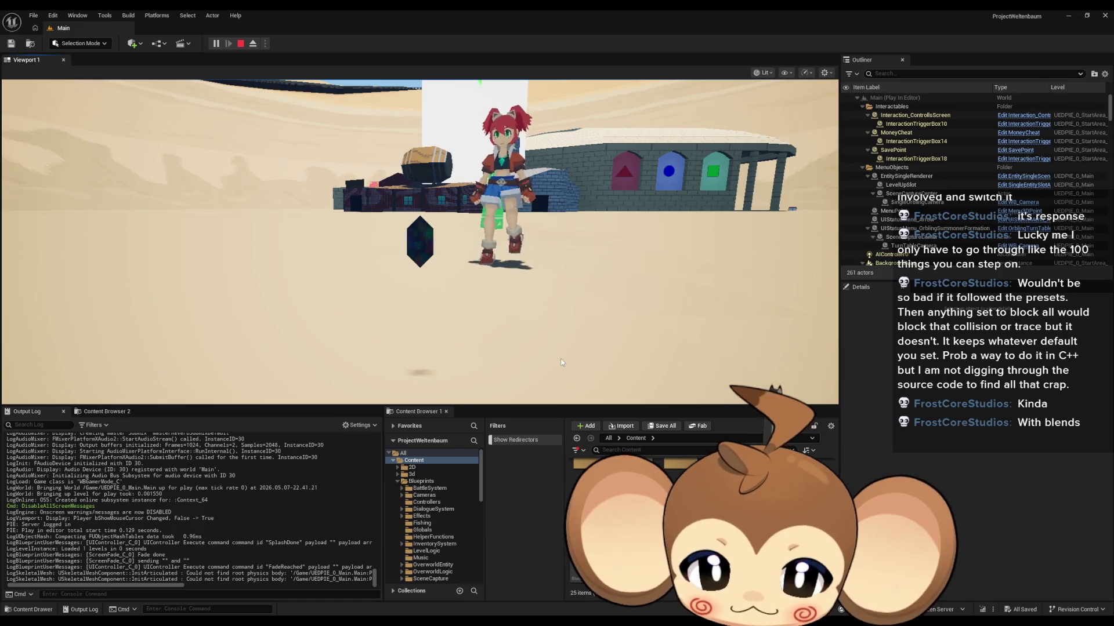
pyautogui.press('s')
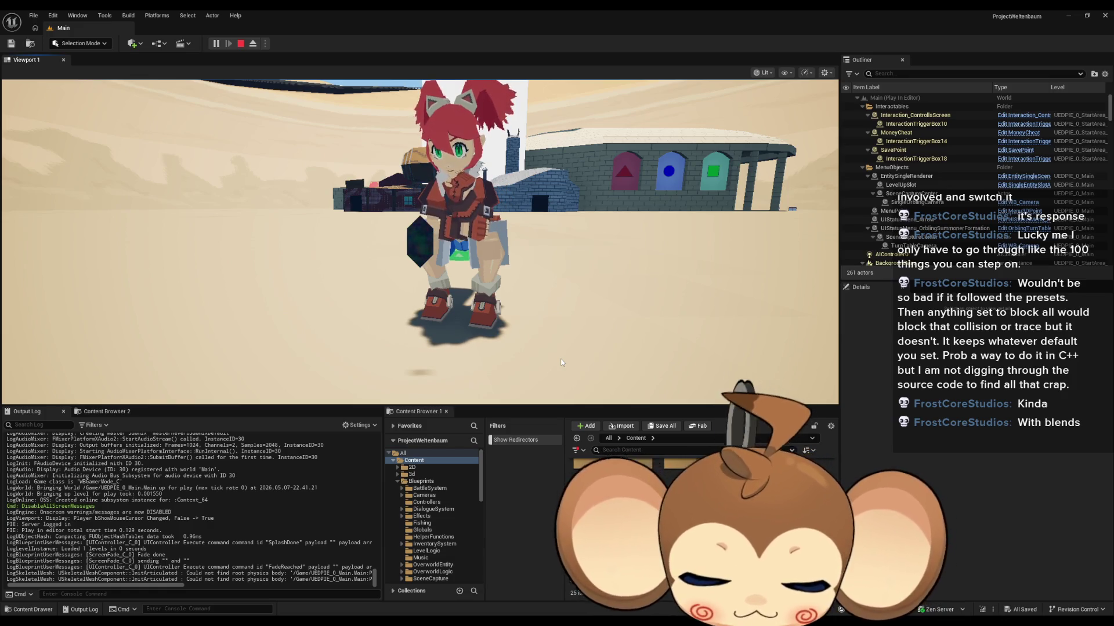
pyautogui.press('F11')
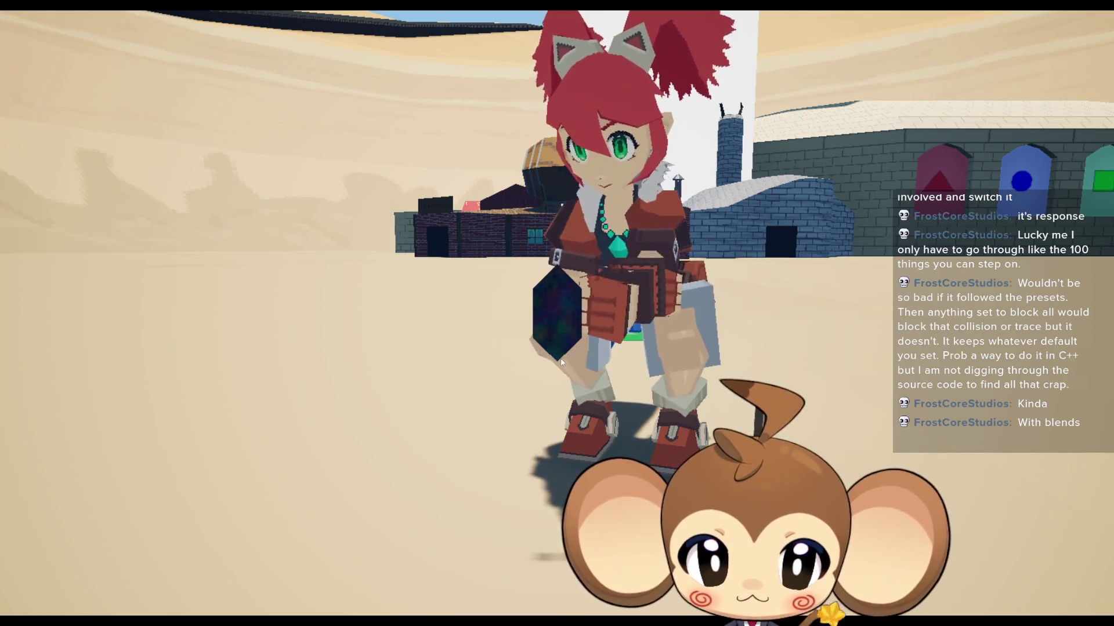
pyautogui.click(561, 362)
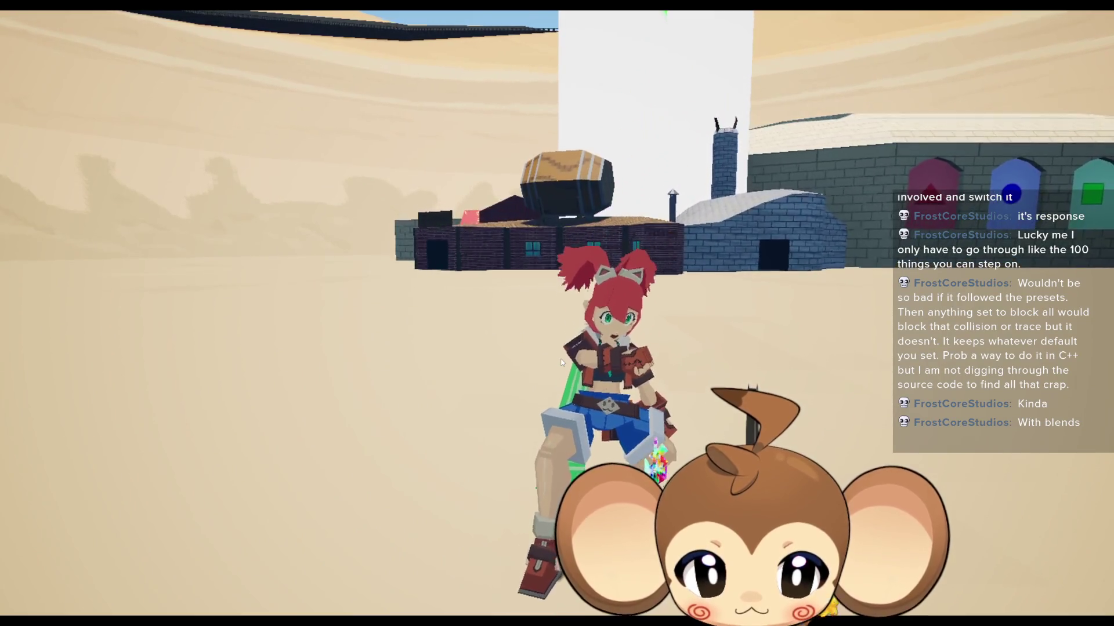
pyautogui.press('a')
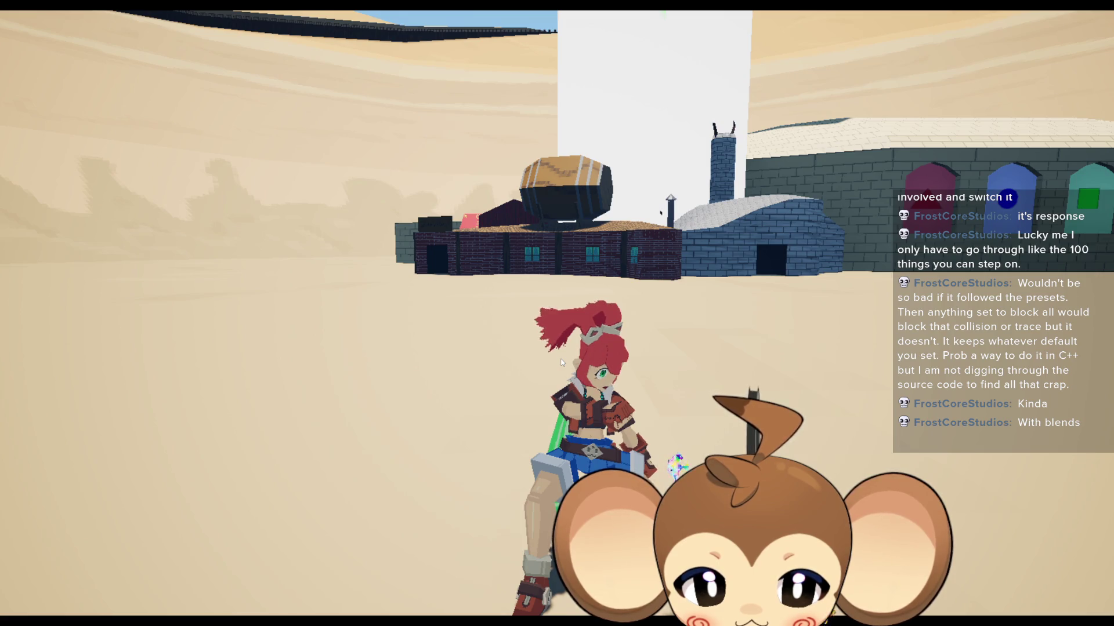
pyautogui.press('s')
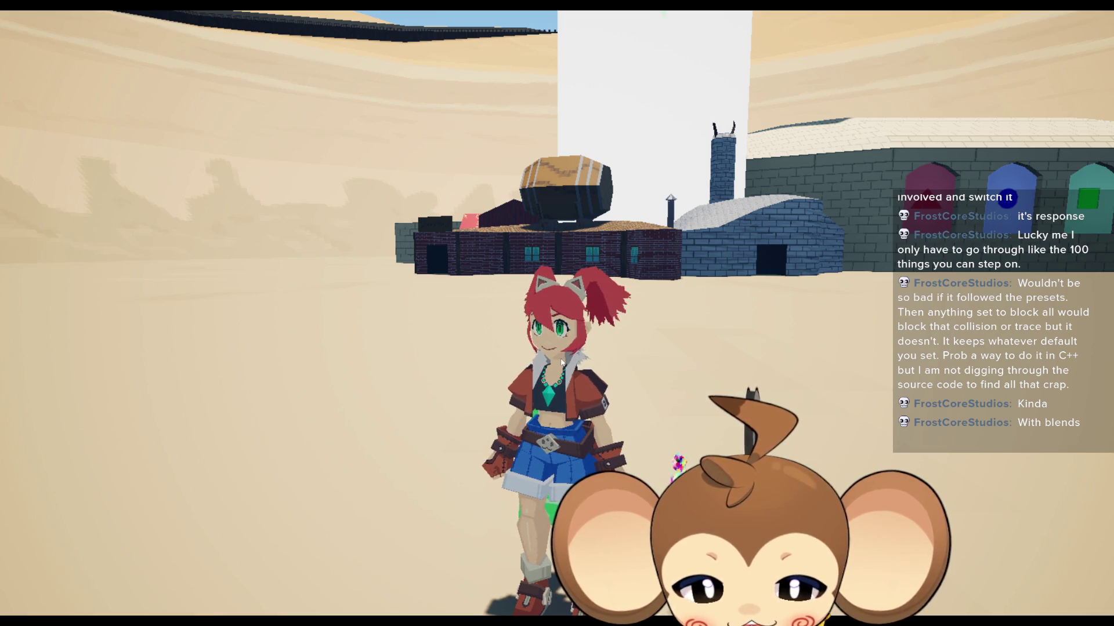
pyautogui.scroll(-5, 562, 362)
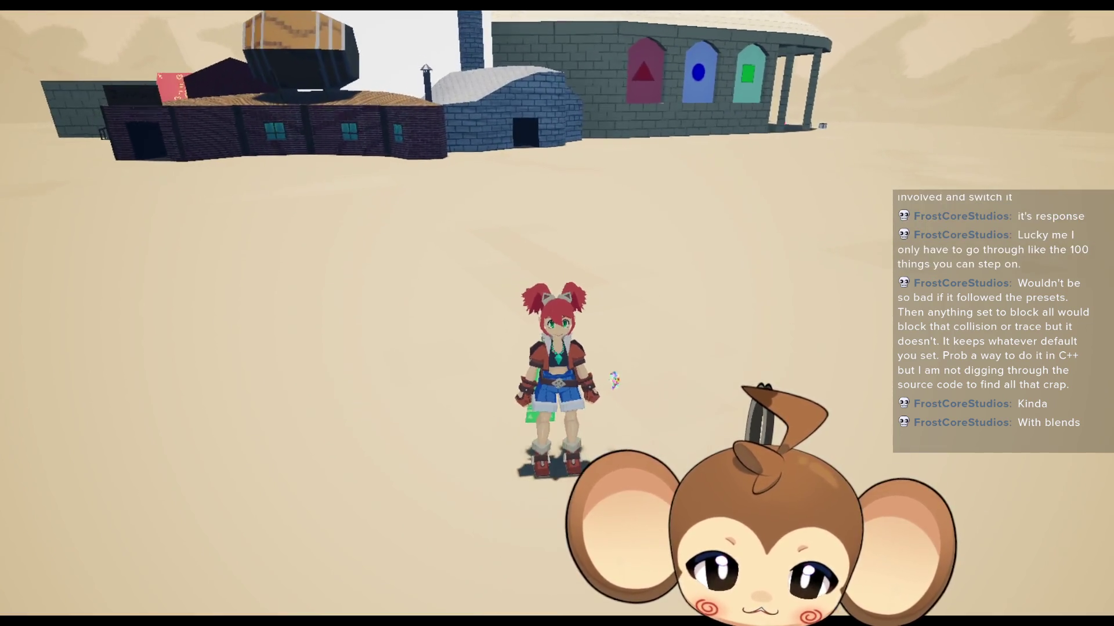
pyautogui.moveTo(556, 313)
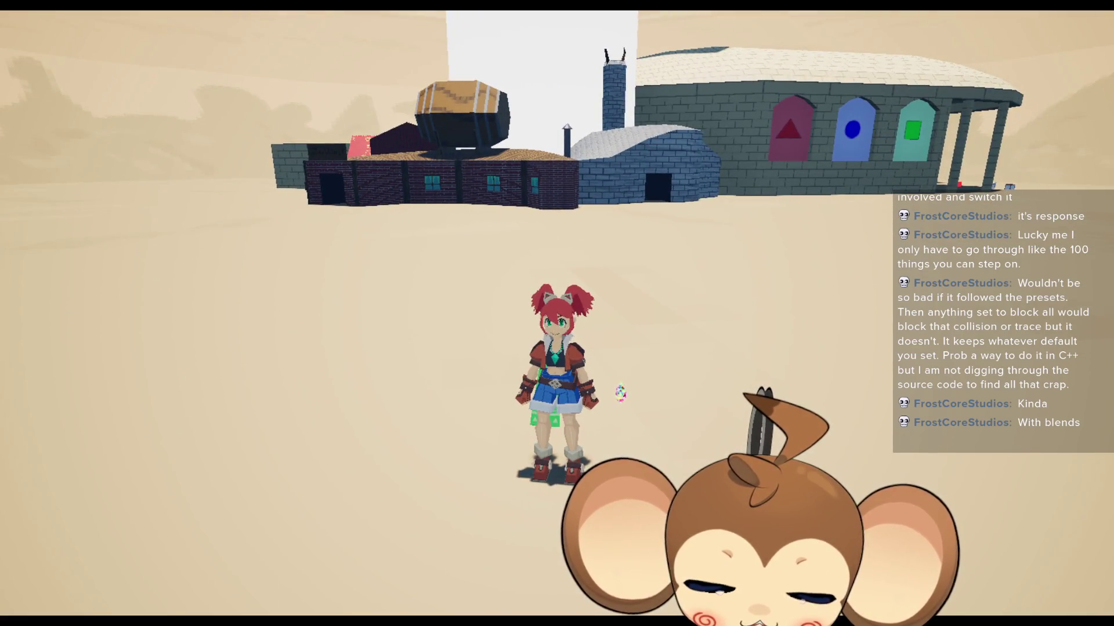
pyautogui.moveTo(715, 402)
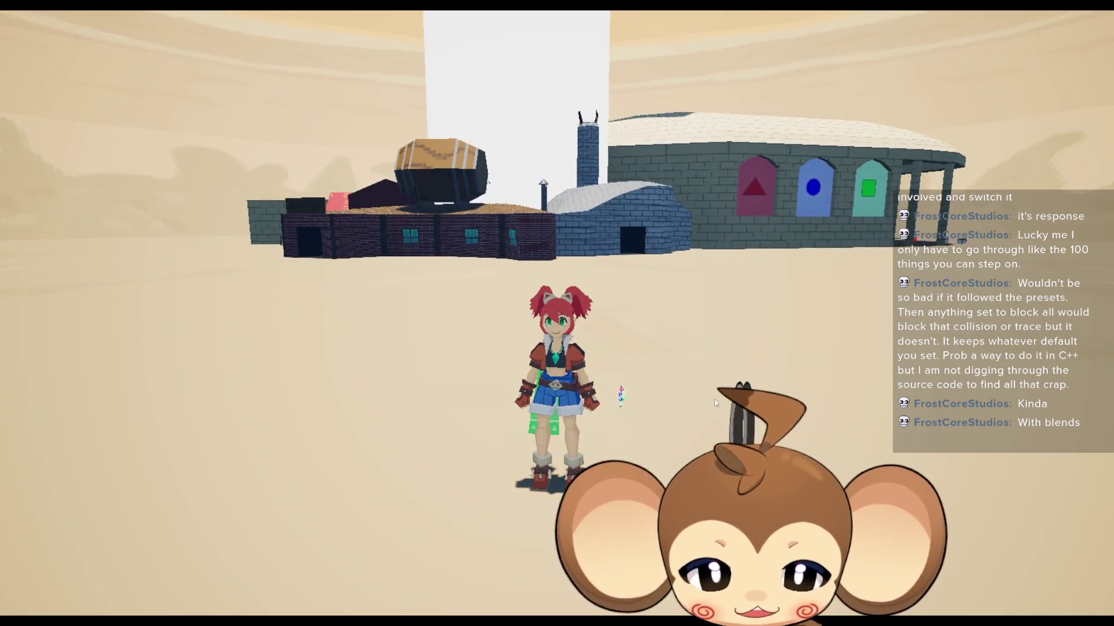
pyautogui.press('F11')
pyautogui.click(243, 42)
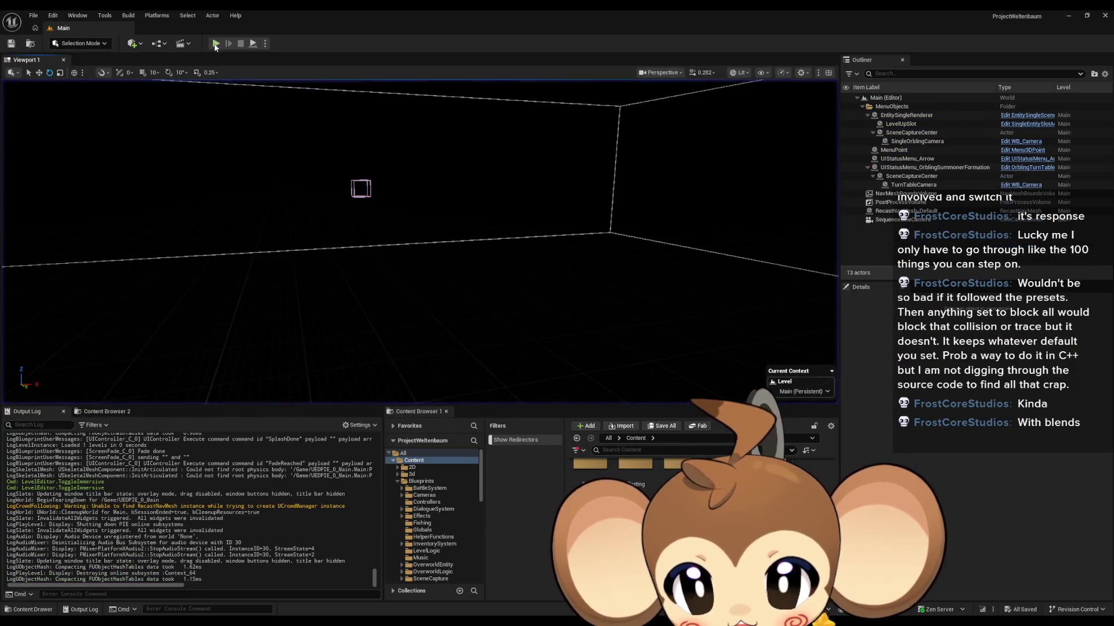
# Step: Start a new Play In Editor session and switch it to F11 full screen
pyautogui.click(216, 44)
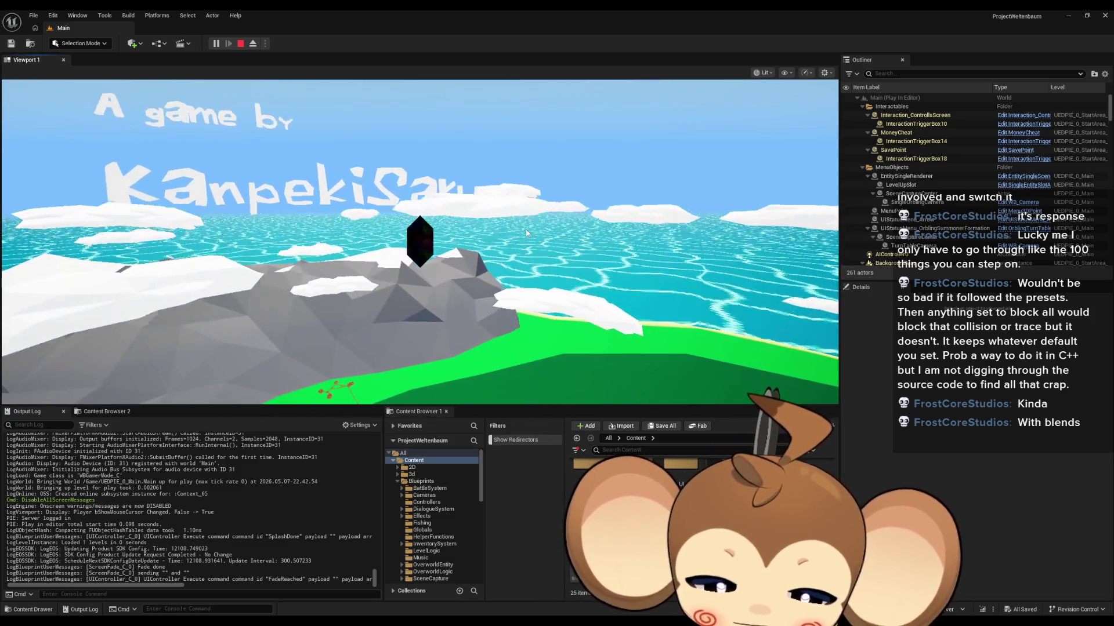
pyautogui.press('F11')
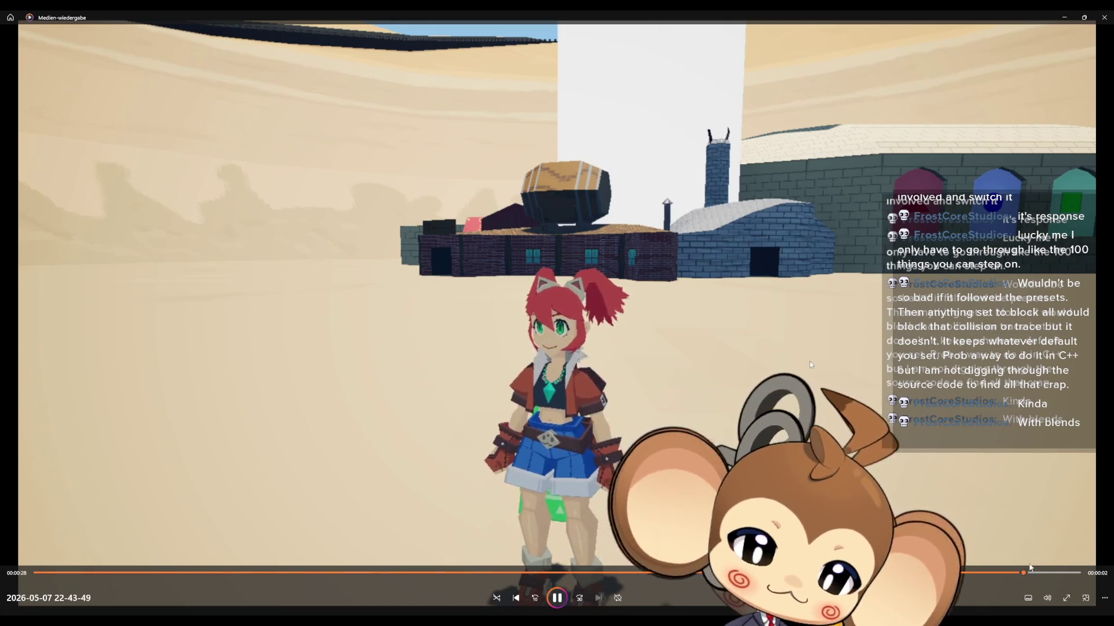
# Step: Play the test recording full screen in Windows Media Player, then restore the editor layout
pyautogui.click(1066, 598)
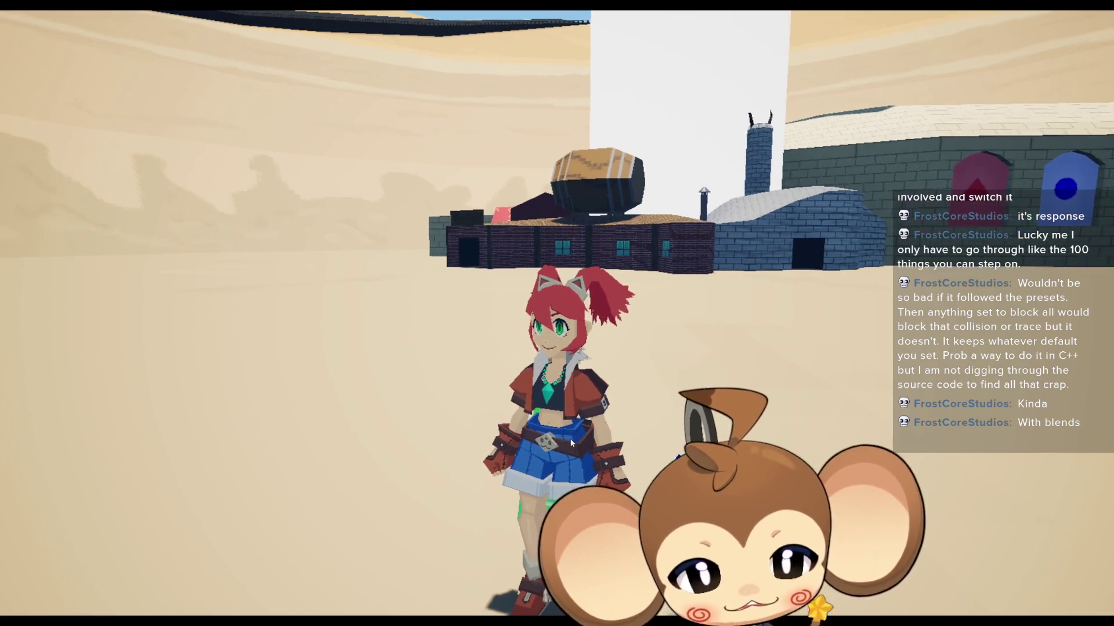
pyautogui.press('F11')
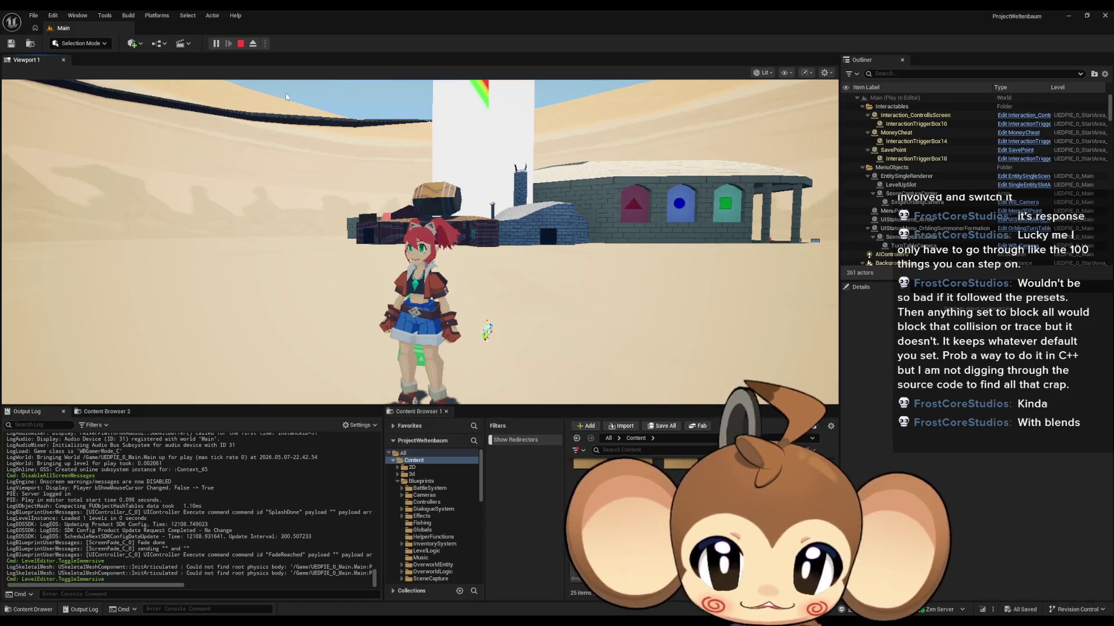
# Step: Restart the play session, then walk Mira toward the camera, crouch and turn left
pyautogui.click(240, 44)
pyautogui.click(221, 42)
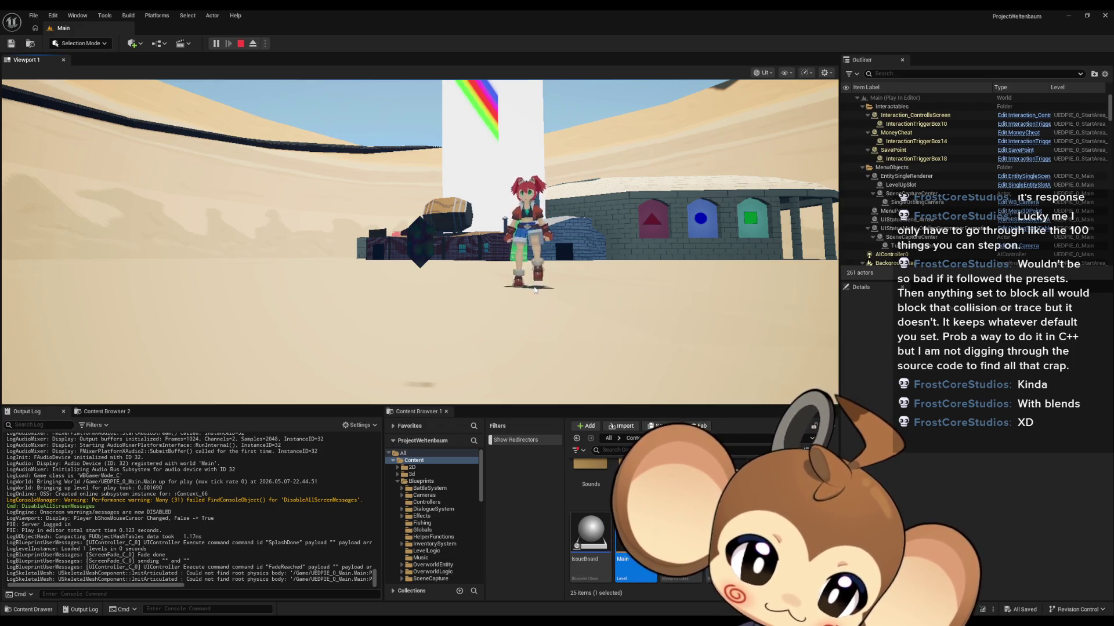
pyautogui.press('s')
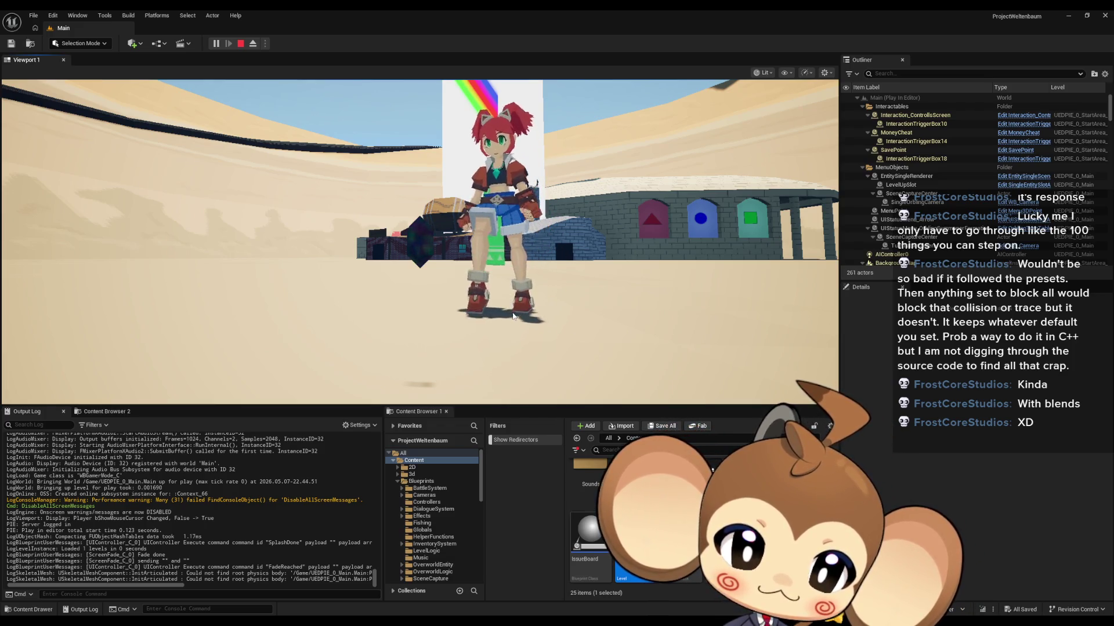
pyautogui.press('e')
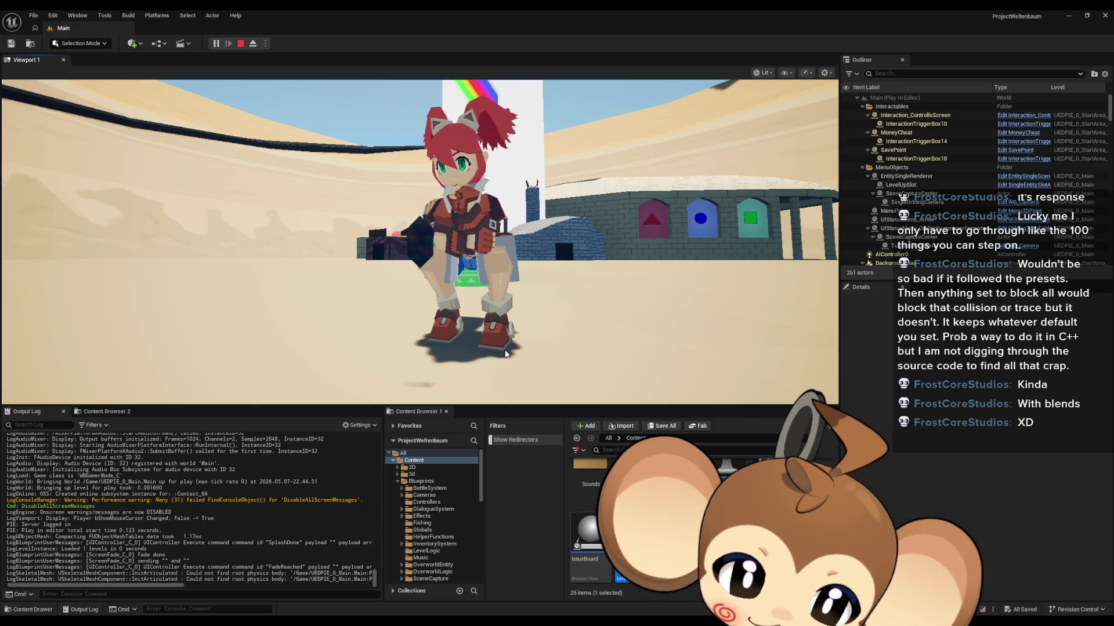
pyautogui.press('a')
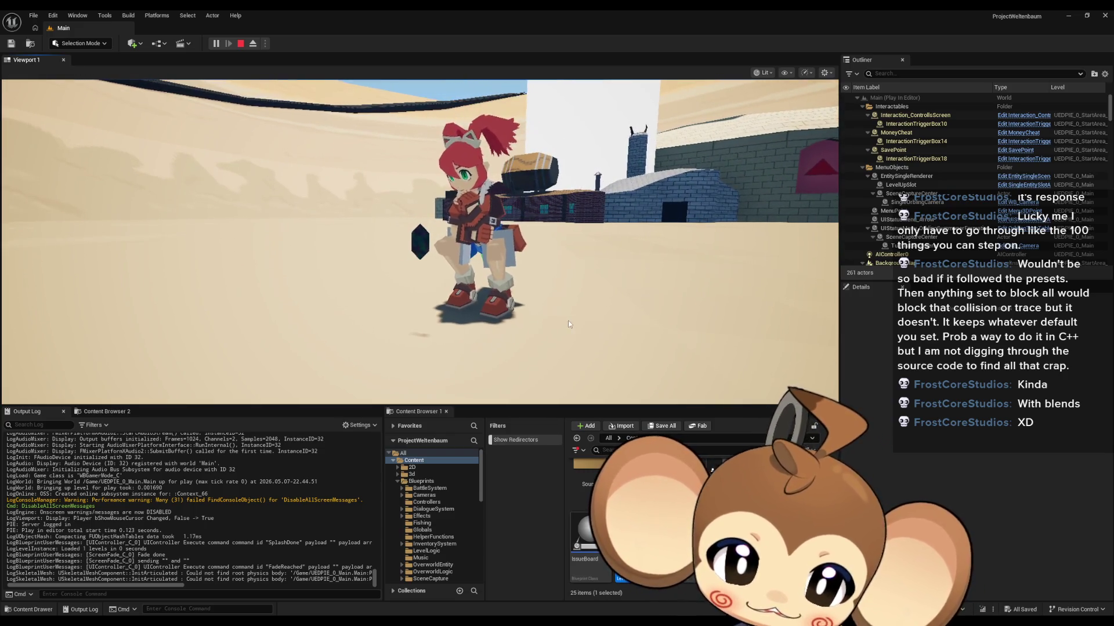
# Step: Fire a weapon blast, walk back toward the camera, then release the mouse with Shift+F1
pyautogui.click(569, 323)
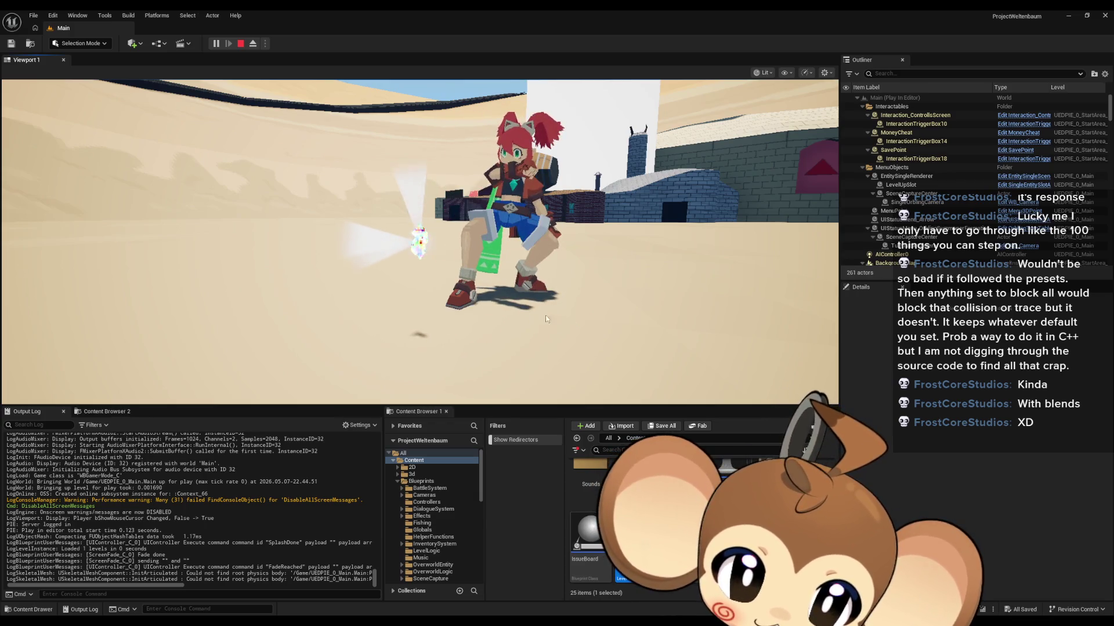
pyautogui.press('s')
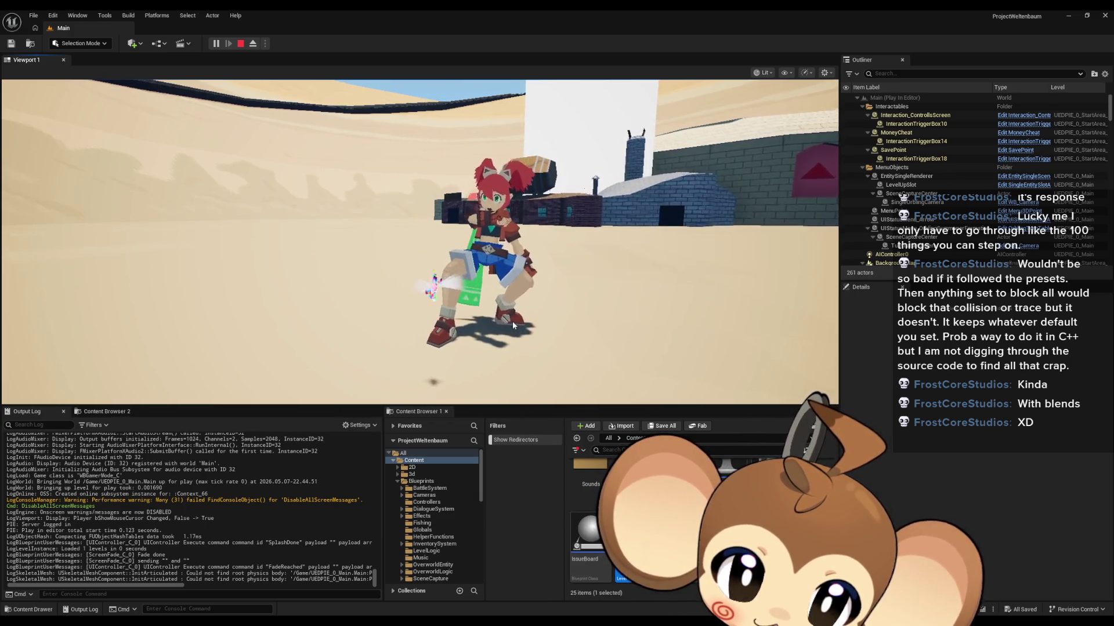
pyautogui.press('s')
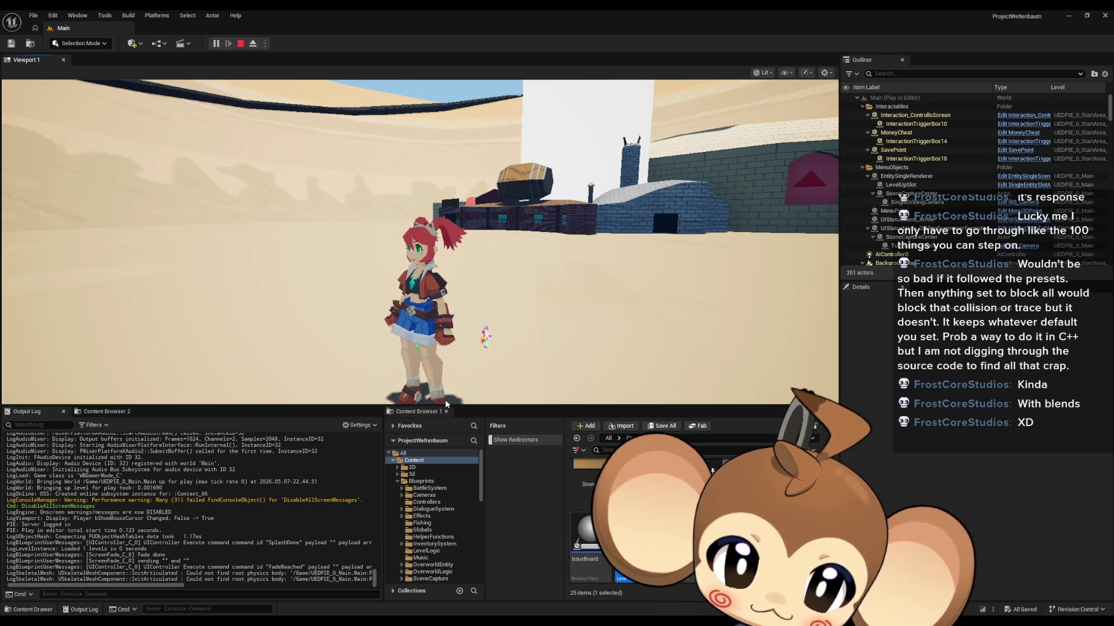
pyautogui.click(458, 366)
pyautogui.hotkey('shift', 'F1')
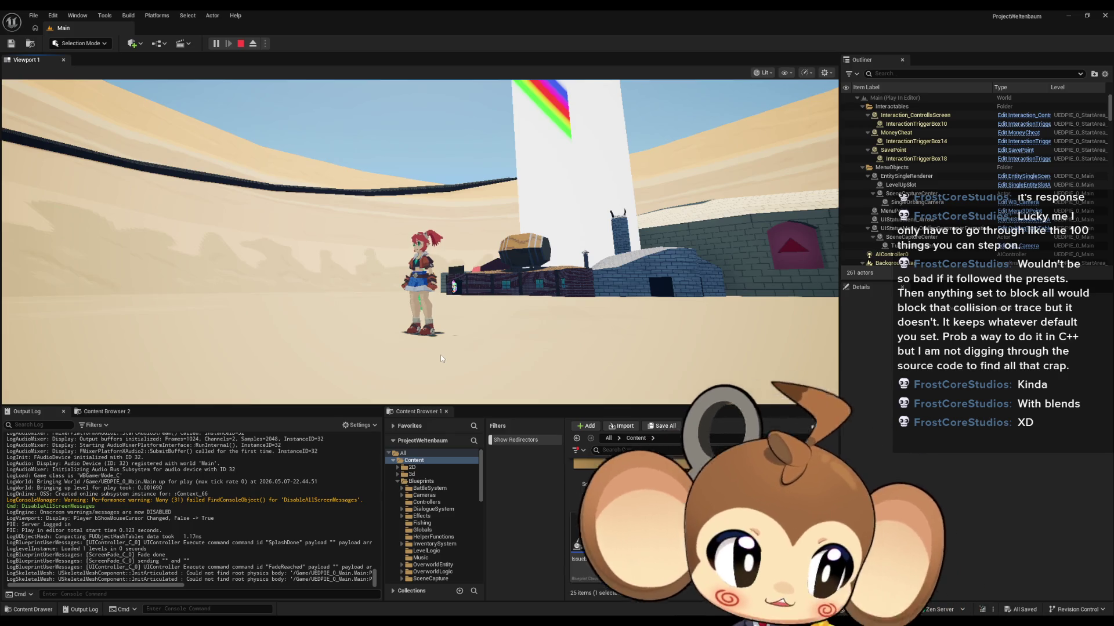
# Step: Focus the game view and run Mira back and forth across the sand
pyautogui.click(440, 354)
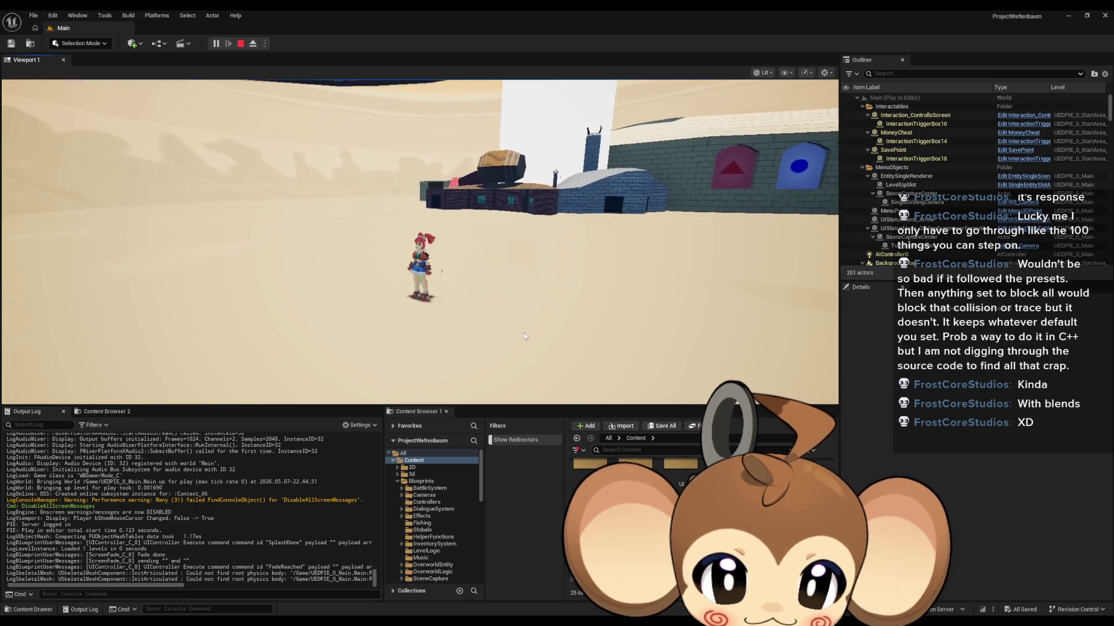
pyautogui.click(511, 328)
pyautogui.press('d')
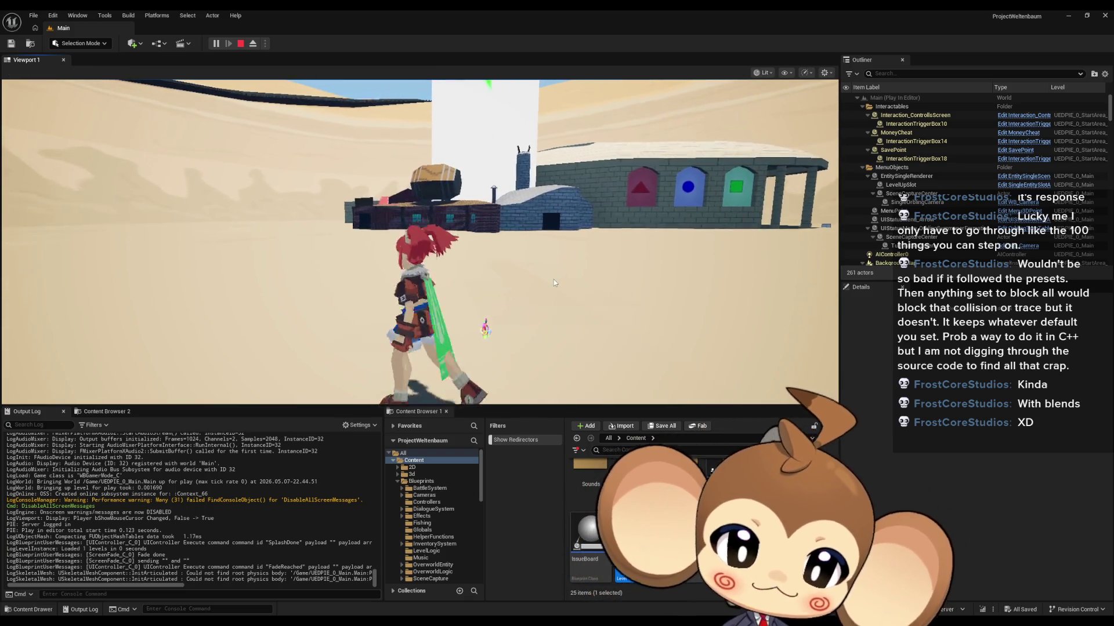
pyautogui.press('a')
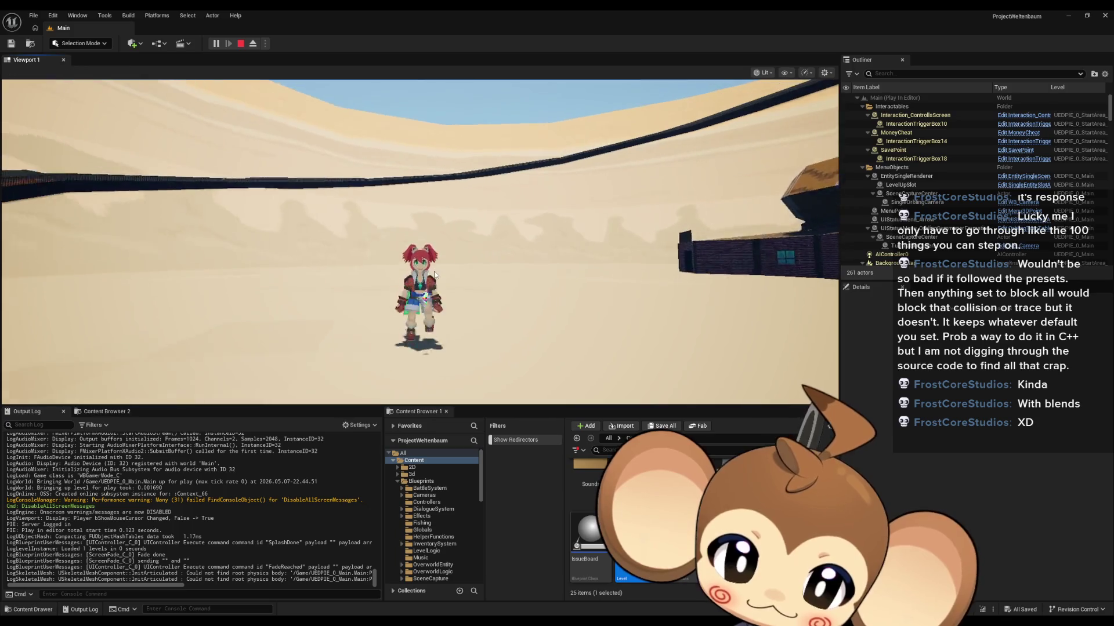
pyautogui.press('a')
pyautogui.press('s')
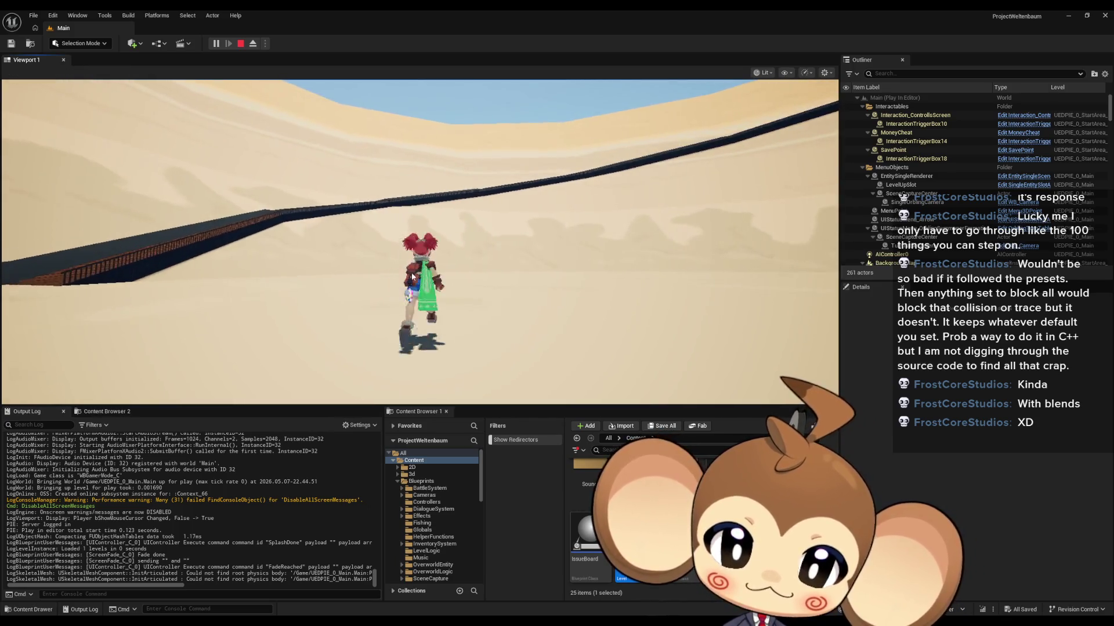
pyautogui.press('a')
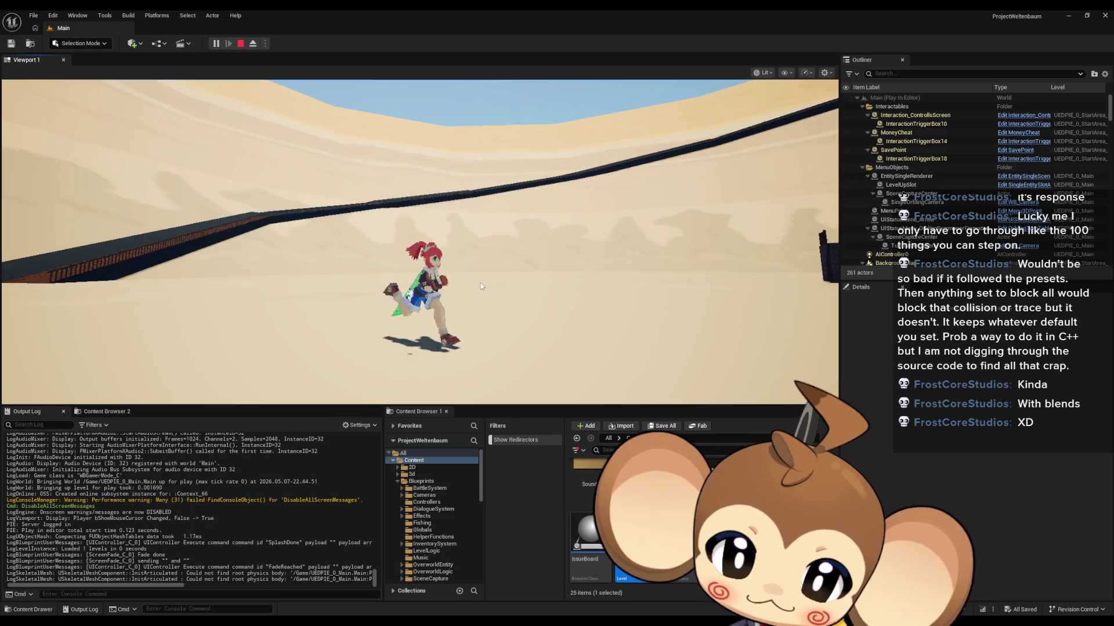
pyautogui.press('w')
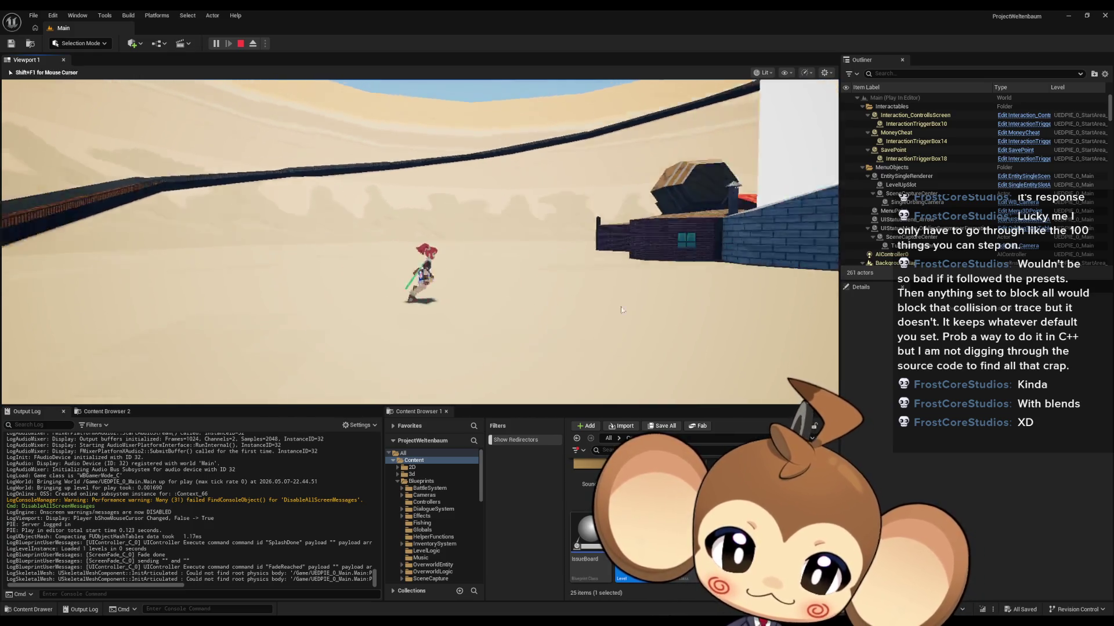
pyautogui.press('s')
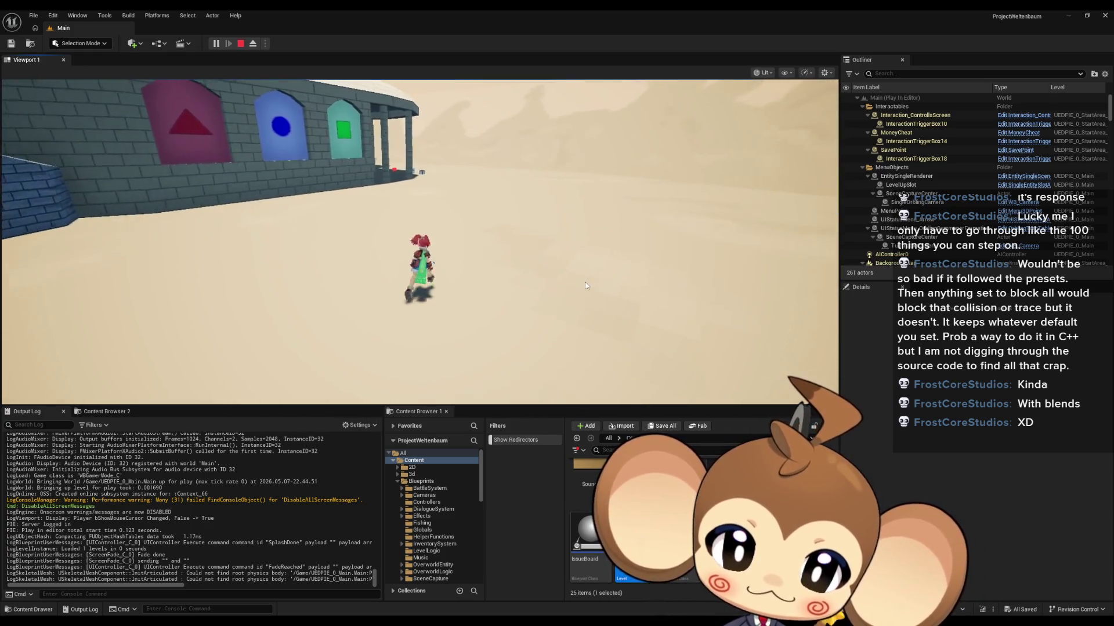
# Step: Walk Mira to the brick building and into its doorway to trigger the cave transition
pyautogui.press('w')
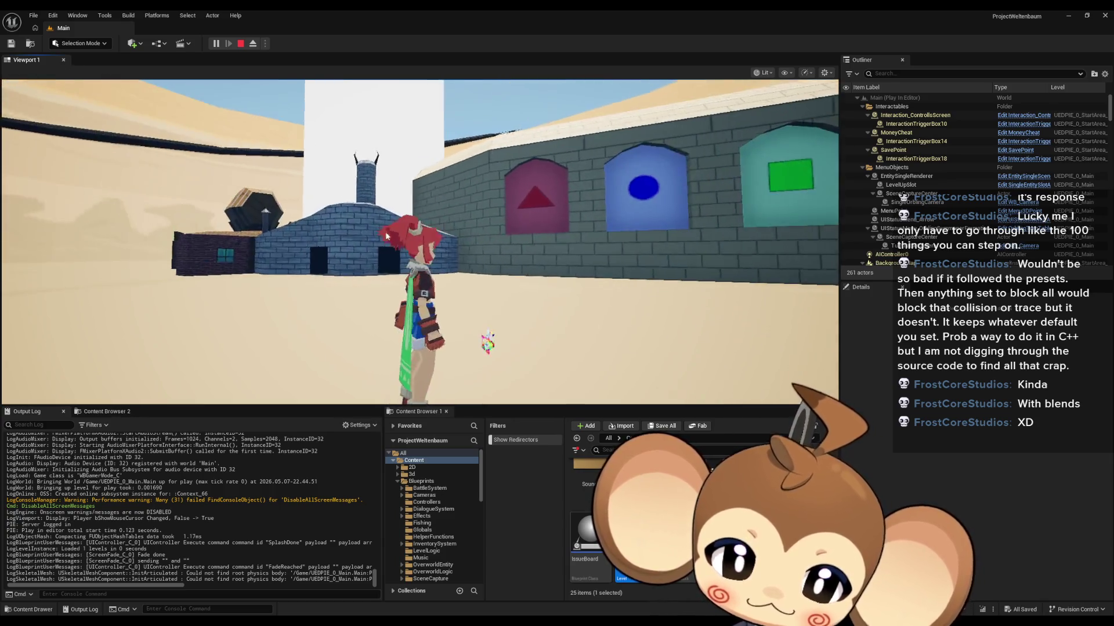
pyautogui.press('w')
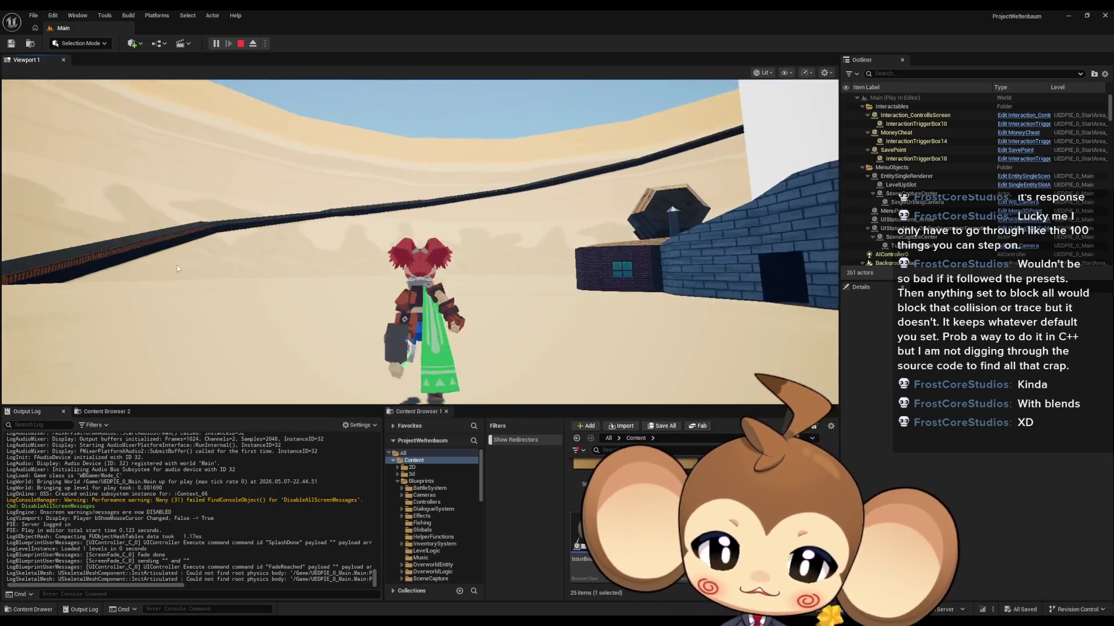
pyautogui.press('a')
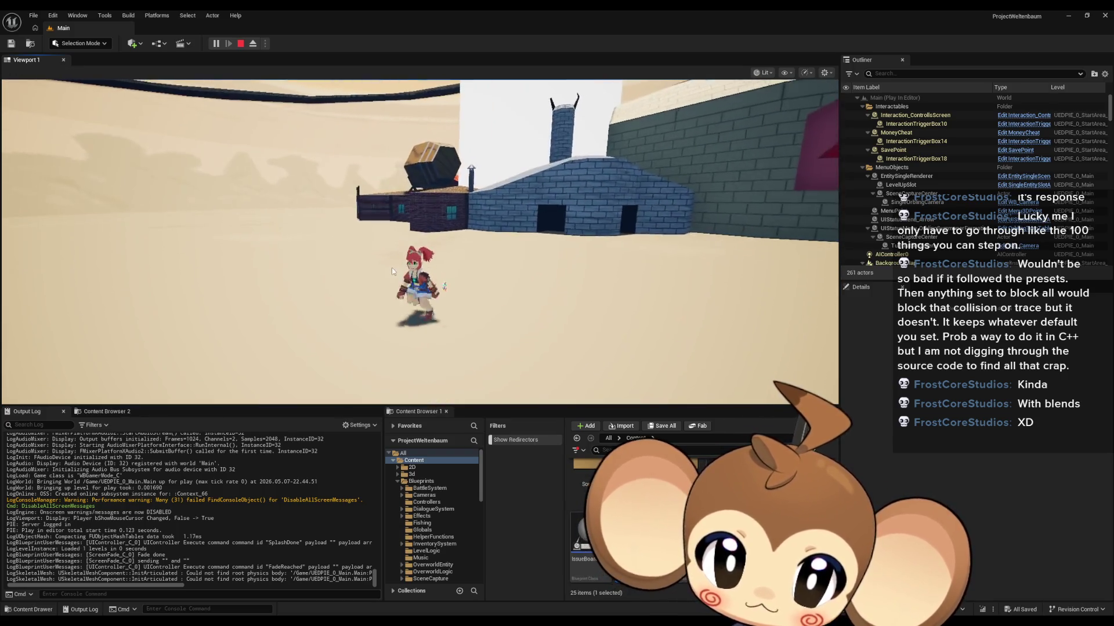
pyautogui.click(473, 244)
pyautogui.press('w')
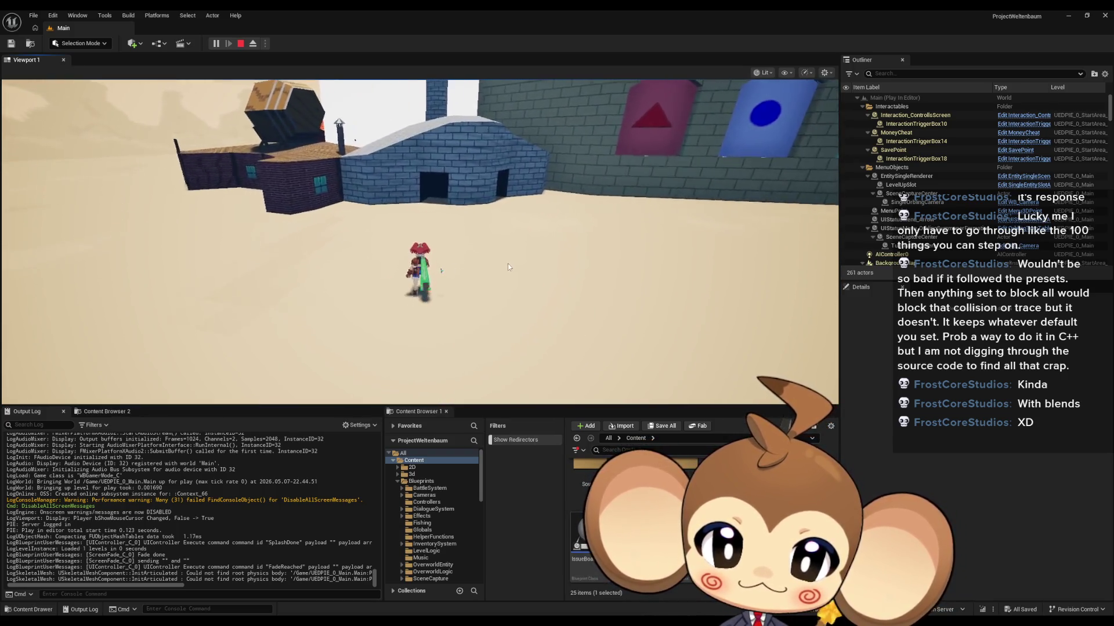
pyautogui.press('w')
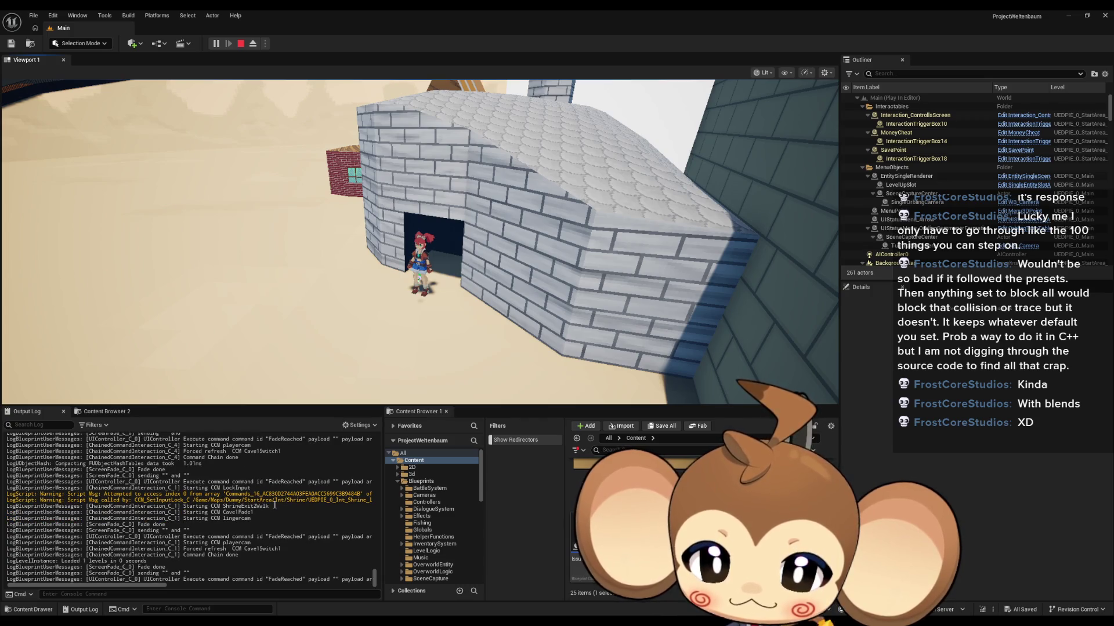
# Step: Run the debug cycle-to-previous-column command and scroll the Output Log sideways to read it
pyautogui.press('Left')
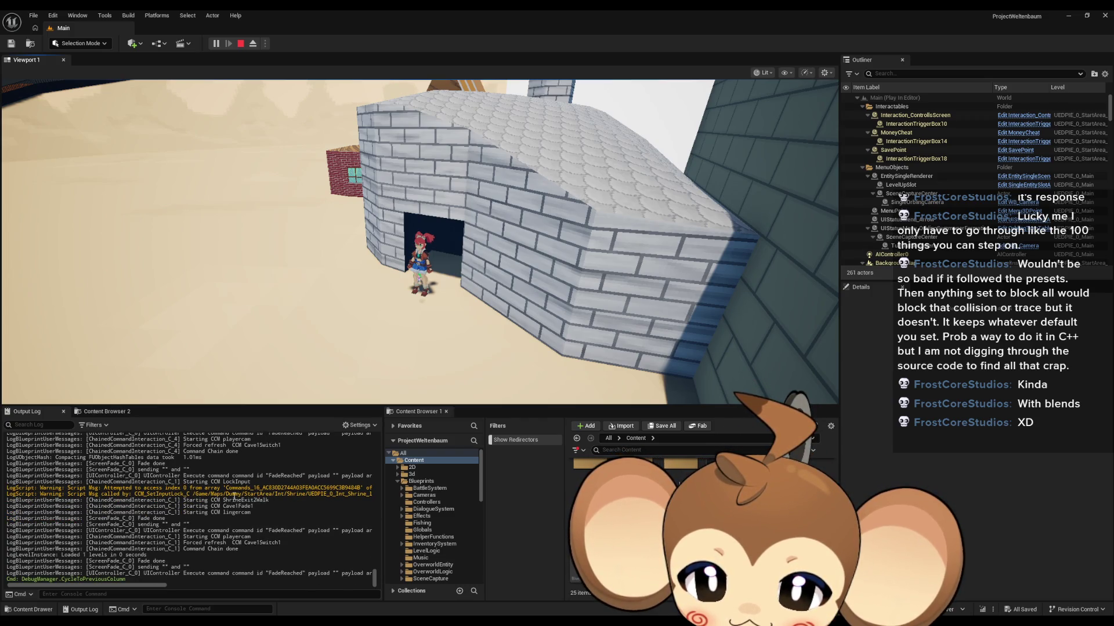
pyautogui.moveTo(107, 586); pyautogui.dragTo(208, 584)
pyautogui.moveTo(227, 583); pyautogui.dragTo(306, 585)
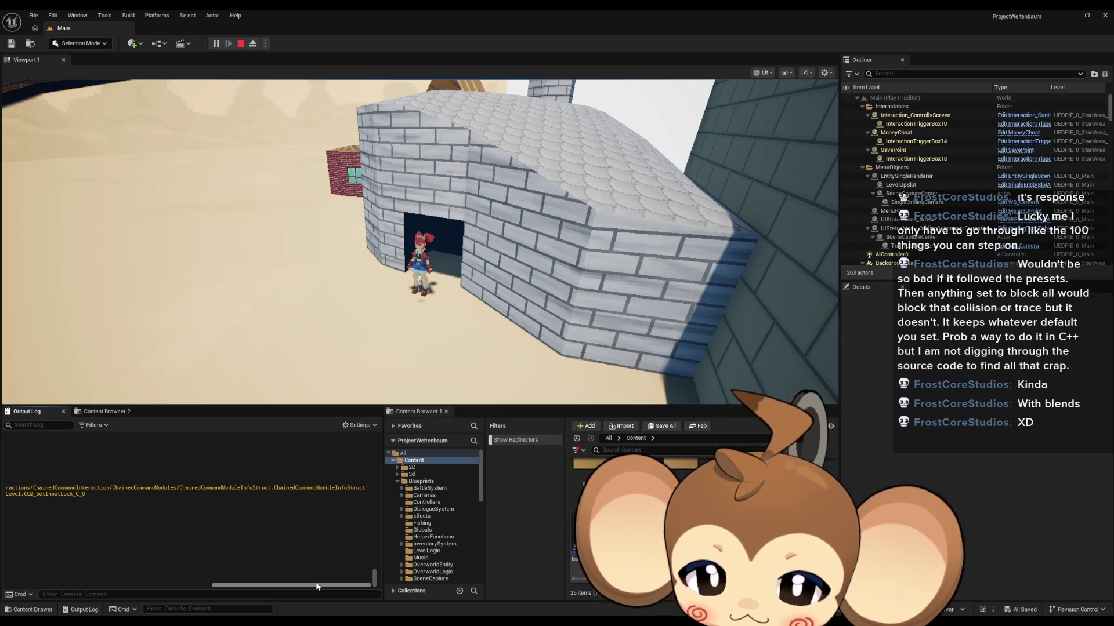
pyautogui.moveTo(317, 587); pyautogui.dragTo(99, 582)
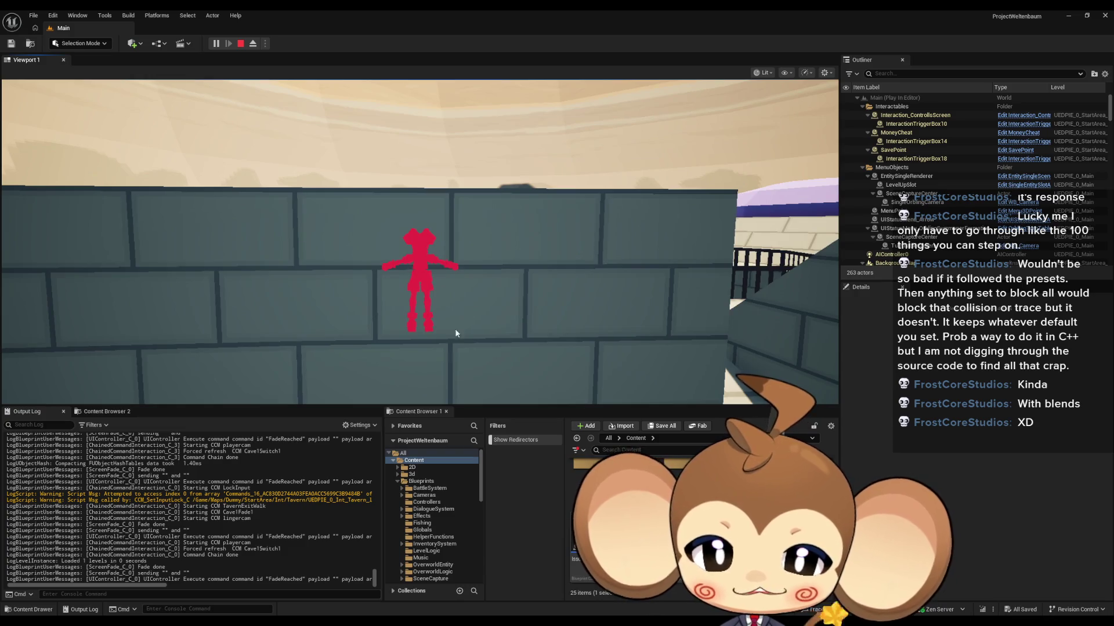
# Step: Resume play-testing in the viewport, release the mouse with Shift+F1, and stop the session
pyautogui.click(437, 370)
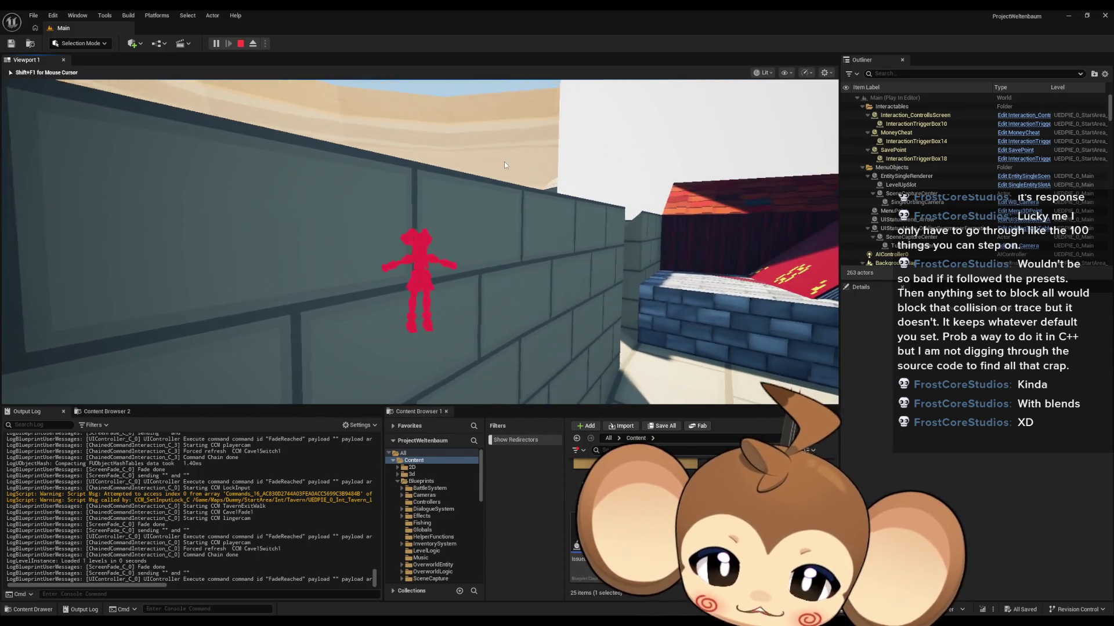
pyautogui.hotkey('shift', 'F1')
pyautogui.click(241, 44)
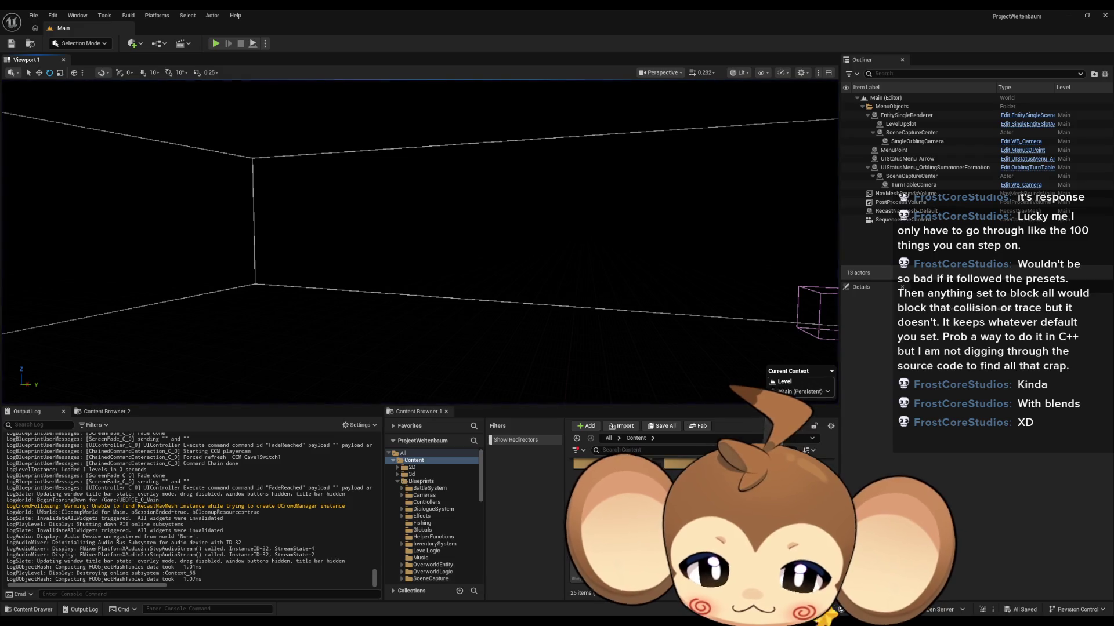
# Step: Bring up the Blueprint editor on GDG_NoticingFunction and view the start of its LookAtTrigger graph
pyautogui.click(472, 570)
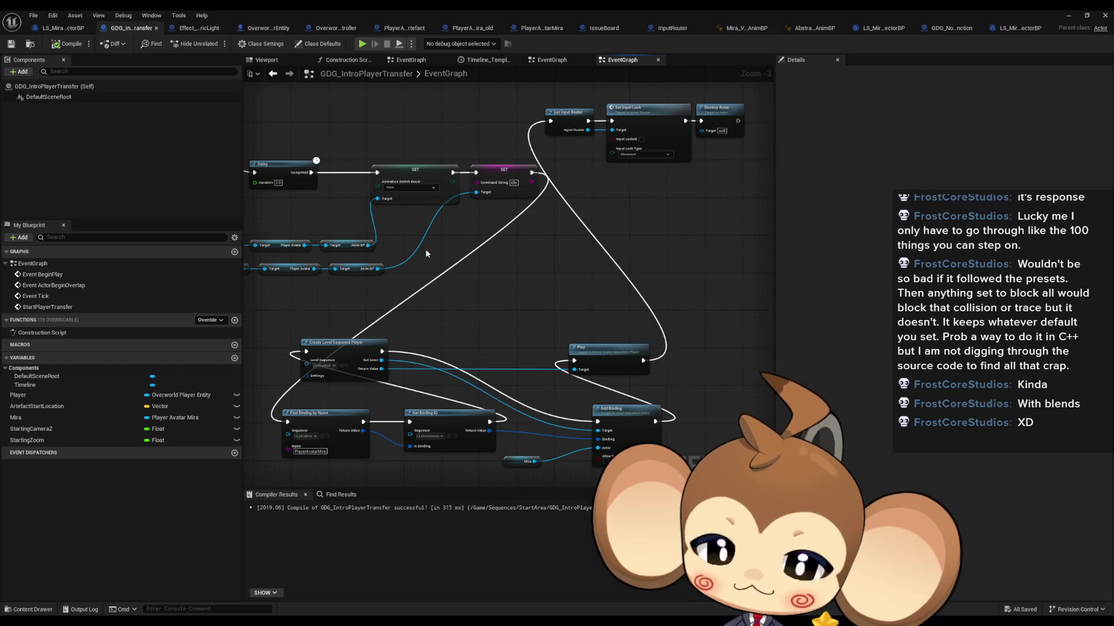
pyautogui.click(950, 28)
pyautogui.scroll(-3, 432, 368)
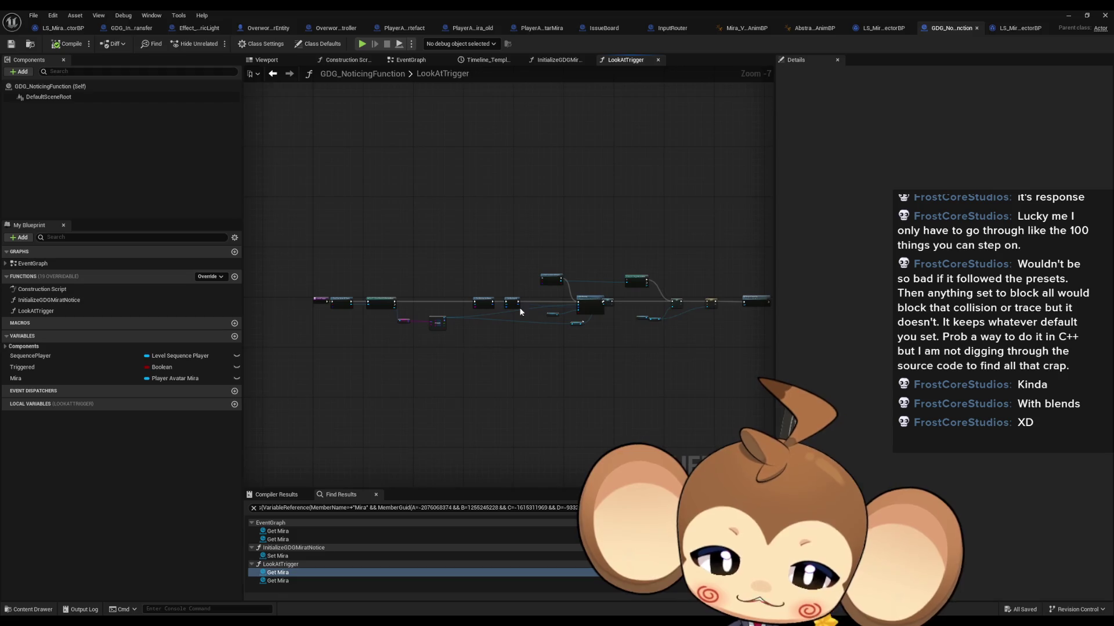
pyautogui.scroll(6, 356, 345)
pyautogui.moveTo(421, 368)
pyautogui.mouseDown()
pyautogui.moveTo(458, 354)
pyautogui.moveTo(360, 325)
pyautogui.moveTo(277, 328)
pyautogui.moveTo(725, 360)
pyautogui.mouseUp()
pyautogui.scroll(-1, 406, 343)
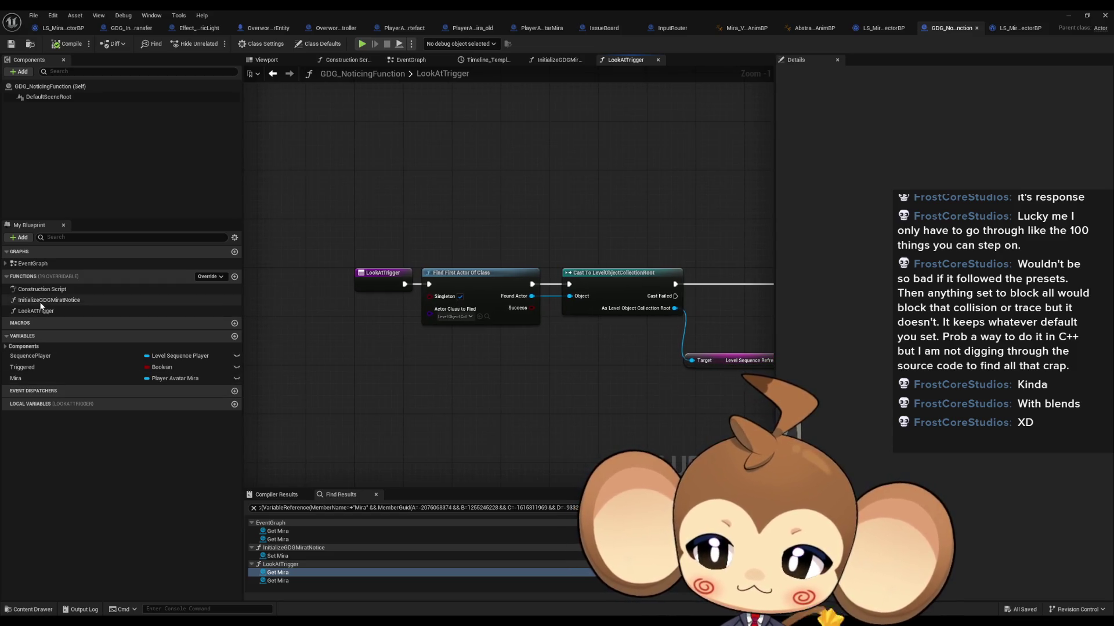
# Step: Inspect InitializeGDGMiratNotice's Cast, SET and entry nodes, then view LS_MiraNoticeArtefact_DirectorBP
pyautogui.doubleClick(48, 300)
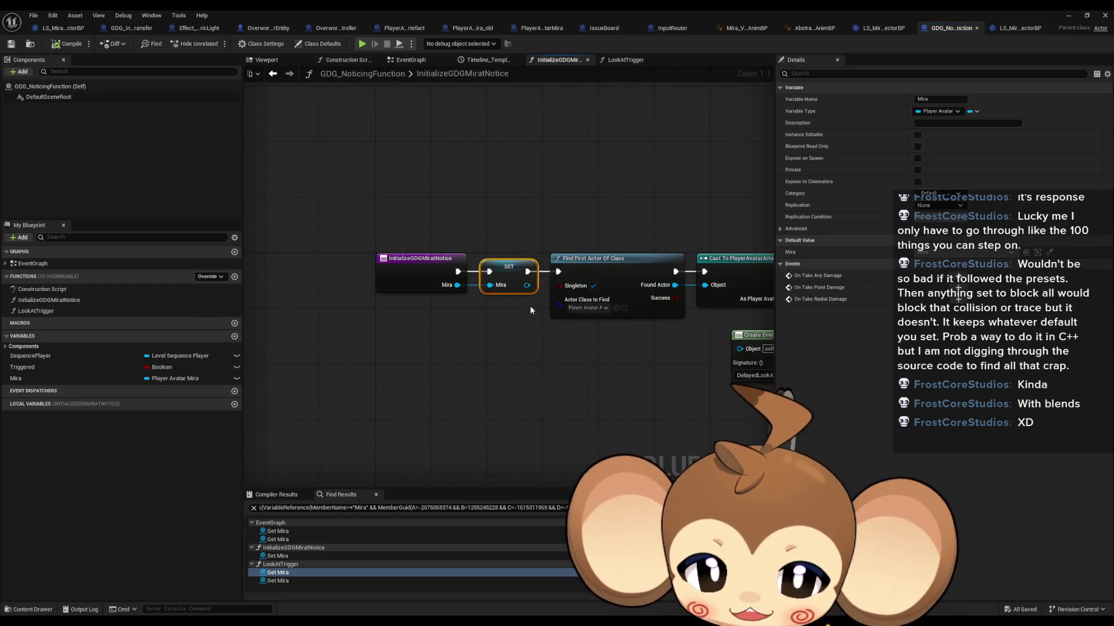
pyautogui.moveTo(472, 341)
pyautogui.mouseDown()
pyautogui.moveTo(362, 345)
pyautogui.moveTo(438, 237)
pyautogui.mouseUp()
pyautogui.click(474, 274)
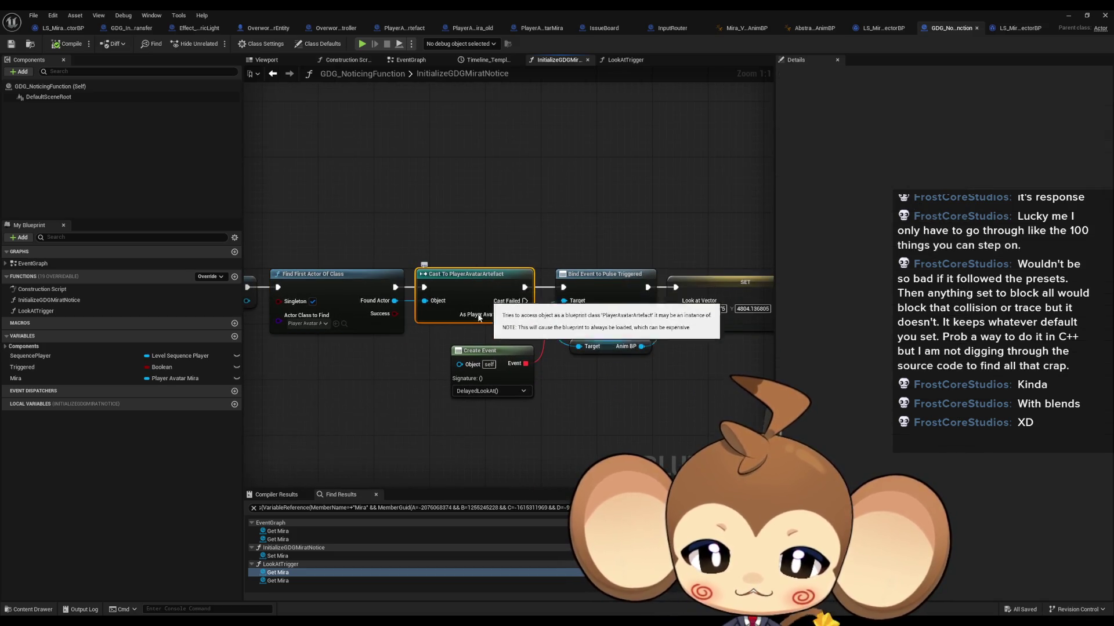
pyautogui.moveTo(475, 279); pyautogui.dragTo(625, 272)
pyautogui.click(298, 279)
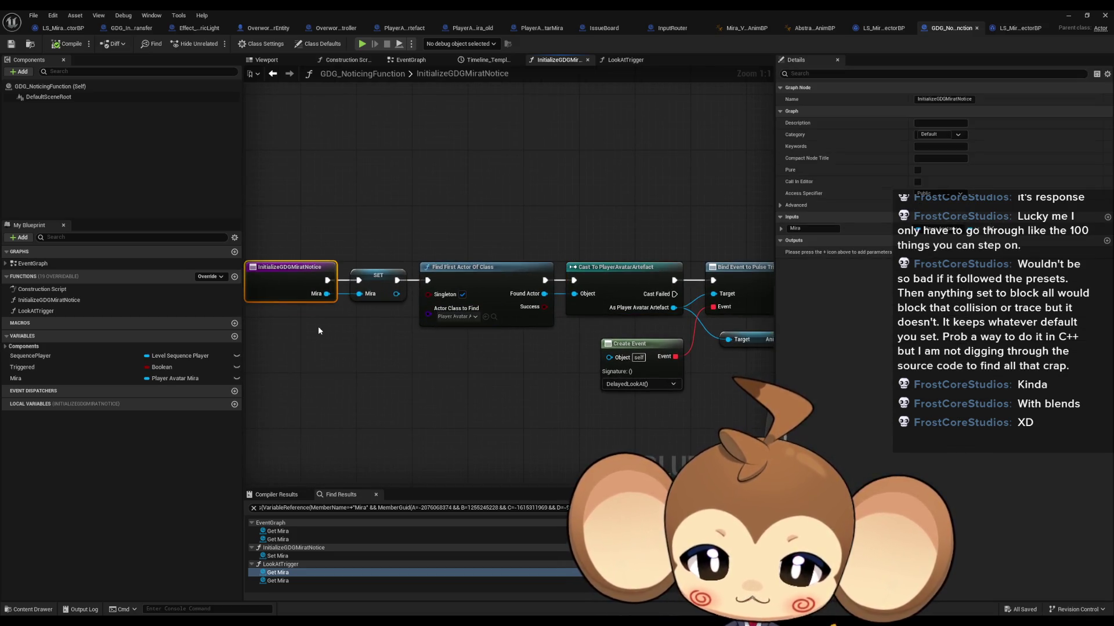
pyautogui.click(60, 28)
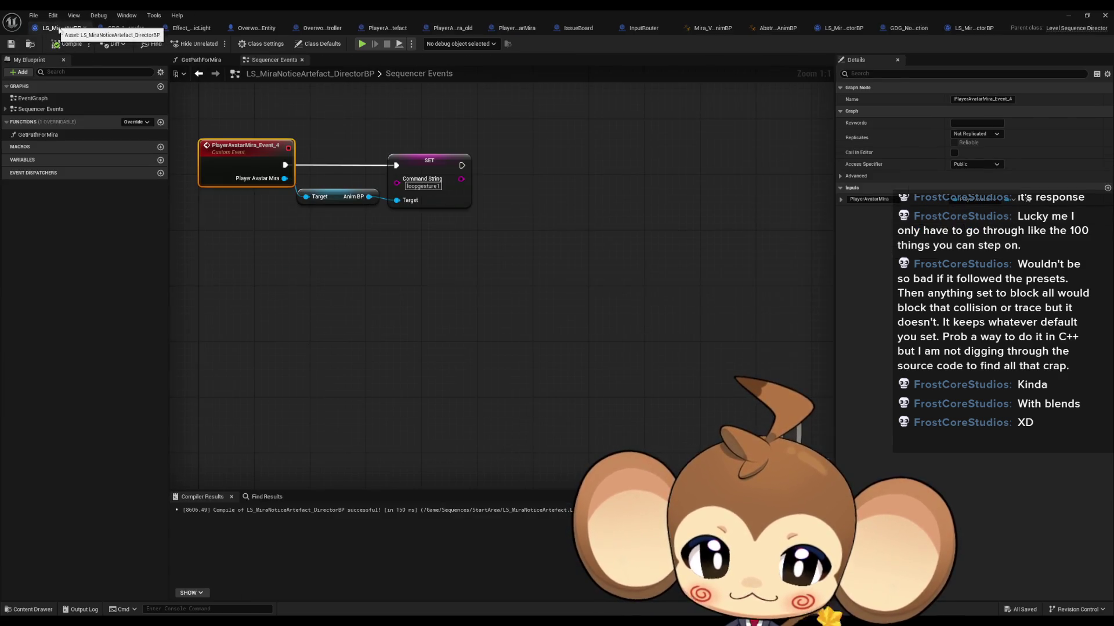
# Step: Review the NoticeArtefact and Blink director blueprints' event chains, ending on LS_MiraIntro_DirectorBP
pyautogui.scroll(-3, 339, 297)
pyautogui.moveTo(350, 298); pyautogui.dragTo(400, 482)
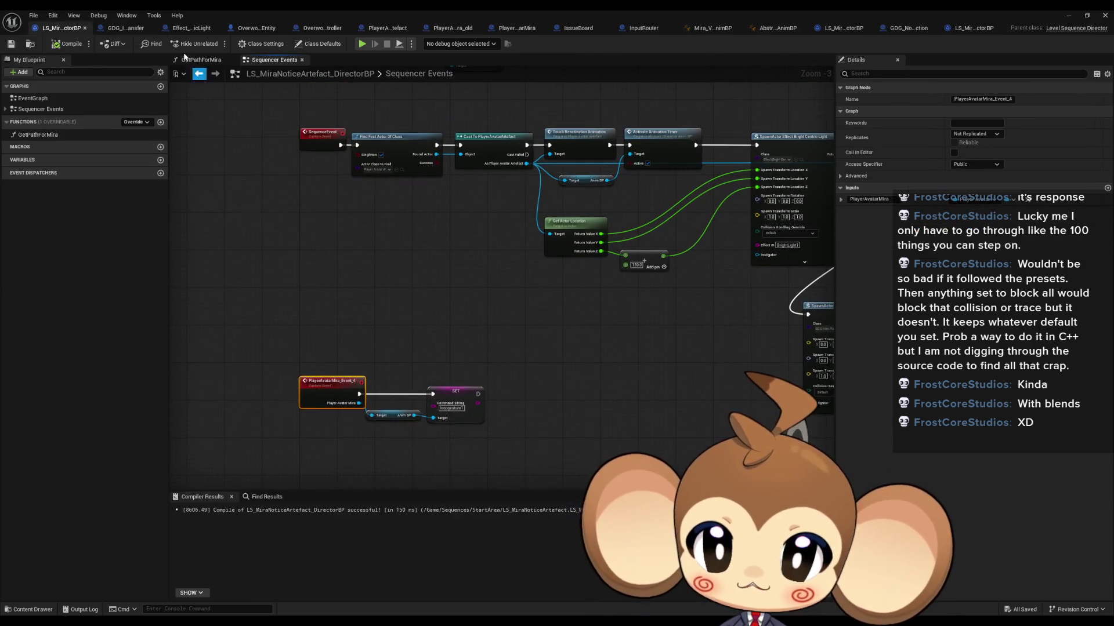
pyautogui.click(841, 29)
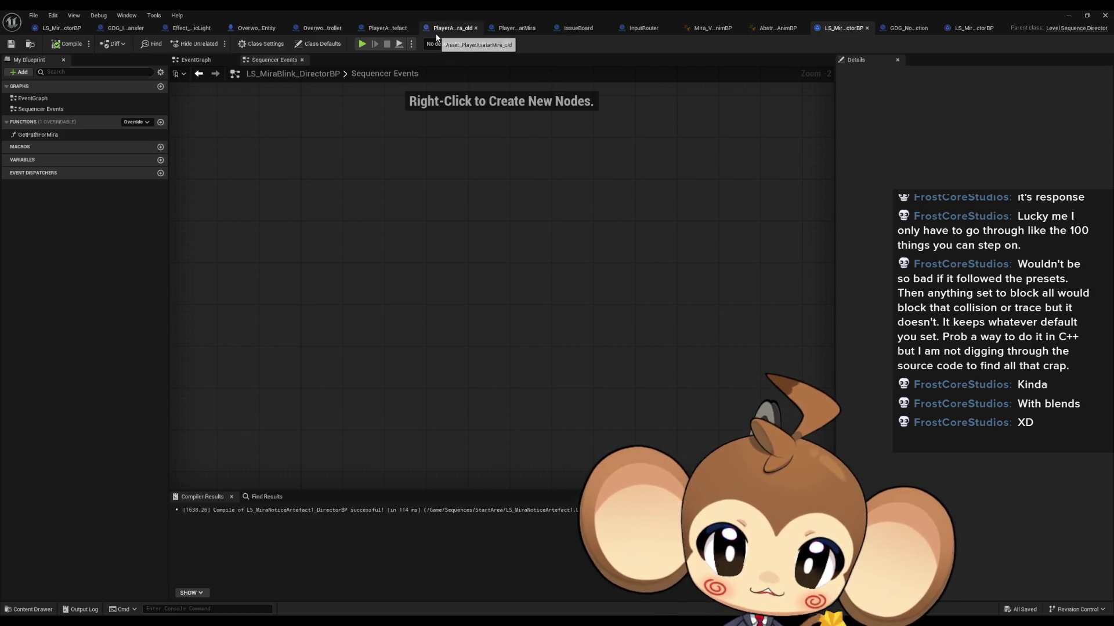
pyautogui.click(46, 29)
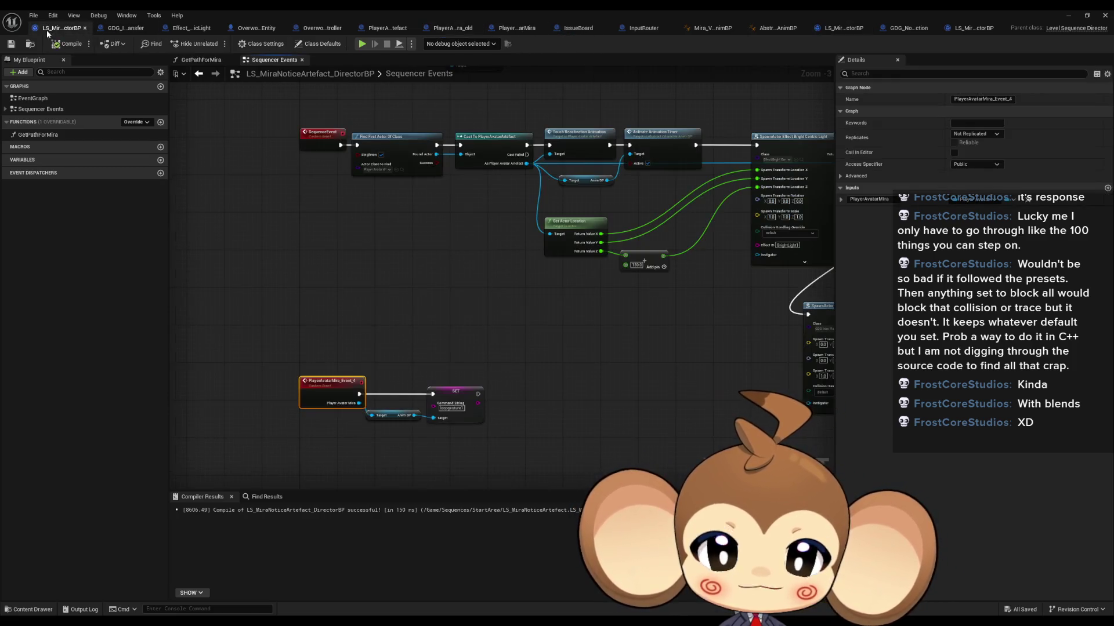
pyautogui.moveTo(573, 346); pyautogui.dragTo(348, 379)
pyautogui.click(591, 226)
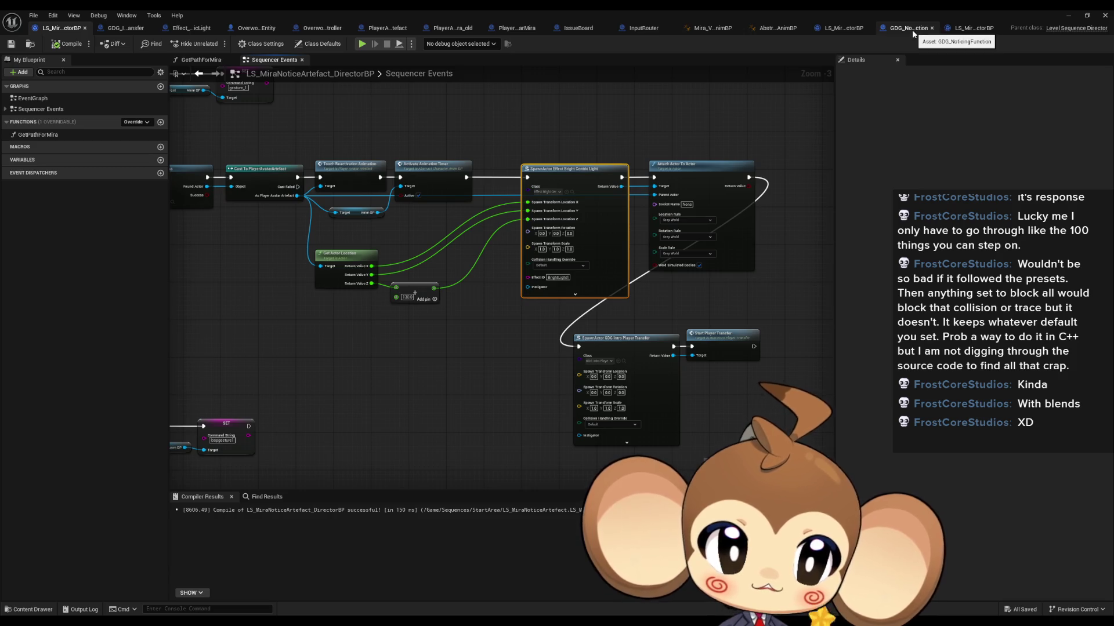
pyautogui.click(974, 29)
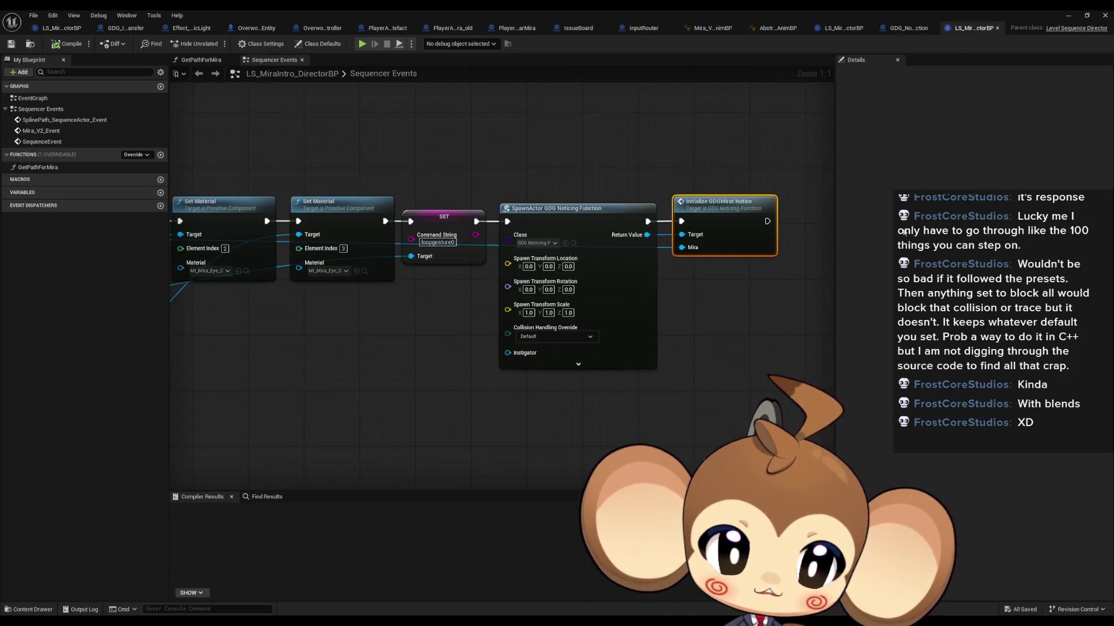
# Step: Drag from the spawned Player Avatar Mira's Return Value and search the node list for 'v'
pyautogui.moveTo(568, 269); pyautogui.dragTo(986, 273)
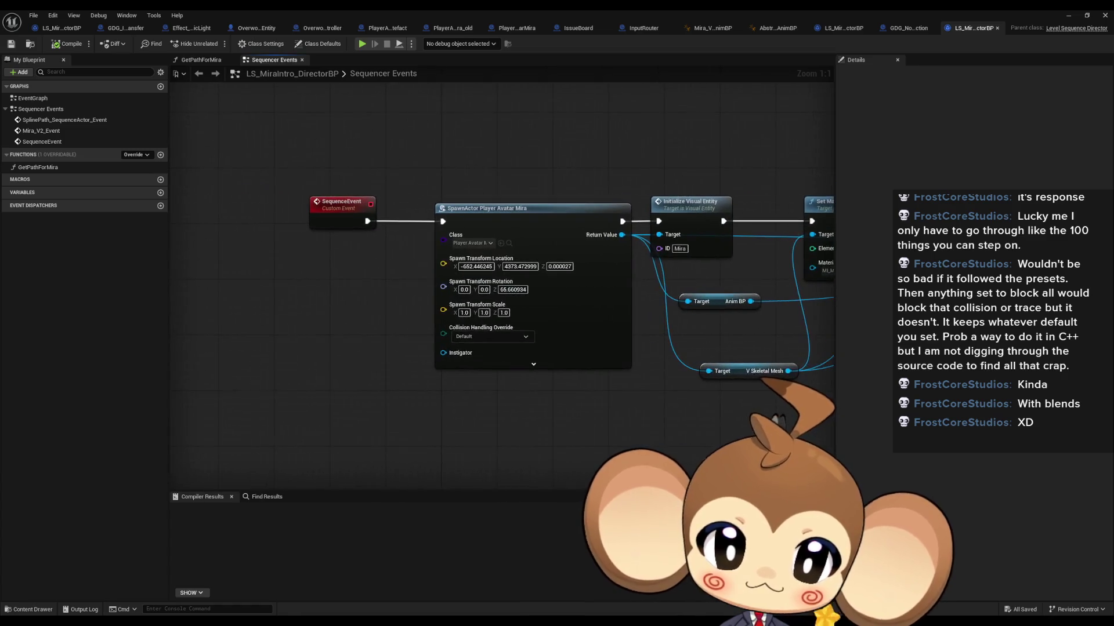
pyautogui.moveTo(468, 246)
pyautogui.mouseDown()
pyautogui.moveTo(543, 168)
pyautogui.moveTo(529, 211)
pyautogui.mouseUp()
pyautogui.click(551, 203)
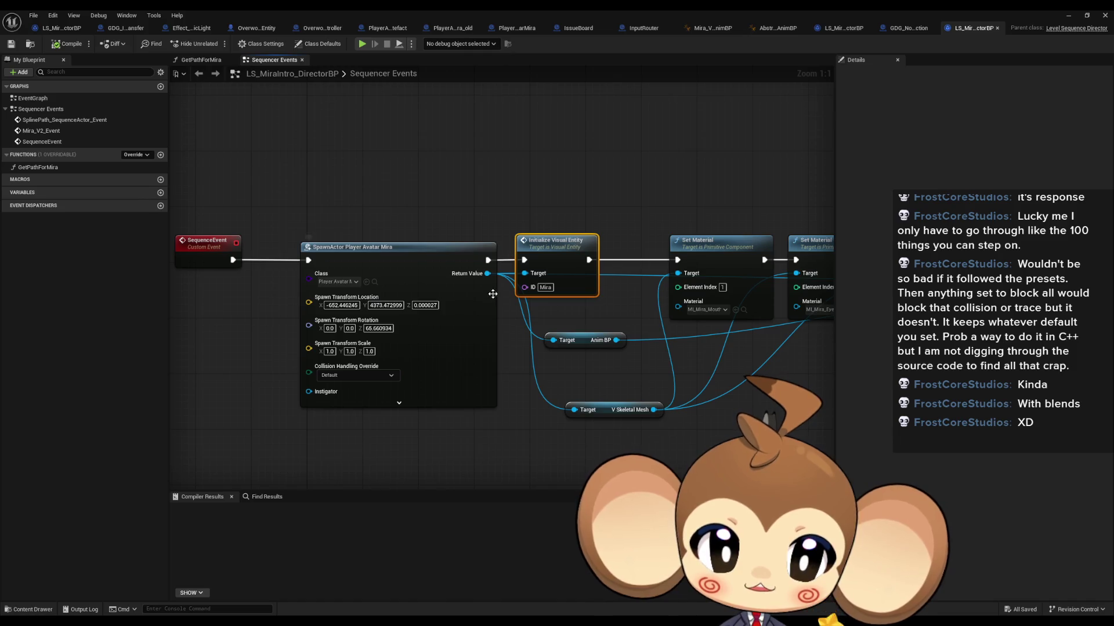
pyautogui.moveTo(488, 273)
pyautogui.mouseDown()
pyautogui.moveTo(535, 135)
pyautogui.moveTo(548, 132)
pyautogui.mouseUp()
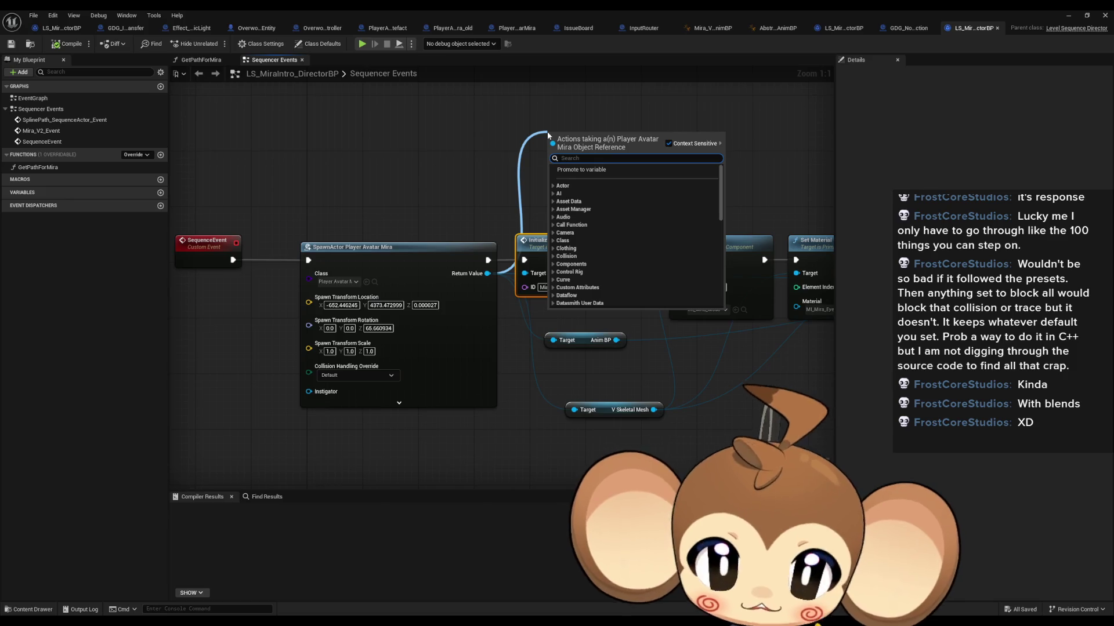
pyautogui.write('v')
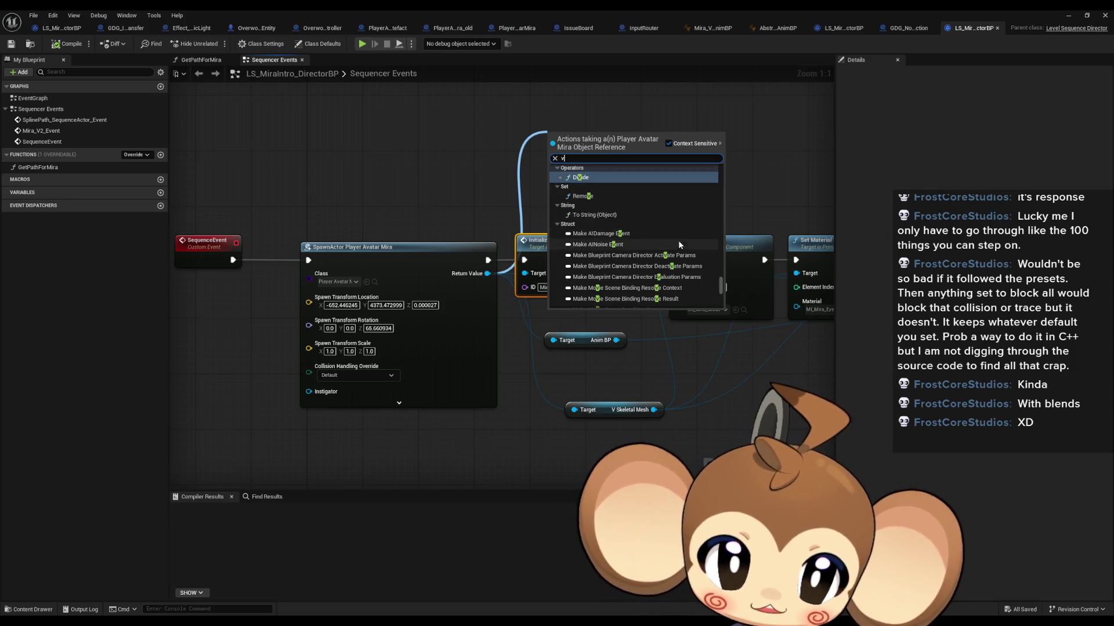
pyautogui.scroll(-5, 677, 241)
pyautogui.scroll(-10, 677, 242)
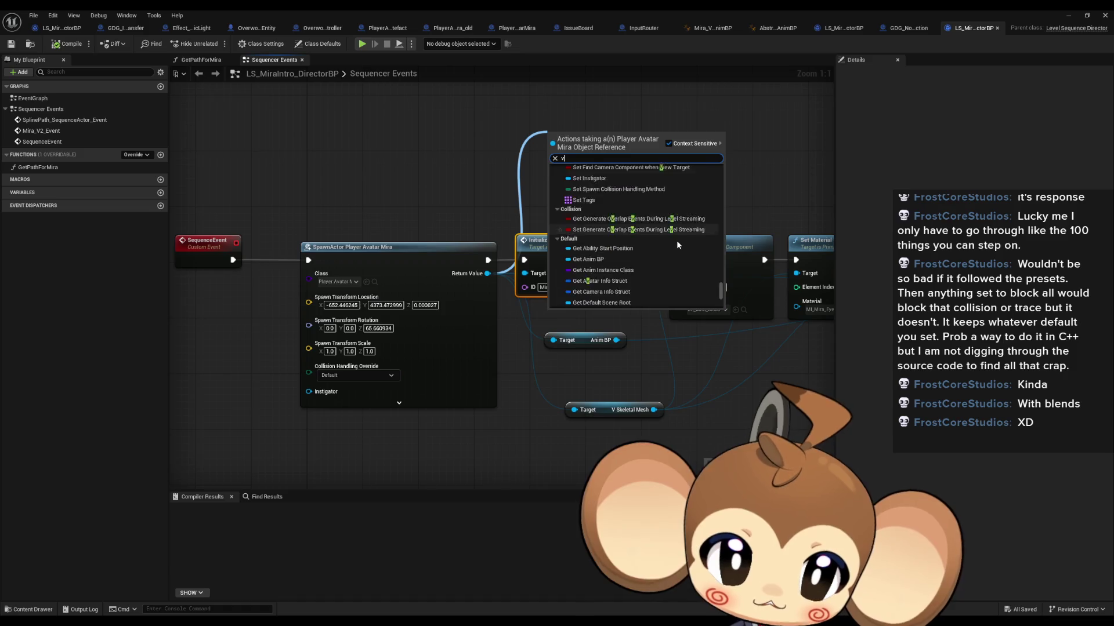
pyautogui.scroll(-5, 676, 241)
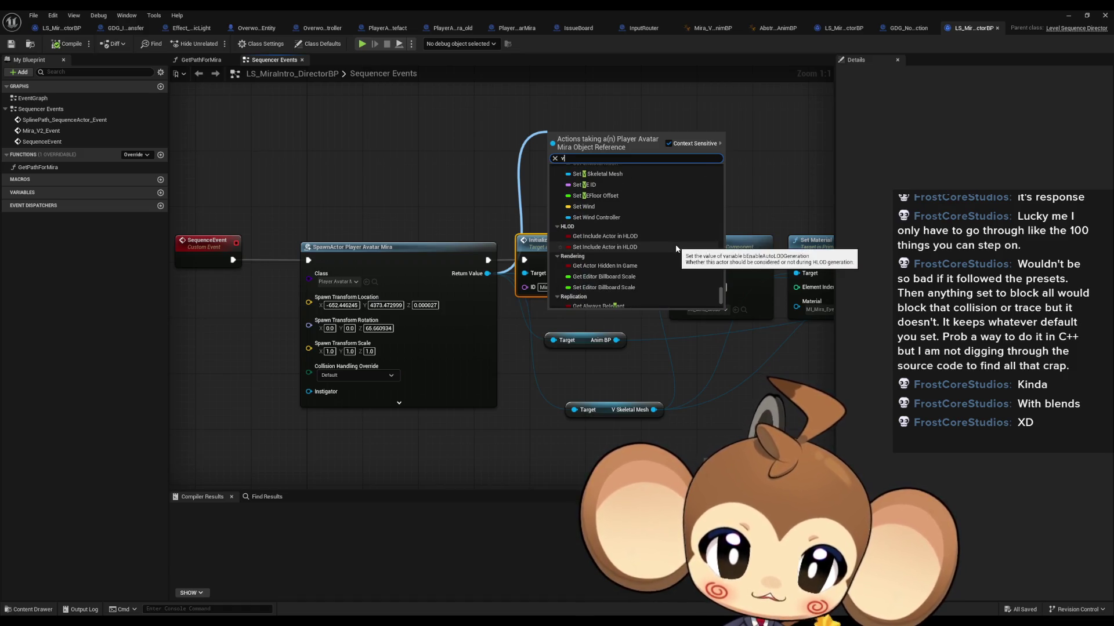
pyautogui.scroll(-5, 673, 248)
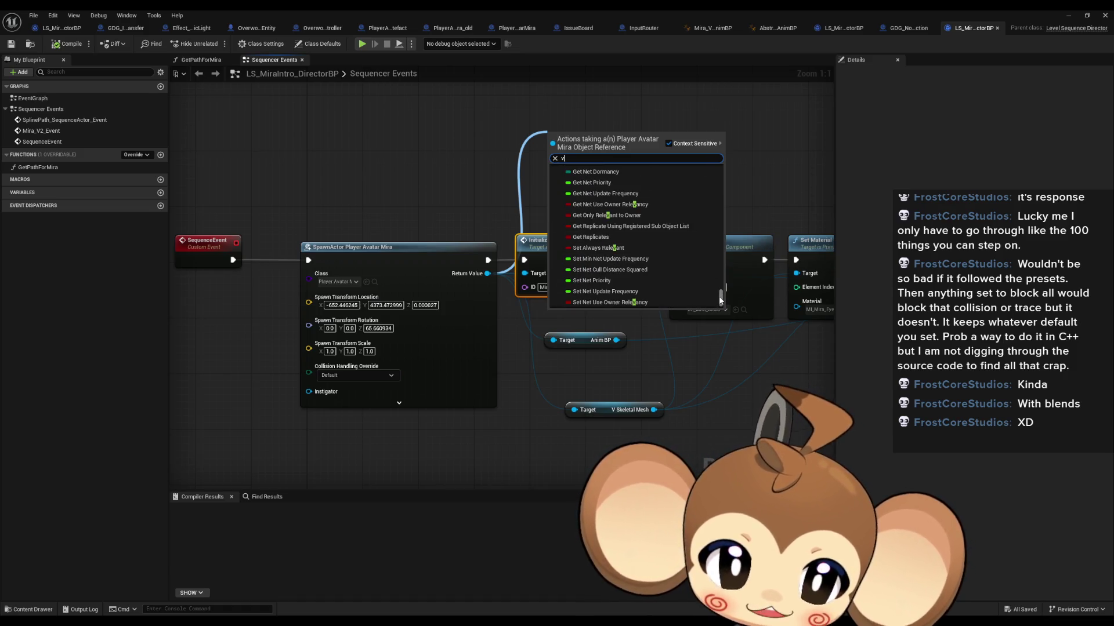
pyautogui.moveTo(721, 306); pyautogui.dragTo(723, 291)
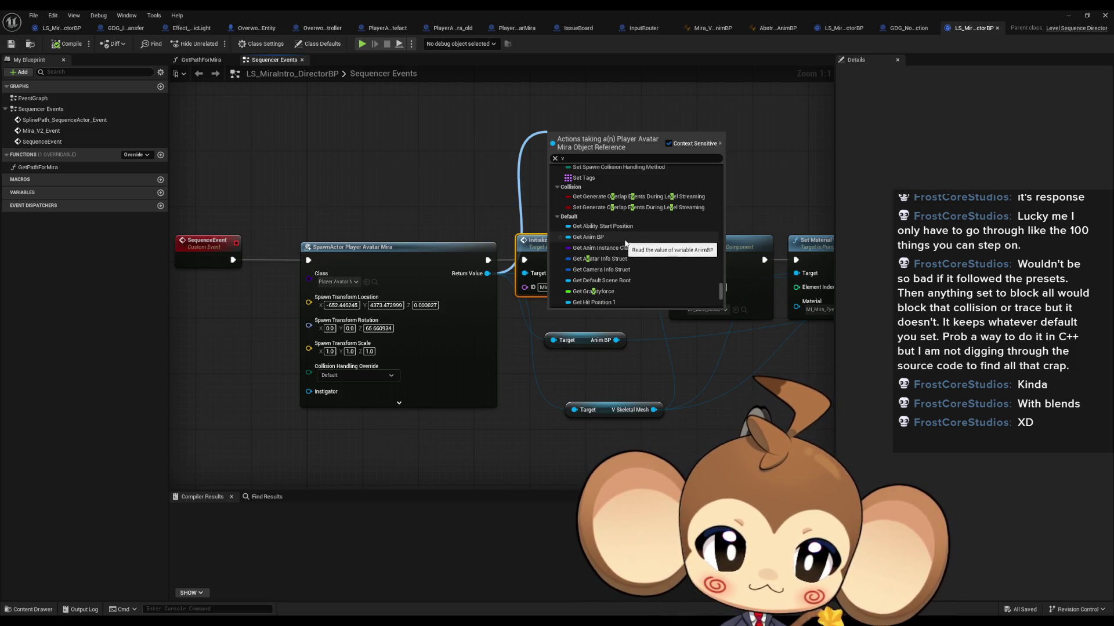
pyautogui.scroll(-3, 626, 243)
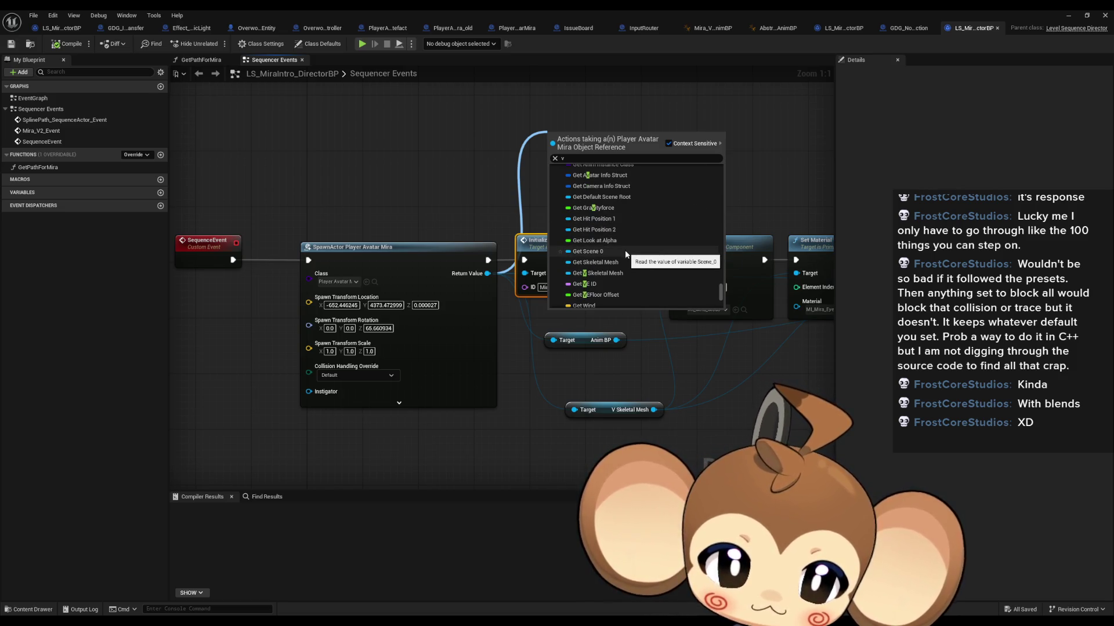
# Step: Add the Get V Skeletal Mesh getter and position it above Initialize Visual Entity
pyautogui.click(620, 274)
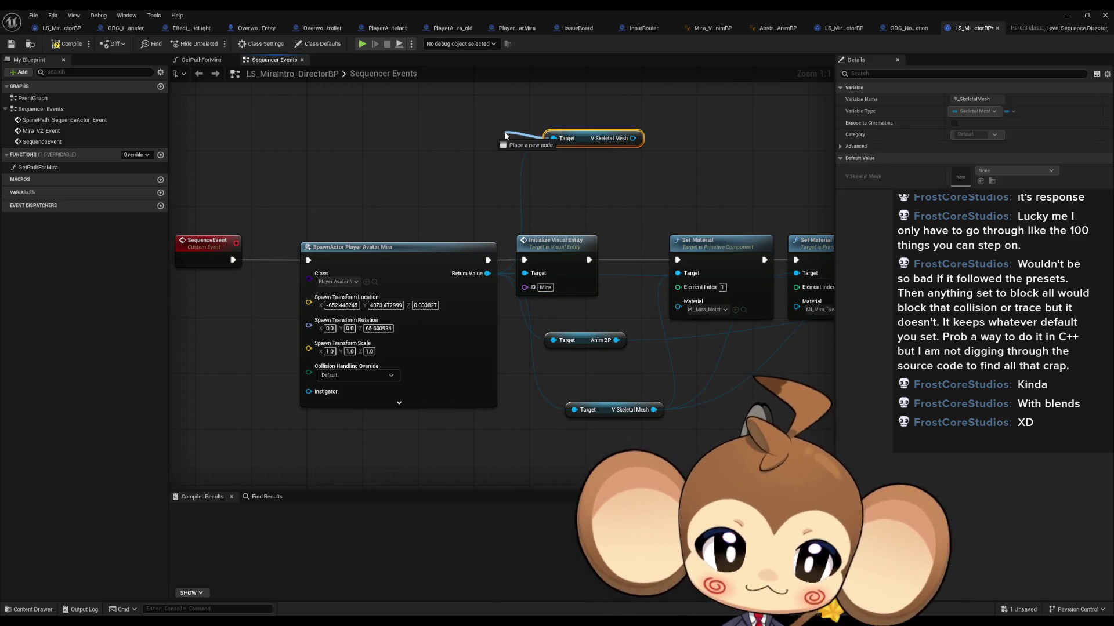
pyautogui.moveTo(579, 139)
pyautogui.mouseDown()
pyautogui.moveTo(517, 158)
pyautogui.moveTo(489, 149)
pyautogui.moveTo(593, 146)
pyautogui.mouseUp()
pyautogui.write('ini')
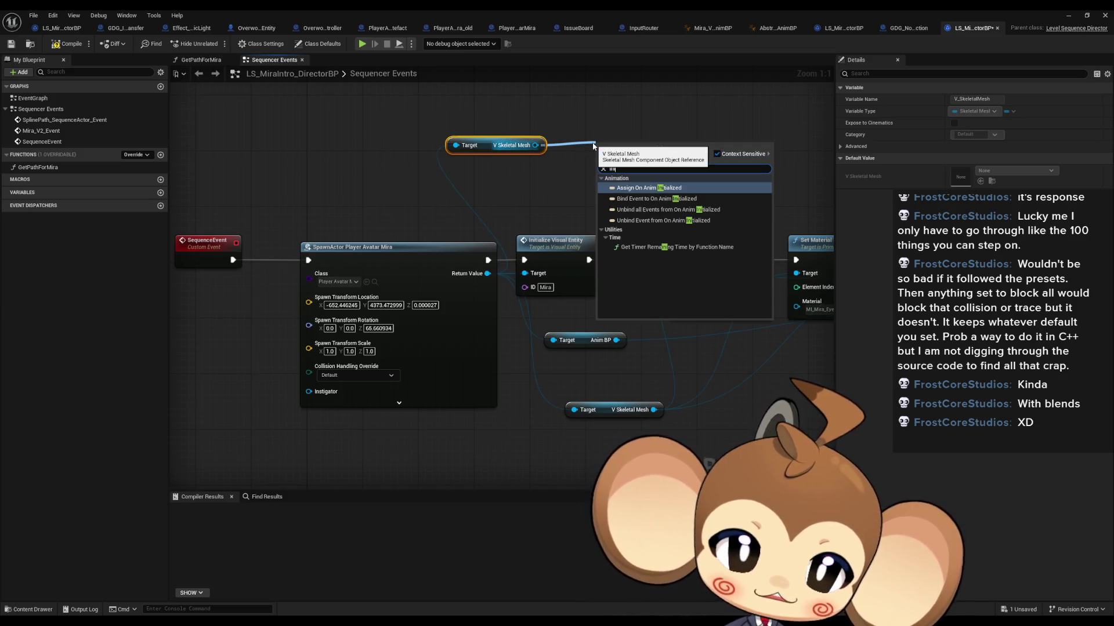
pyautogui.click(433, 176)
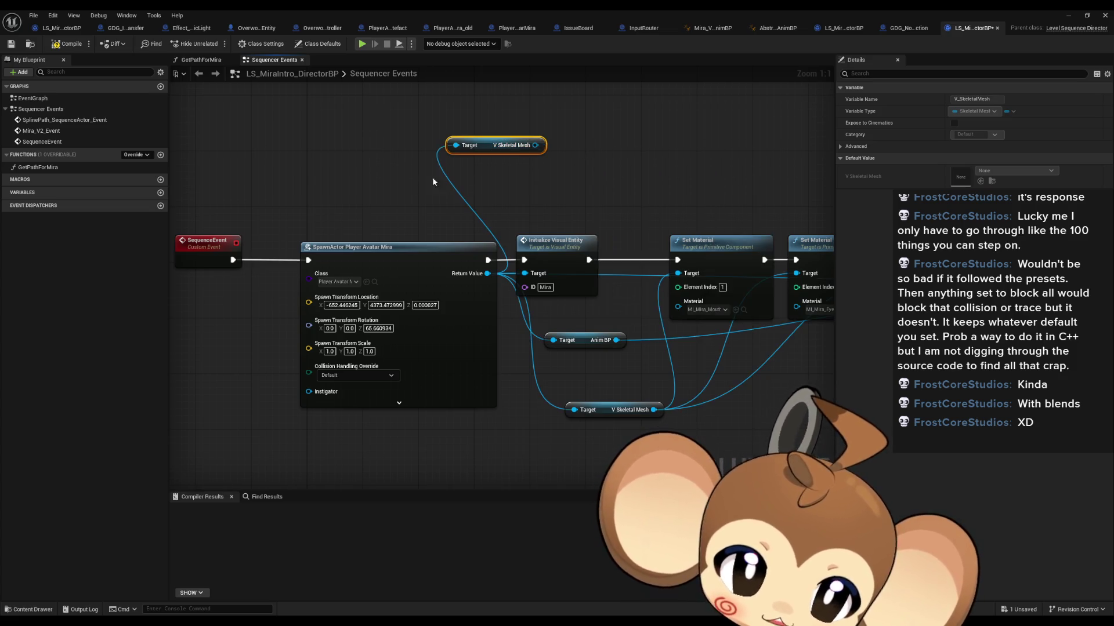
pyautogui.moveTo(487, 150); pyautogui.dragTo(493, 170)
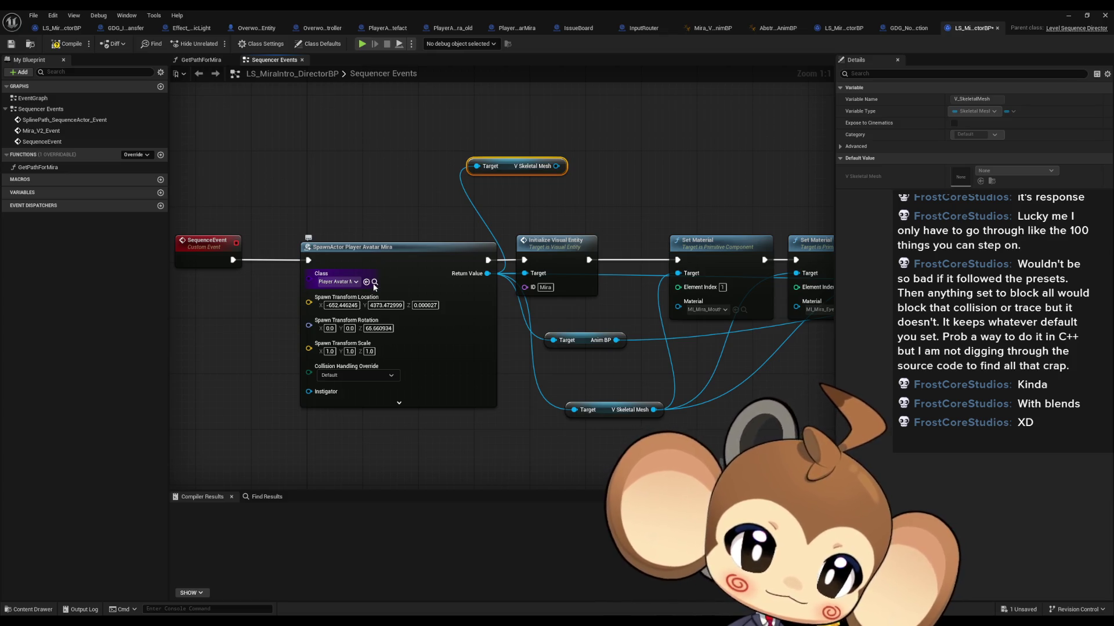
pyautogui.doubleClick(375, 14)
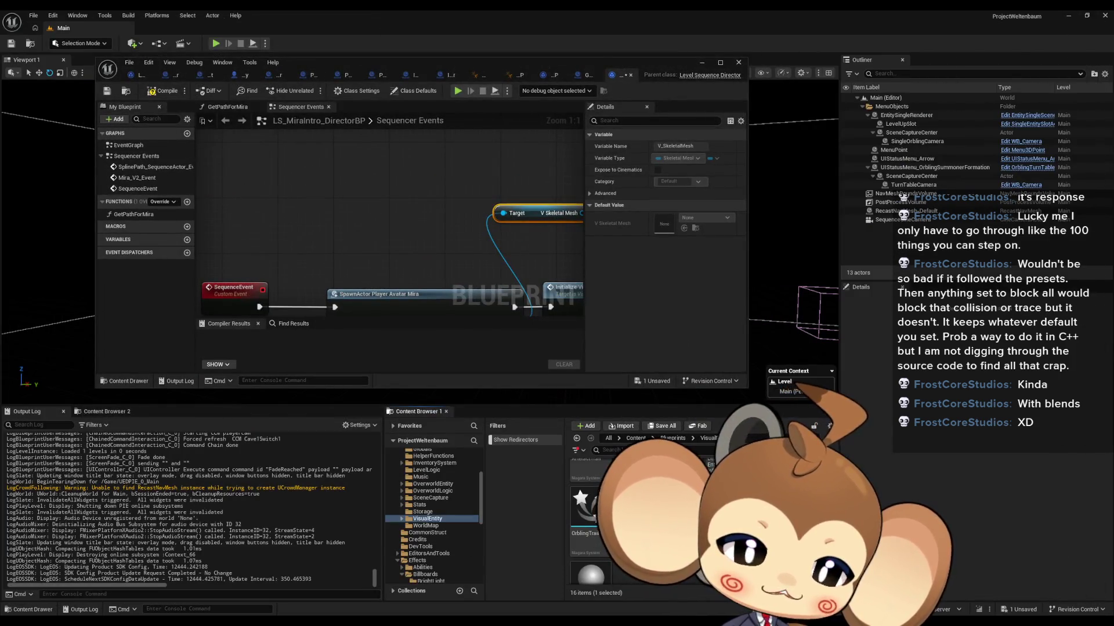
# Step: In PlayerAvatarMira, inspect the V_SkeletalMesh component's options and details
pyautogui.click(365, 74)
pyautogui.doubleClick(380, 64)
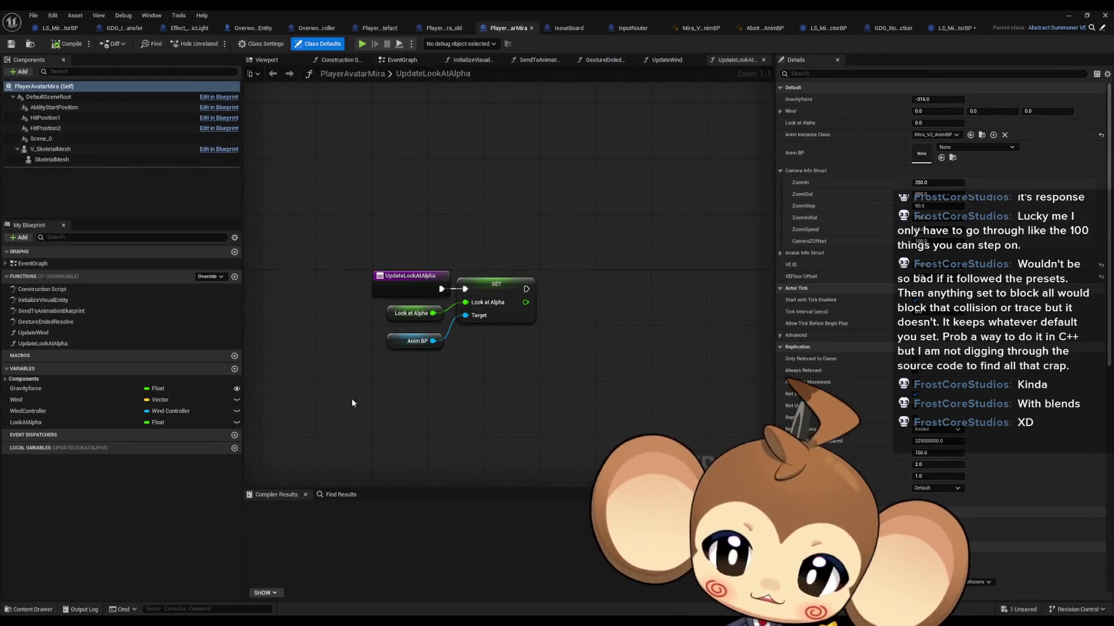
pyautogui.moveTo(351, 398); pyautogui.dragTo(398, 397)
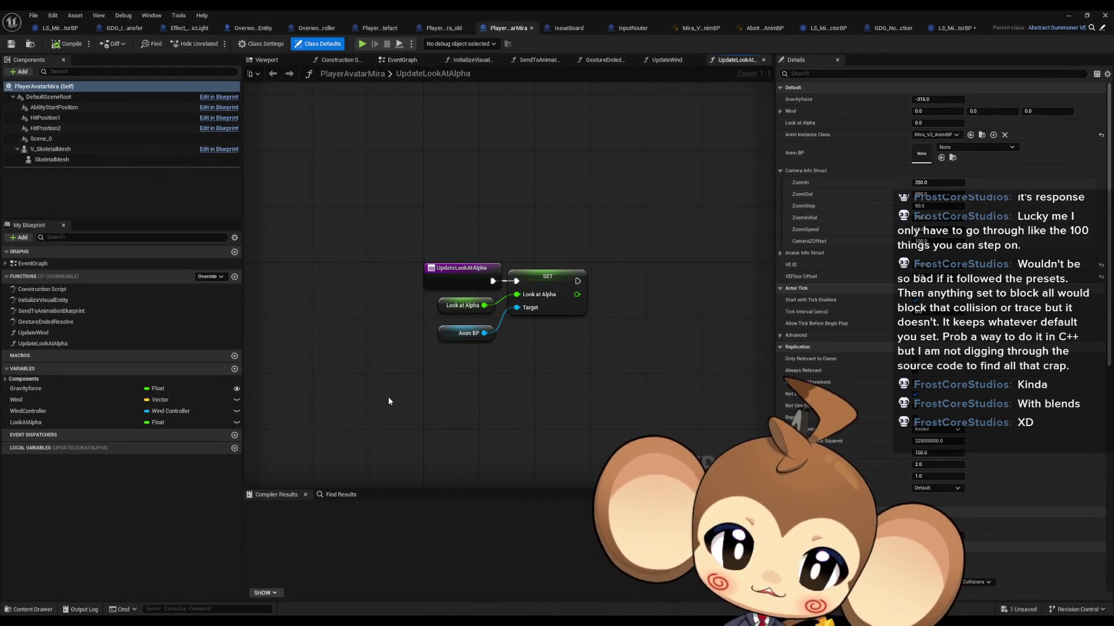
pyautogui.rightClick(49, 150)
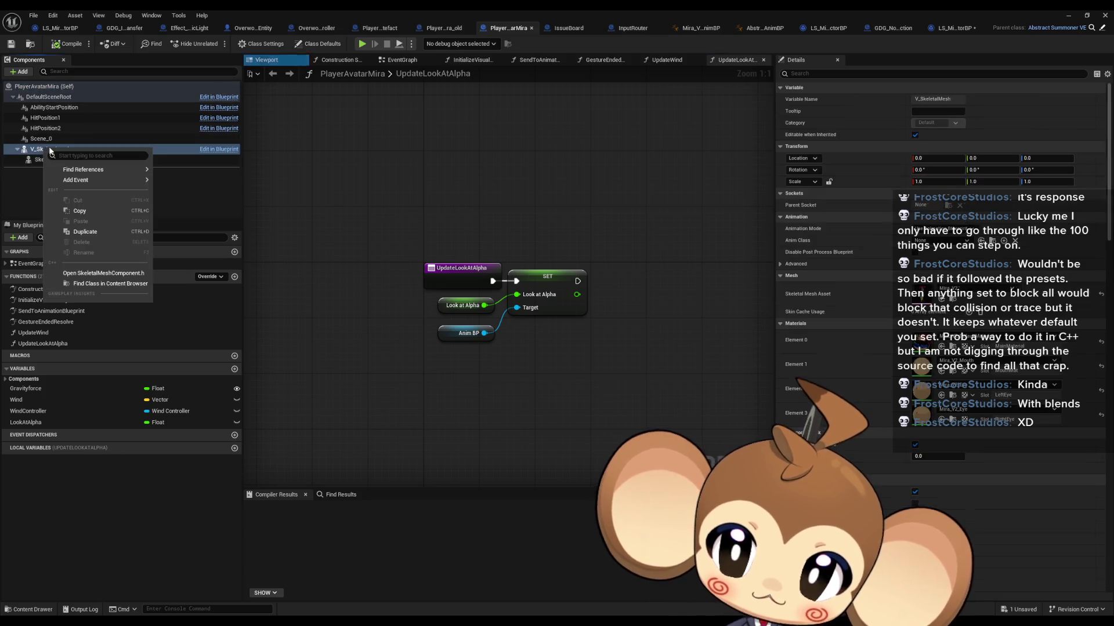
pyautogui.click(381, 173)
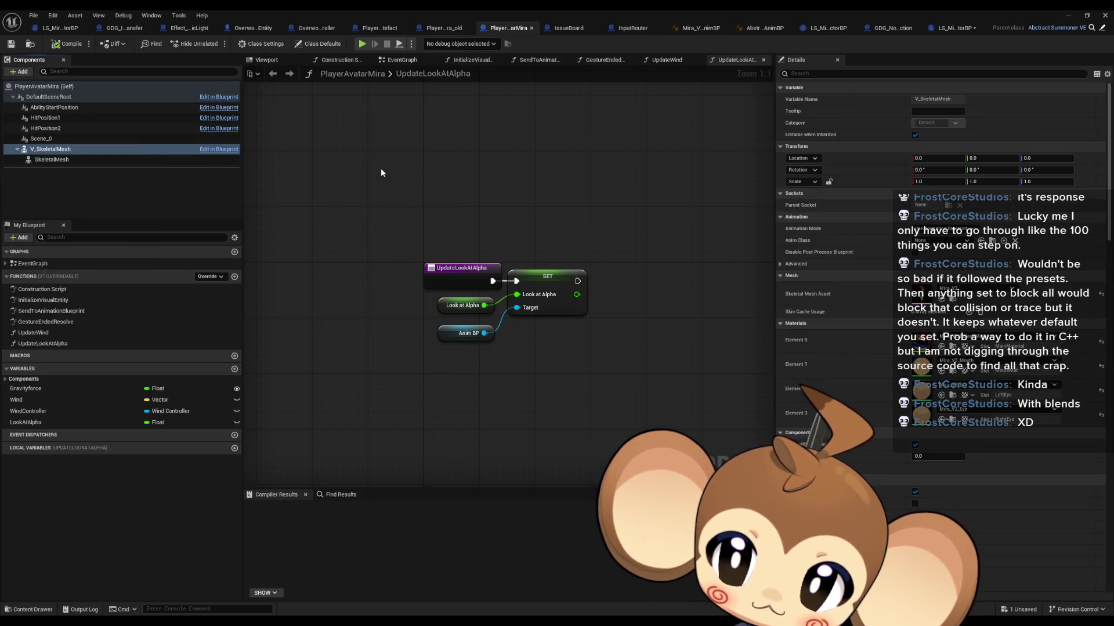
pyautogui.click(58, 150)
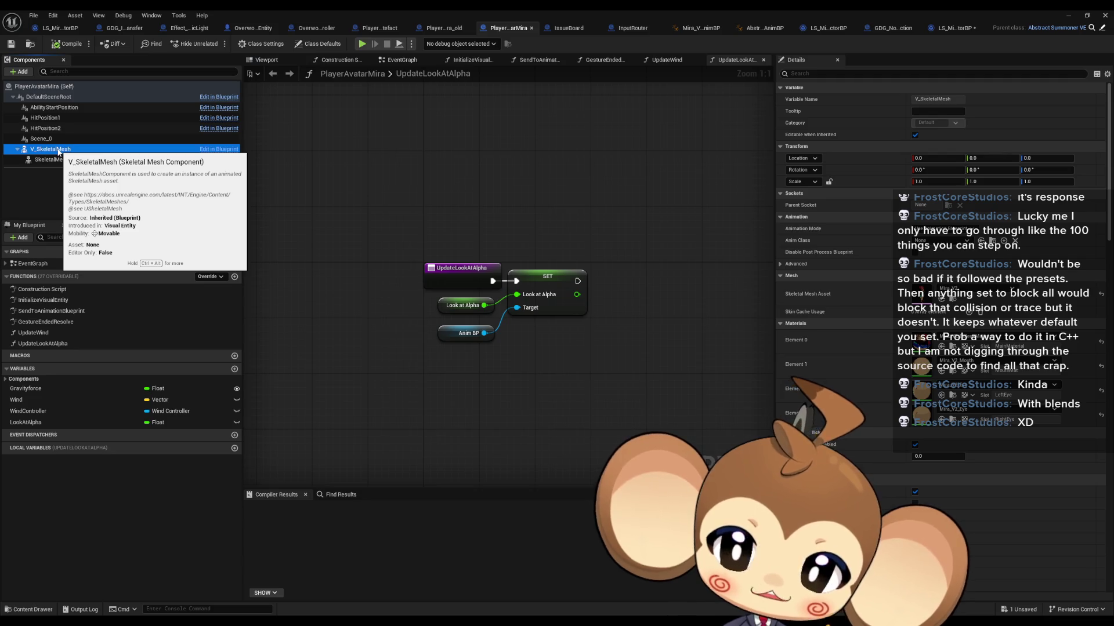
# Step: Compare InitializeVisualEntity with the parent Abstract_Summoner_VE version, then view PlayerAvatarMira_old
pyautogui.doubleClick(81, 300)
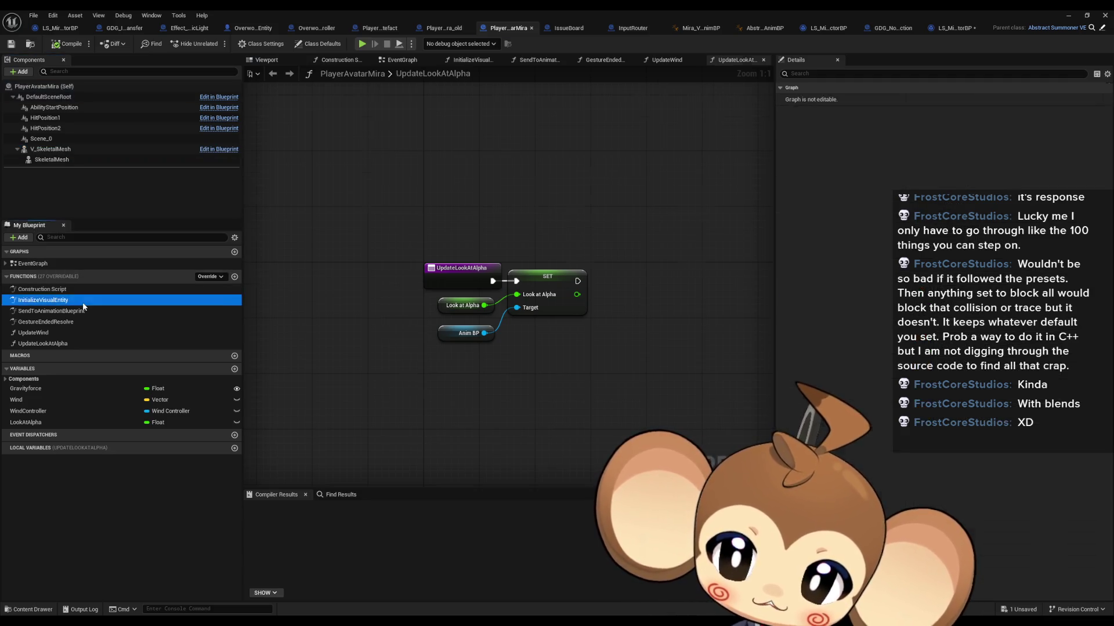
pyautogui.moveTo(438, 345); pyautogui.dragTo(512, 342)
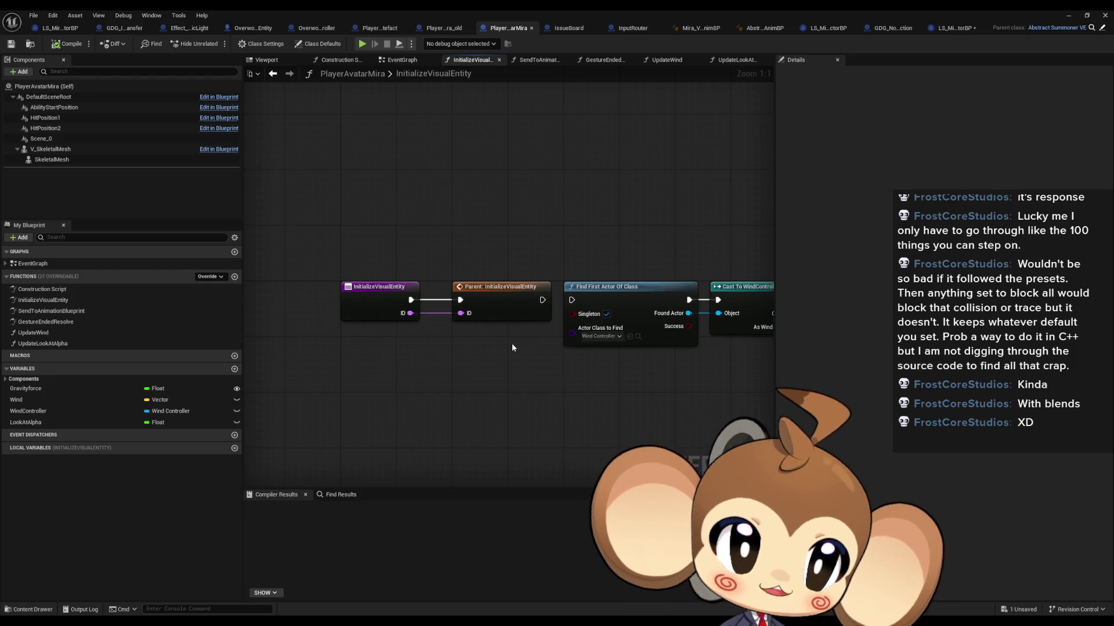
pyautogui.doubleClick(550, 286)
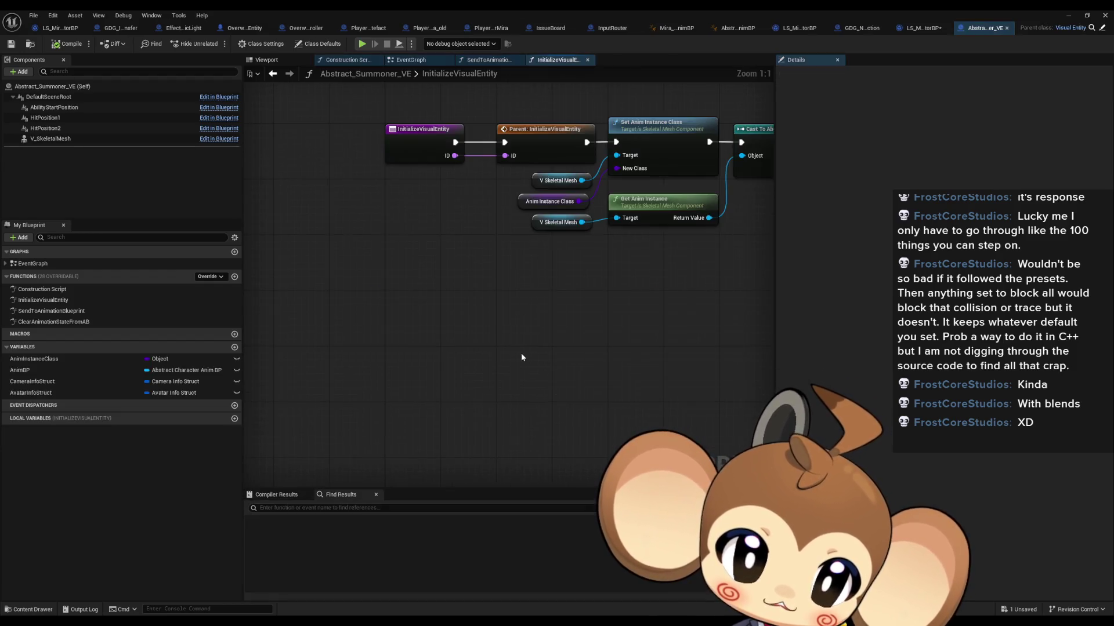
pyautogui.moveTo(518, 333)
pyautogui.mouseDown()
pyautogui.moveTo(520, 343)
pyautogui.moveTo(443, 350)
pyautogui.mouseUp()
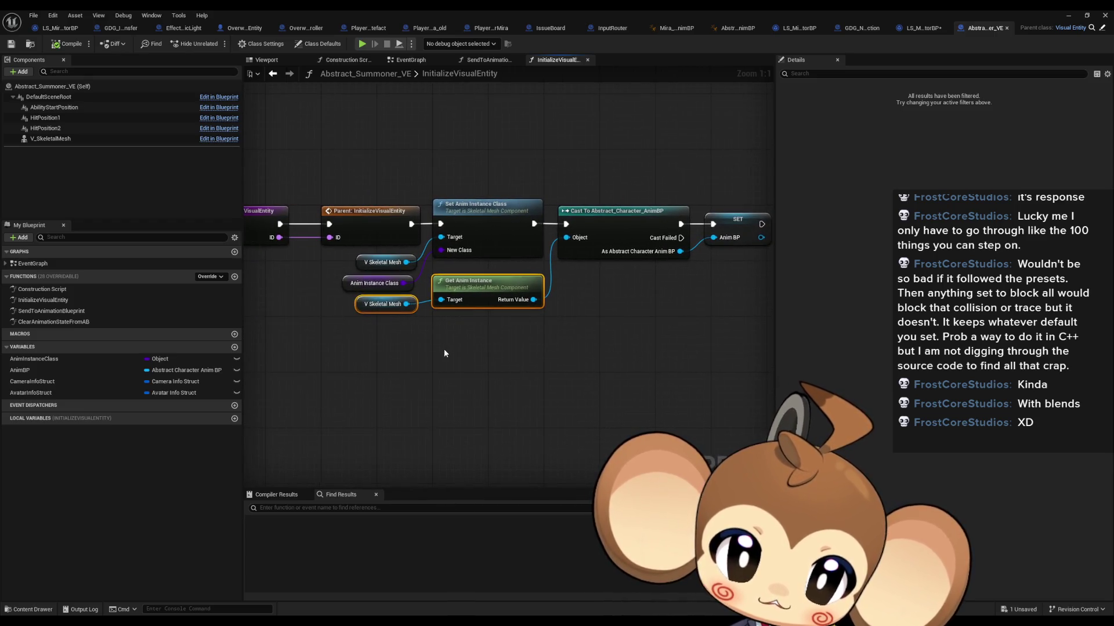
pyautogui.click(504, 214)
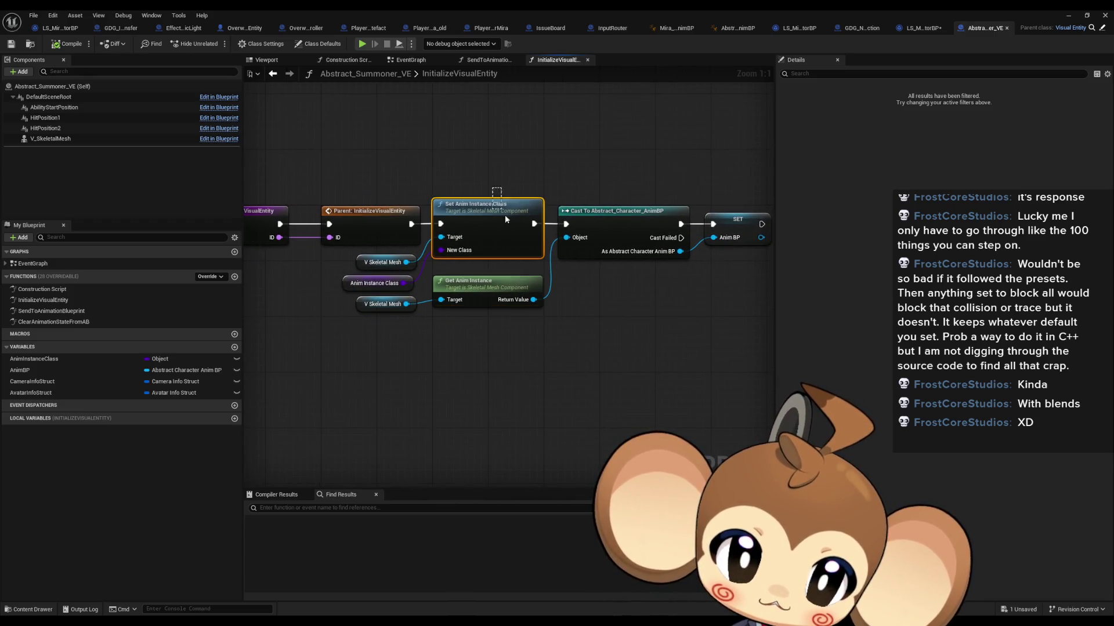
pyautogui.click(362, 305)
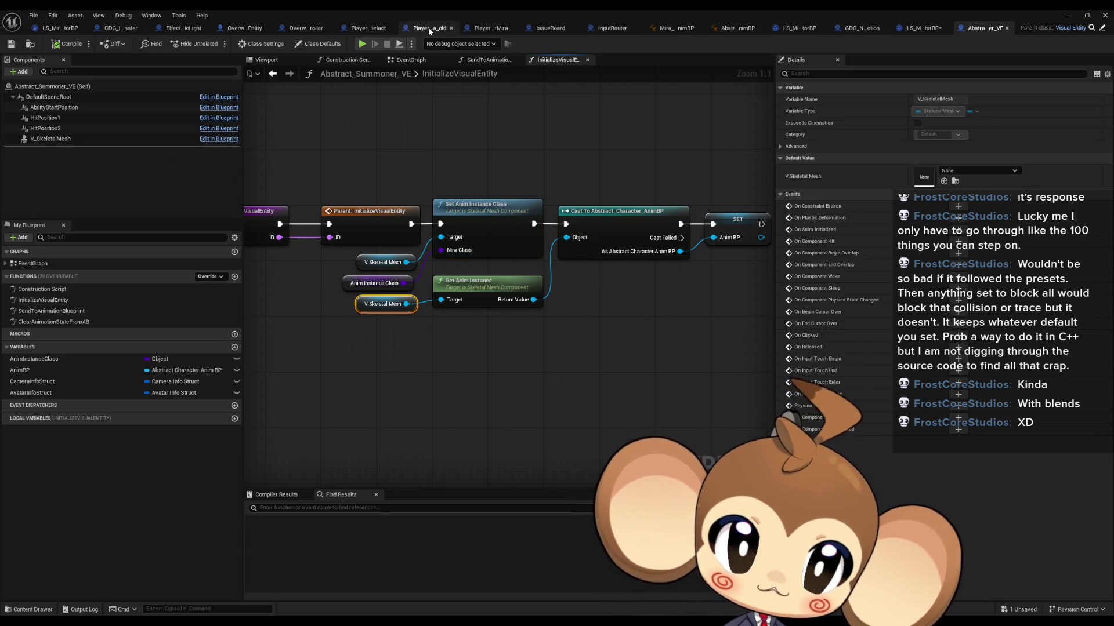
pyautogui.doubleClick(408, 14)
pyautogui.click(322, 75)
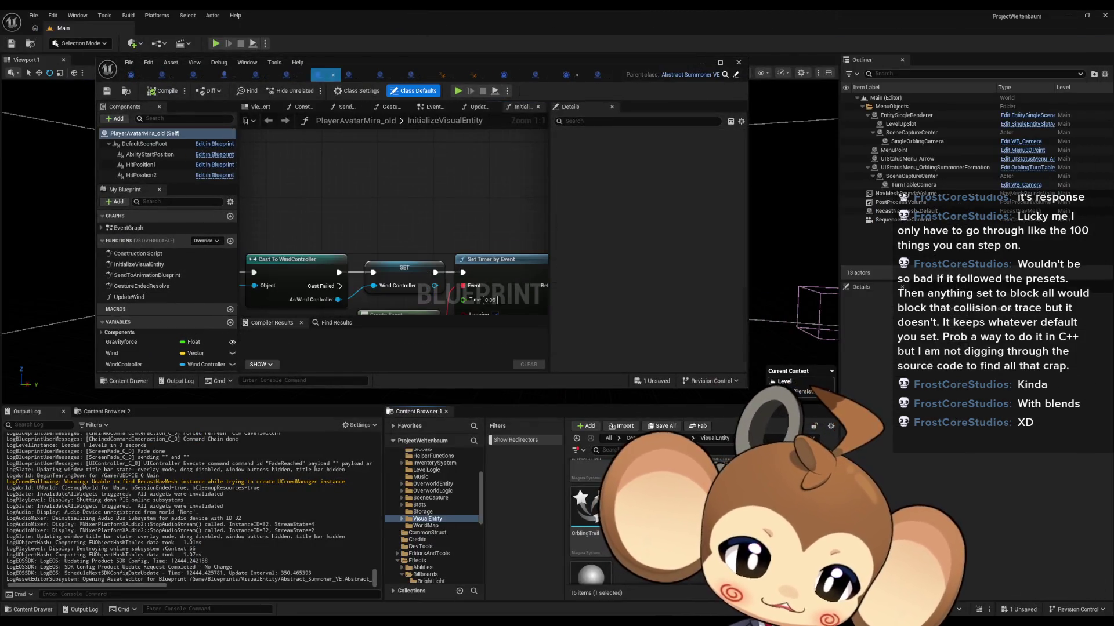
# Step: Find References for SkeletalMesh in the old blueprint and inspect its Set Leader Pose Component node
pyautogui.doubleClick(378, 64)
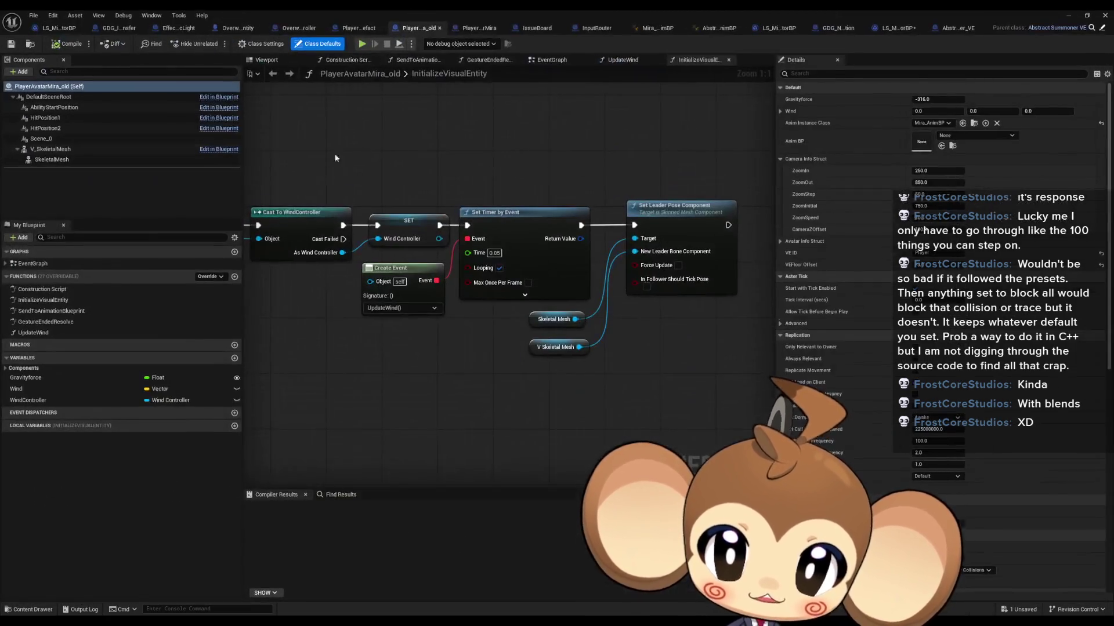
pyautogui.rightClick(52, 161)
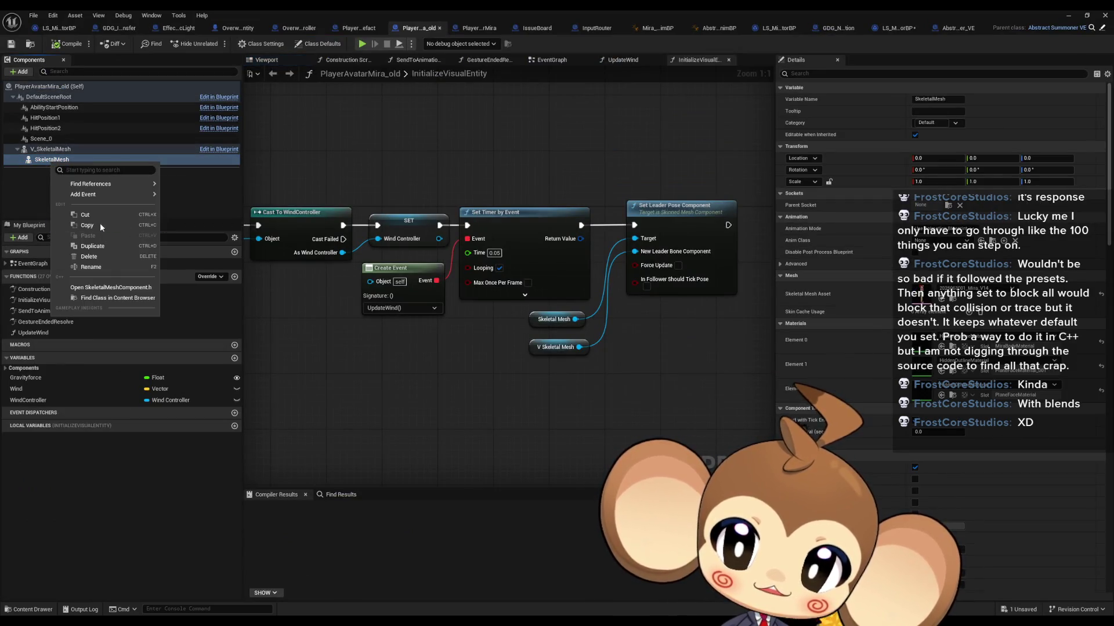
pyautogui.moveTo(91, 184)
pyautogui.click(200, 206)
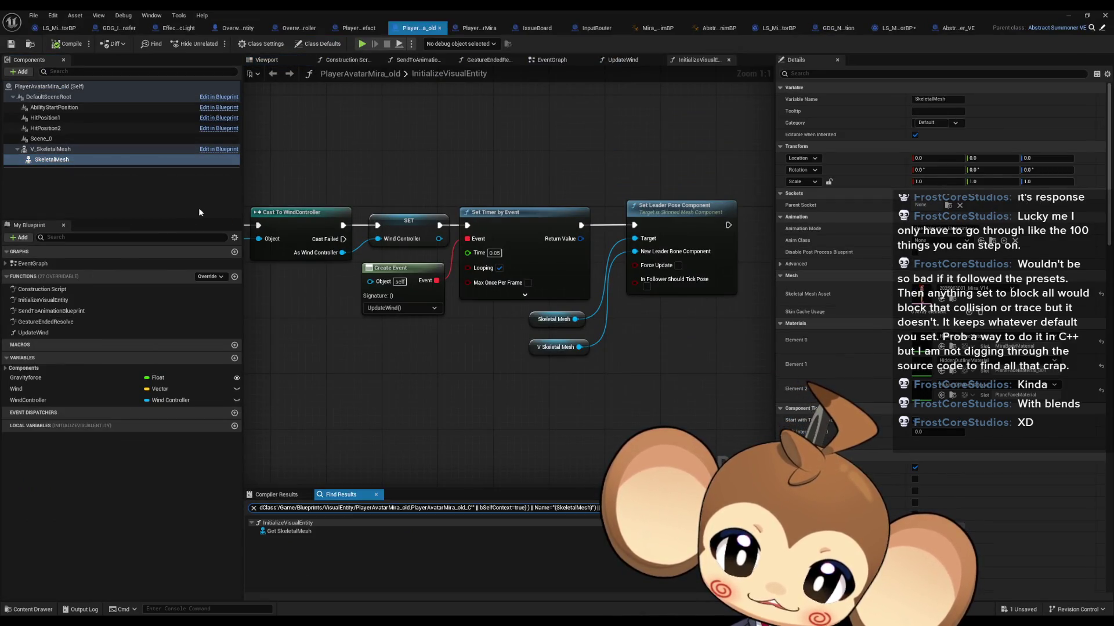
pyautogui.doubleClick(289, 531)
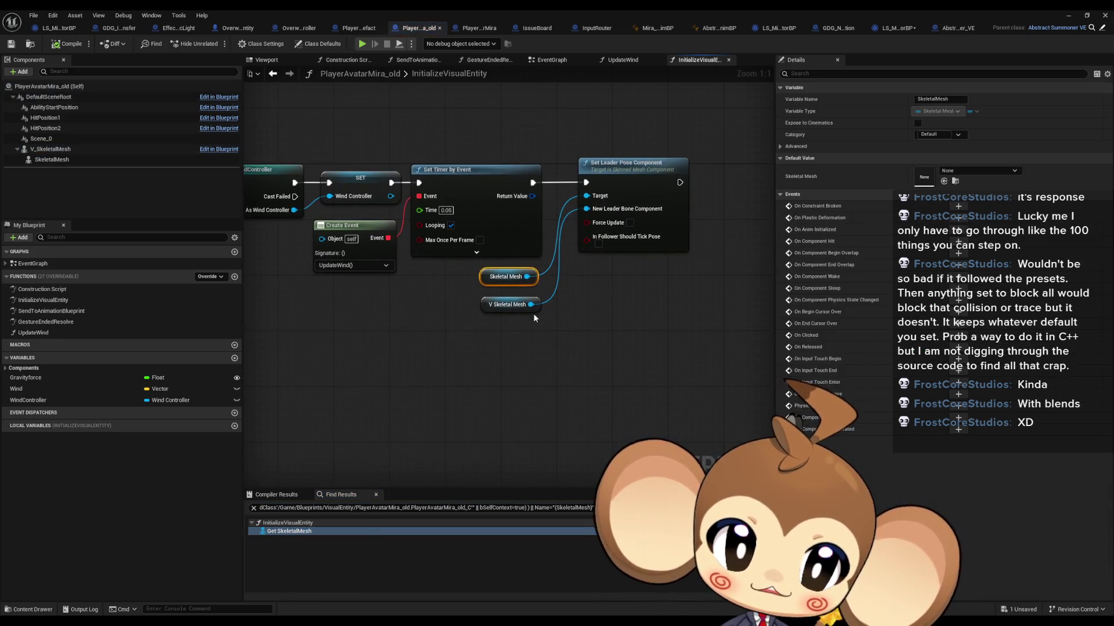
pyautogui.click(668, 224)
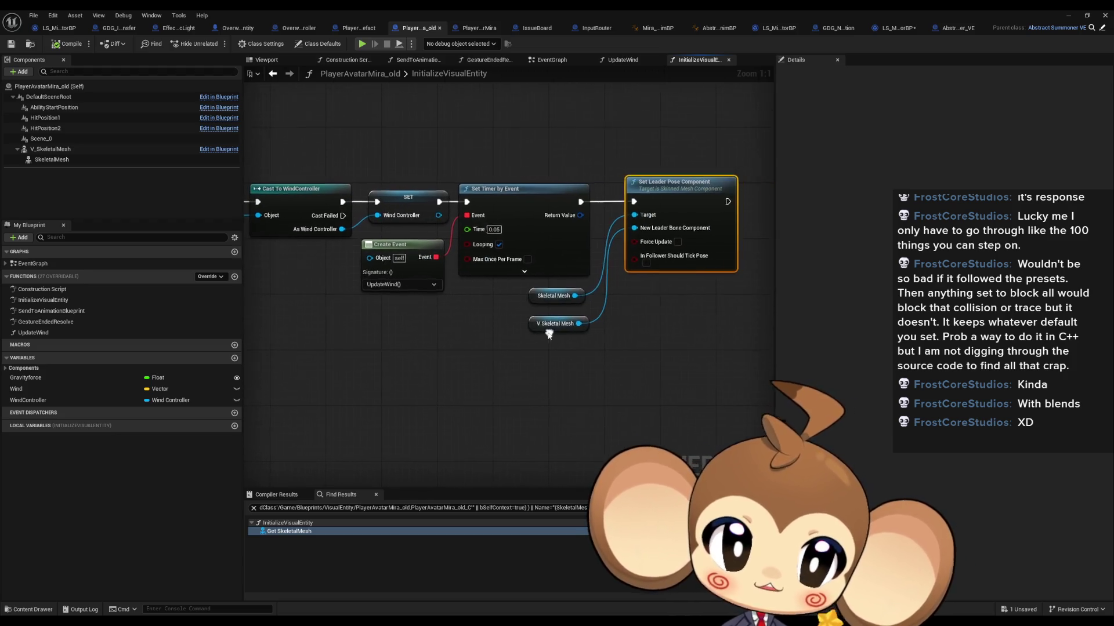
pyautogui.click(952, 30)
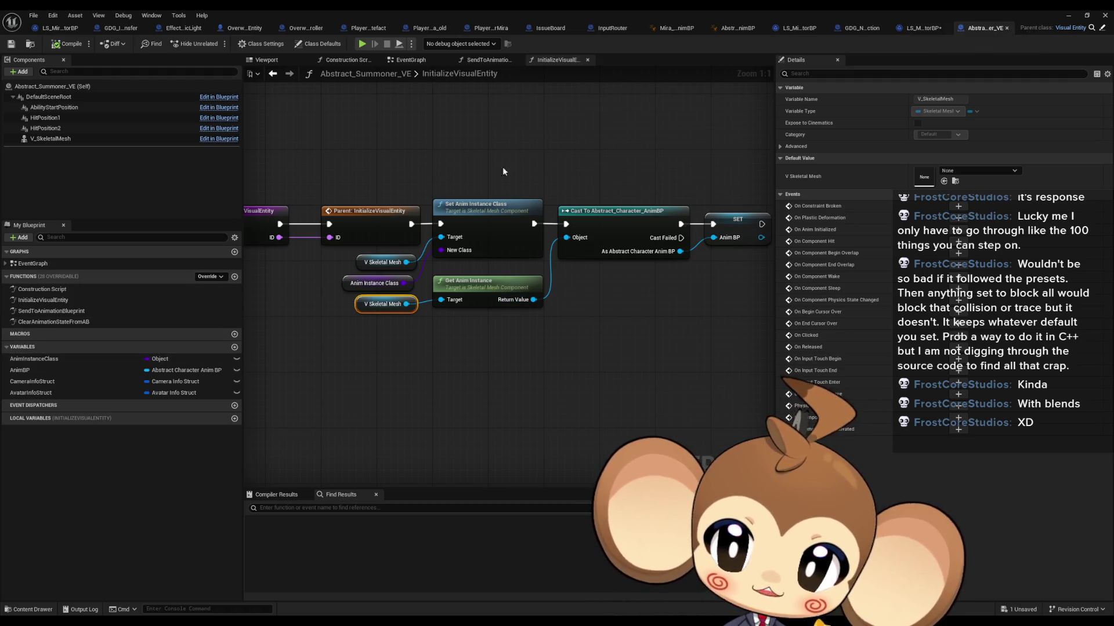
pyautogui.doubleClick(784, 9)
# Step: In PlayerAvatarMira, move the wind controller nodes up and wire the function start into Set Leader Pose Component
pyautogui.click(350, 74)
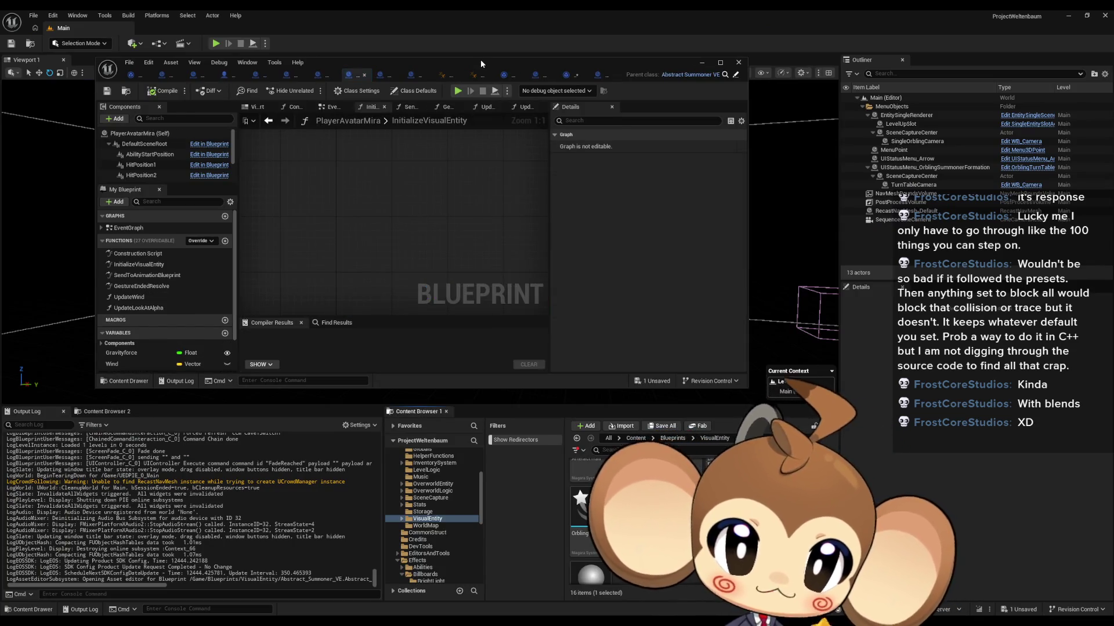
pyautogui.doubleClick(480, 60)
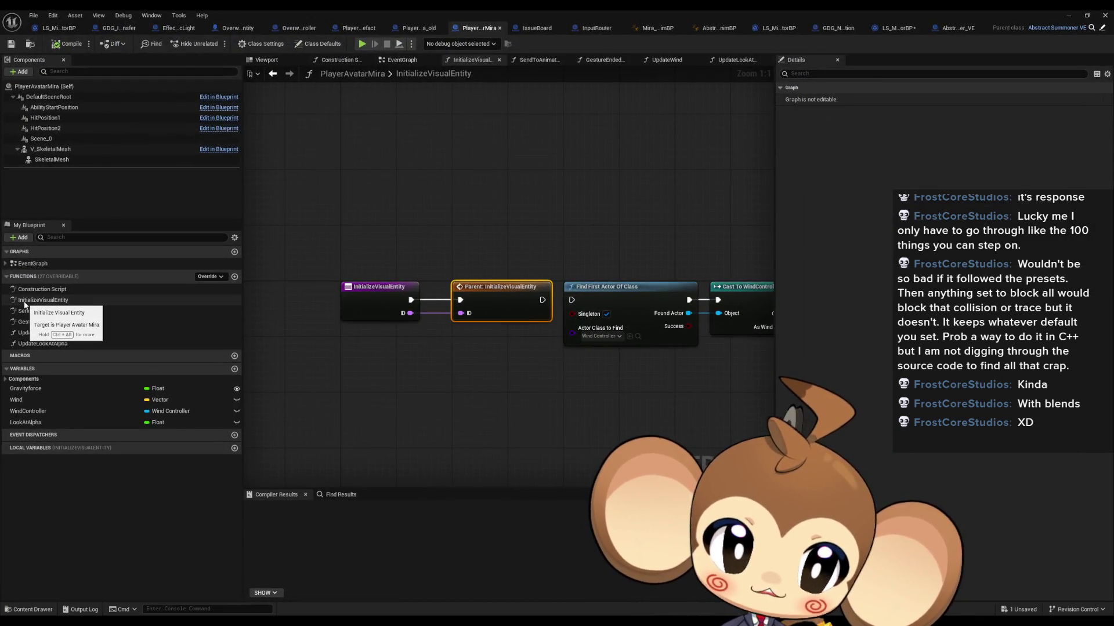
pyautogui.moveTo(591, 340)
pyautogui.mouseDown()
pyautogui.moveTo(270, 322)
pyautogui.moveTo(11, 328)
pyautogui.mouseUp()
pyautogui.scroll(-1, 457, 235)
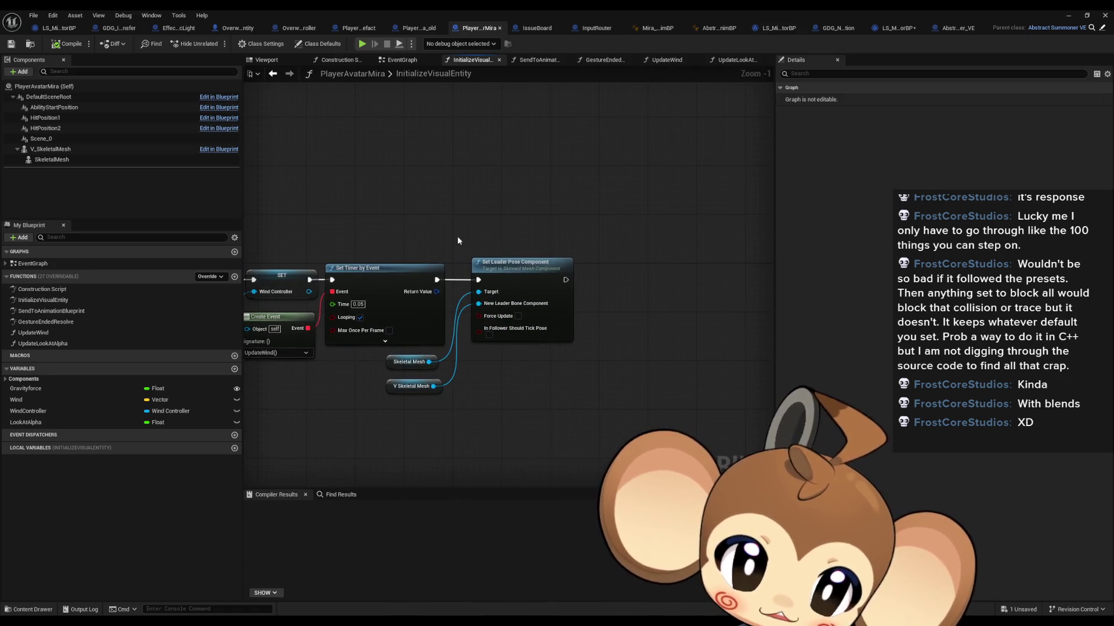
pyautogui.moveTo(563, 398); pyautogui.dragTo(562, 397)
pyautogui.moveTo(388, 384); pyautogui.dragTo(447, 371)
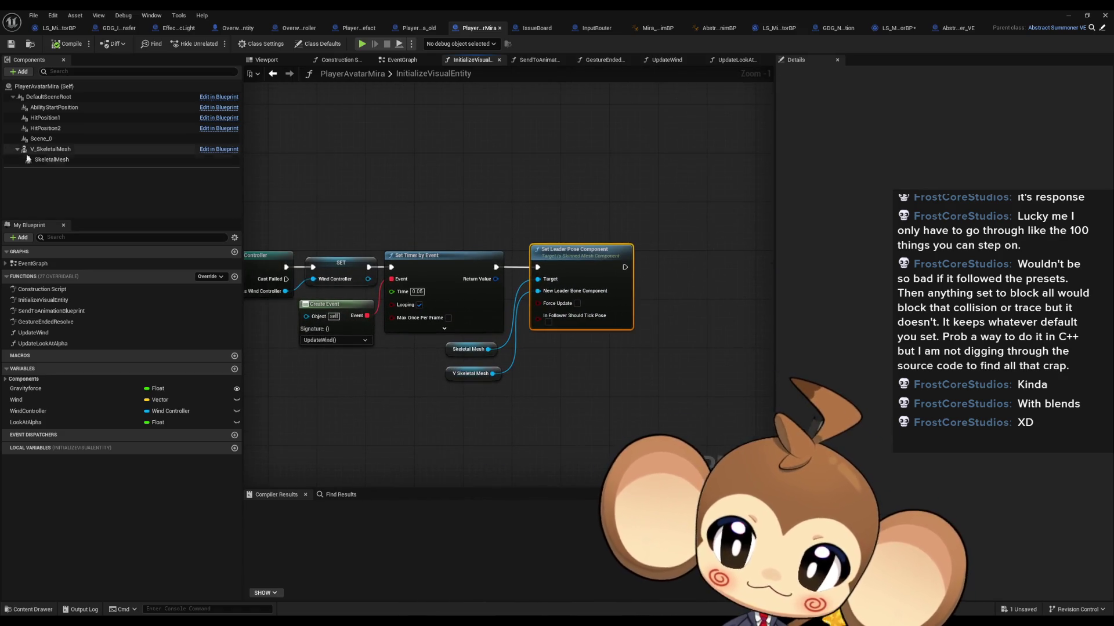
pyautogui.click(49, 160)
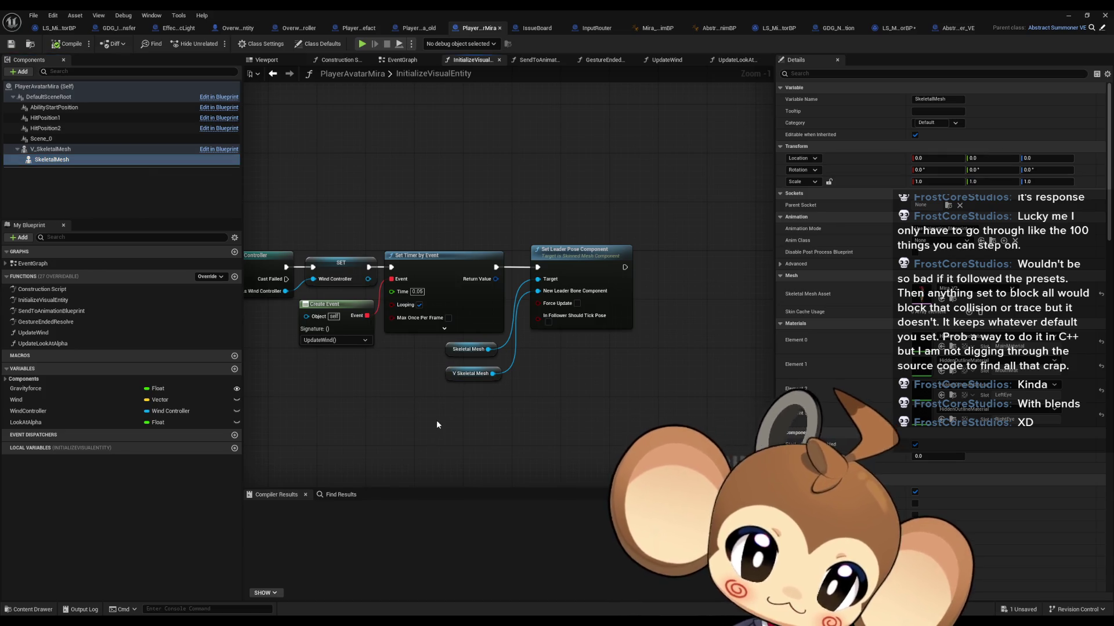
pyautogui.moveTo(372, 324); pyautogui.dragTo(612, 336)
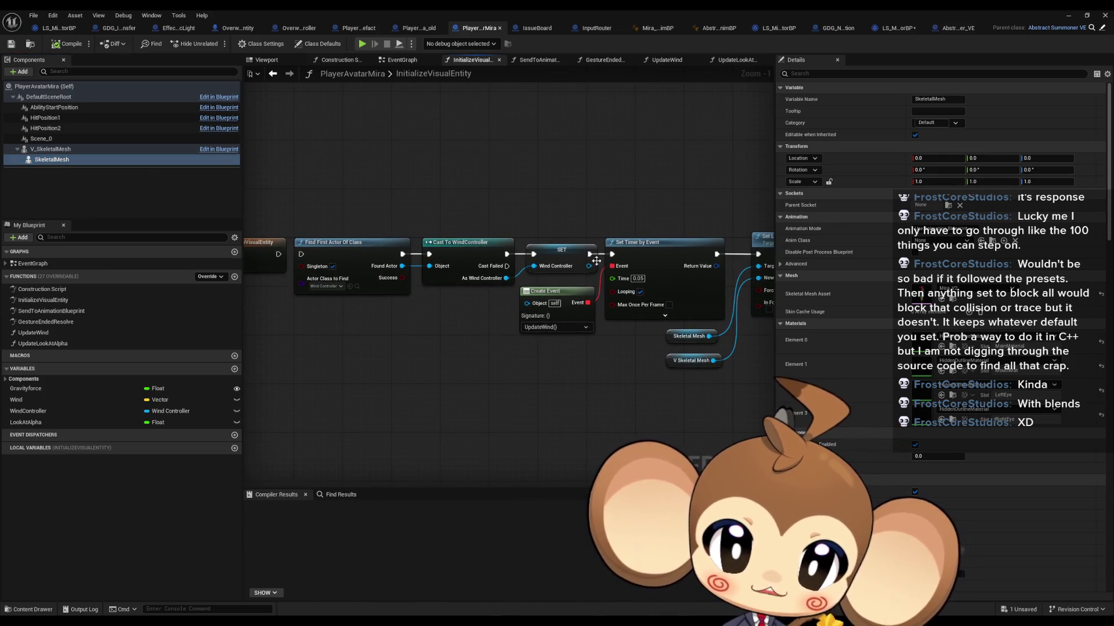
pyautogui.moveTo(355, 186); pyautogui.dragTo(615, 313)
pyautogui.moveTo(645, 255); pyautogui.dragTo(638, 151)
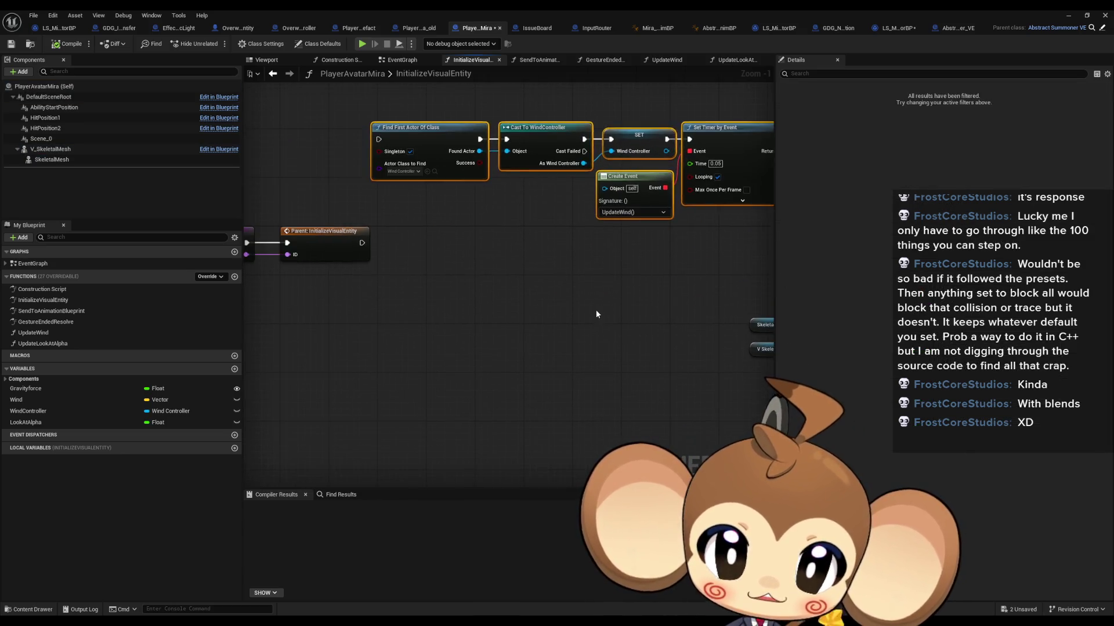
pyautogui.moveTo(360, 243)
pyautogui.mouseDown()
pyautogui.moveTo(768, 246)
pyautogui.moveTo(584, 244)
pyautogui.mouseUp()
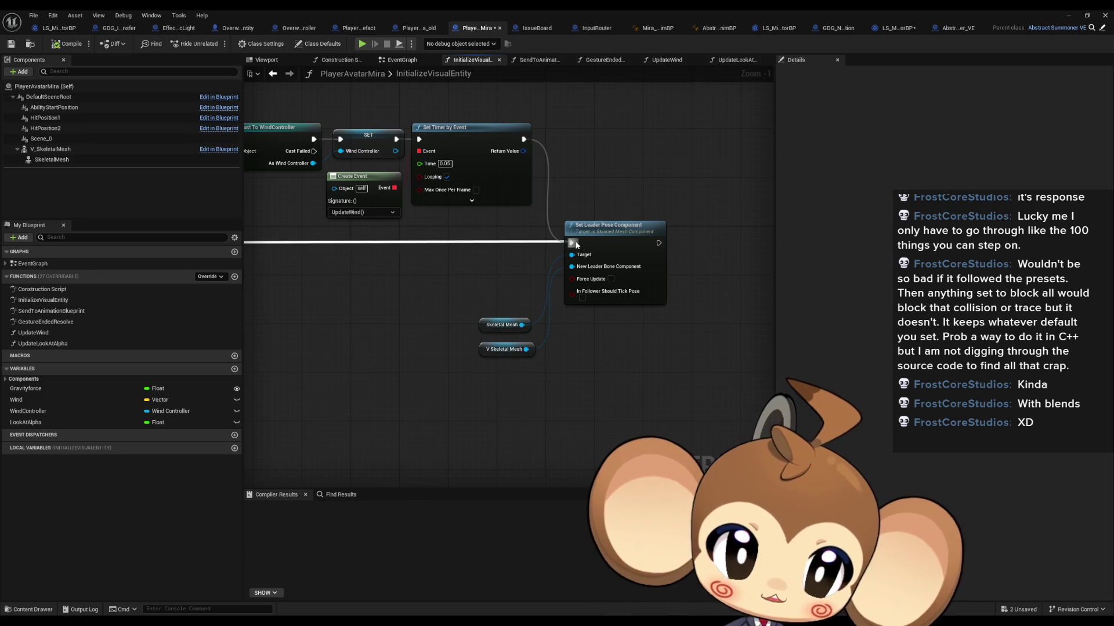
pyautogui.click(1069, 15)
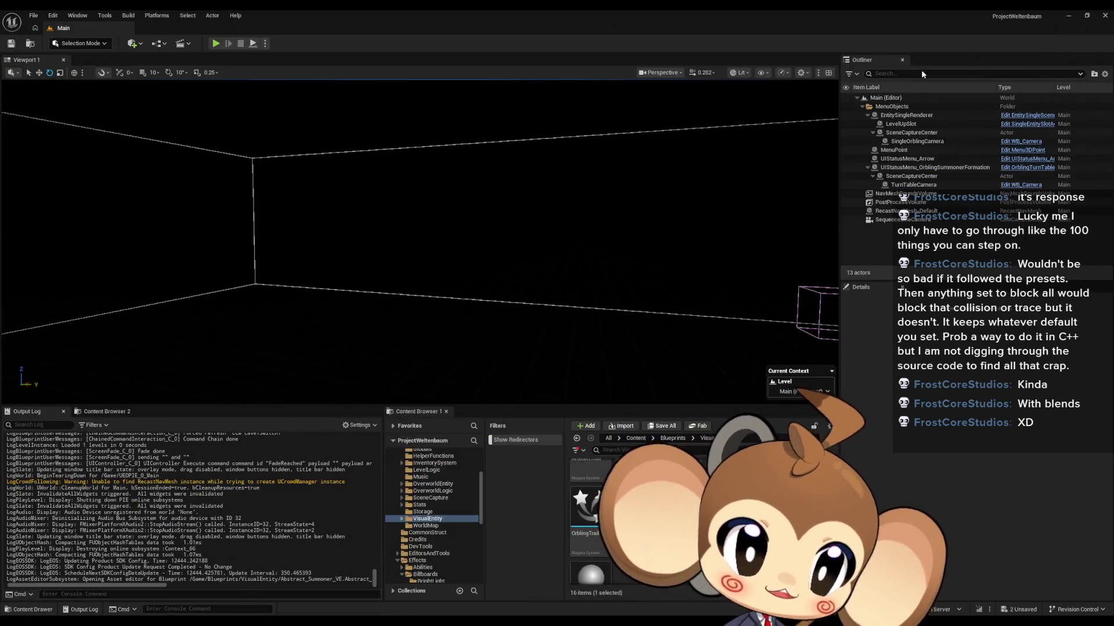
# Step: Start a Play-in-Editor session with Alt+P and click into the game view to control Mira
pyautogui.hotkey('alt', 'p')
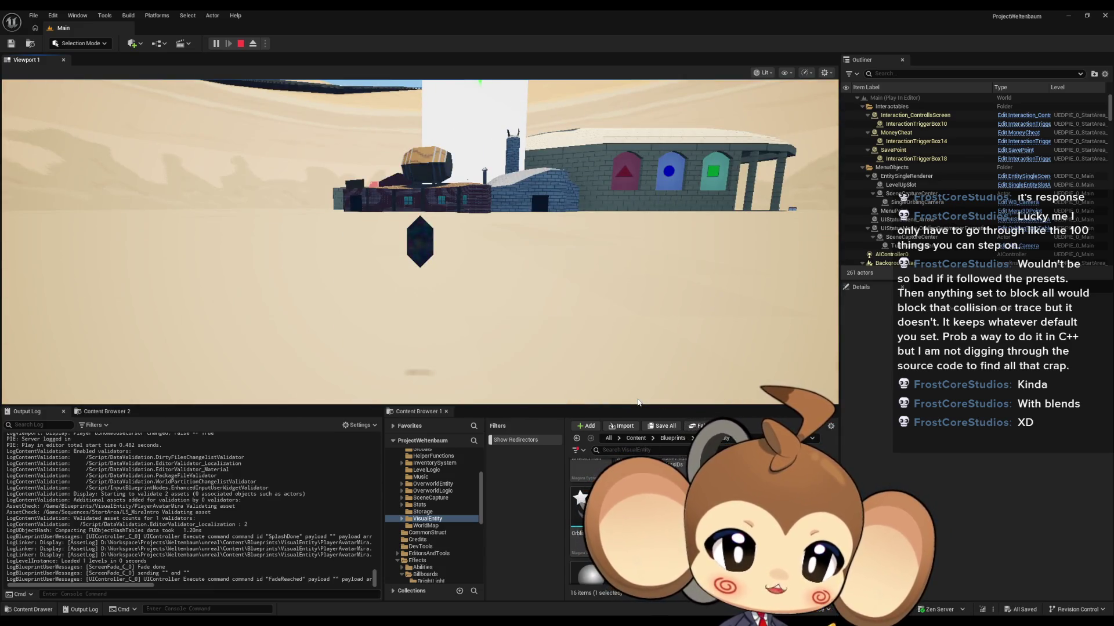
pyautogui.click(588, 267)
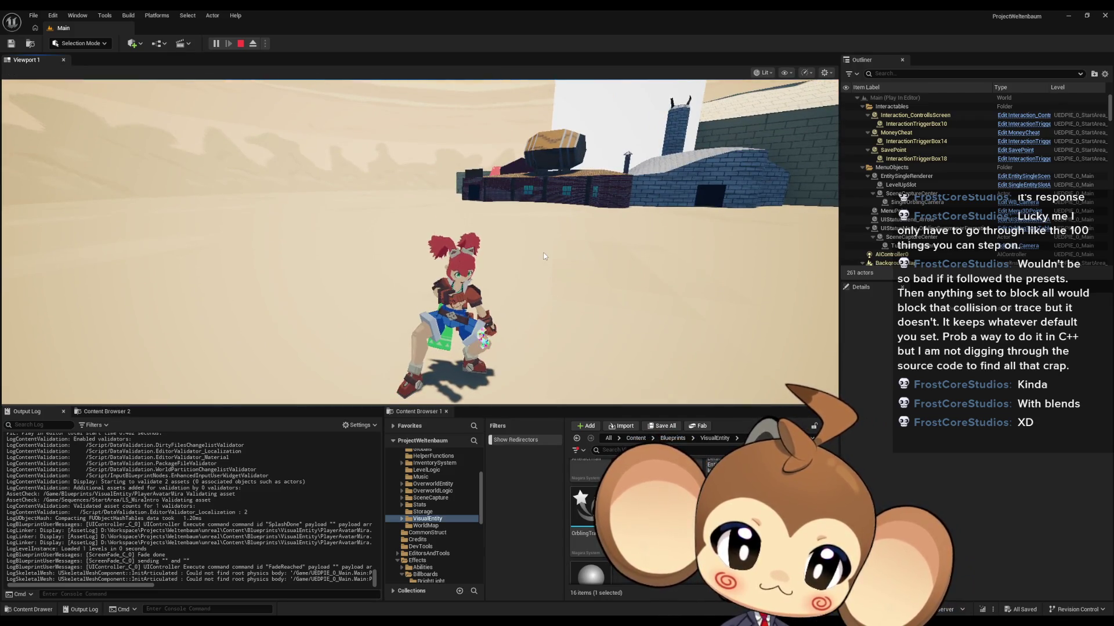
pyautogui.click(553, 288)
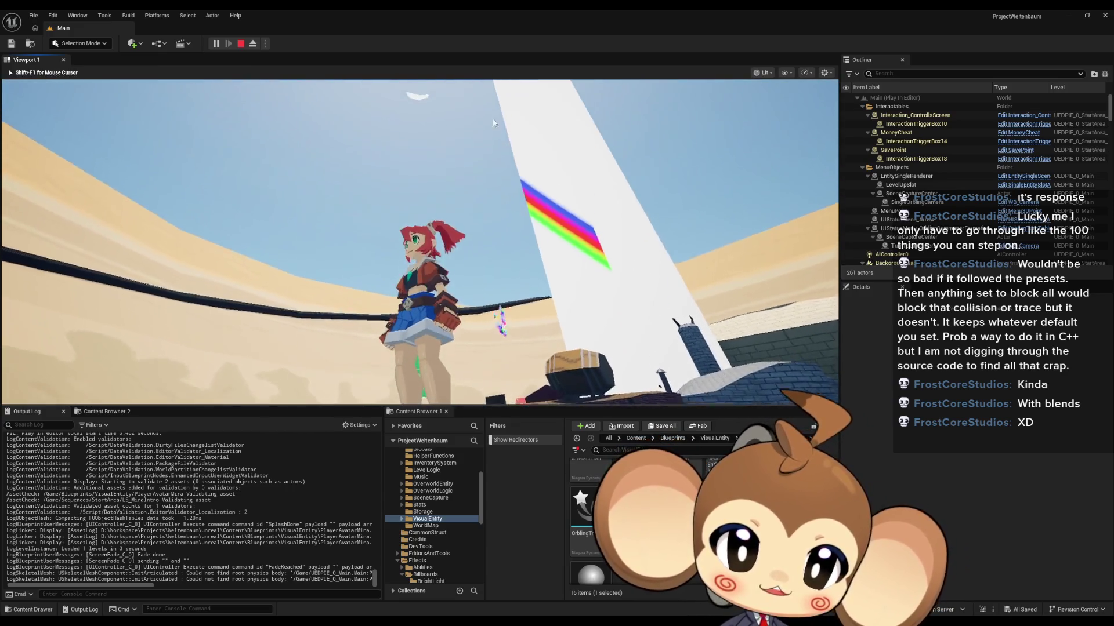
# Step: Take control of the game camera and walk Mira up to and along the brick building
pyautogui.click(497, 258)
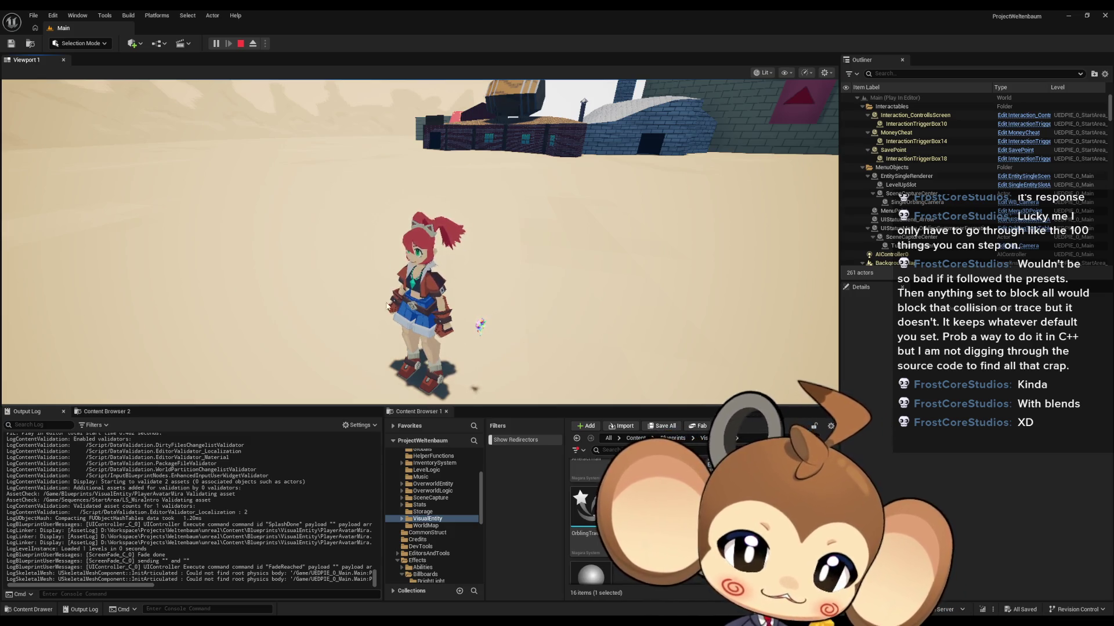
pyautogui.click(475, 299)
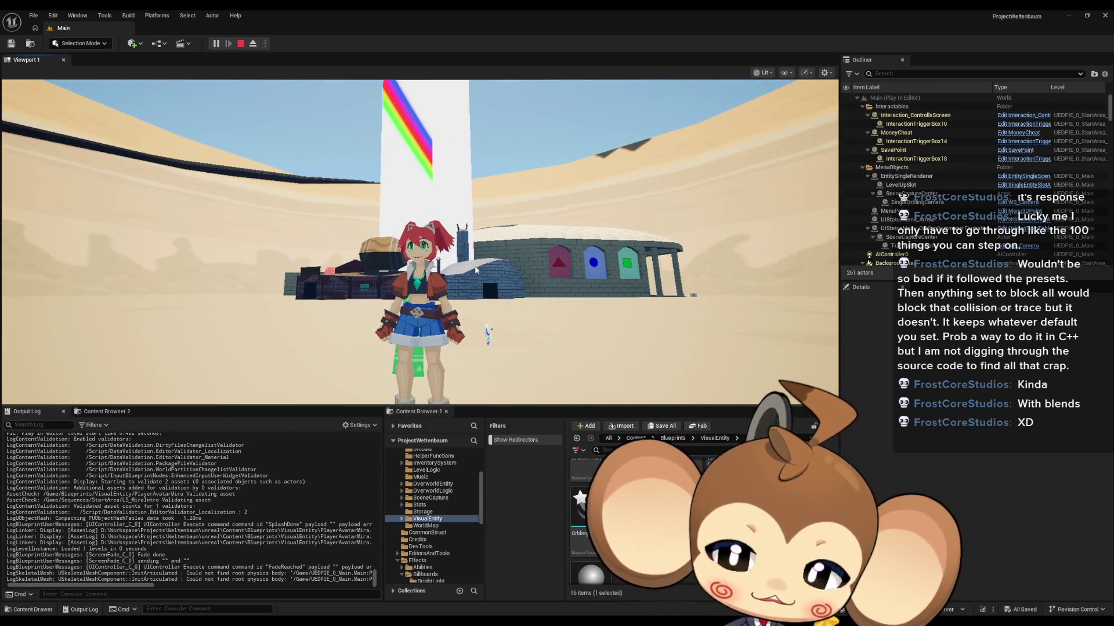
pyautogui.click(476, 270)
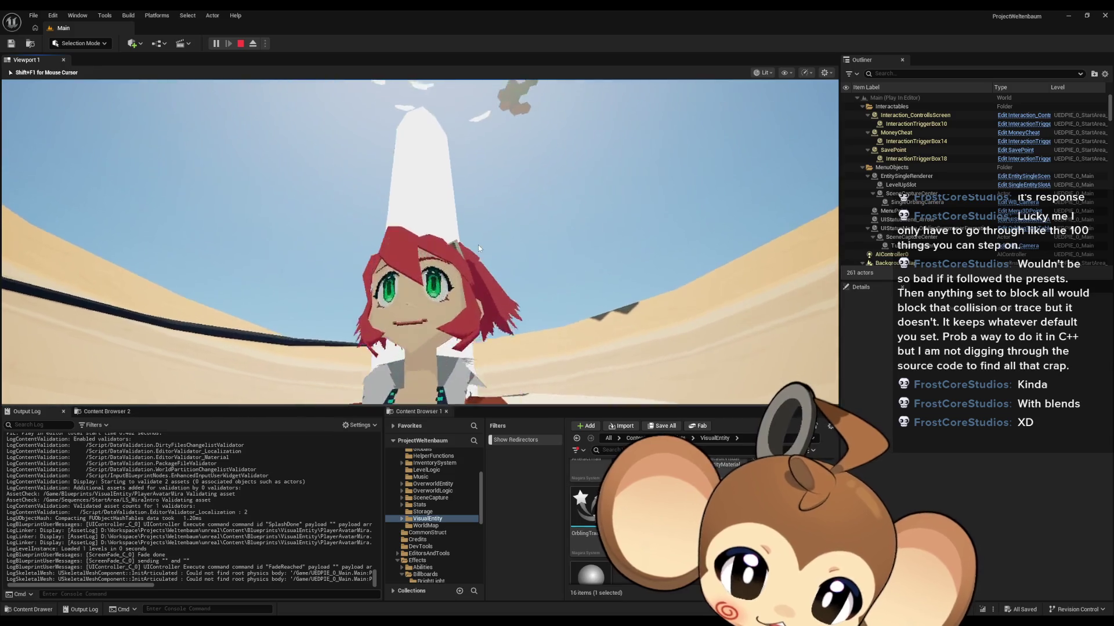
pyautogui.click(533, 258)
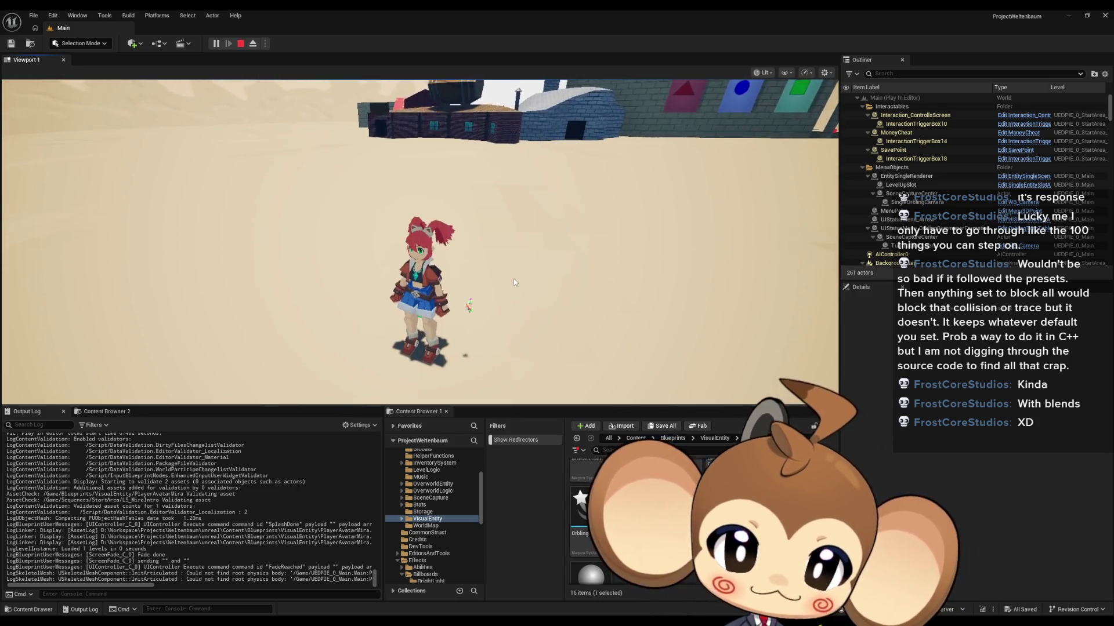
pyautogui.press('w')
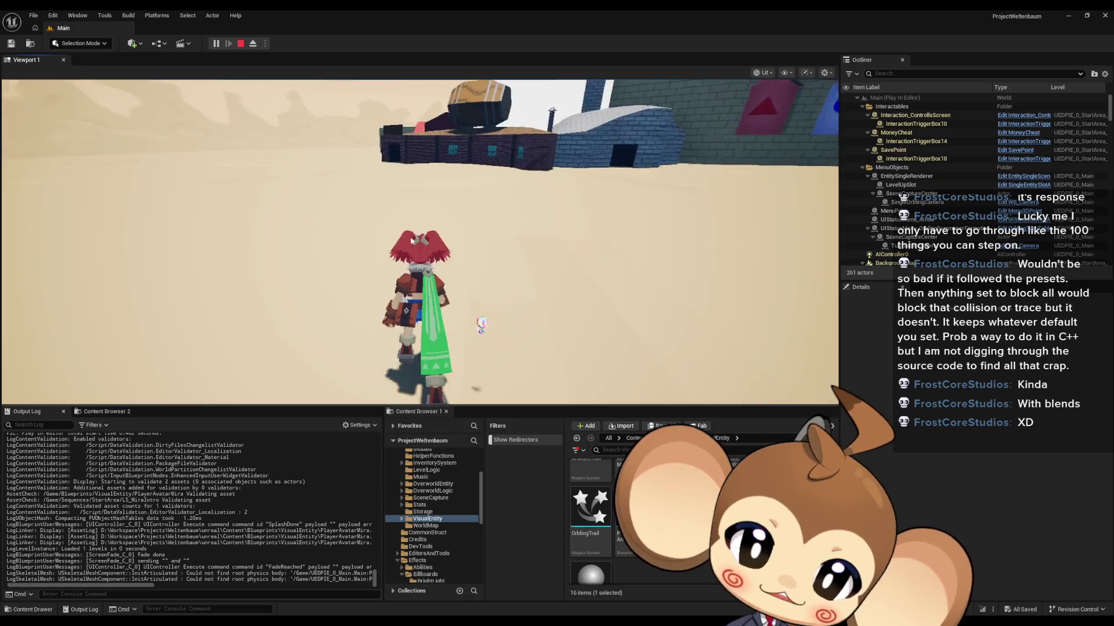
pyautogui.press('w')
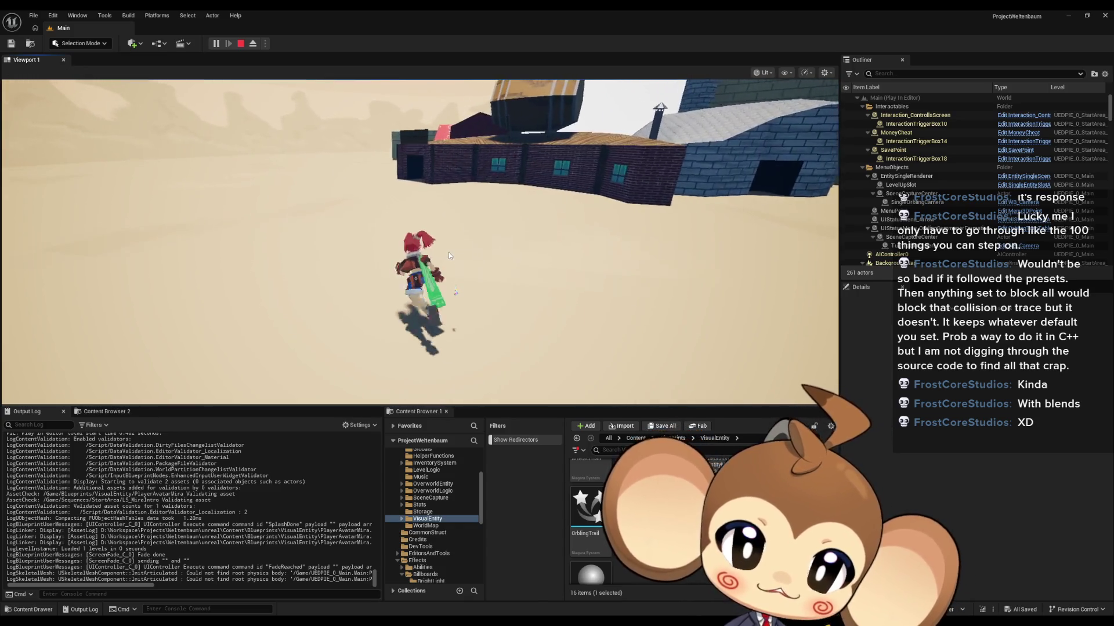
pyautogui.press('w')
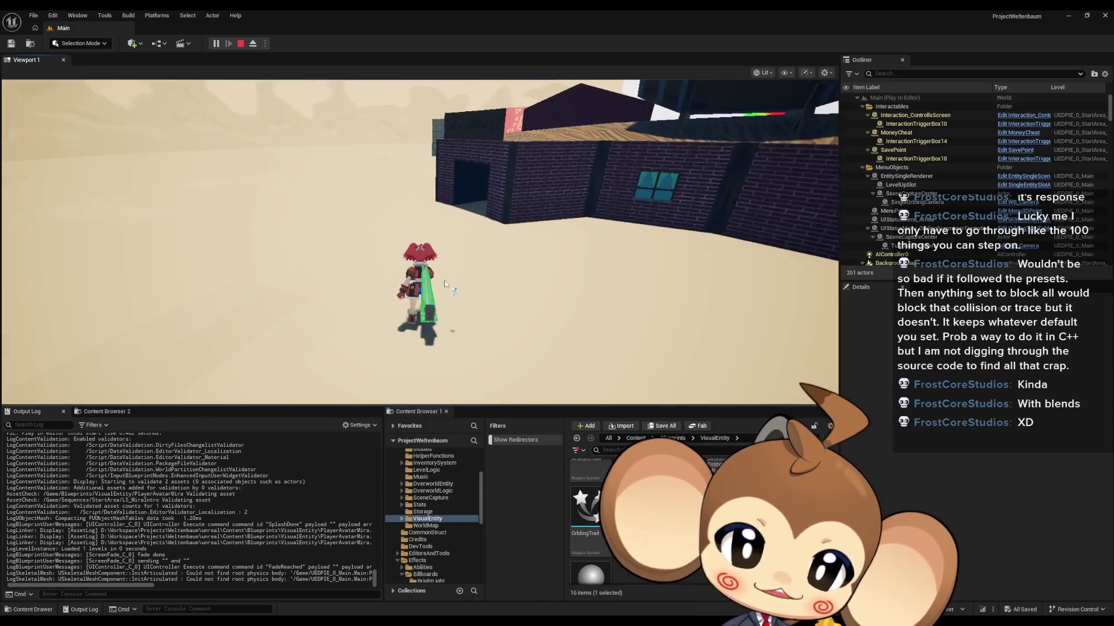
pyautogui.press('w')
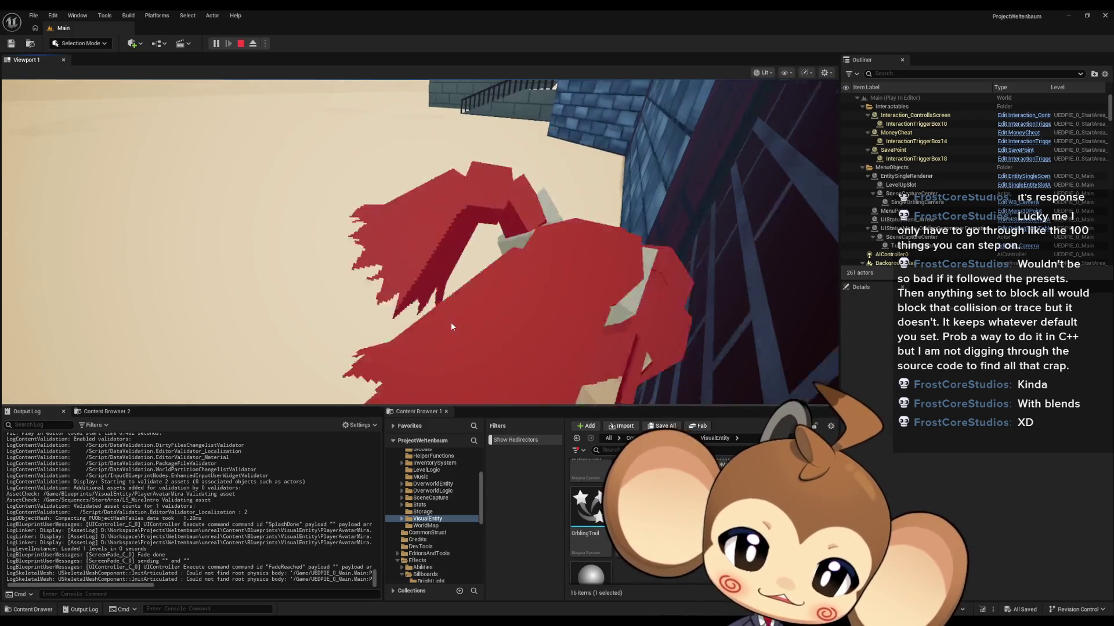
pyautogui.press('w')
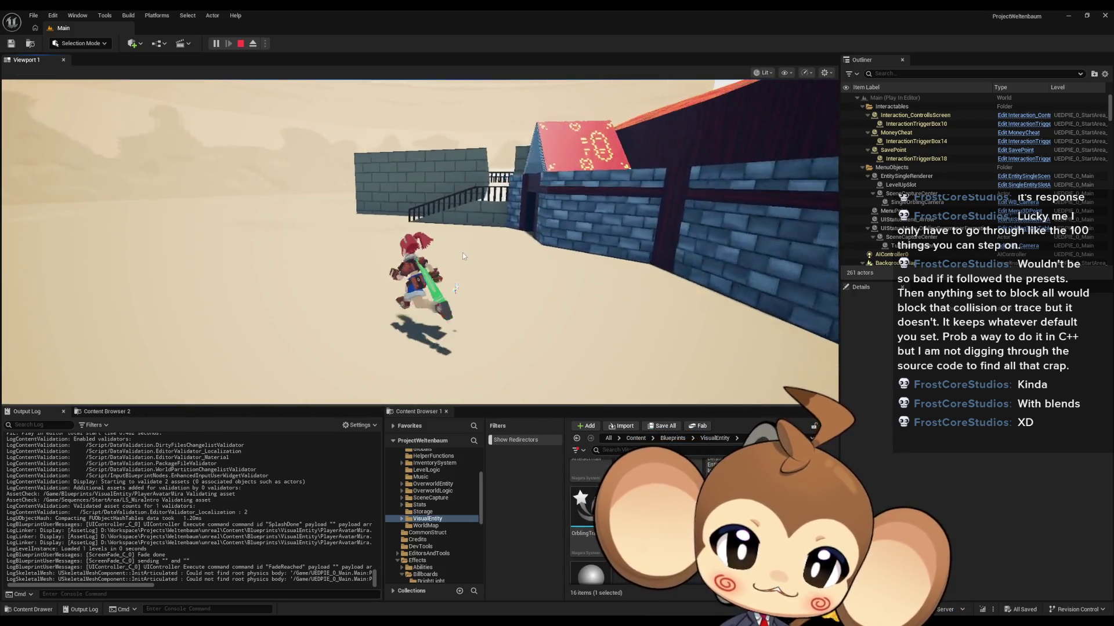
# Step: Climb the stairs, run Mira behind the wall and back onto the sand, then stop the play-test
pyautogui.press('s')
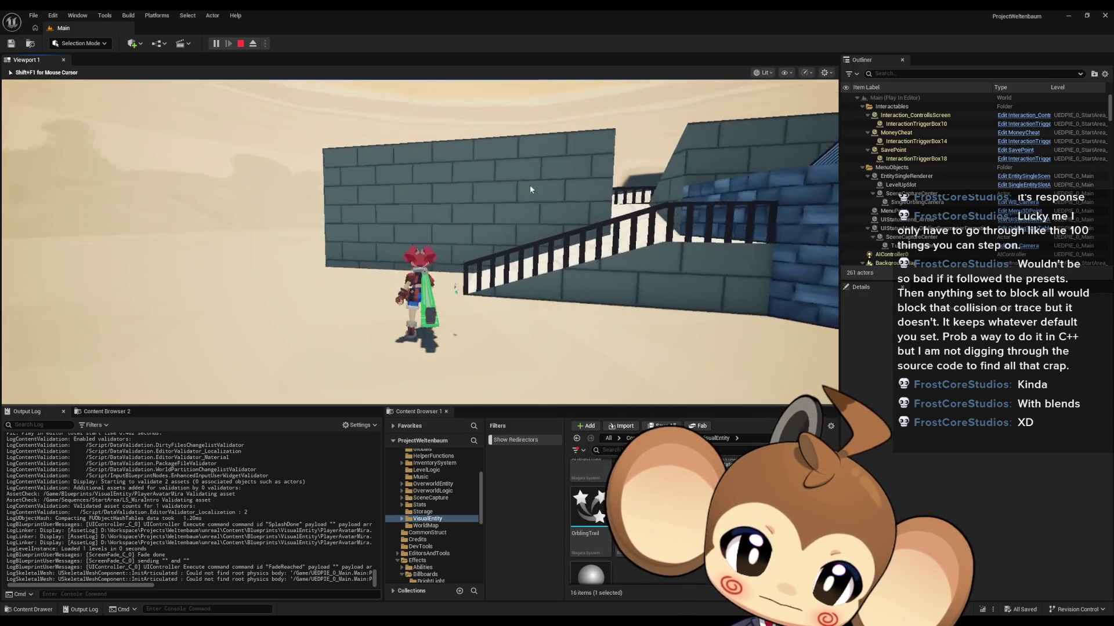
pyautogui.press('w')
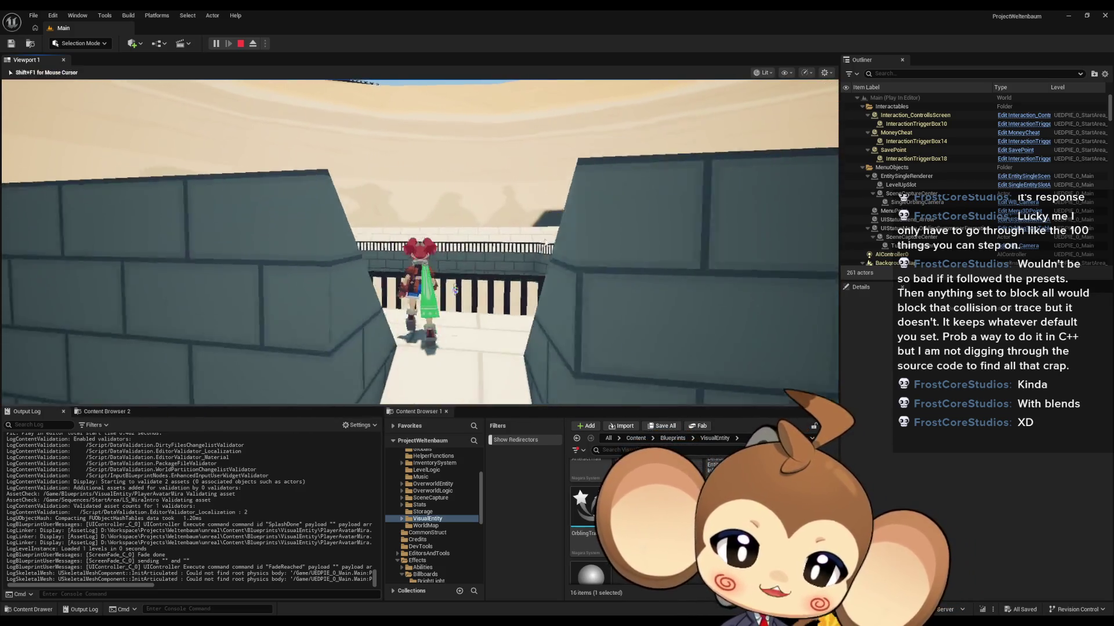
pyautogui.hotkey('shift', 'F1')
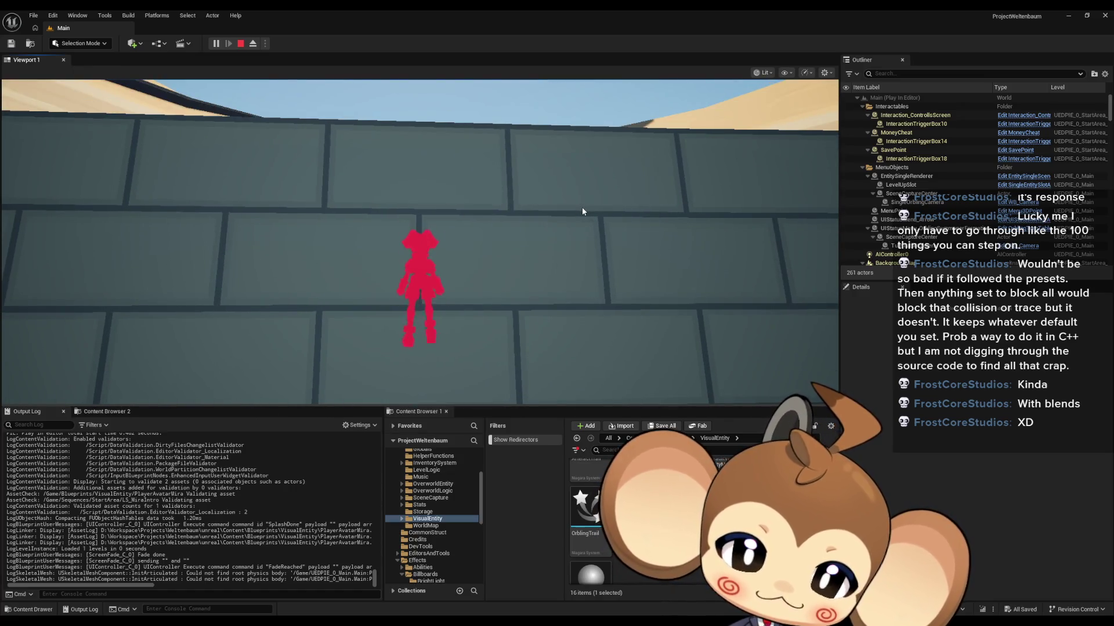
pyautogui.press('d')
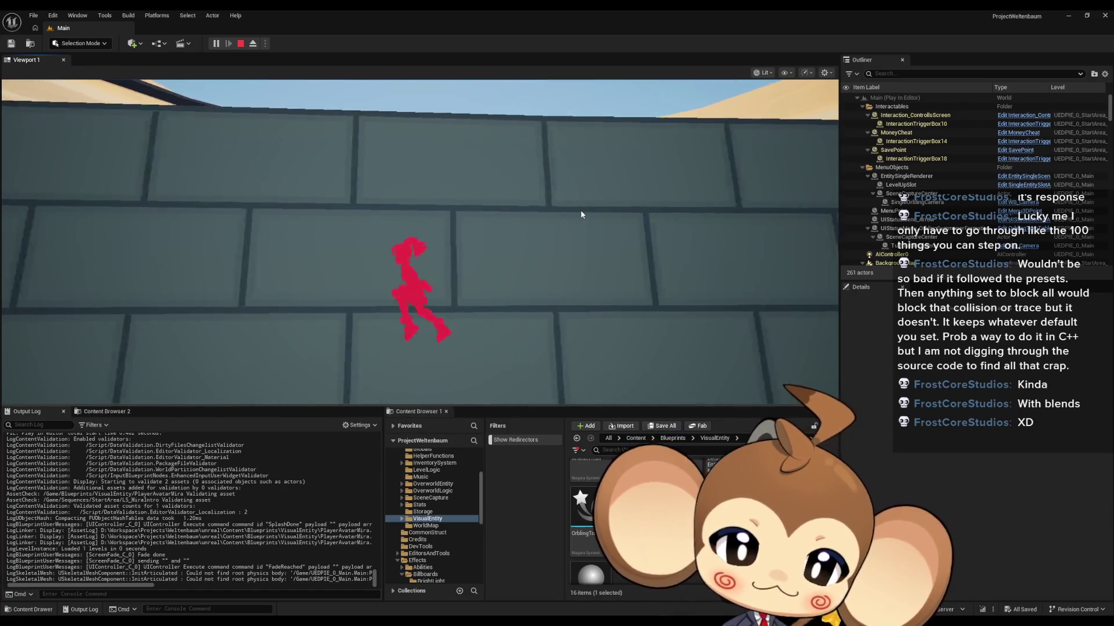
pyautogui.press('w')
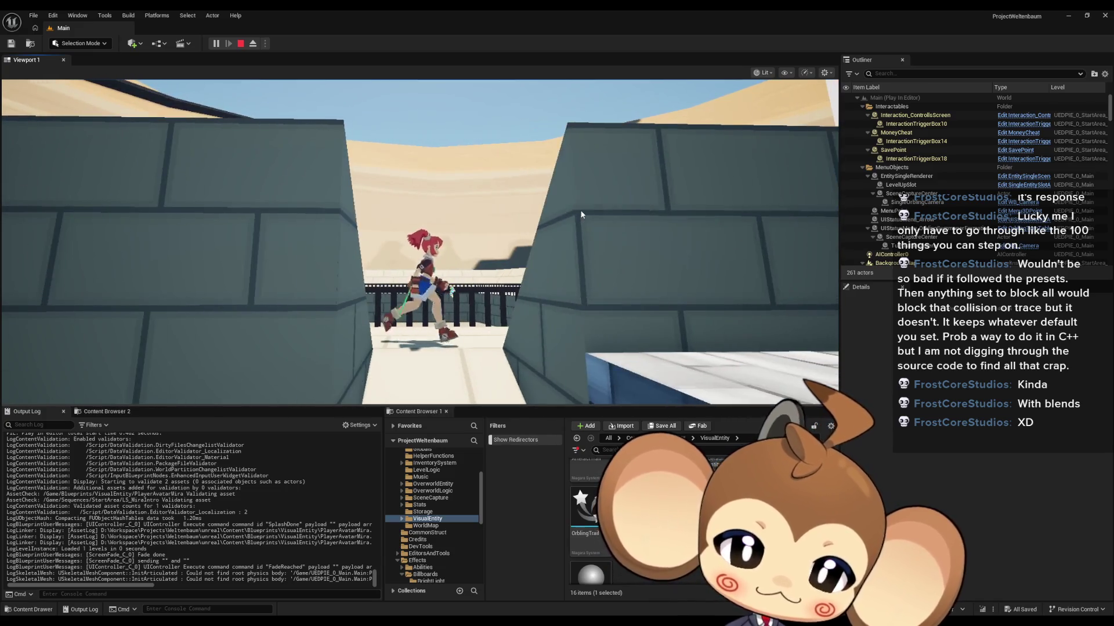
pyautogui.press('a')
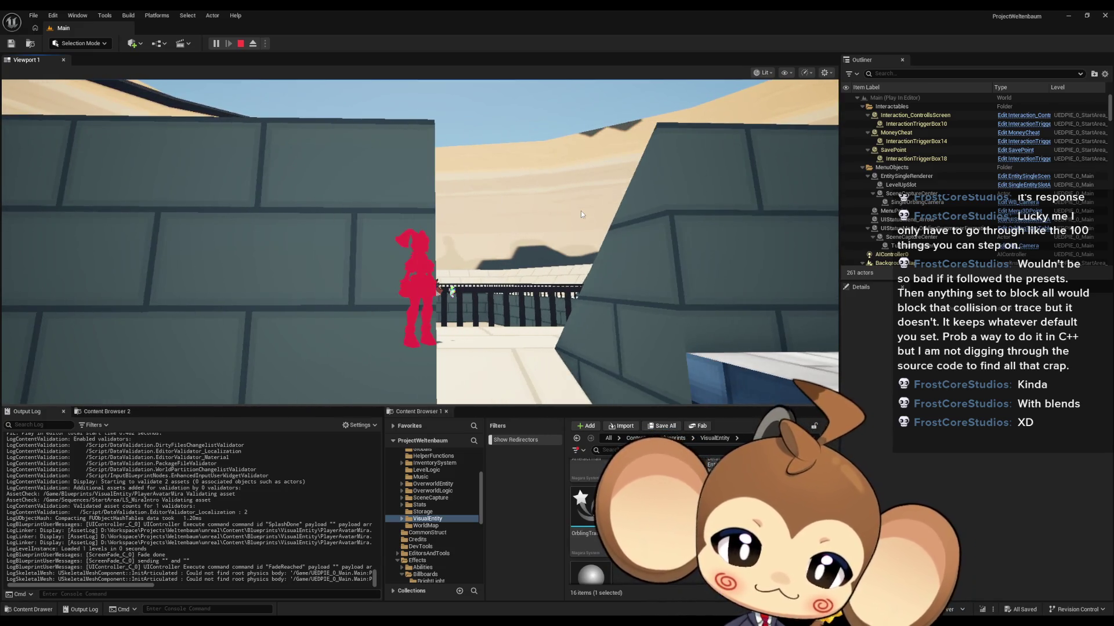
pyautogui.press('s')
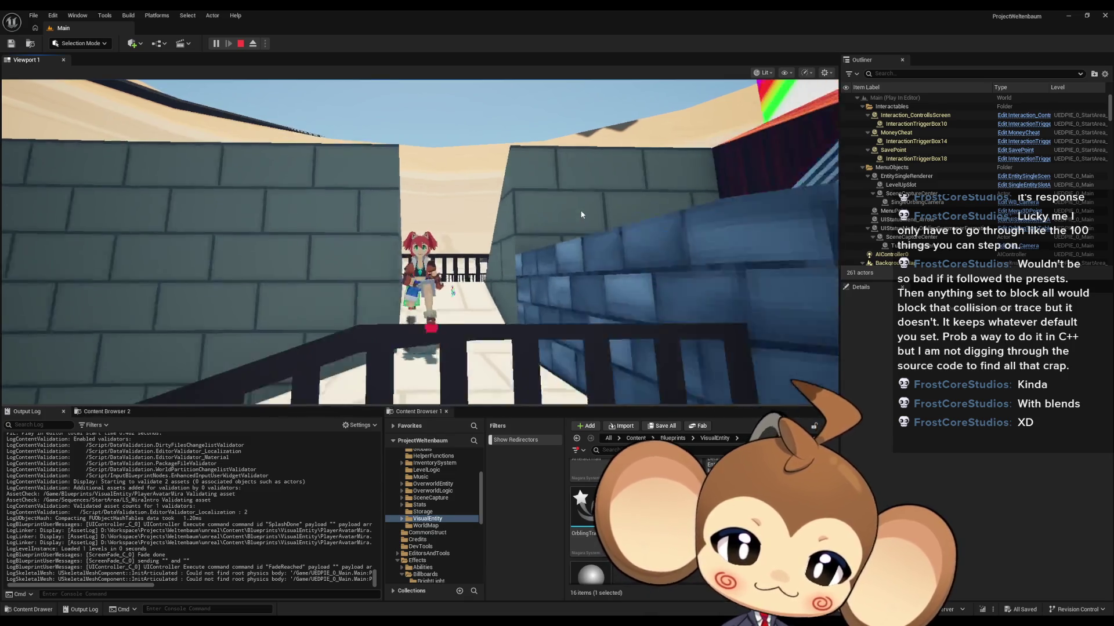
pyautogui.press('s')
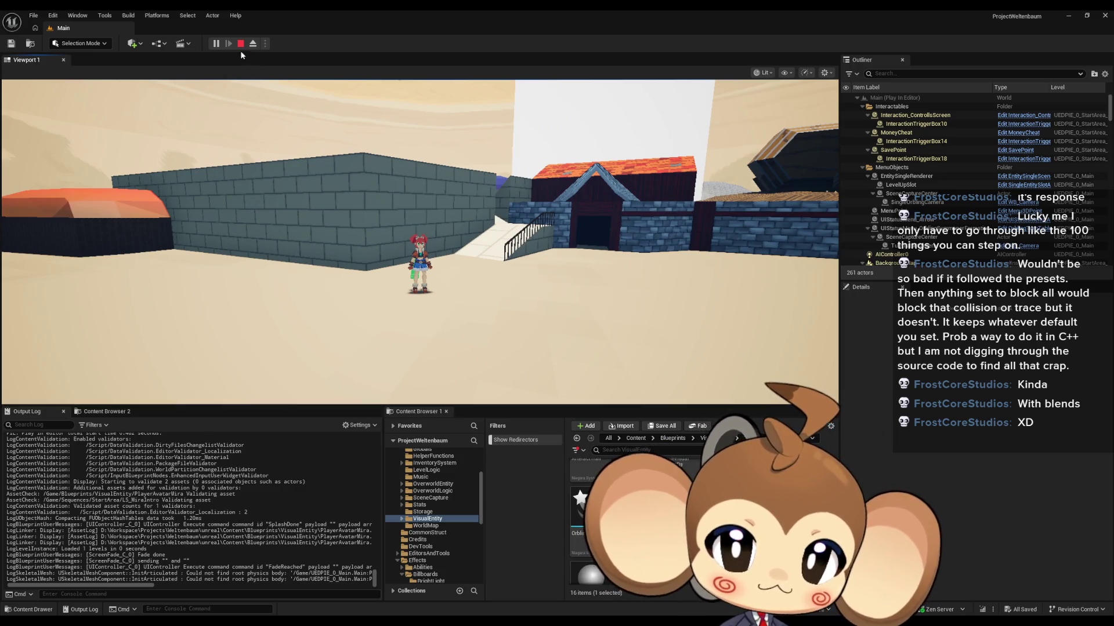
pyautogui.click(241, 43)
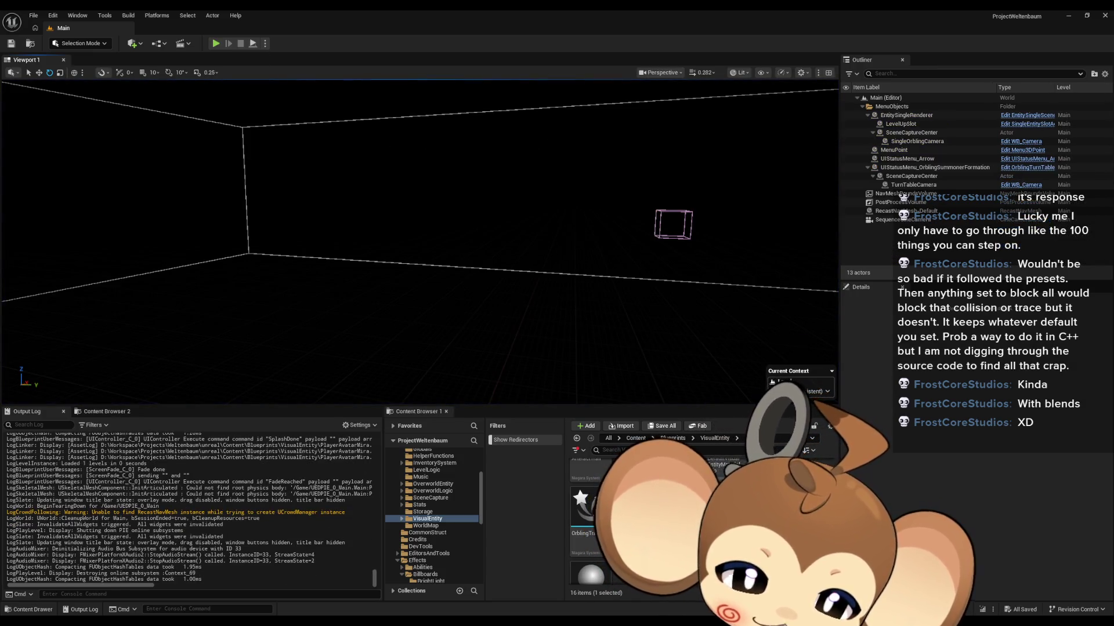
# Step: Check PlayerAvatarMira's graph, then add a new comment box in the IssueBoard EventGraph
pyautogui.click(461, 586)
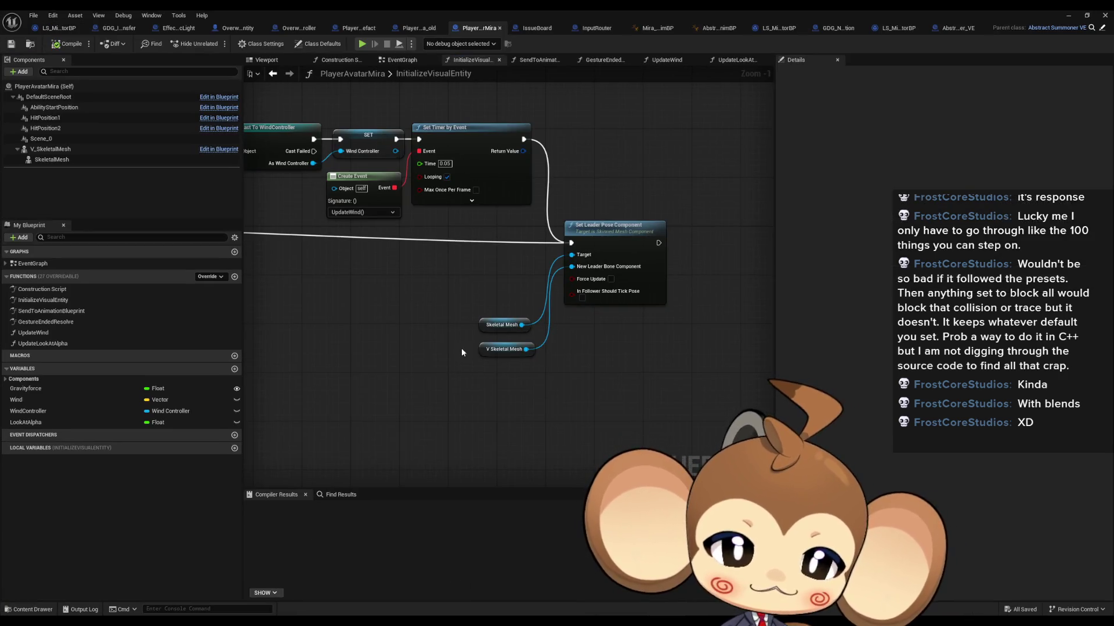
pyautogui.scroll(-2, 548, 377)
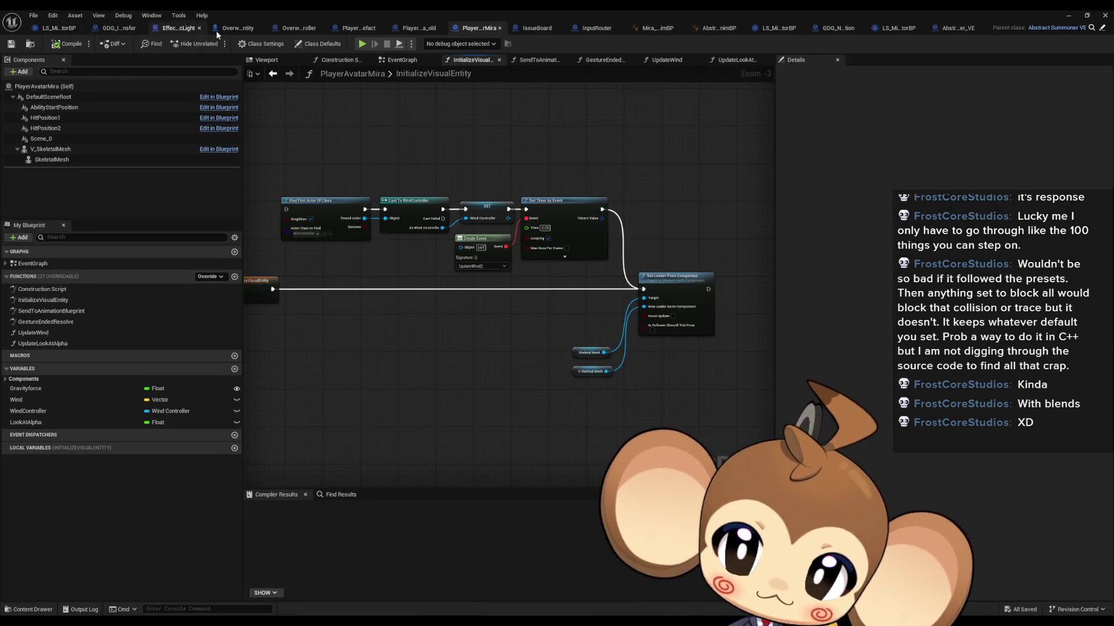
pyautogui.click(536, 28)
pyautogui.press('c')
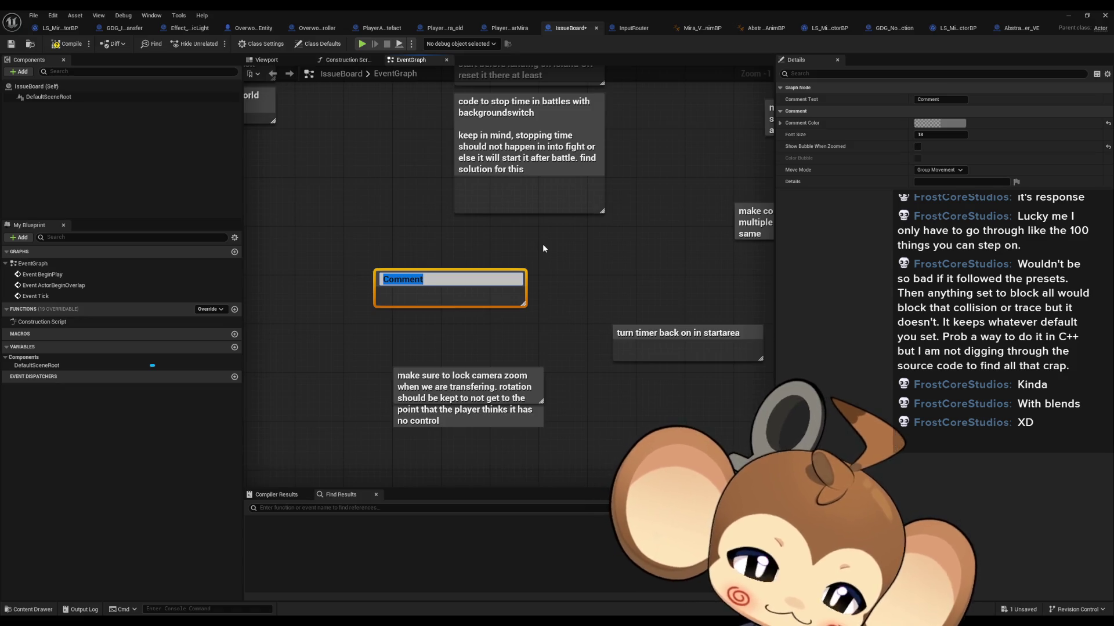
# Step: Write the two-line IssueBoard comment 'when camera transitions, we have a problem when the angle is lower'
pyautogui.write('when camera')
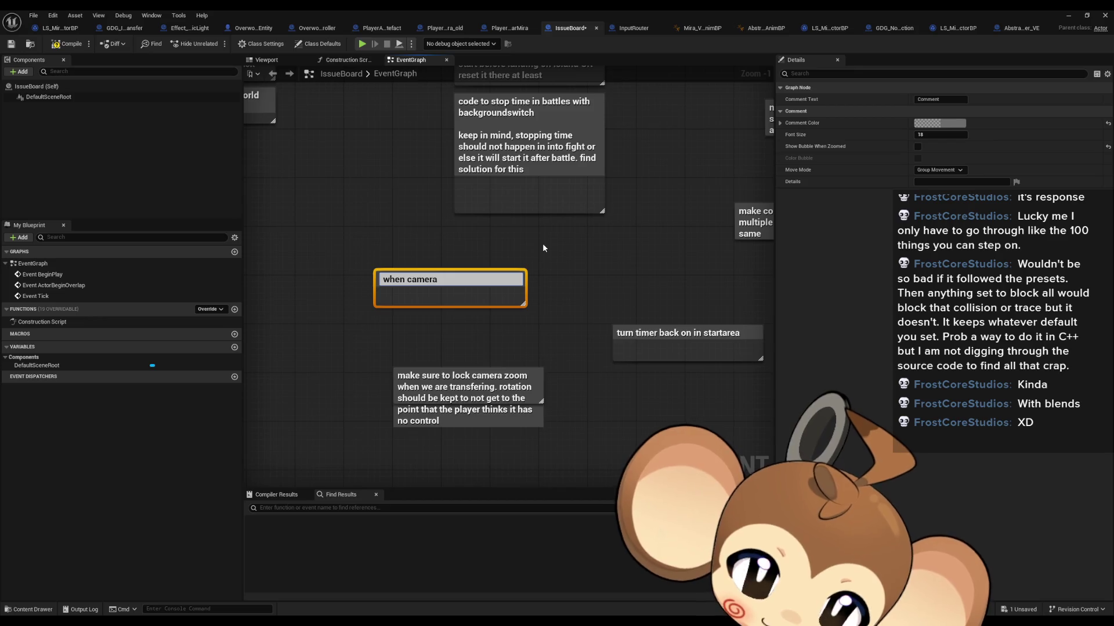
pyautogui.press('BackSpace')
pyautogui.press('BackSpace')
pyautogui.press('BackSpace')
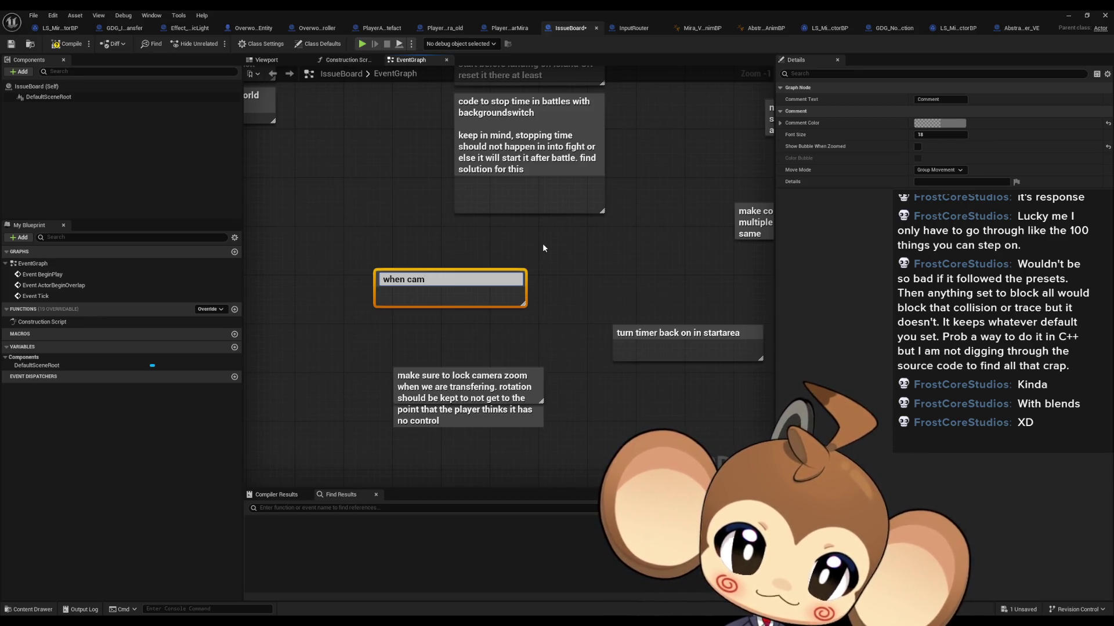
pyautogui.write('era transitions')
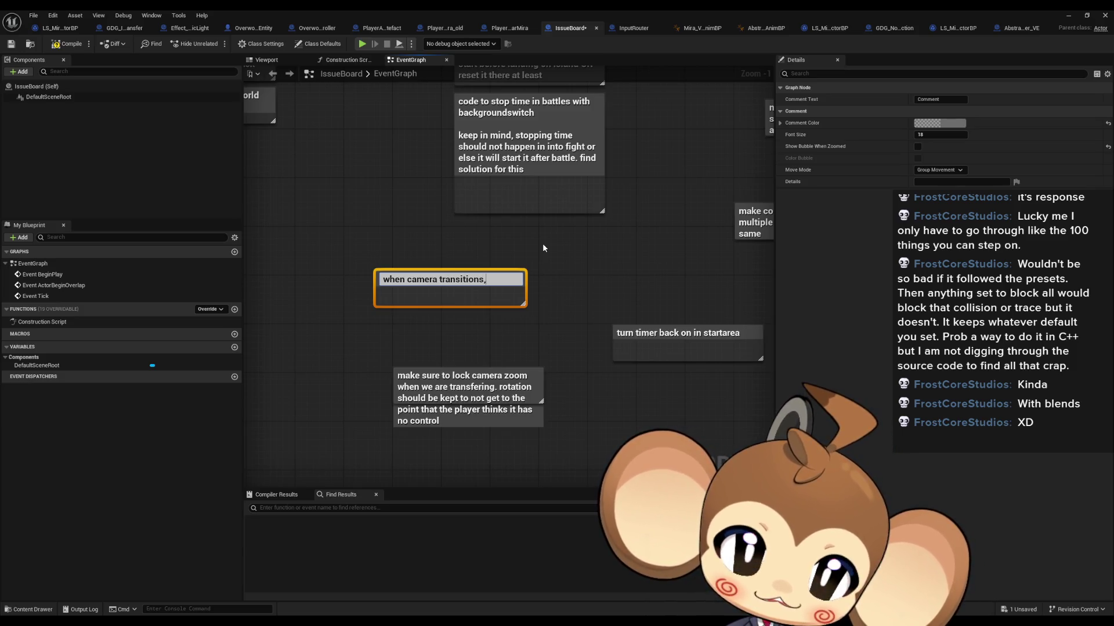
pyautogui.write(', we have')
pyautogui.hotkey('shift', 'Return')
pyautogui.write('pro')
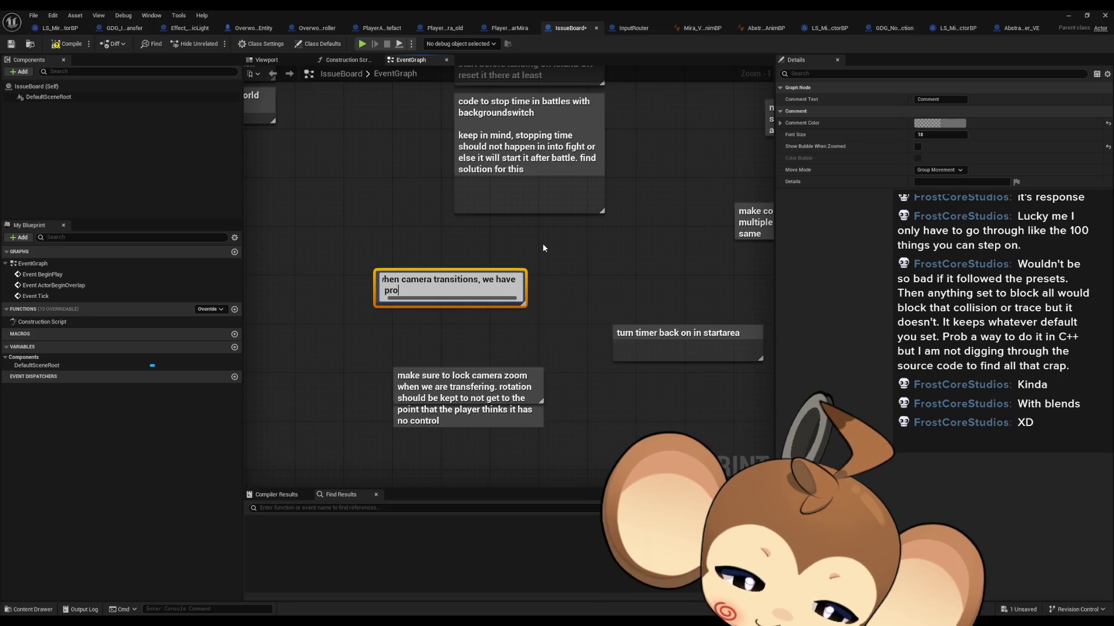
pyautogui.write('blem when the')
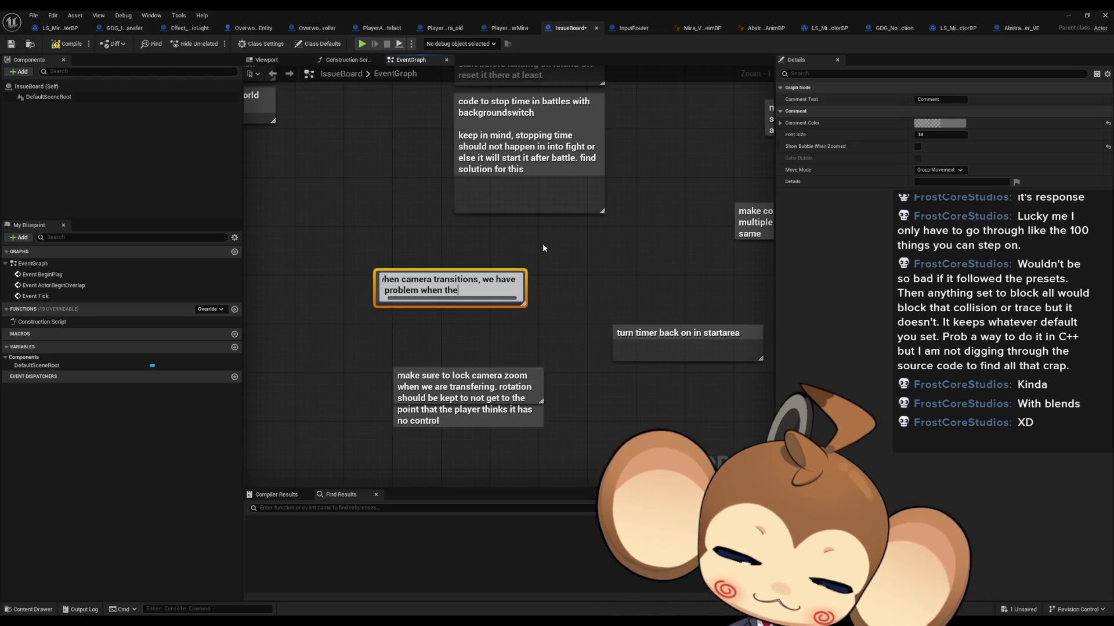
pyautogui.write(' angle is lower')
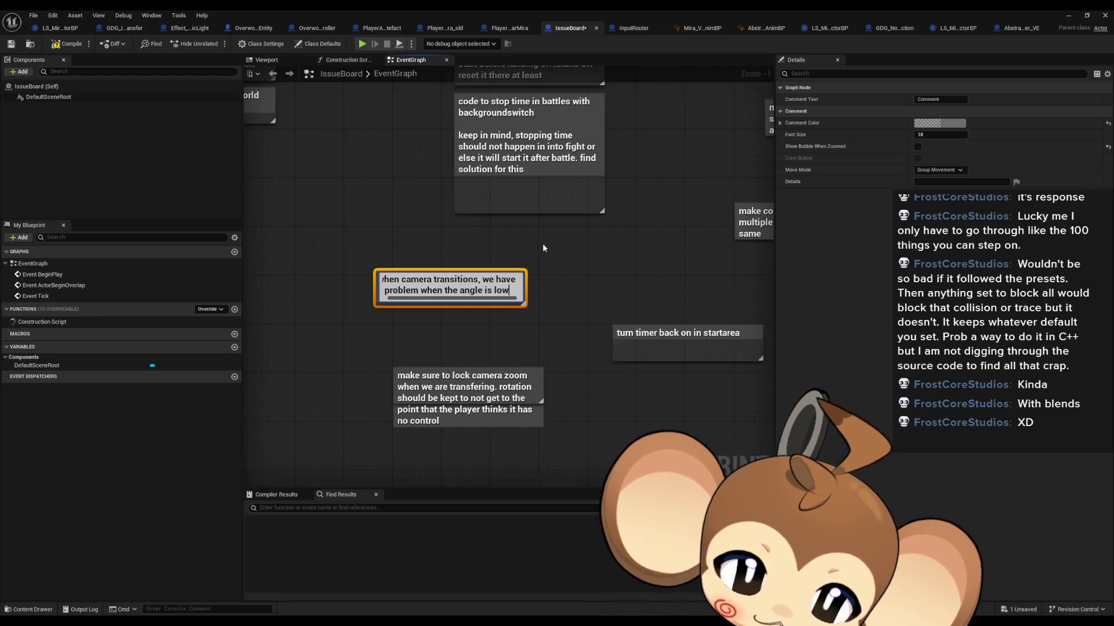
pyautogui.press('Return')
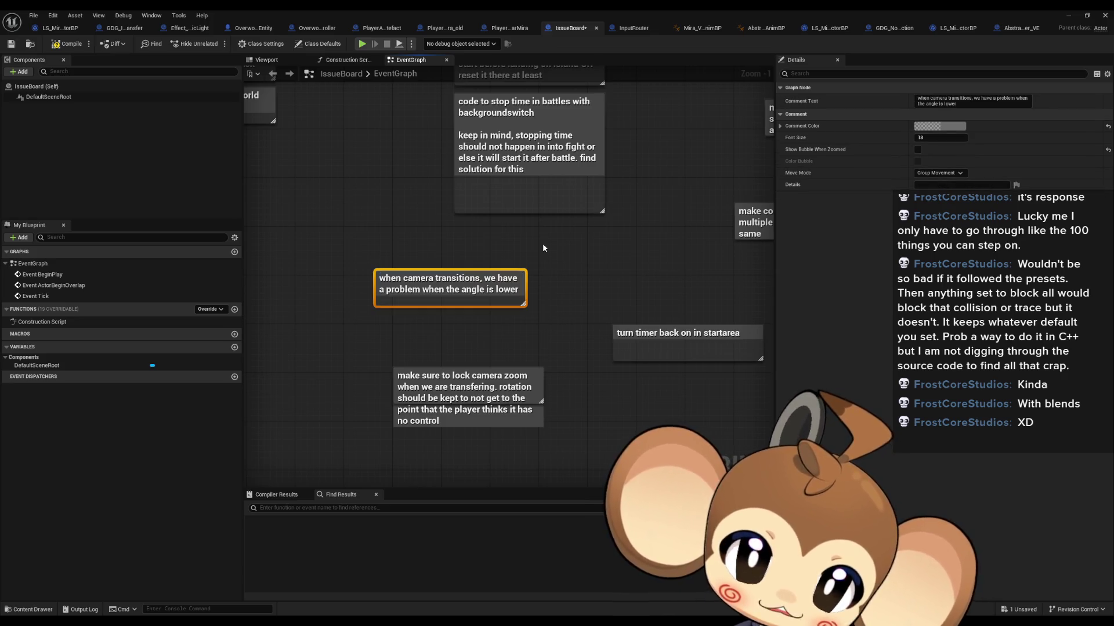
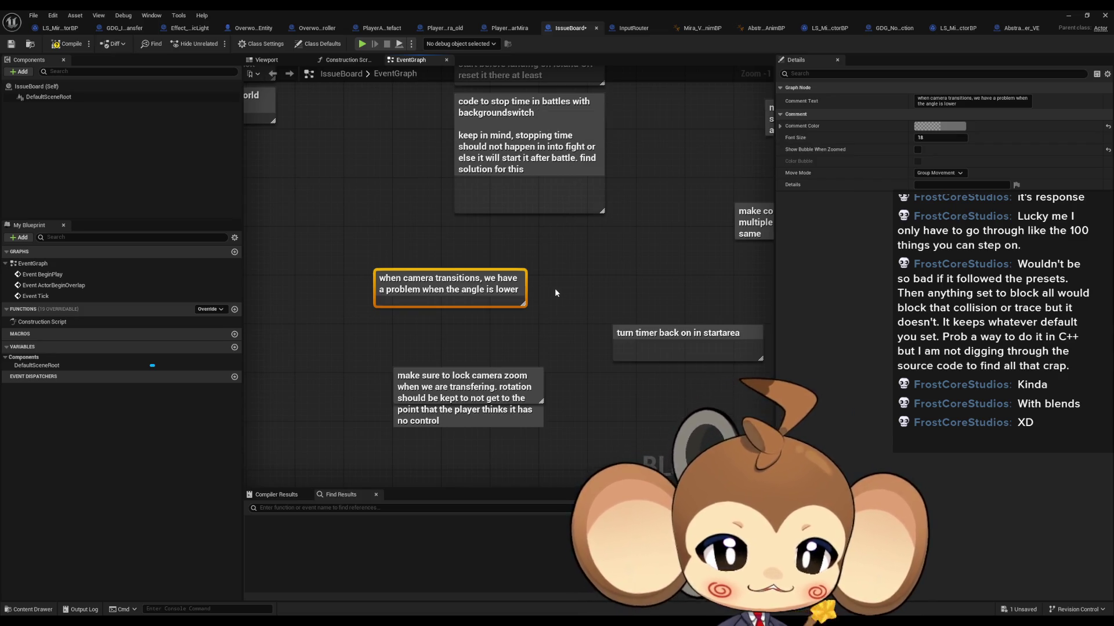
# Step: Nudge the 'when camera transitions' comment down and to the right in IssueBoard
pyautogui.click(540, 298)
pyautogui.moveTo(468, 286); pyautogui.dragTo(499, 304)
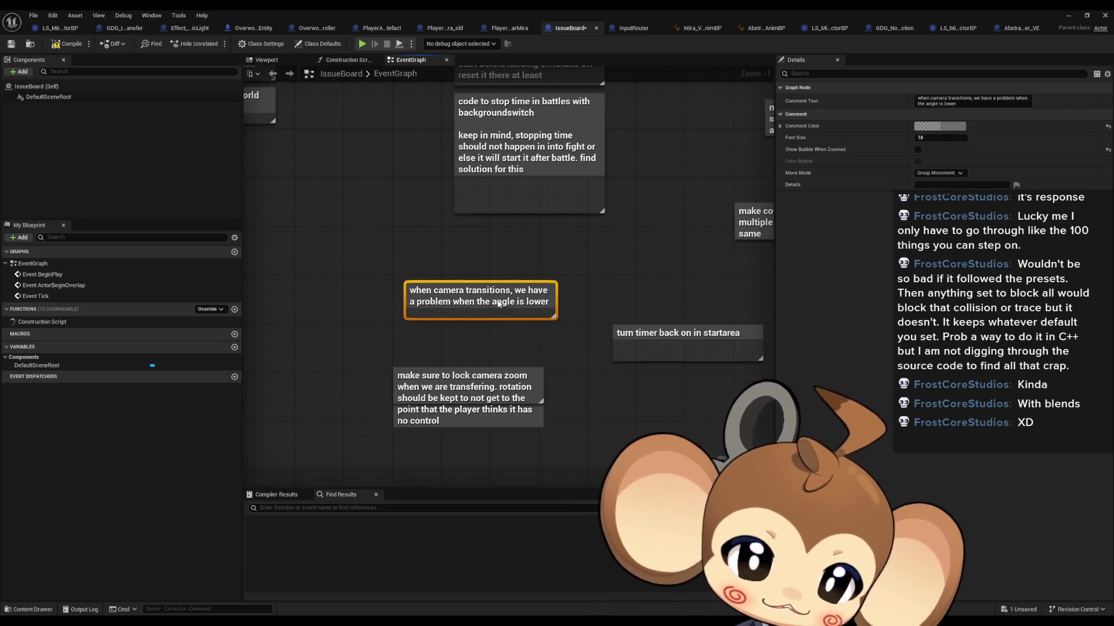
pyautogui.click(541, 271)
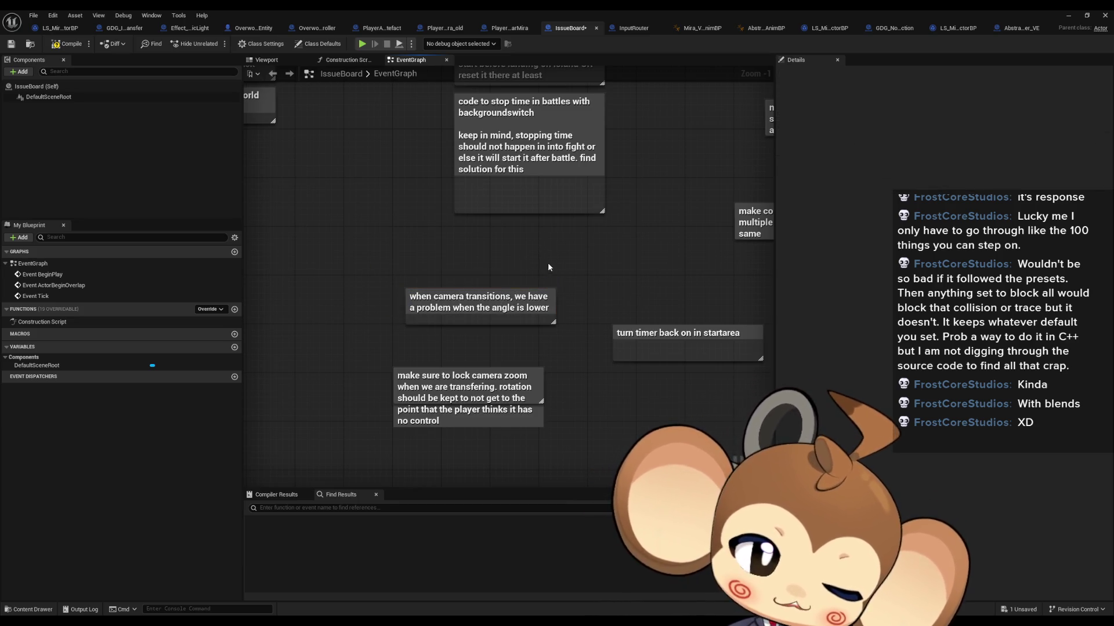
# Step: Shift another IssueBoard note, then switch to GDG_NoticingFunction's InitializeGDGMiratNotice graph
pyautogui.moveTo(420, 265); pyautogui.dragTo(385, 282)
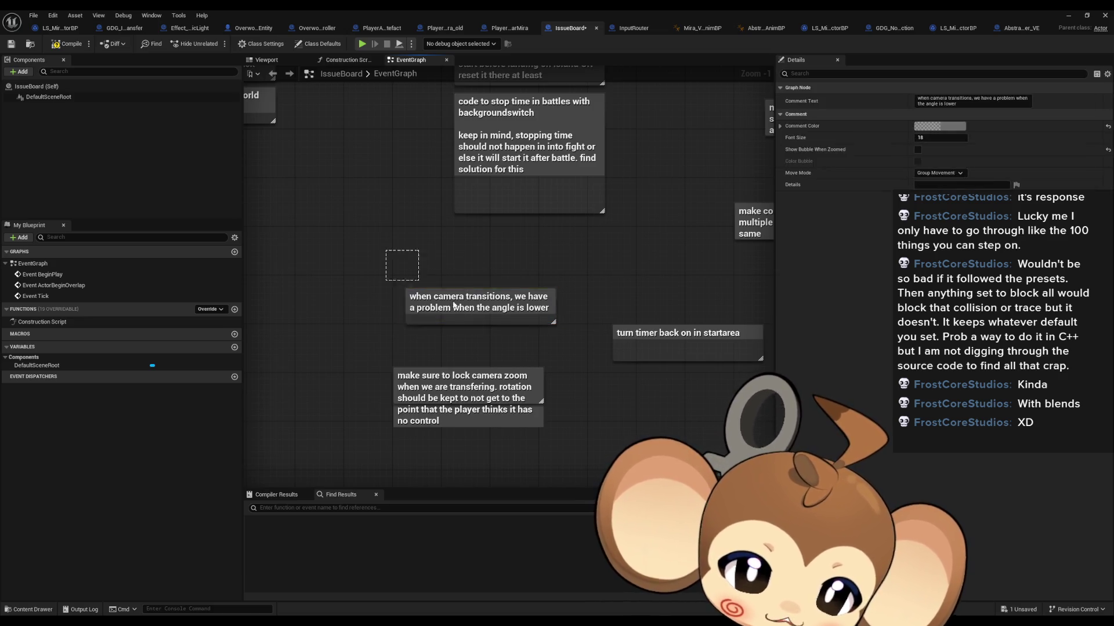
pyautogui.click(566, 280)
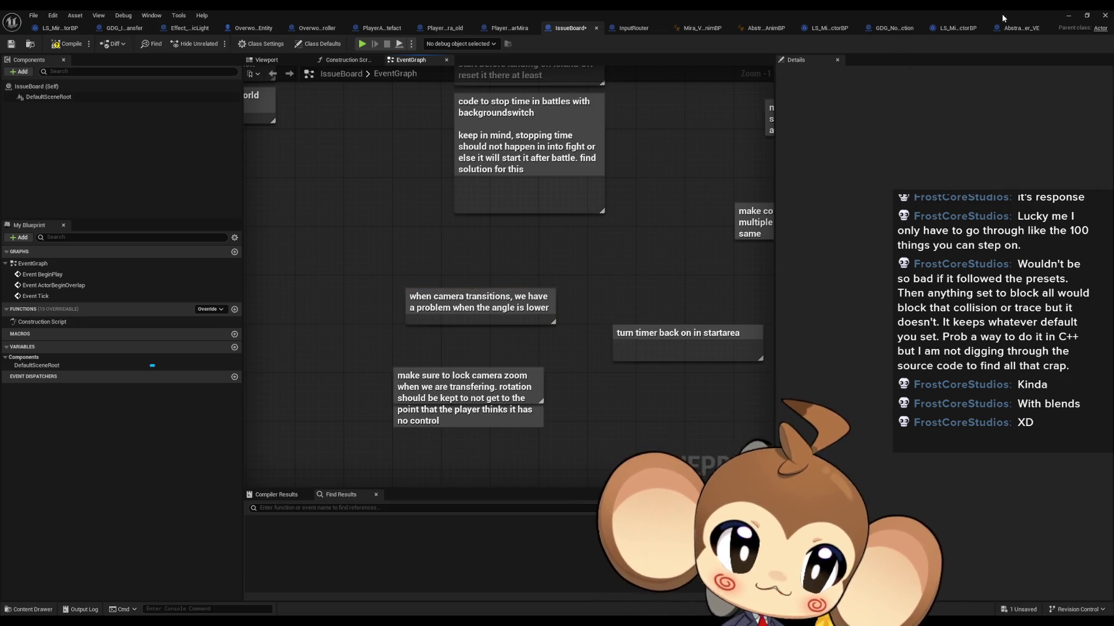
pyautogui.click(894, 28)
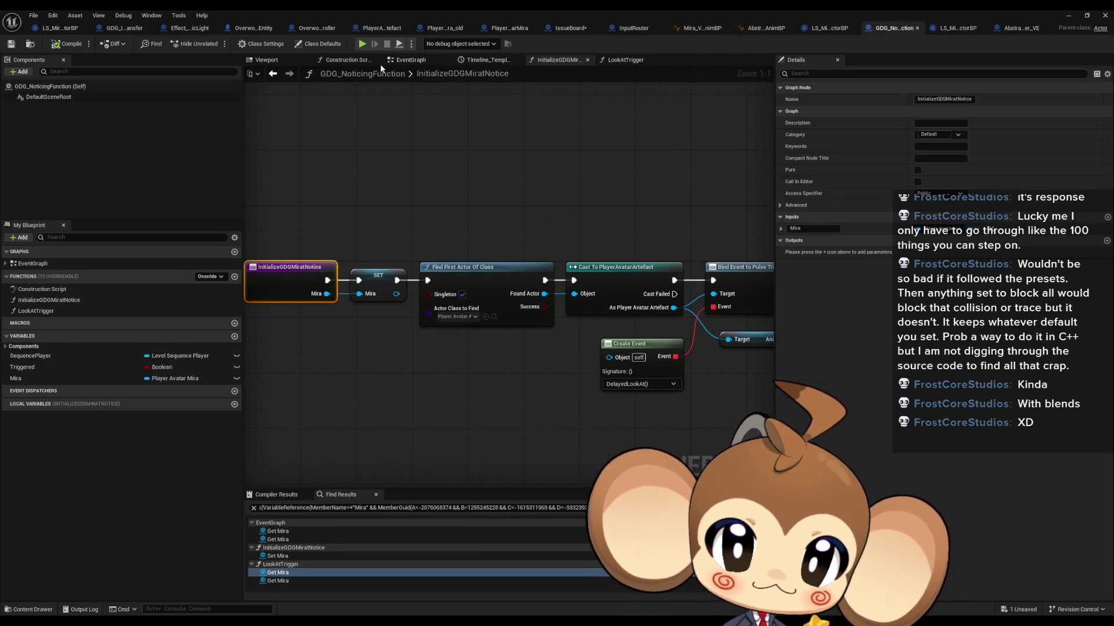
# Step: In GDG_IntroPlayerTransfer's EventGraph, box-select all nodes and shift them to the right
pyautogui.click(121, 28)
pyautogui.scroll(-5, 496, 278)
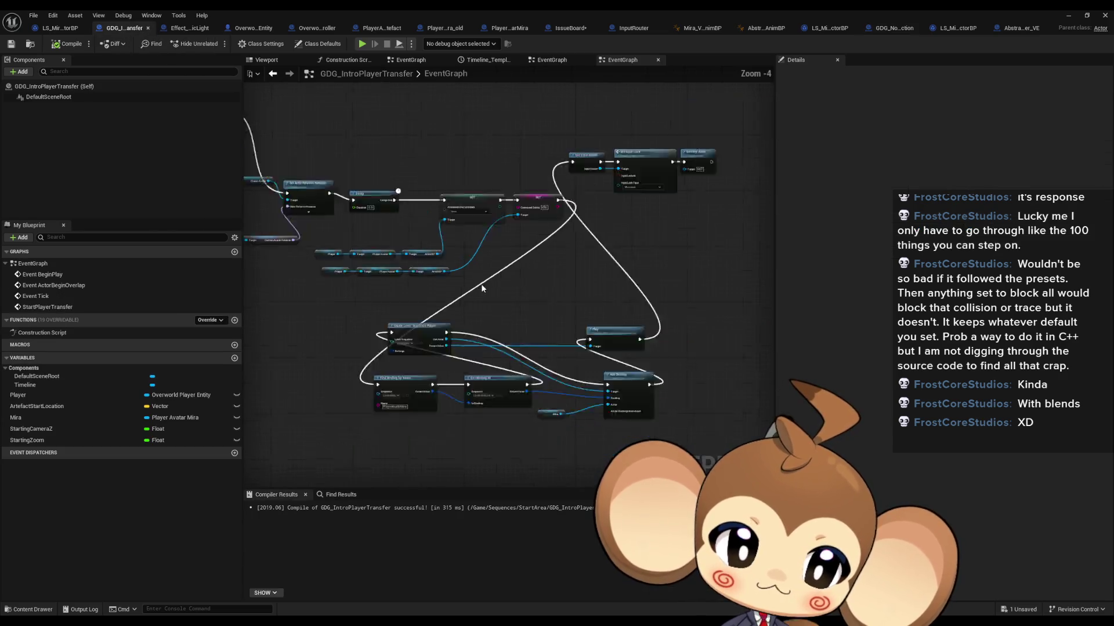
pyautogui.scroll(-1, 495, 278)
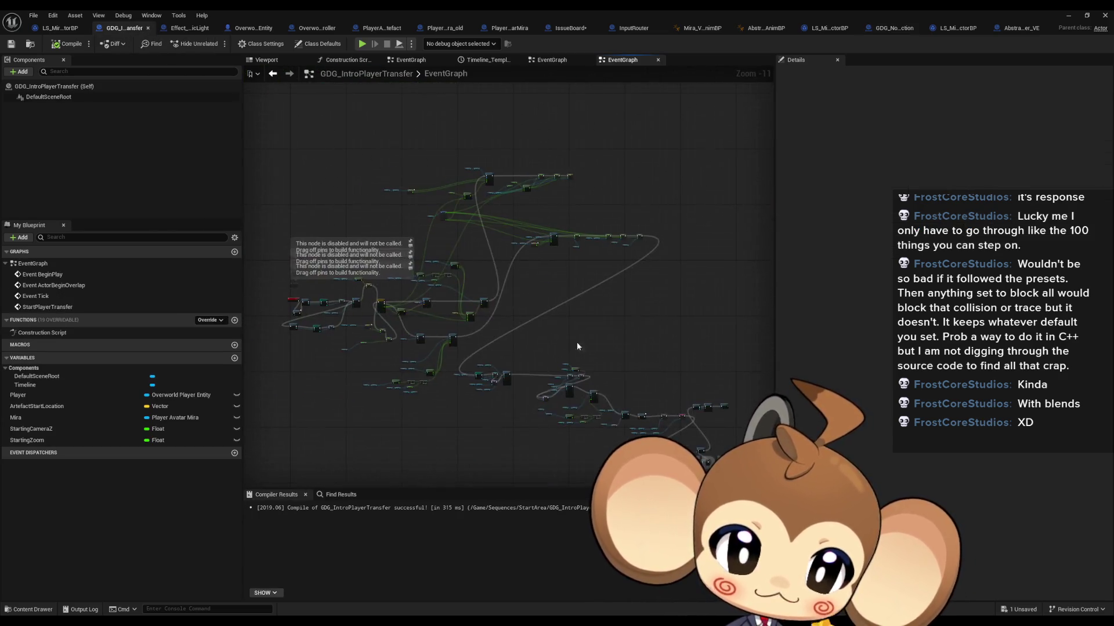
pyautogui.moveTo(372, 115)
pyautogui.mouseDown()
pyautogui.moveTo(690, 389)
pyautogui.moveTo(734, 390)
pyautogui.mouseUp()
pyautogui.moveTo(362, 266)
pyautogui.mouseDown()
pyautogui.moveTo(432, 265)
pyautogui.moveTo(589, 370)
pyautogui.mouseUp()
# Step: Place the Delay node directly beside the StartPlayerTransfer event
pyautogui.scroll(5, 432, 266)
pyautogui.scroll(5, 381, 264)
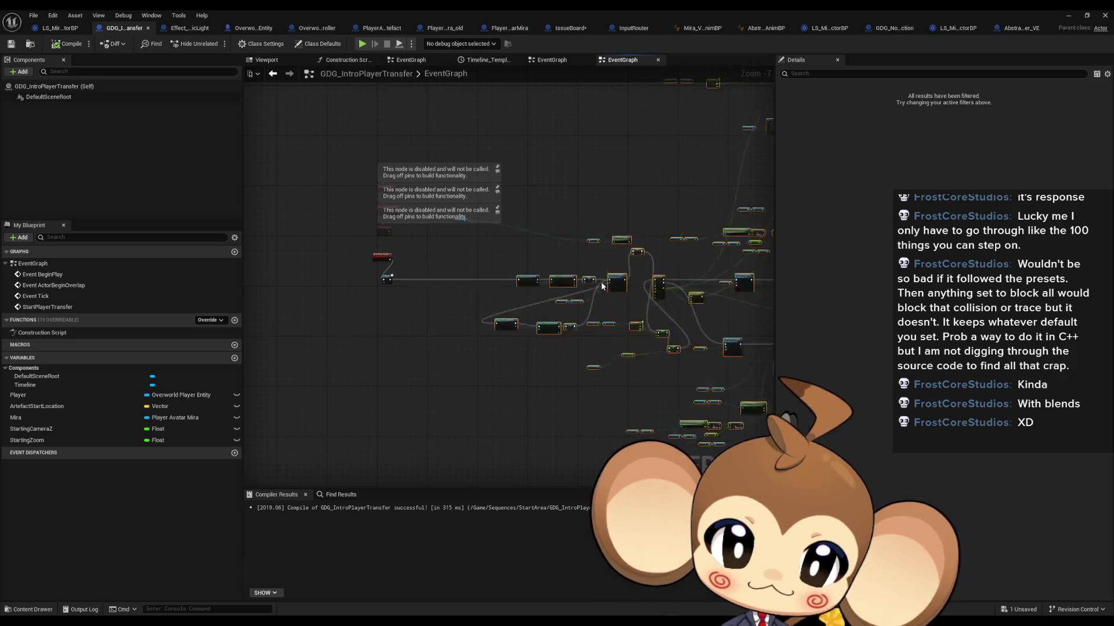
pyautogui.moveTo(423, 310); pyautogui.dragTo(469, 247)
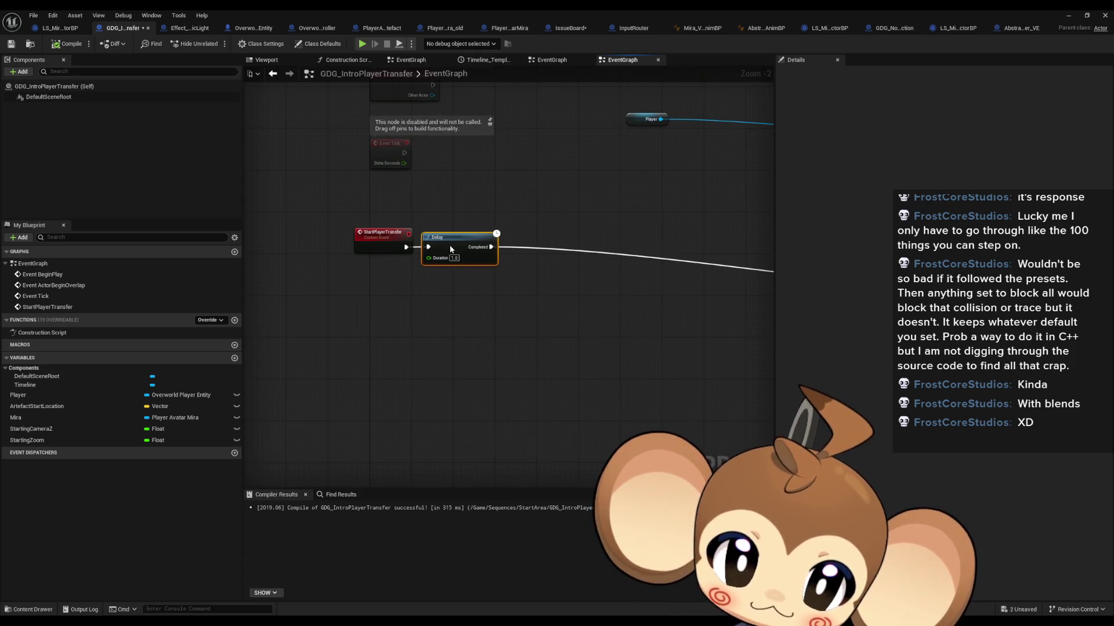
# Step: Move Find First Actor, Cast and SET nodes up beside Delay
pyautogui.scroll(-3, 635, 282)
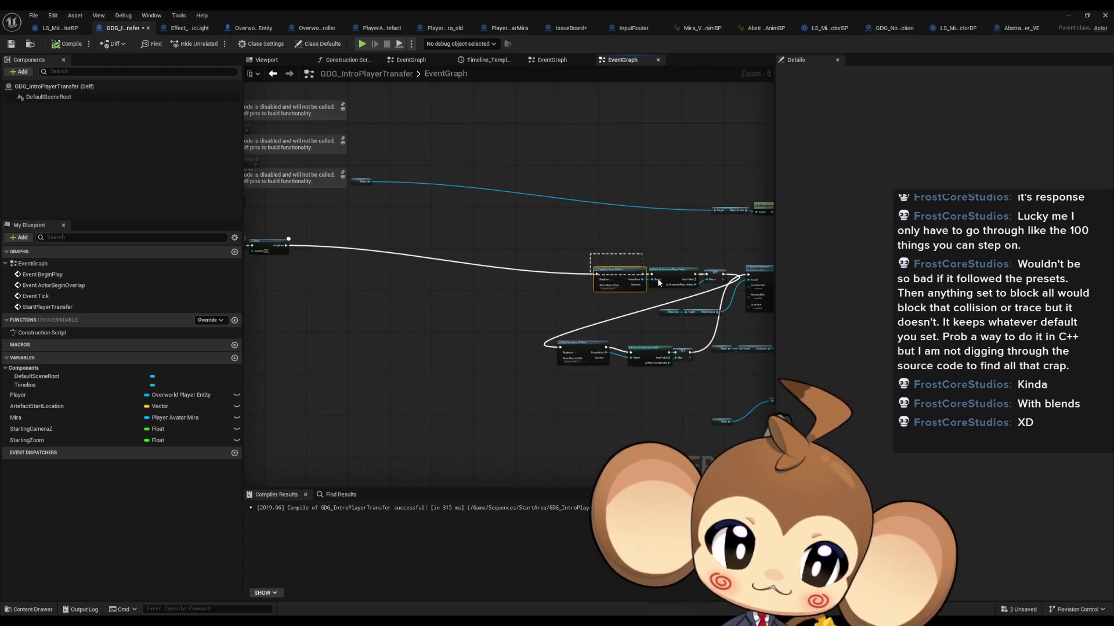
pyautogui.click(713, 276)
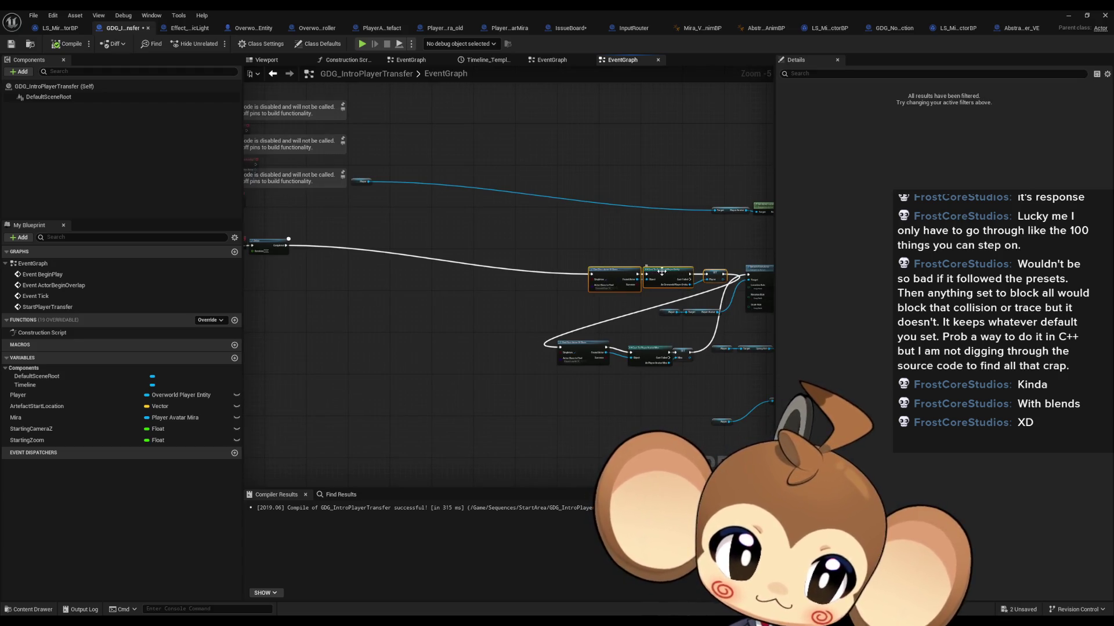
pyautogui.moveTo(661, 272); pyautogui.dragTo(440, 249)
# Step: Pull Cast To PlayerAvatarMira in next to Find First Actor
pyautogui.scroll(4, 459, 290)
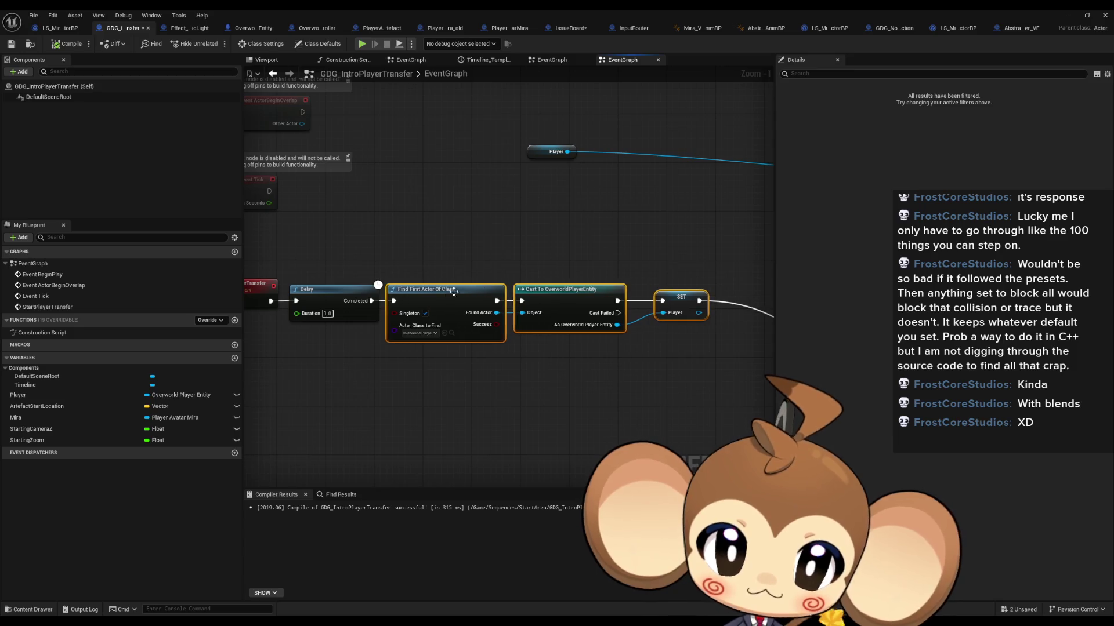
pyautogui.click(569, 301)
pyautogui.scroll(-3, 576, 337)
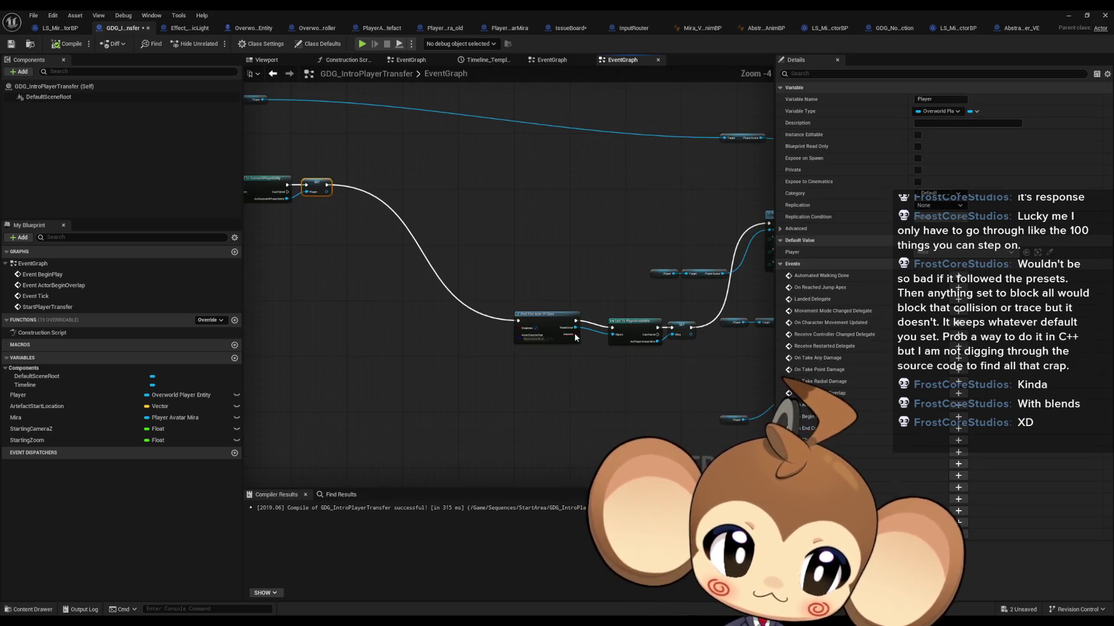
pyautogui.keyDown('ctrl'); pyautogui.click(616, 334); pyautogui.keyUp('ctrl')
pyautogui.scroll(5, 433, 189)
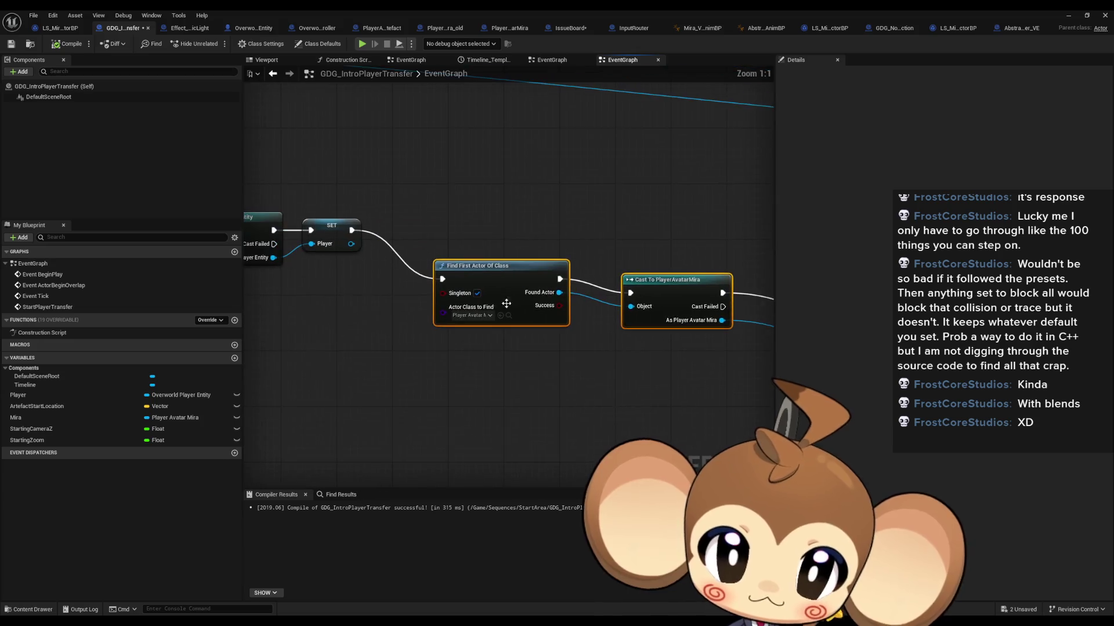
pyautogui.click(637, 238)
pyautogui.moveTo(637, 237); pyautogui.dragTo(588, 224)
# Step: Move the Player and Player Avatar getters left and Detach From Actor beside SET Mira
pyautogui.scroll(-2, 350, 222)
pyautogui.click(561, 386)
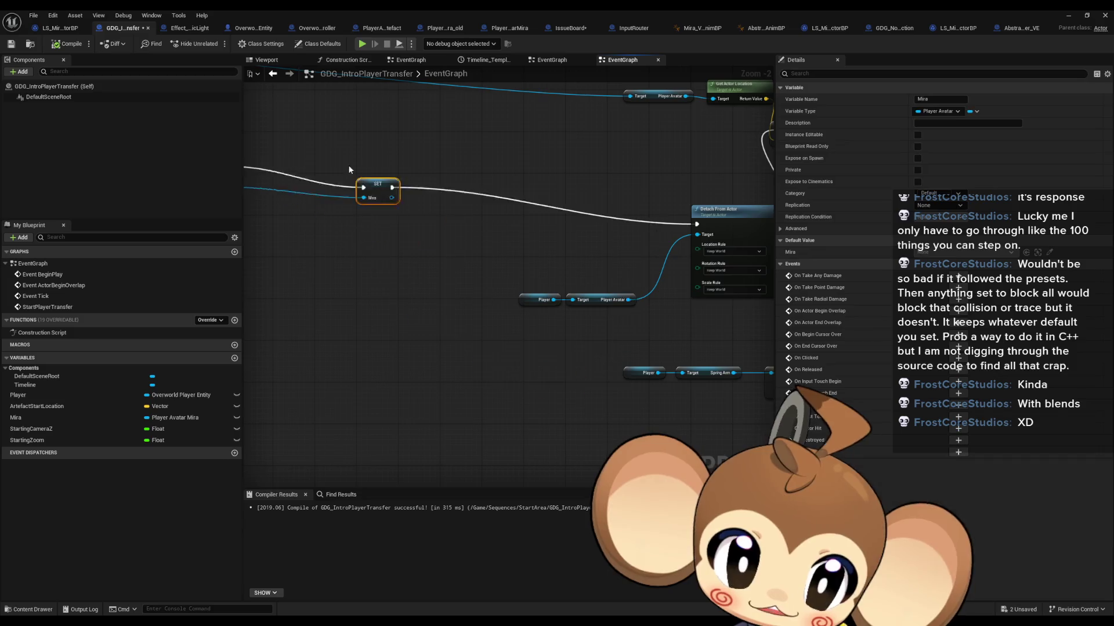
pyautogui.scroll(3, 537, 204)
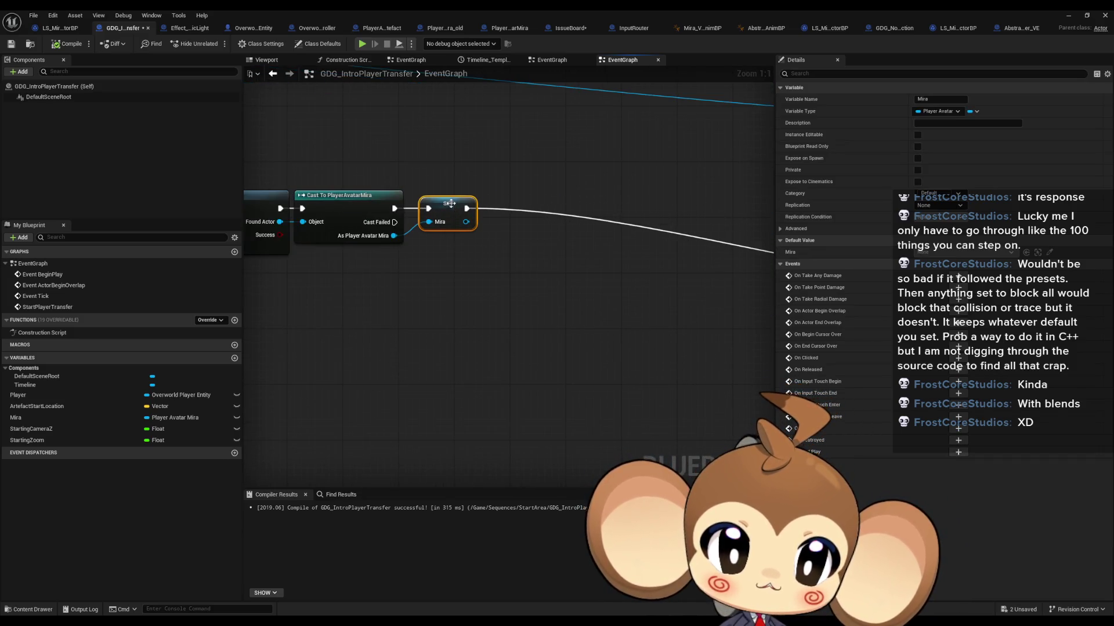
pyautogui.scroll(-3, 571, 232)
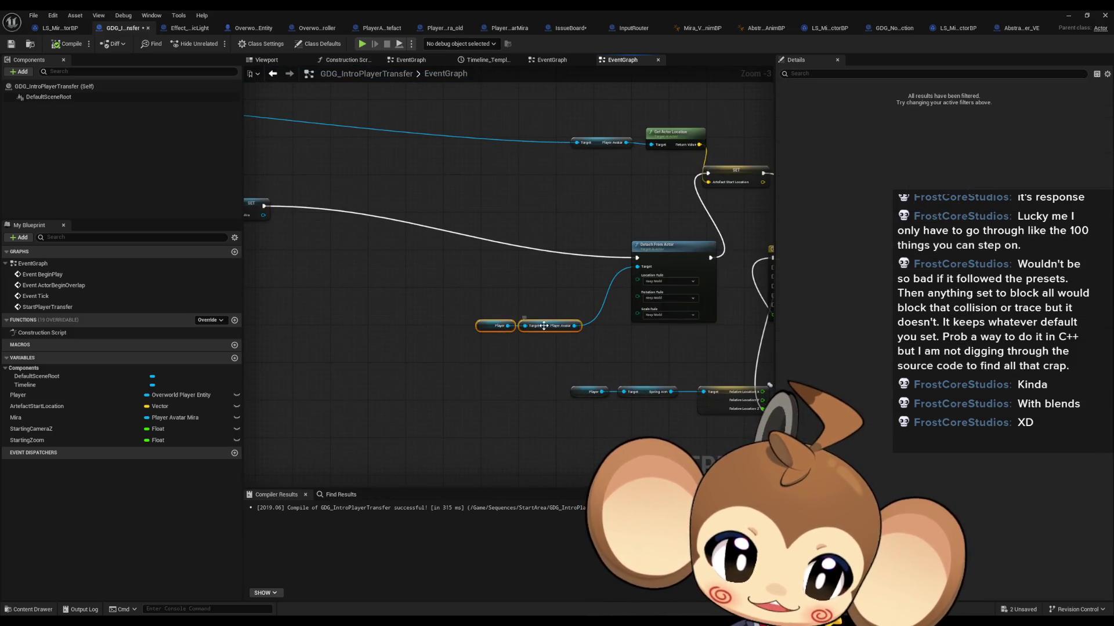
pyautogui.moveTo(548, 325); pyautogui.dragTo(313, 274)
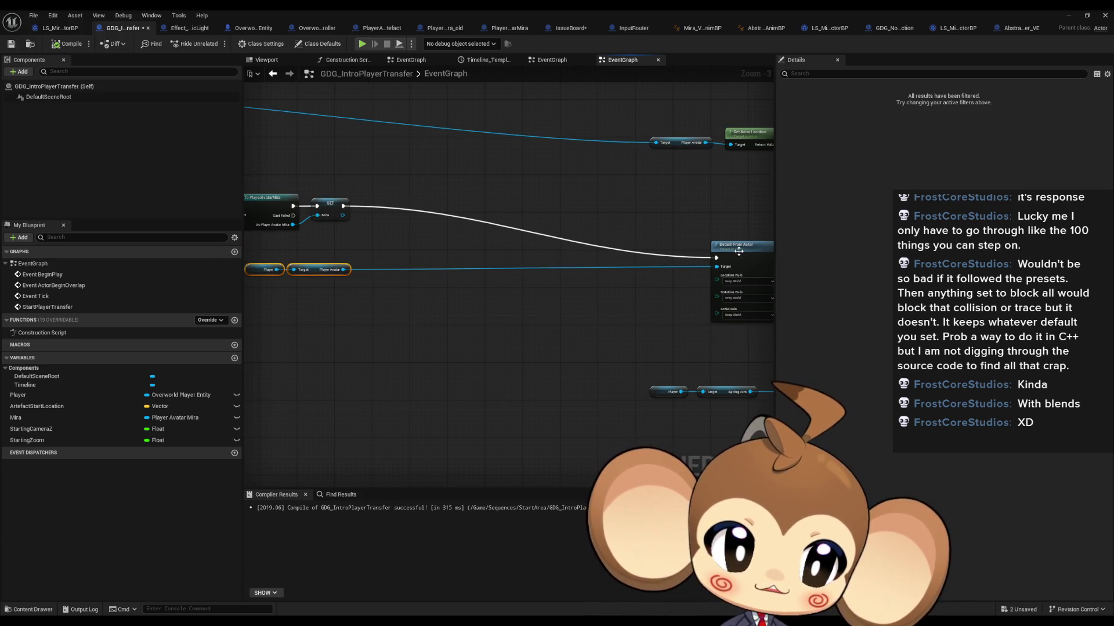
pyautogui.moveTo(738, 251); pyautogui.dragTo(394, 200)
pyautogui.scroll(-4, 400, 258)
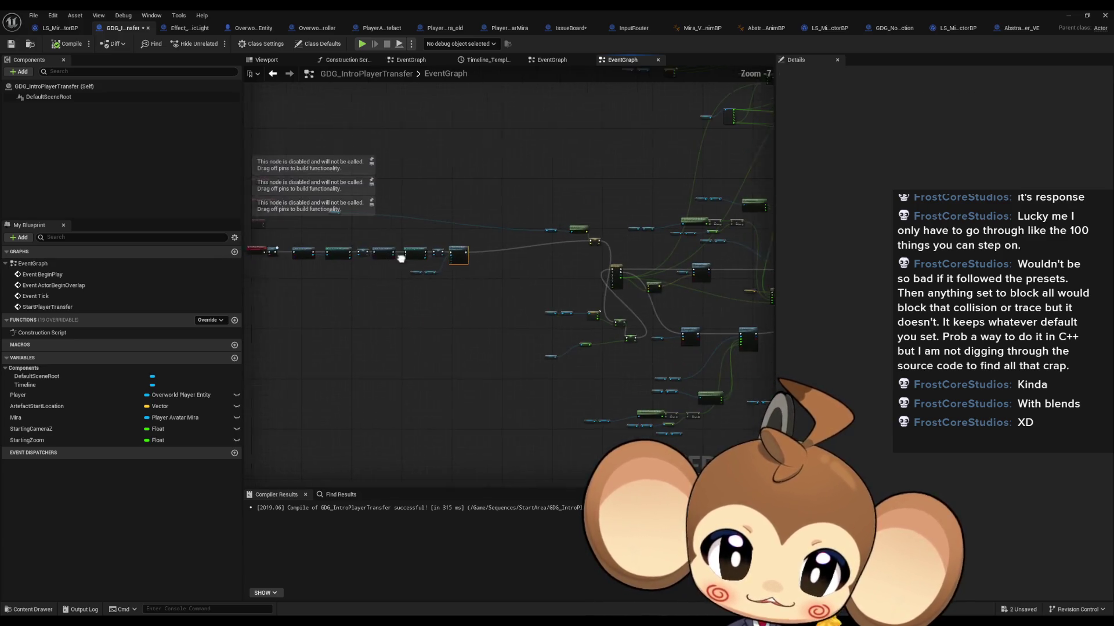
# Step: Place the Player and Get Actor Location getters below Detach From Actor
pyautogui.moveTo(401, 258); pyautogui.dragTo(438, 258)
pyautogui.moveTo(568, 179); pyautogui.dragTo(225, 170)
pyautogui.scroll(4, 423, 210)
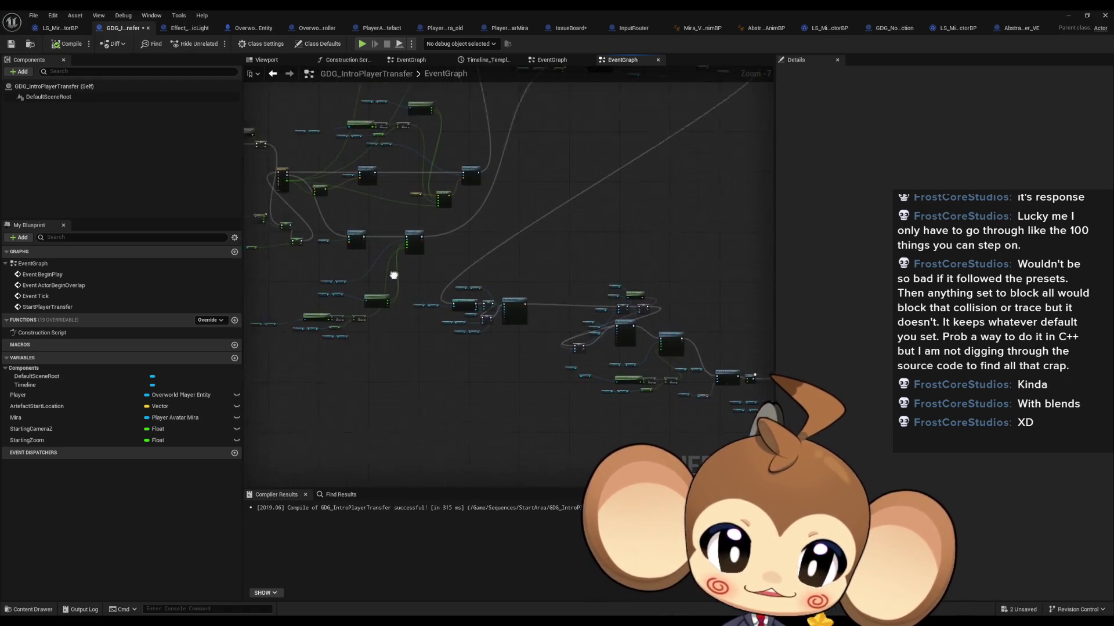
pyautogui.scroll(-2, 377, 286)
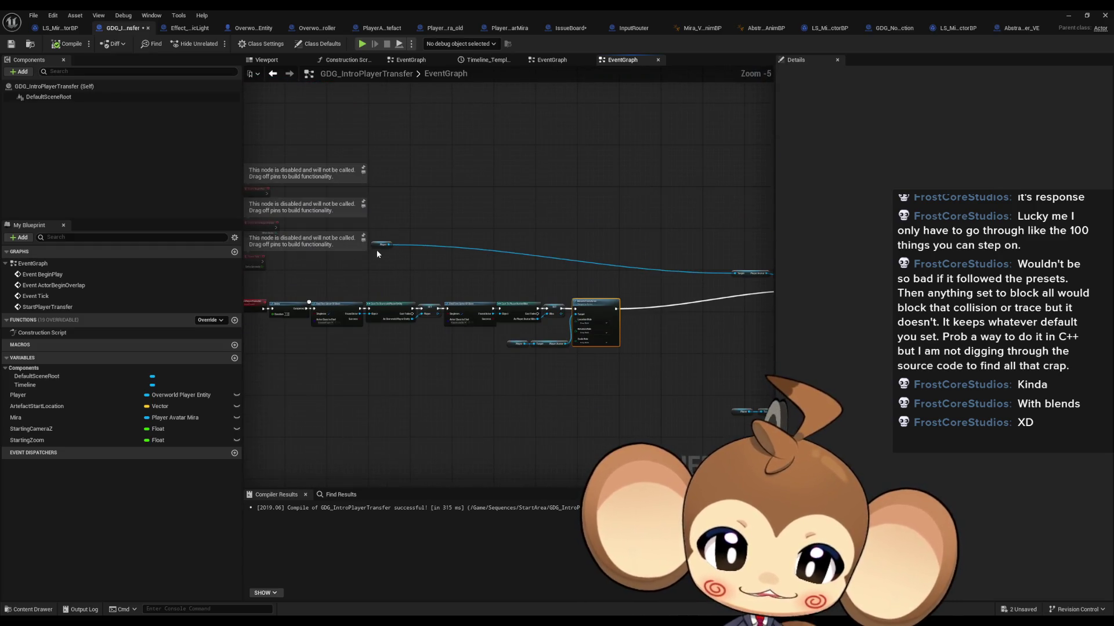
pyautogui.moveTo(383, 244); pyautogui.dragTo(572, 268)
pyautogui.scroll(4, 473, 274)
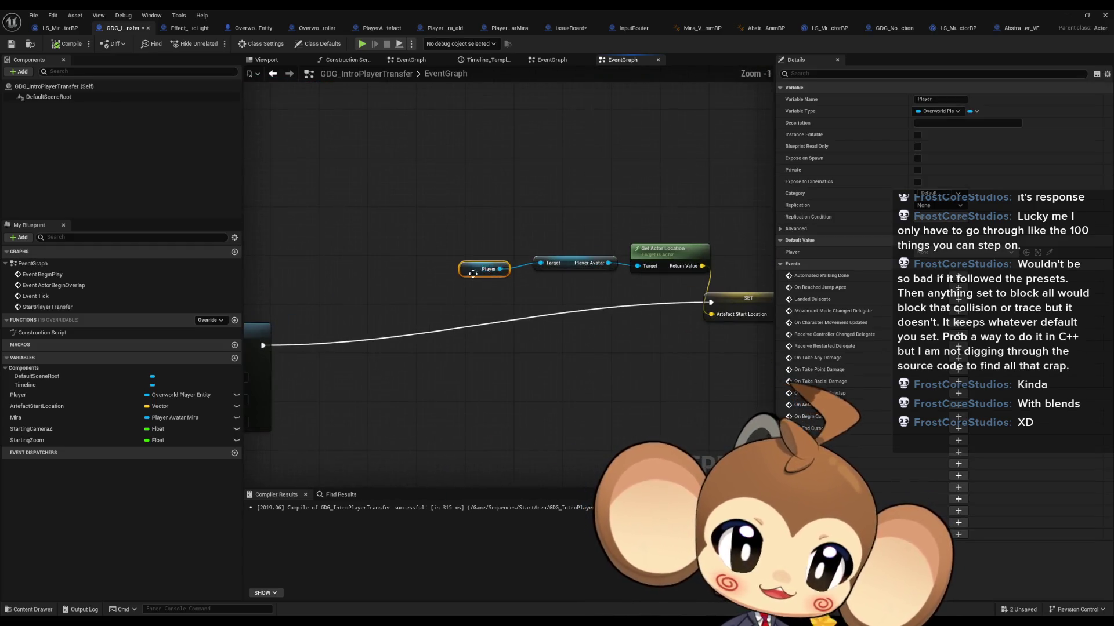
pyautogui.moveTo(461, 220)
pyautogui.mouseDown()
pyautogui.moveTo(711, 277)
pyautogui.moveTo(651, 326)
pyautogui.moveTo(658, 366)
pyautogui.moveTo(395, 490)
pyautogui.mouseUp()
# Step: Move SET Artefact Start Location right after Detach From Actor
pyautogui.scroll(-4, 395, 494)
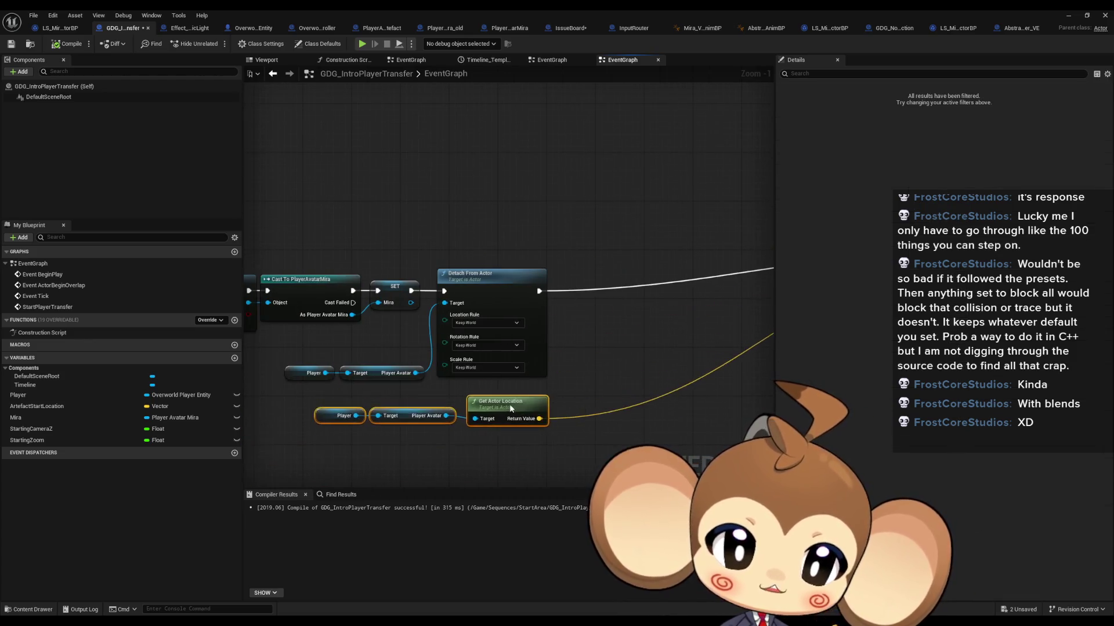
pyautogui.scroll(5, 659, 307)
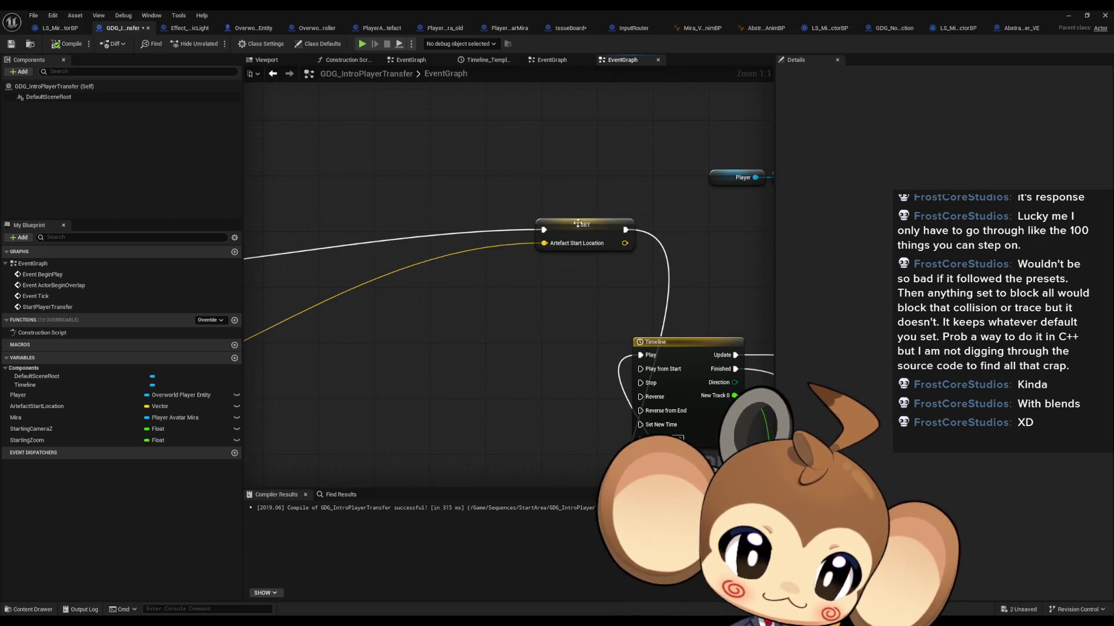
pyautogui.click(684, 279)
pyautogui.moveTo(748, 280); pyautogui.dragTo(615, 273)
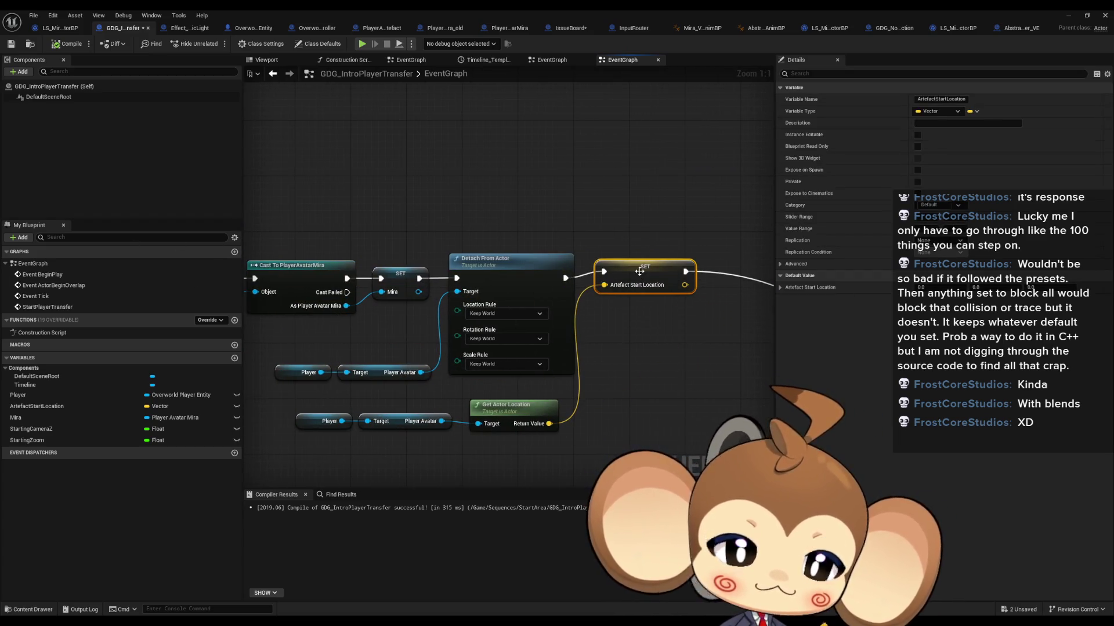
pyautogui.click(676, 369)
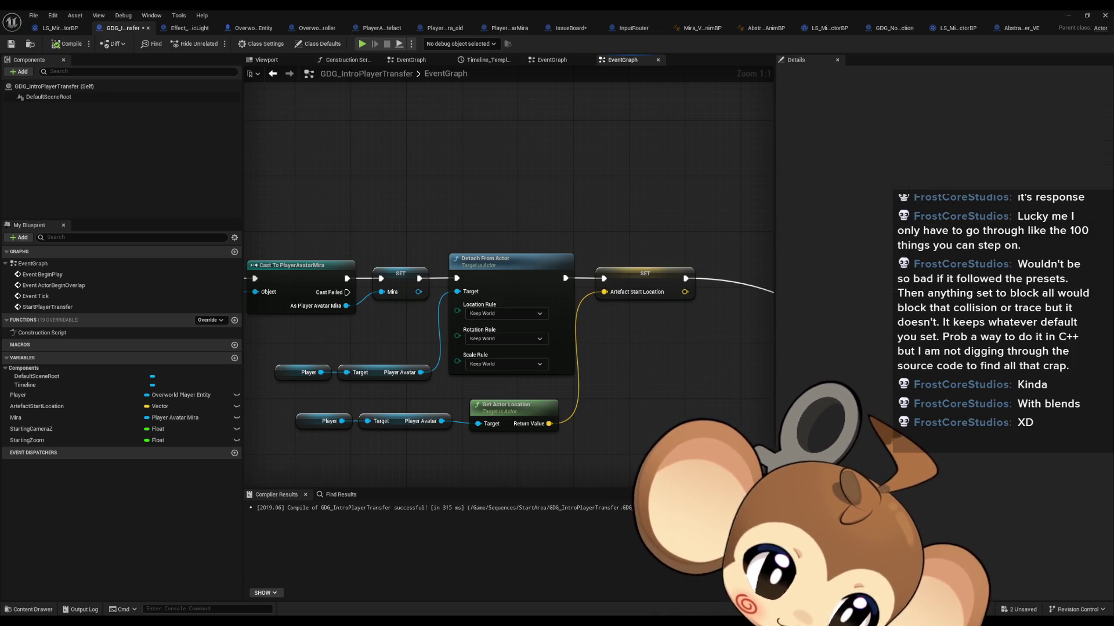
pyautogui.scroll(-5, 402, 239)
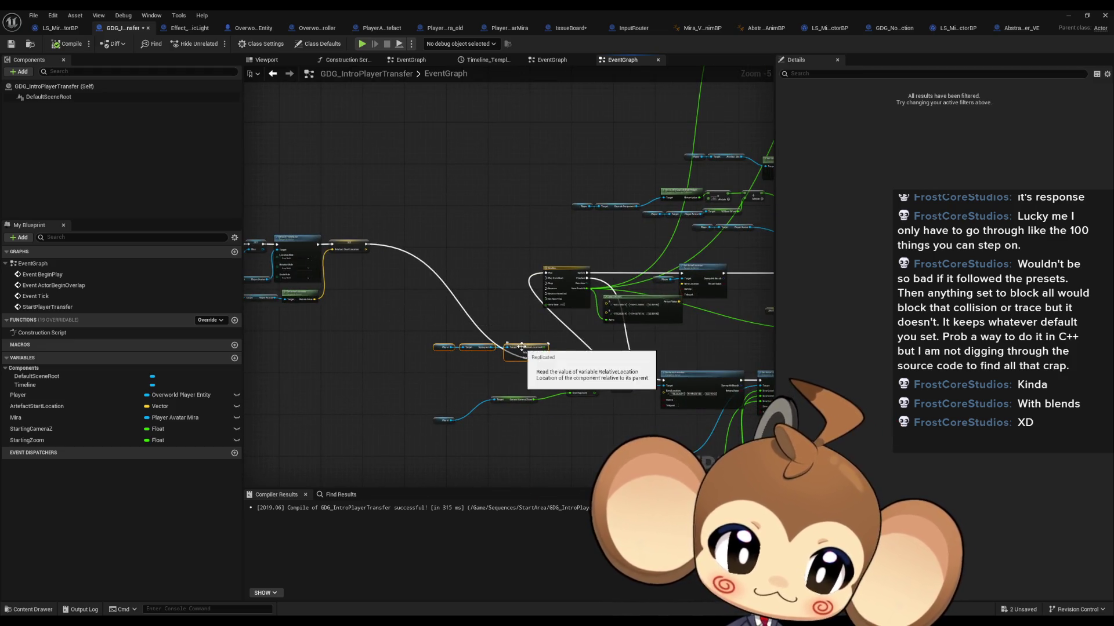
# Step: Group the camera getters with SET Starting Camera Z, aligning SET Starting Zoom beside it
pyautogui.moveTo(526, 351); pyautogui.dragTo(335, 326)
pyautogui.moveTo(559, 361)
pyautogui.mouseDown()
pyautogui.moveTo(389, 220)
pyautogui.moveTo(401, 243)
pyautogui.mouseUp()
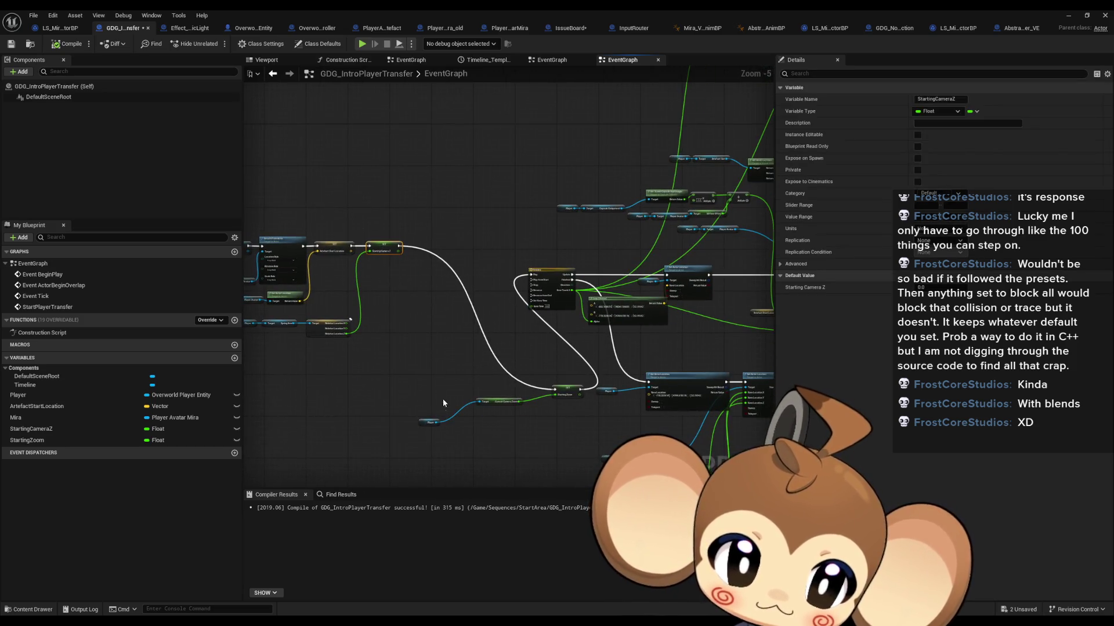
pyautogui.moveTo(430, 422)
pyautogui.mouseDown()
pyautogui.moveTo(467, 398)
pyautogui.moveTo(586, 413)
pyautogui.moveTo(418, 251)
pyautogui.mouseUp()
pyautogui.scroll(5, 417, 236)
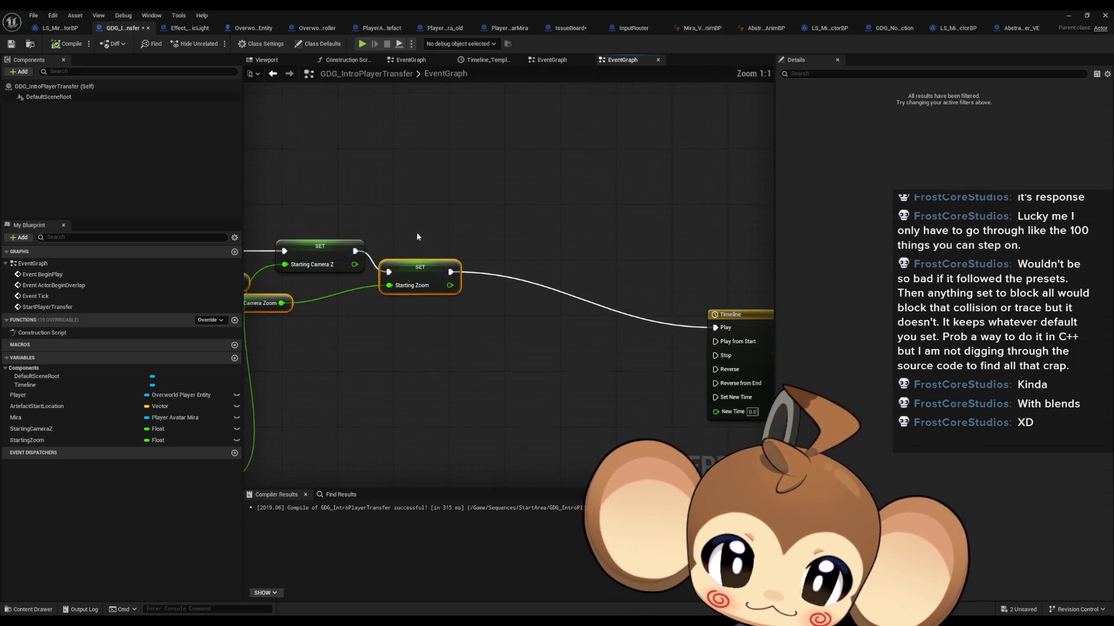
pyautogui.press('q')
pyautogui.moveTo(441, 321)
pyautogui.mouseDown()
pyautogui.moveTo(382, 285)
pyautogui.moveTo(477, 317)
pyautogui.moveTo(458, 313)
pyautogui.mouseUp()
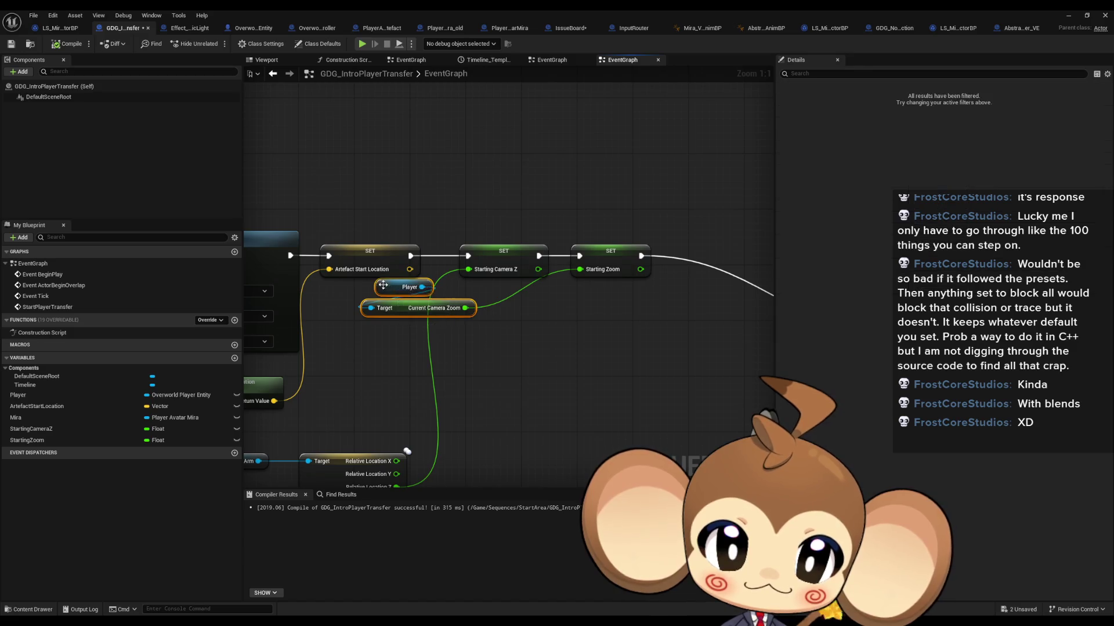
pyautogui.scroll(-2, 527, 317)
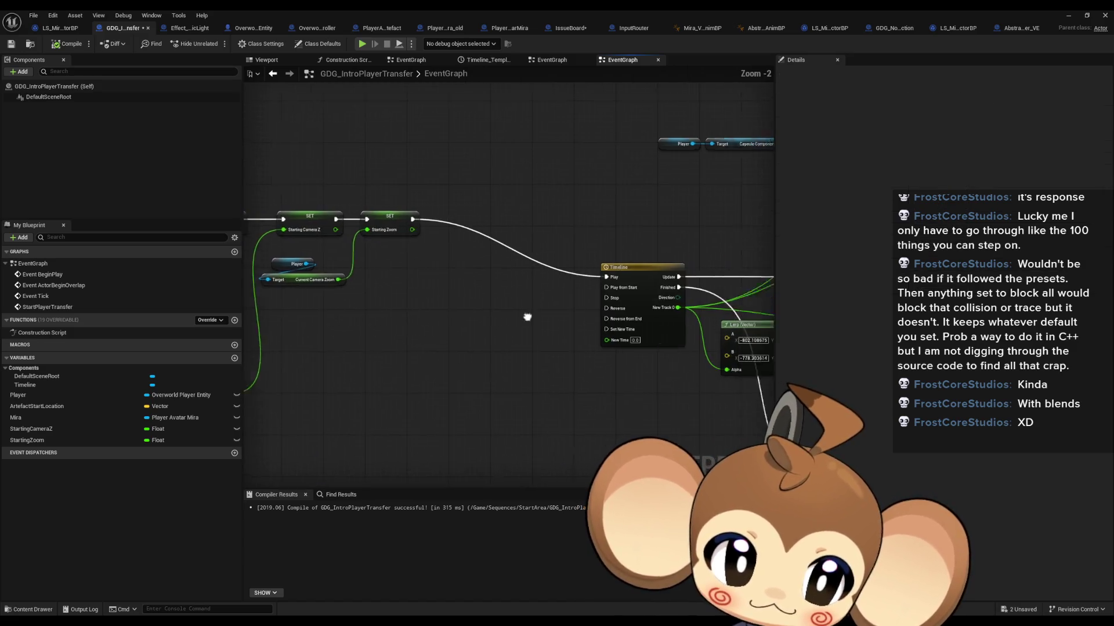
# Step: Move the Timeline node right beside the SET nodes
pyautogui.moveTo(643, 284)
pyautogui.mouseDown()
pyautogui.moveTo(577, 286)
pyautogui.moveTo(416, 226)
pyautogui.mouseUp()
pyautogui.scroll(-2, 516, 328)
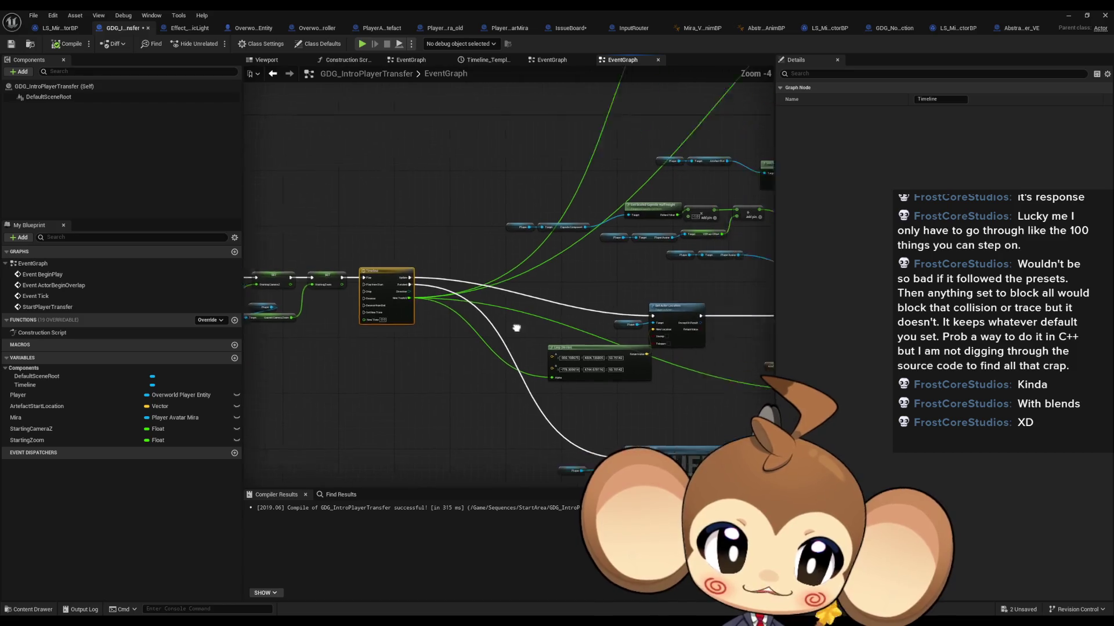
pyautogui.moveTo(516, 328); pyautogui.dragTo(428, 328)
# Step: Place the Lerp node beside Set Actor Location
pyautogui.moveTo(508, 351)
pyautogui.mouseDown()
pyautogui.moveTo(502, 415)
pyautogui.moveTo(498, 352)
pyautogui.moveTo(548, 407)
pyautogui.mouseUp()
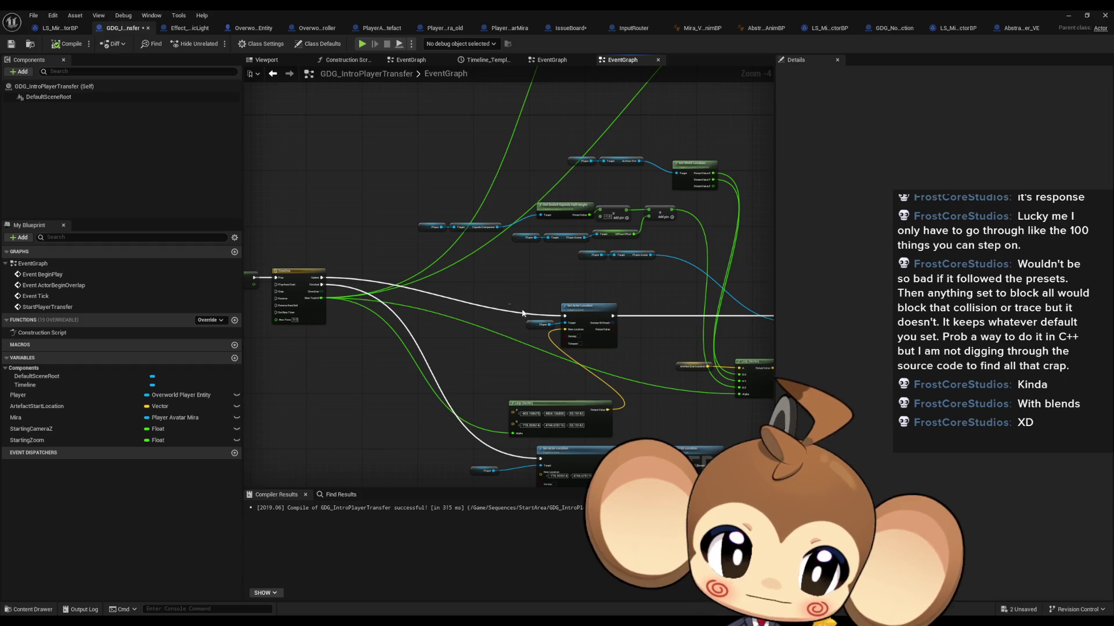
pyautogui.moveTo(627, 355); pyautogui.dragTo(519, 314)
pyautogui.moveTo(586, 306); pyautogui.dragTo(579, 268)
pyautogui.moveTo(556, 406); pyautogui.dragTo(421, 304)
pyautogui.scroll(2, 421, 304)
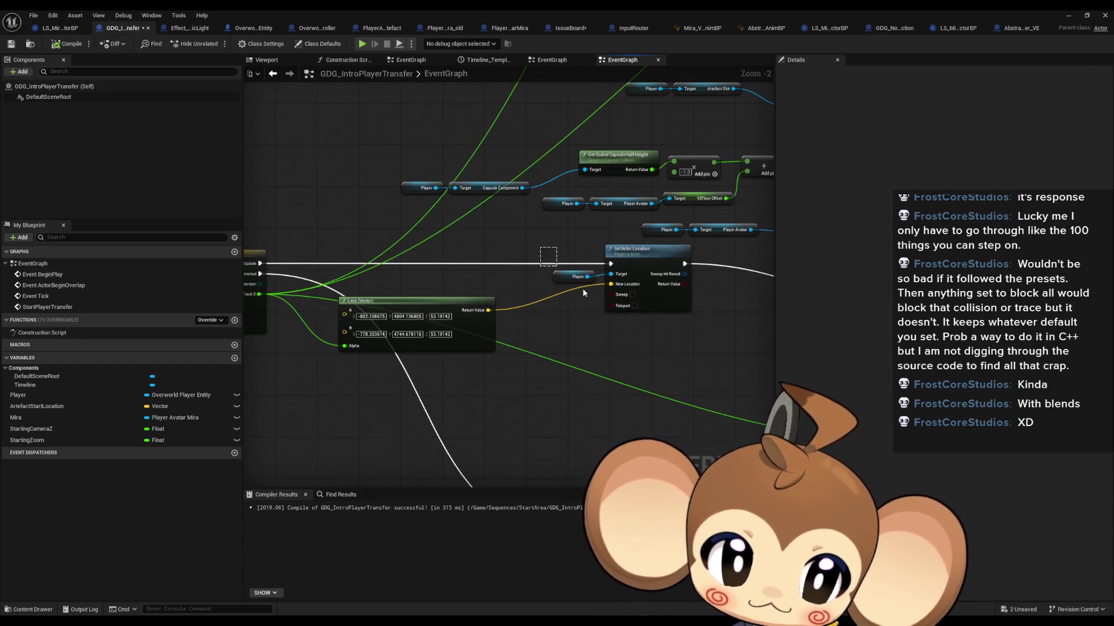
# Step: Shift Set Actor Location left and tuck its Player getter beside it
pyautogui.moveTo(584, 293); pyautogui.dragTo(618, 268)
pyautogui.moveTo(623, 261); pyautogui.dragTo(559, 254)
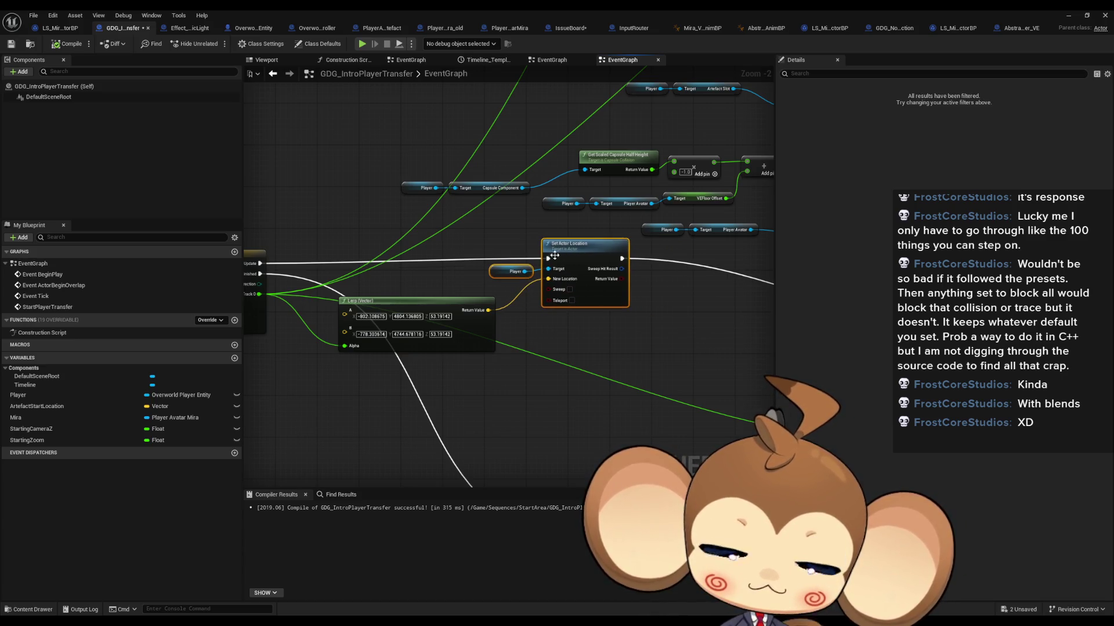
pyautogui.click(497, 271)
pyautogui.moveTo(498, 271); pyautogui.dragTo(456, 277)
pyautogui.scroll(-2, 645, 333)
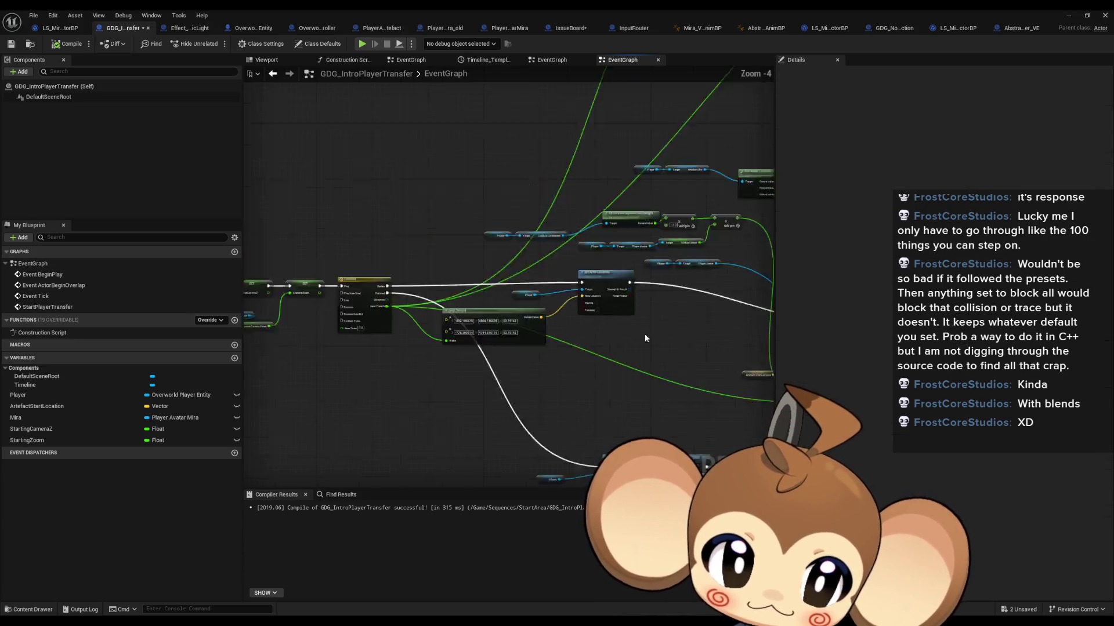
# Step: Raise the getter and math nodes and pull the second Set Actor Location and Player getter closer
pyautogui.click(480, 313)
pyautogui.moveTo(312, 176)
pyautogui.mouseDown()
pyautogui.moveTo(578, 259)
pyautogui.moveTo(610, 279)
pyautogui.moveTo(539, 287)
pyautogui.moveTo(550, 203)
pyautogui.mouseUp()
pyautogui.moveTo(582, 362)
pyautogui.mouseDown()
pyautogui.moveTo(585, 380)
pyautogui.moveTo(653, 400)
pyautogui.moveTo(522, 371)
pyautogui.moveTo(508, 356)
pyautogui.moveTo(514, 365)
pyautogui.mouseUp()
pyautogui.moveTo(715, 348); pyautogui.dragTo(600, 307)
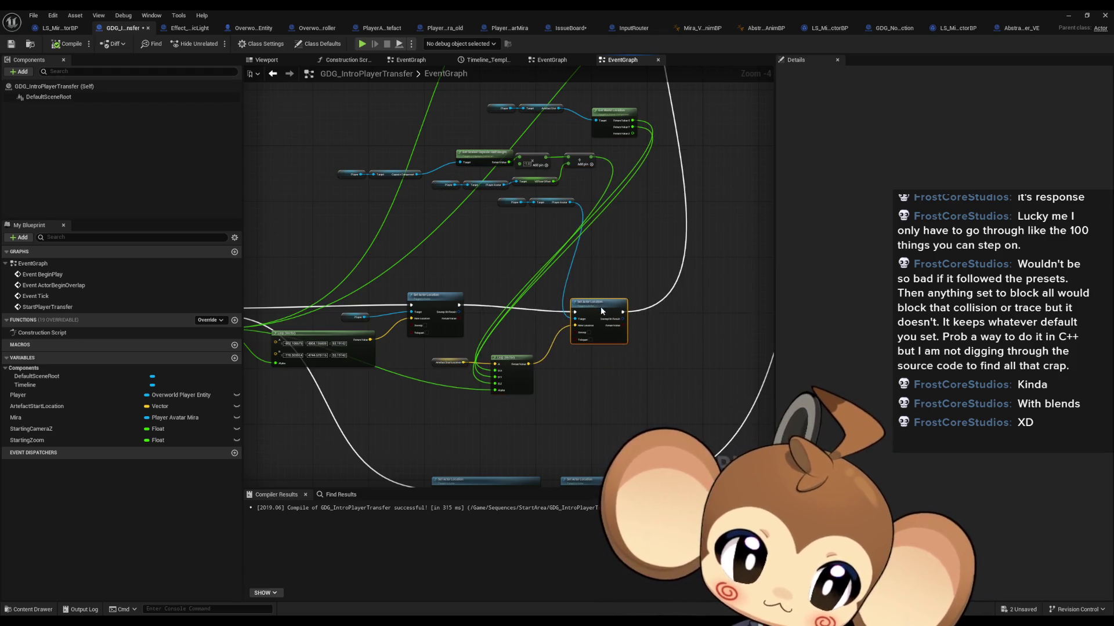
pyautogui.click(524, 214)
pyautogui.moveTo(522, 204)
pyautogui.mouseDown()
pyautogui.moveTo(554, 213)
pyautogui.moveTo(549, 203)
pyautogui.mouseUp()
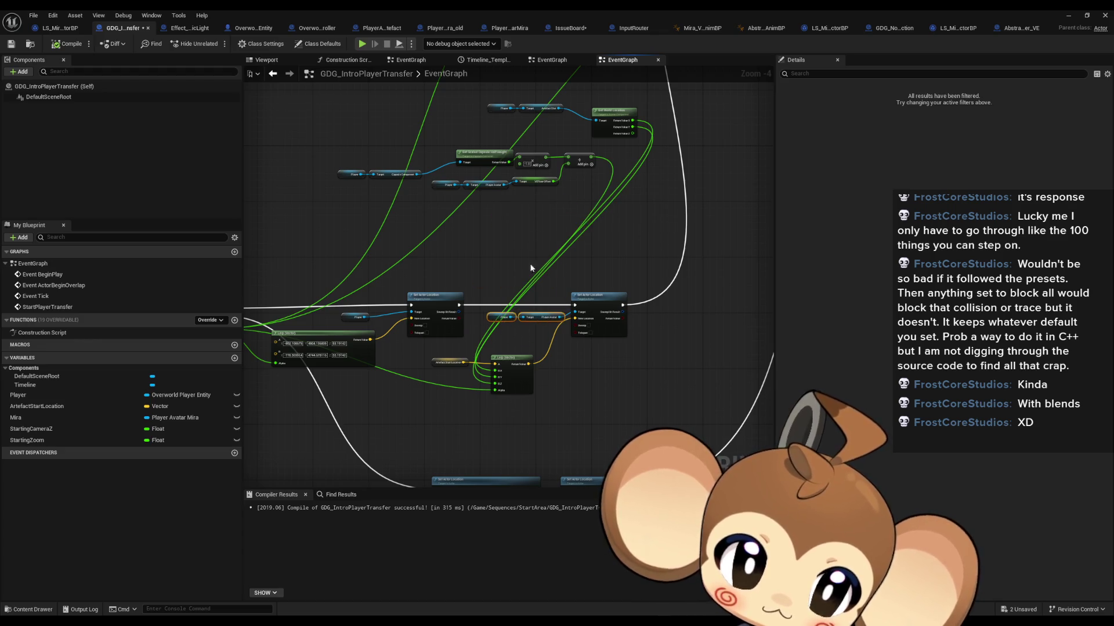
# Step: Marquee-select the capsule half-height math, Player and Target getter groups, then clear selection
pyautogui.moveTo(313, 136)
pyautogui.mouseDown()
pyautogui.moveTo(588, 204)
pyautogui.moveTo(453, 443)
pyautogui.mouseUp()
pyautogui.moveTo(475, 91)
pyautogui.mouseDown()
pyautogui.moveTo(558, 119)
pyautogui.moveTo(458, 377)
pyautogui.moveTo(419, 379)
pyautogui.moveTo(448, 372)
pyautogui.mouseUp()
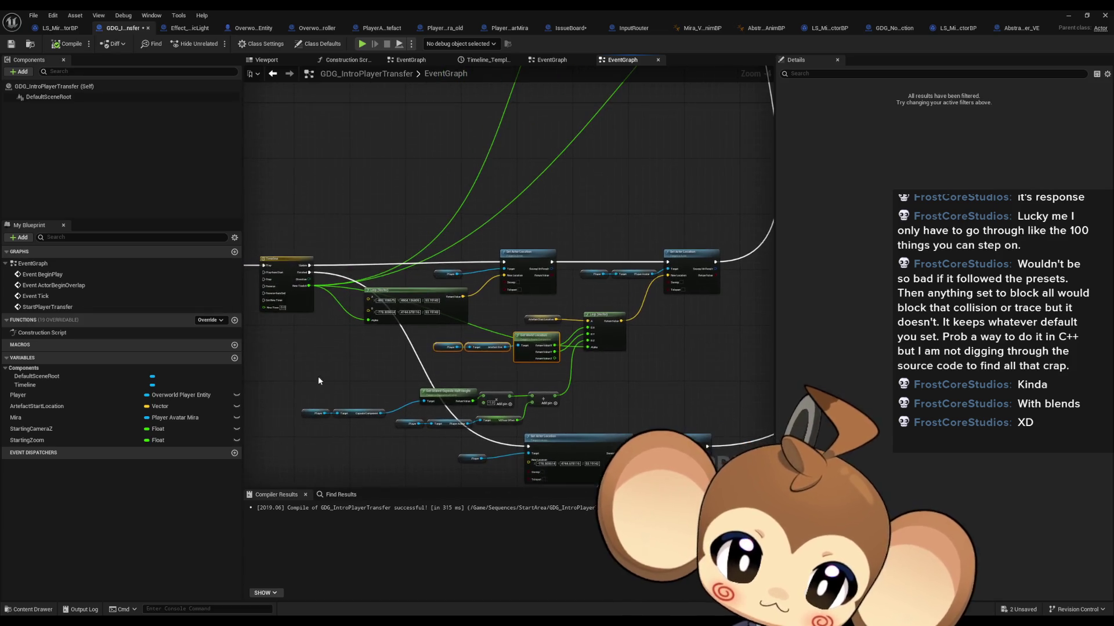
pyautogui.moveTo(317, 378); pyautogui.dragTo(538, 427)
pyautogui.click(611, 374)
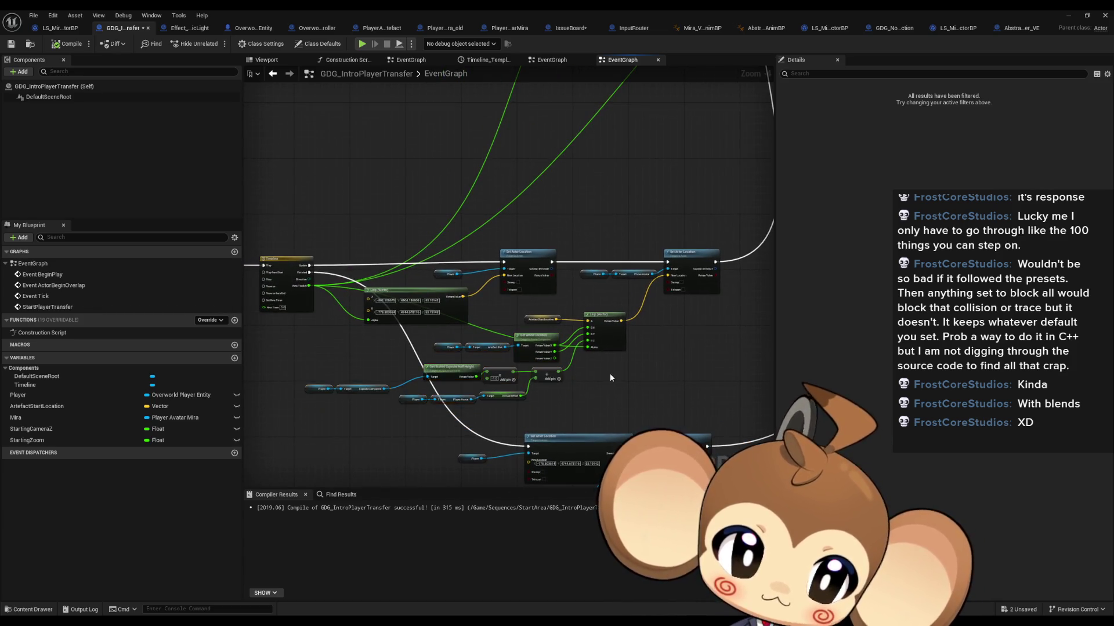
pyautogui.scroll(-7, 486, 296)
pyautogui.scroll(-2, 530, 287)
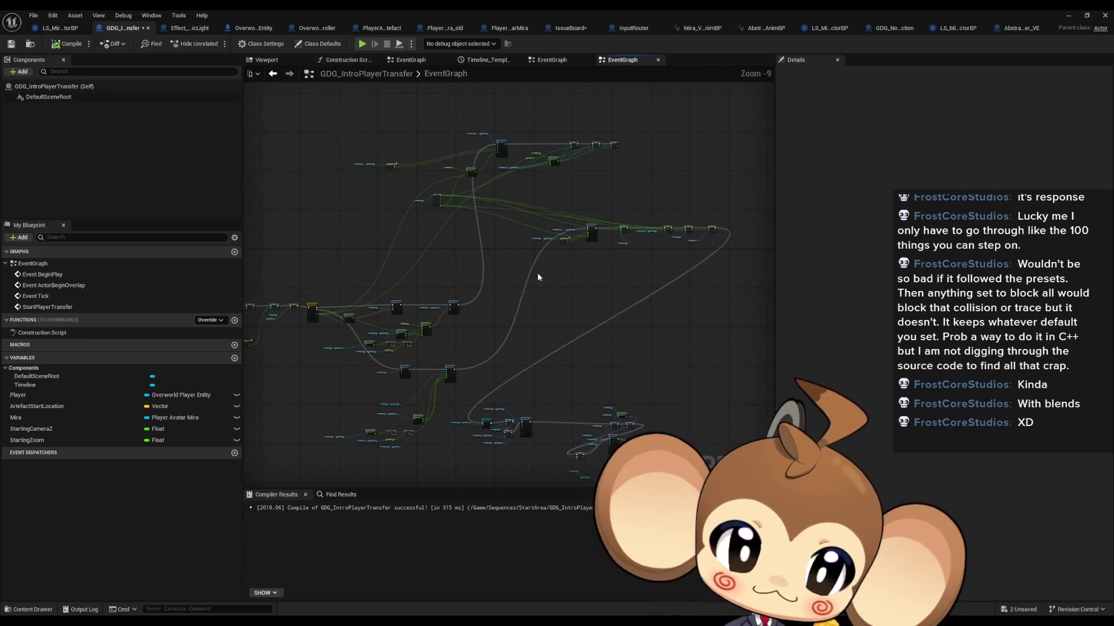
# Step: Move the middle row of nodes down and left toward the chain
pyautogui.moveTo(669, 259)
pyautogui.mouseDown()
pyautogui.moveTo(713, 228)
pyautogui.moveTo(338, 461)
pyautogui.moveTo(427, 449)
pyautogui.mouseUp()
pyautogui.moveTo(304, 257); pyautogui.dragTo(517, 365)
pyautogui.moveTo(523, 326); pyautogui.dragTo(487, 383)
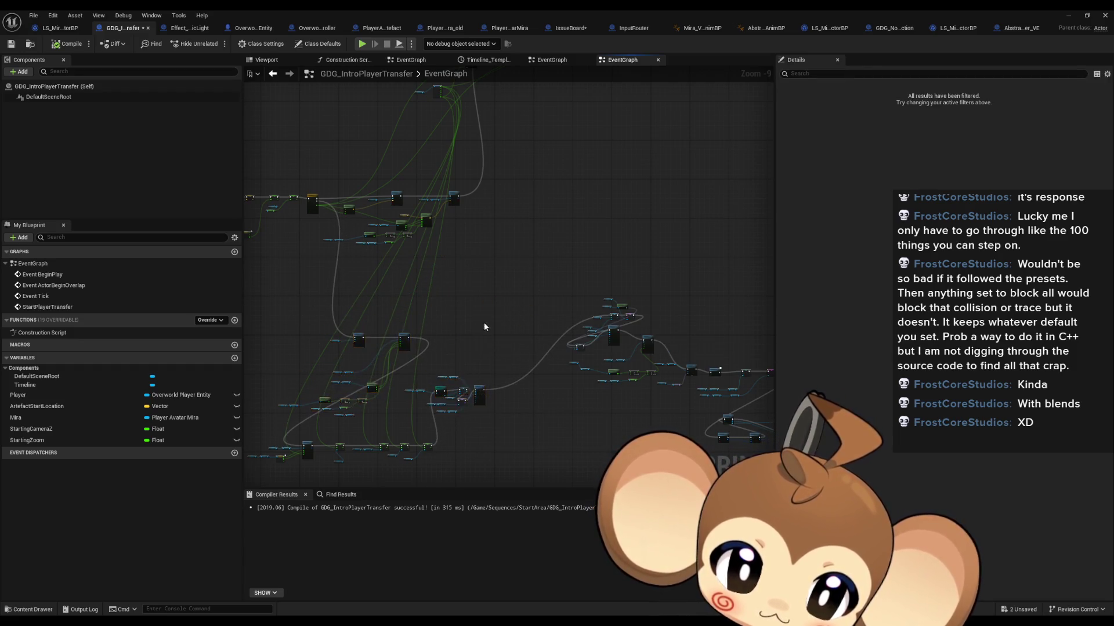
# Step: Bring Set Relative Location and the top row of nodes down beside the chain
pyautogui.scroll(3, 487, 330)
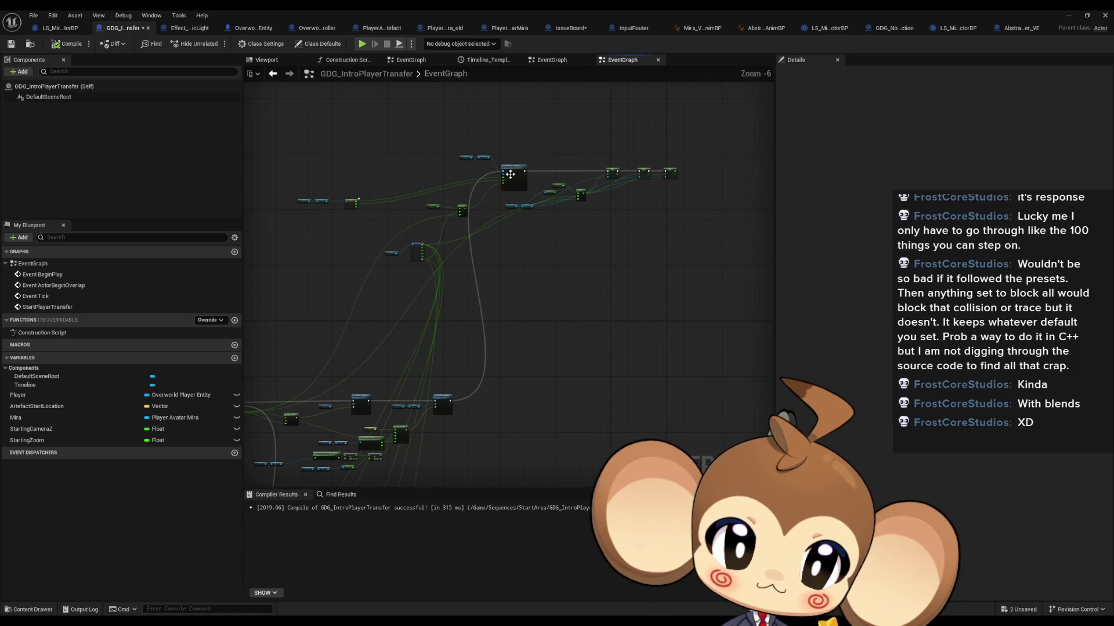
pyautogui.moveTo(515, 170)
pyautogui.mouseDown()
pyautogui.moveTo(524, 356)
pyautogui.moveTo(514, 392)
pyautogui.mouseUp()
pyautogui.scroll(2, 514, 392)
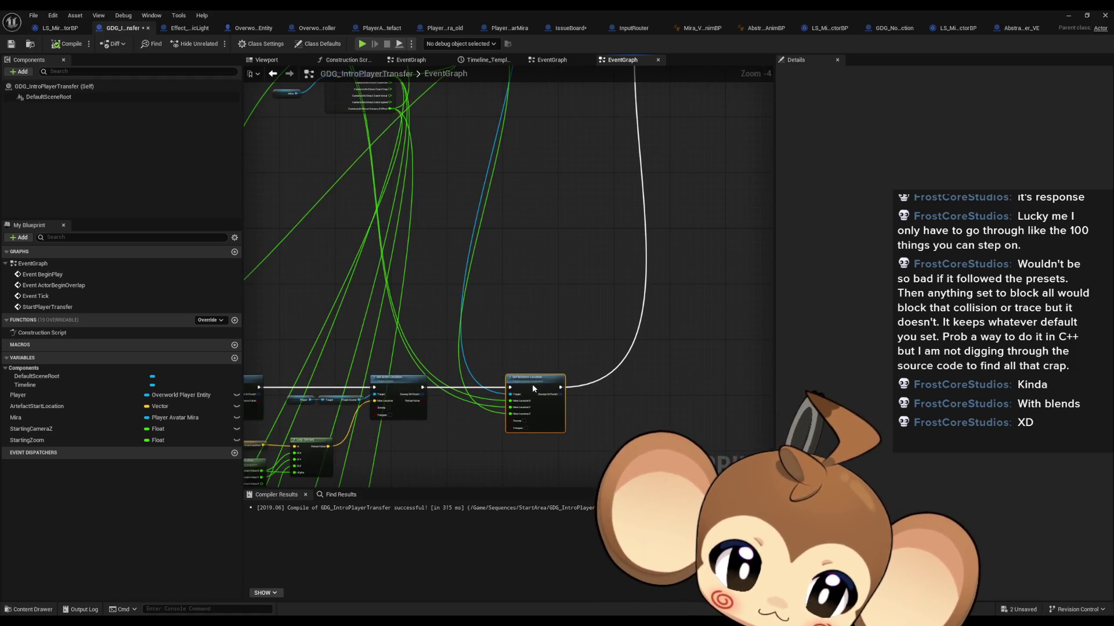
pyautogui.scroll(-1, 485, 314)
pyautogui.moveTo(268, 112)
pyautogui.mouseDown()
pyautogui.moveTo(394, 160)
pyautogui.moveTo(395, 180)
pyautogui.moveTo(545, 378)
pyautogui.mouseUp()
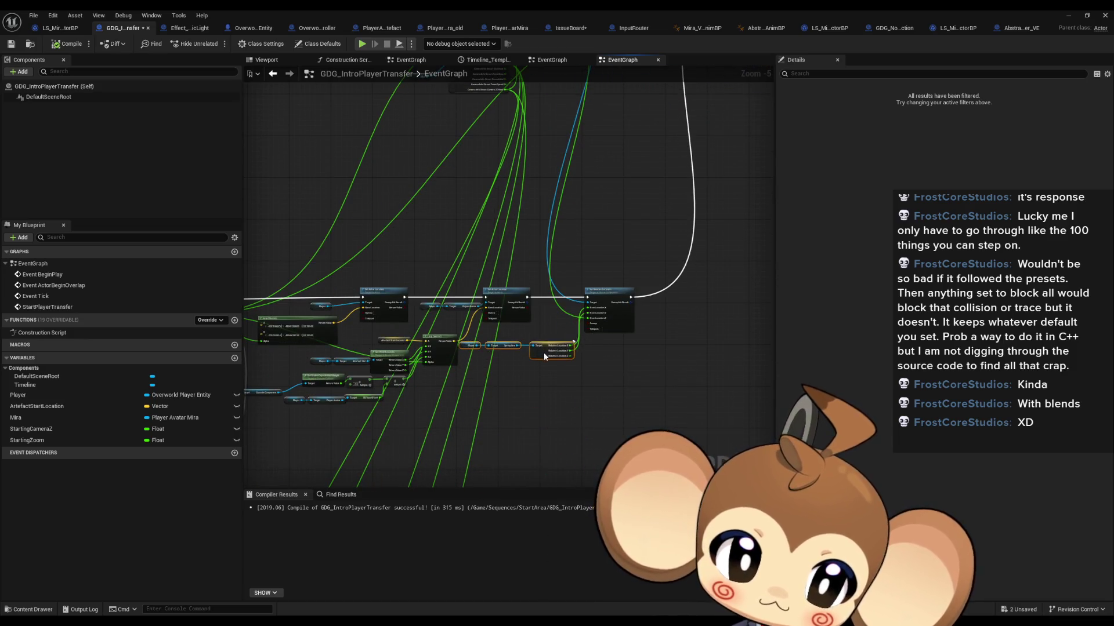
pyautogui.click(526, 321)
# Step: Place the Player and Spring Arm getters by Set Relative Location
pyautogui.scroll(3, 527, 321)
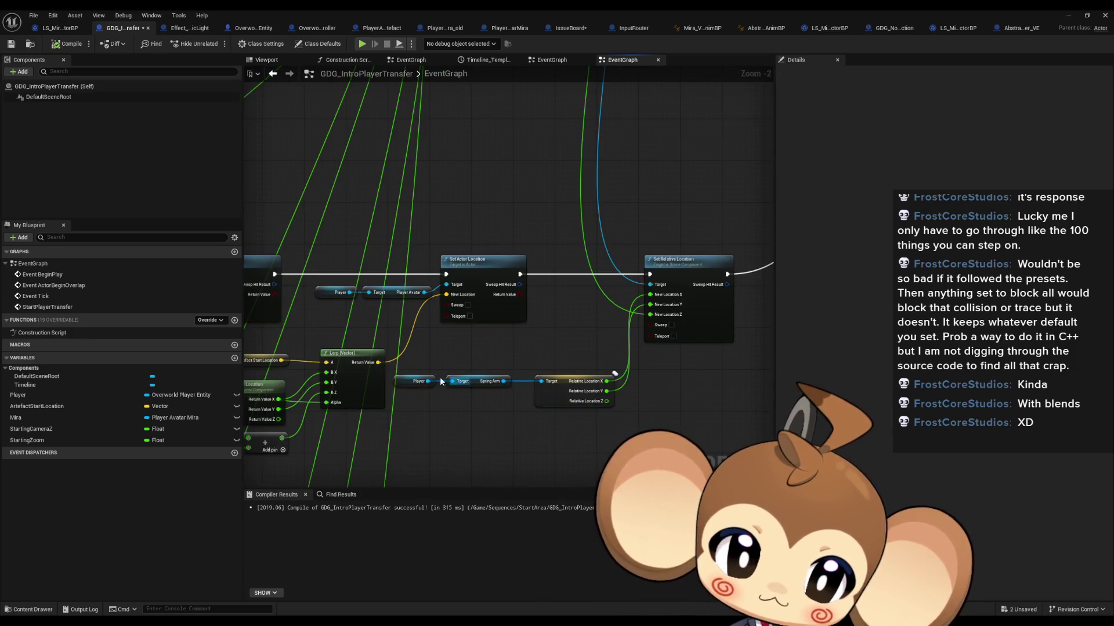
pyautogui.moveTo(440, 377)
pyautogui.mouseDown()
pyautogui.moveTo(481, 386)
pyautogui.moveTo(568, 360)
pyautogui.moveTo(523, 371)
pyautogui.mouseUp()
pyautogui.click(639, 375)
# Step: Select the Lerp and StartingCameraZ nodes at the top of the graph
pyautogui.scroll(-3, 565, 301)
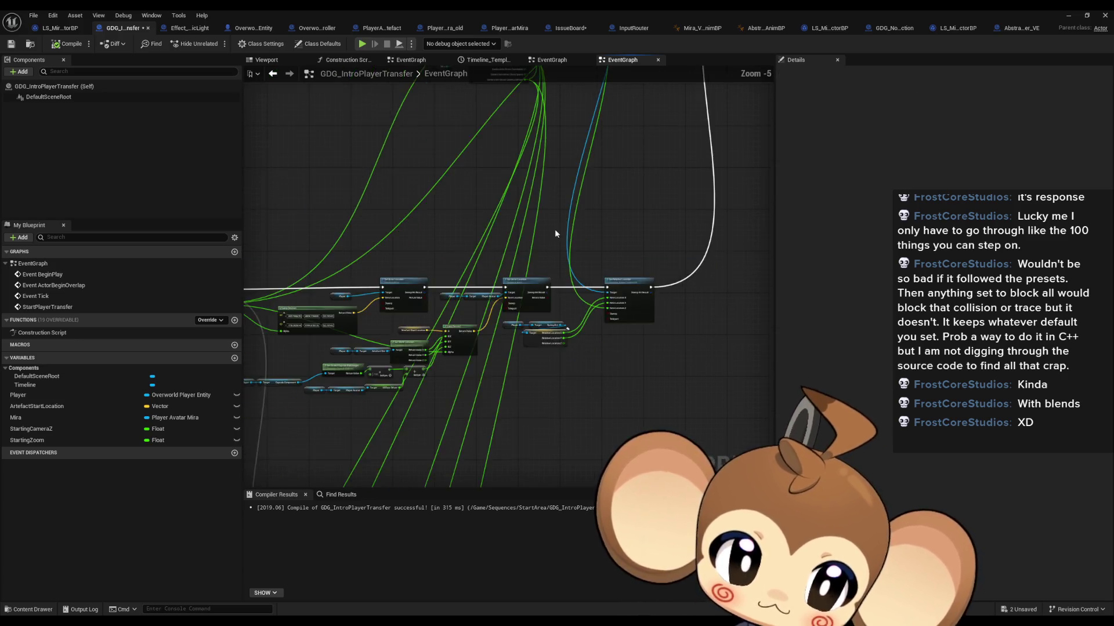
pyautogui.moveTo(555, 228); pyautogui.dragTo(507, 361)
pyautogui.click(493, 130)
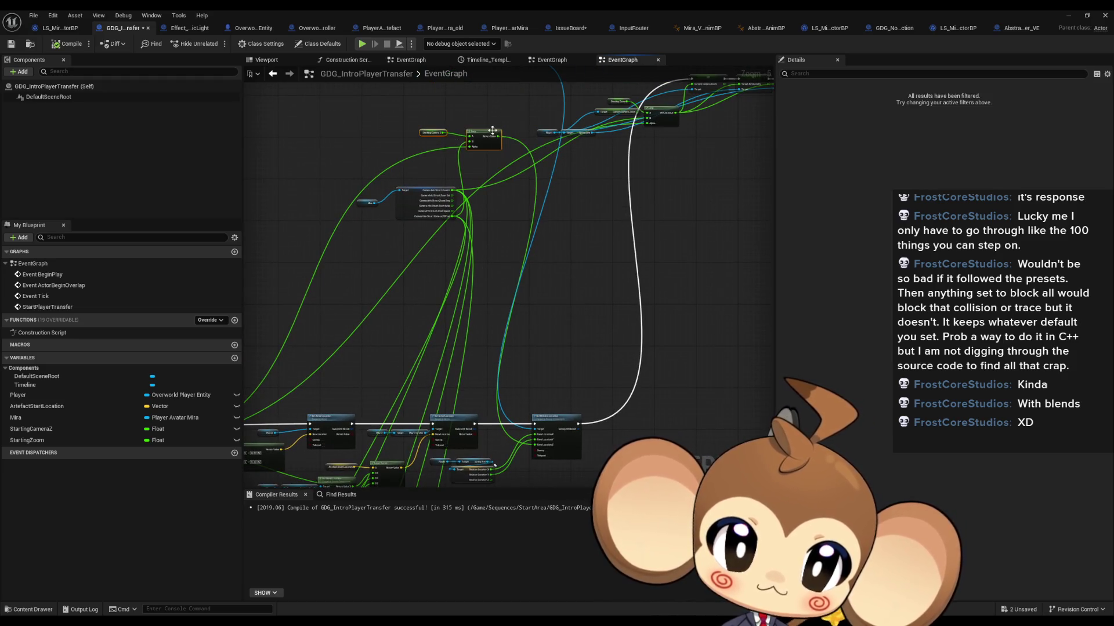
# Step: Move Lerp and StartingCameraZ below Set Relative Location, with the Mira getter by its camera-info node
pyautogui.moveTo(485, 132); pyautogui.dragTo(497, 436)
pyautogui.moveTo(363, 134)
pyautogui.mouseDown()
pyautogui.moveTo(379, 115)
pyautogui.moveTo(461, 154)
pyautogui.moveTo(401, 348)
pyautogui.moveTo(402, 437)
pyautogui.mouseUp()
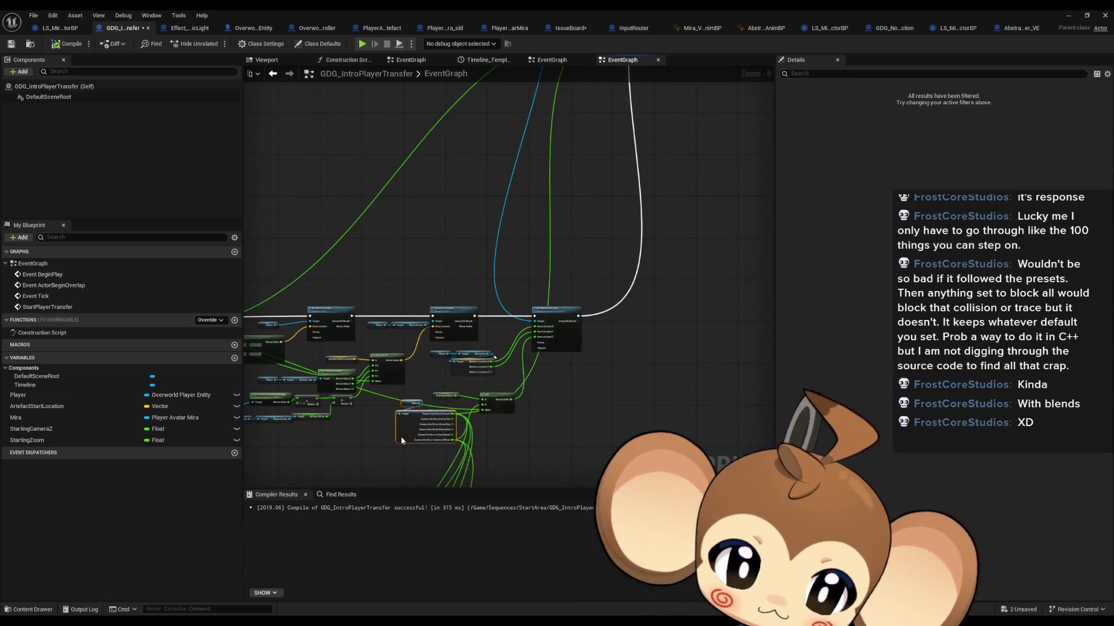
pyautogui.scroll(-1, 531, 266)
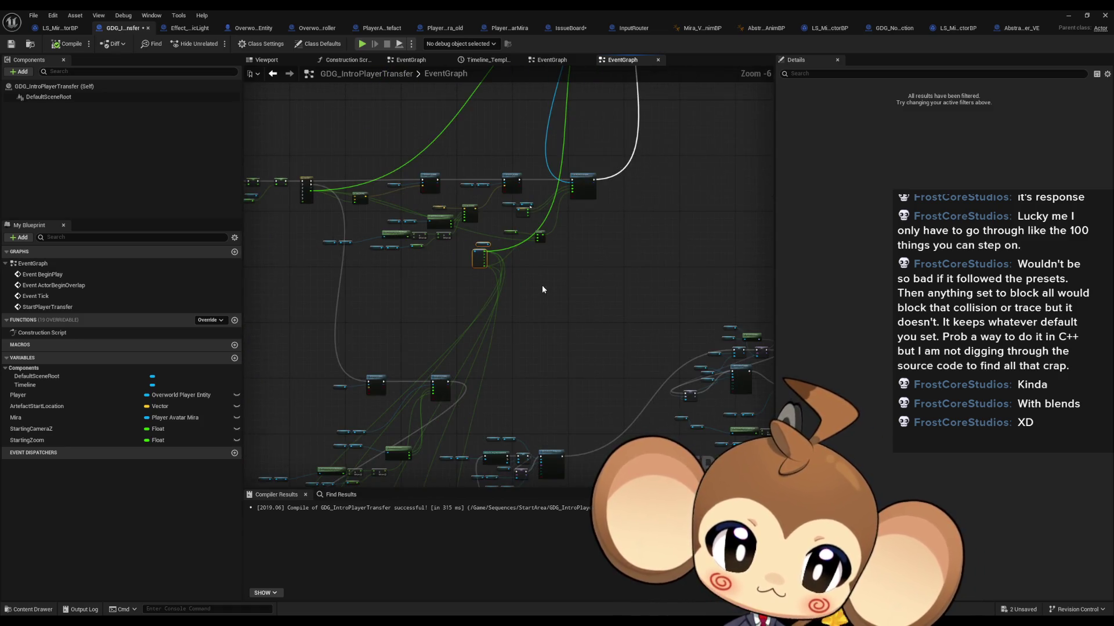
pyautogui.scroll(3, 502, 270)
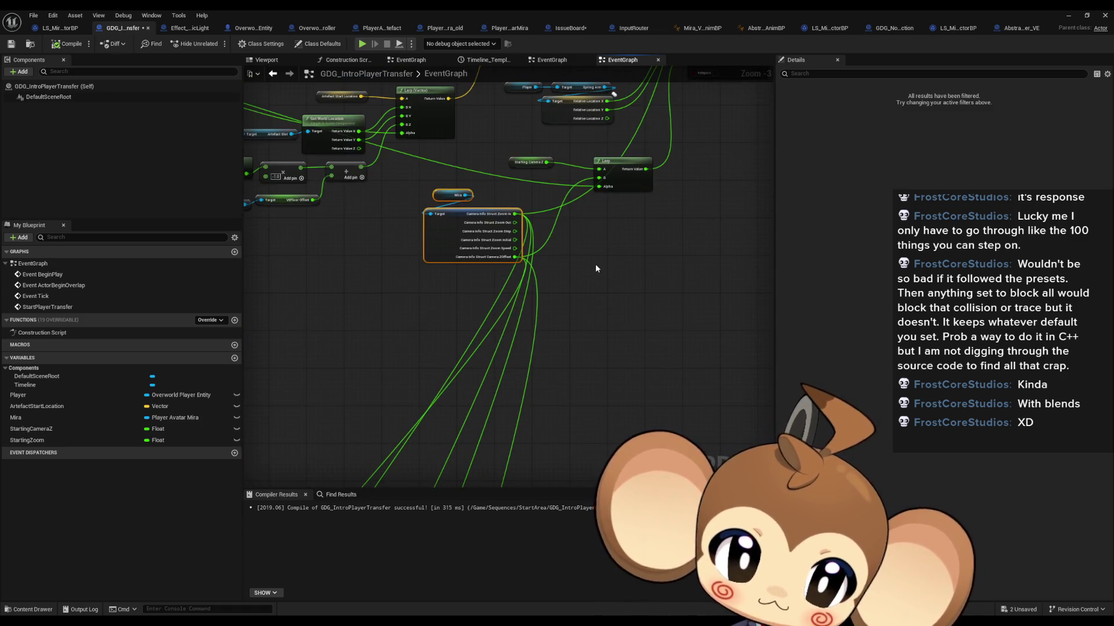
pyautogui.scroll(-4, 596, 269)
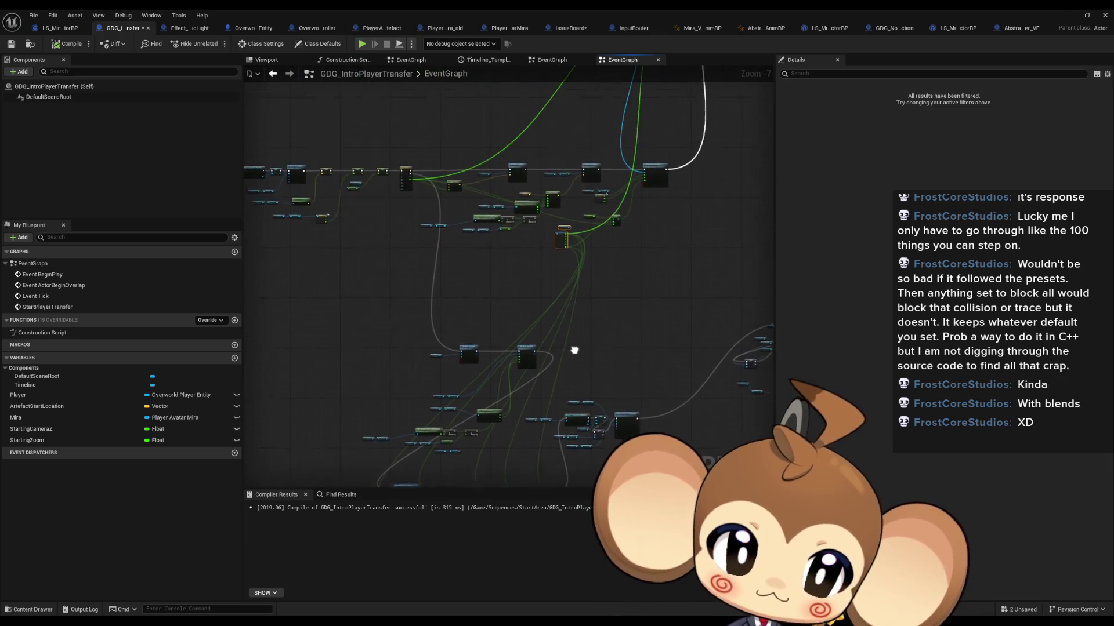
pyautogui.scroll(4, 574, 350)
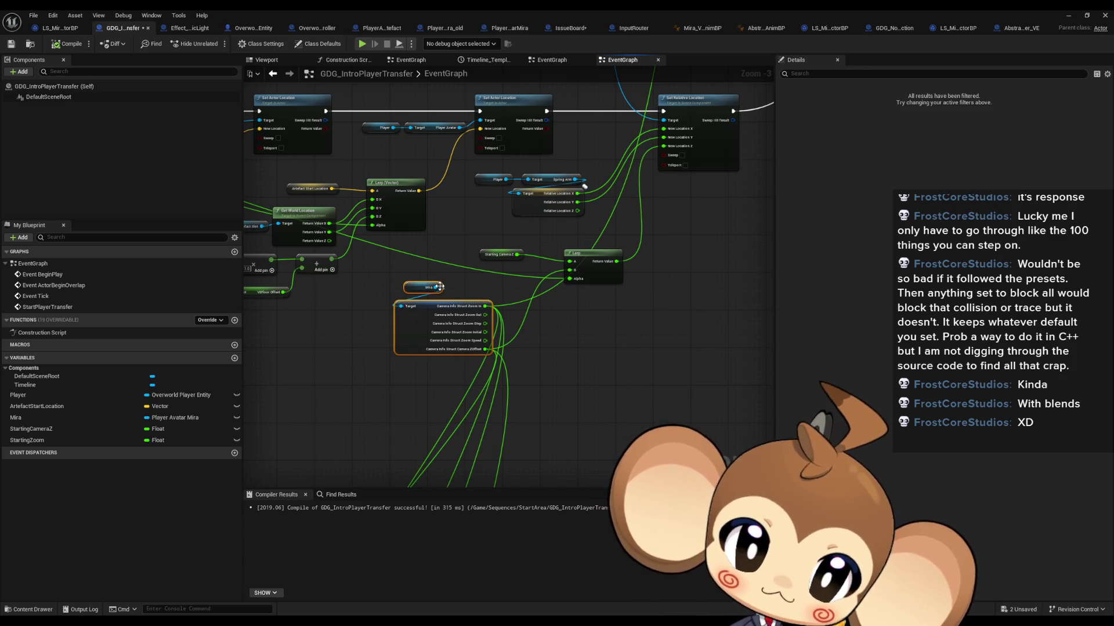
pyautogui.scroll(-2, 464, 325)
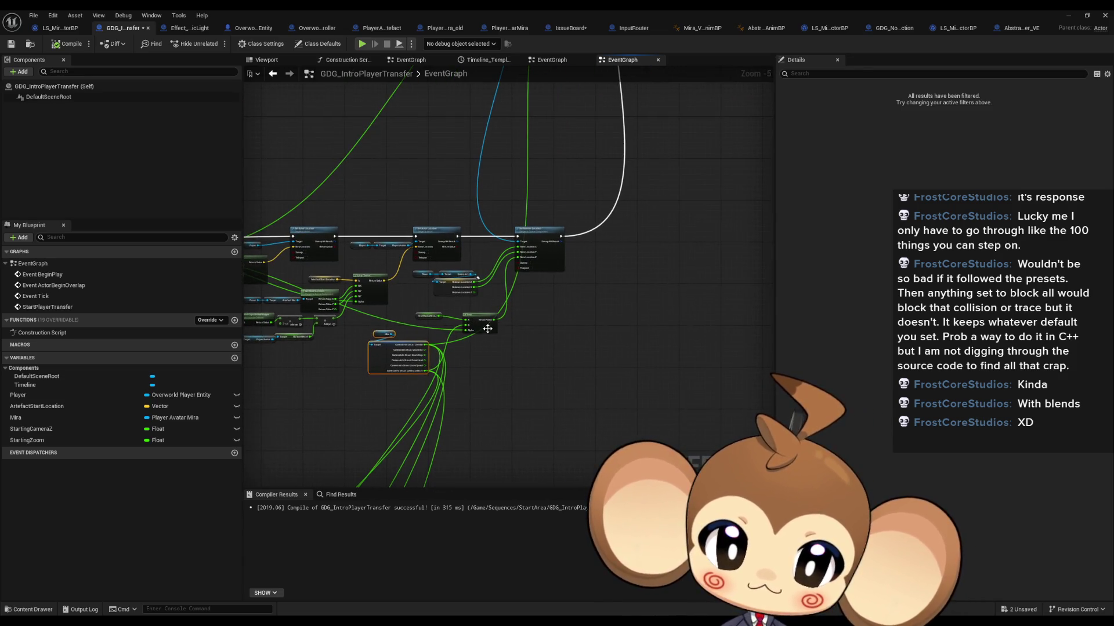
pyautogui.scroll(-2, 517, 370)
pyautogui.scroll(2, 556, 164)
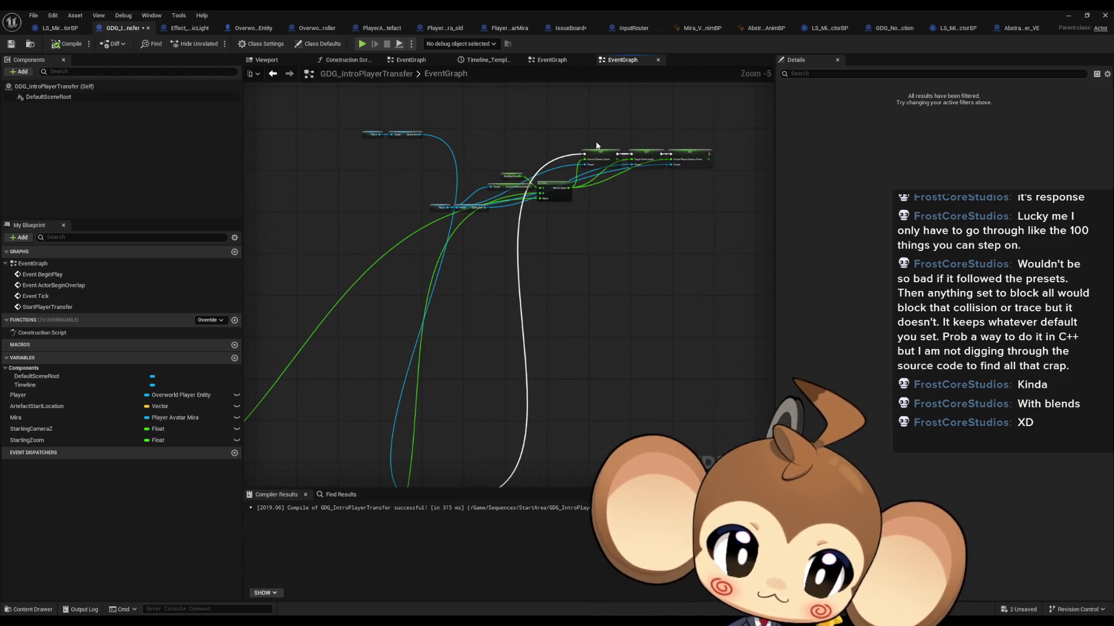
# Step: Bring the three SET nodes into the main chain with Player and SpringArm getters beside the Lerp
pyautogui.moveTo(605, 153)
pyautogui.mouseDown()
pyautogui.moveTo(557, 458)
pyautogui.moveTo(549, 447)
pyautogui.mouseUp()
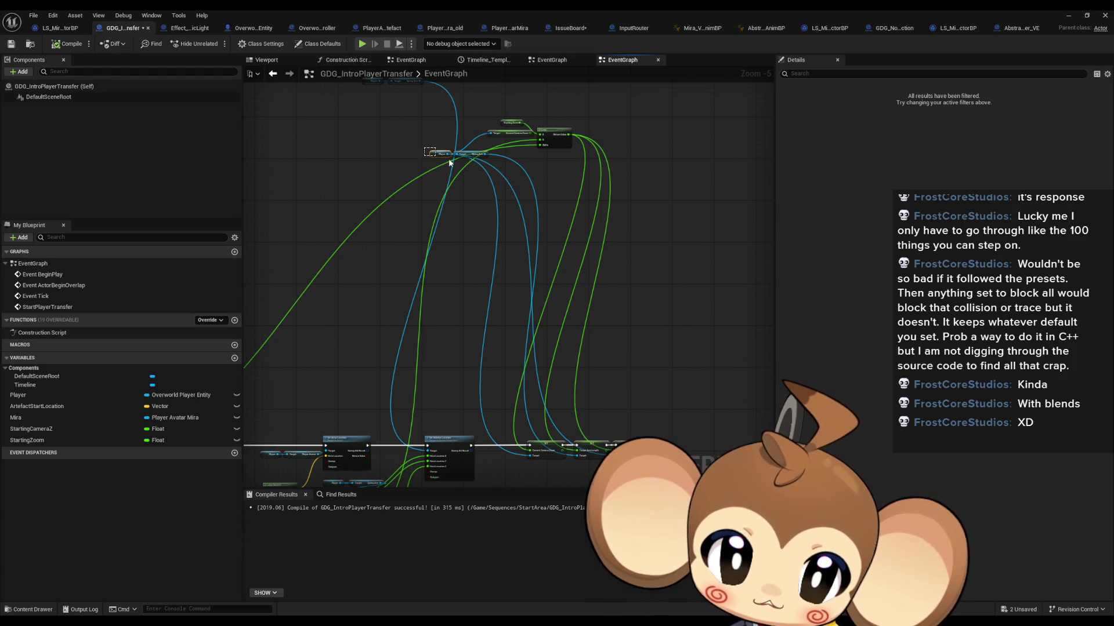
pyautogui.moveTo(468, 154)
pyautogui.mouseDown()
pyautogui.moveTo(474, 358)
pyautogui.moveTo(492, 371)
pyautogui.moveTo(493, 329)
pyautogui.moveTo(538, 374)
pyautogui.mouseUp()
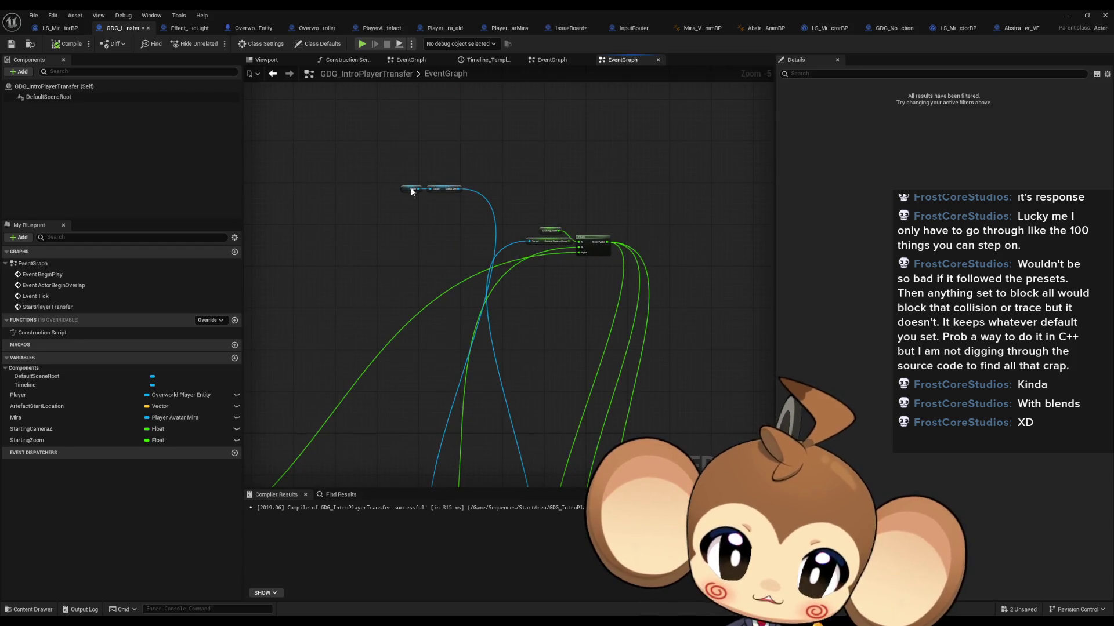
pyautogui.moveTo(444, 189)
pyautogui.mouseDown()
pyautogui.moveTo(469, 597)
pyautogui.moveTo(454, 338)
pyautogui.mouseUp()
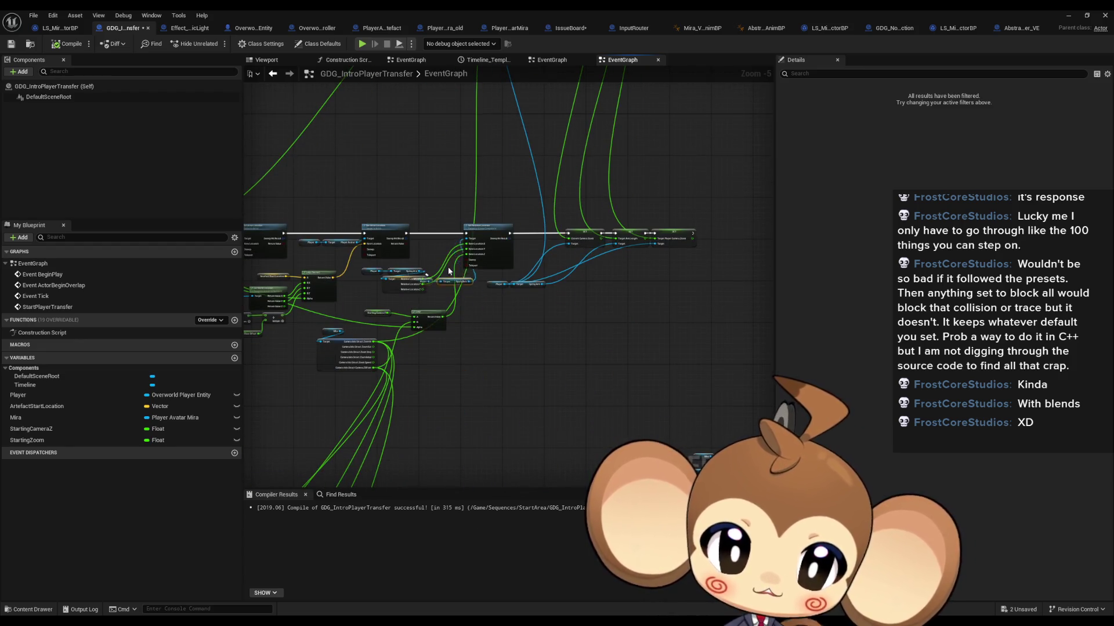
pyautogui.scroll(3, 439, 239)
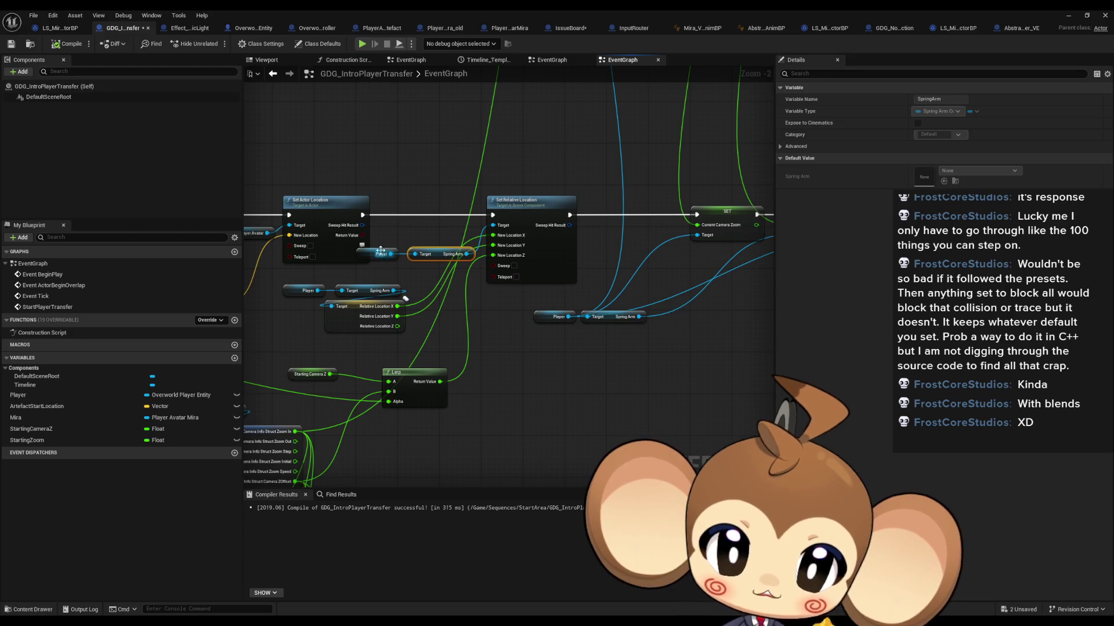